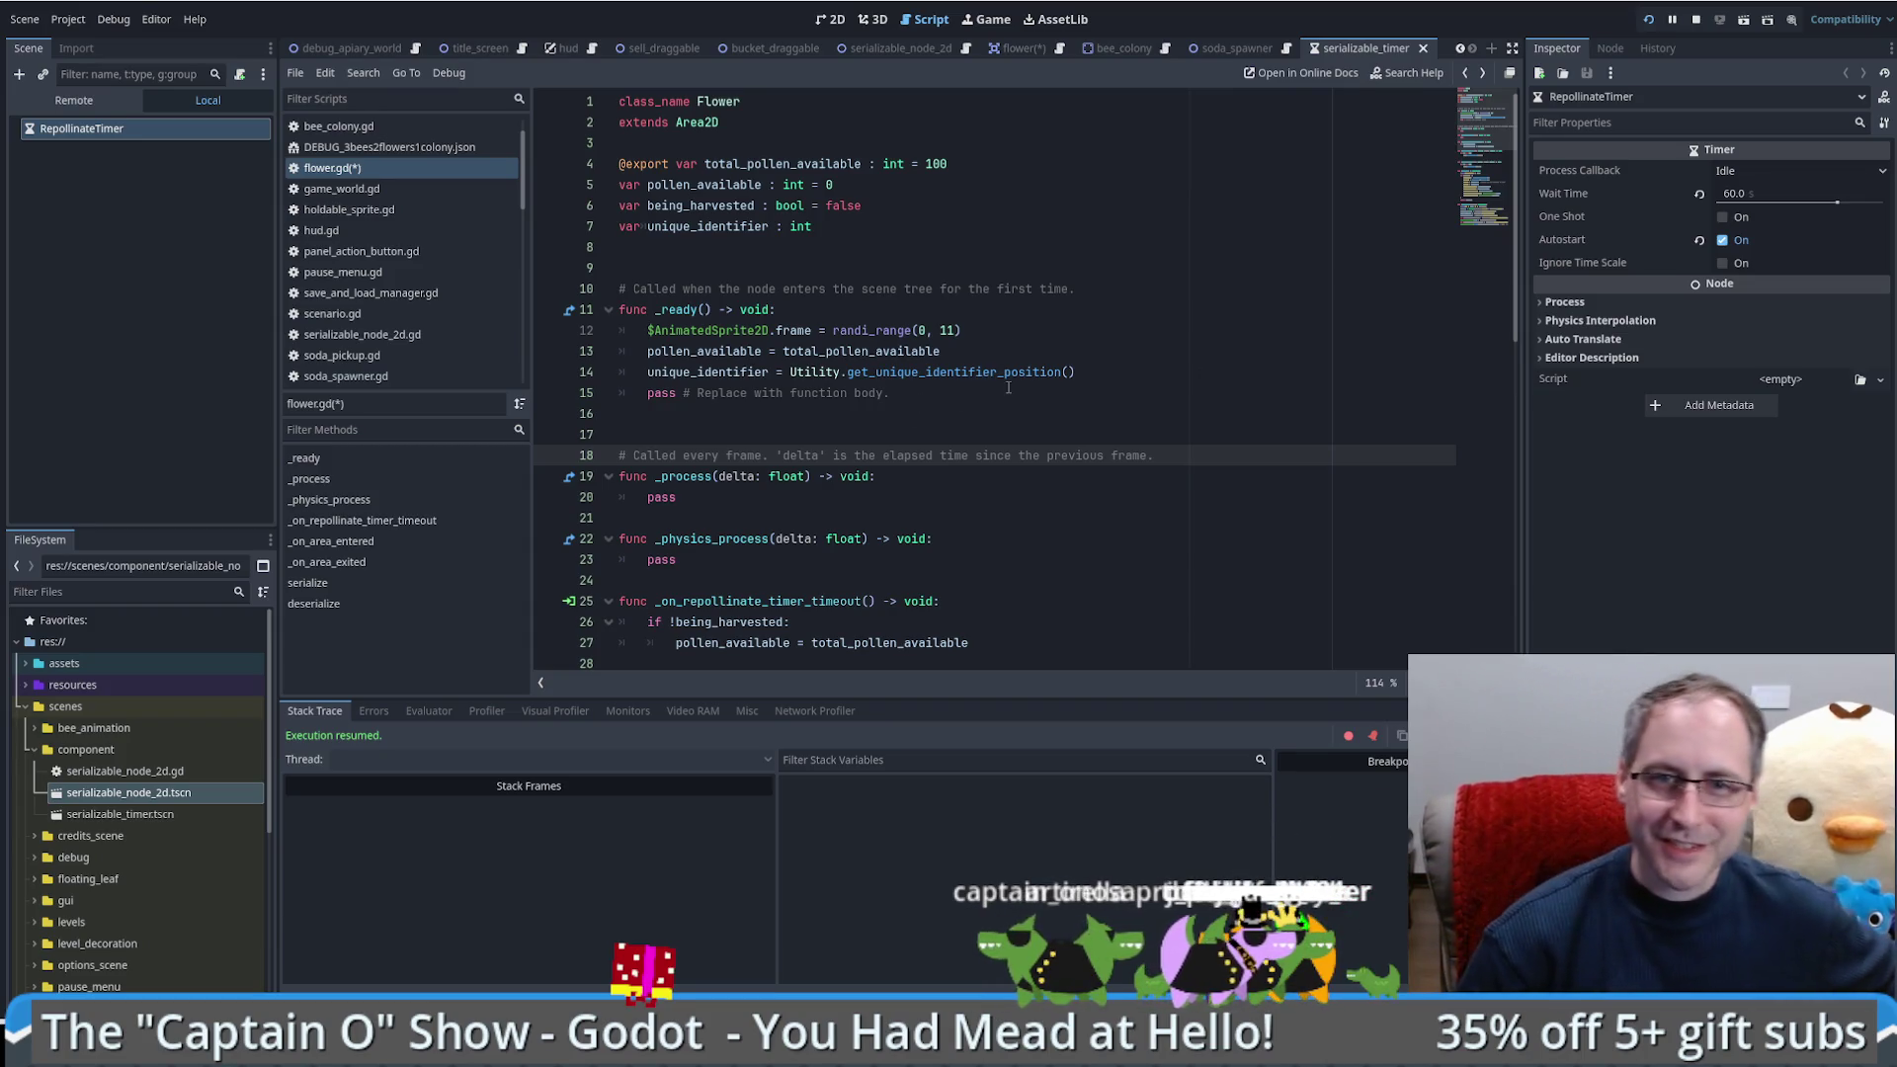
Step: Attach a new serializable_timer.gd script extending Timer to RepollinateTimer and add a blank line at its end
{"action": "left_click", "coordinate": [1020, 335]}
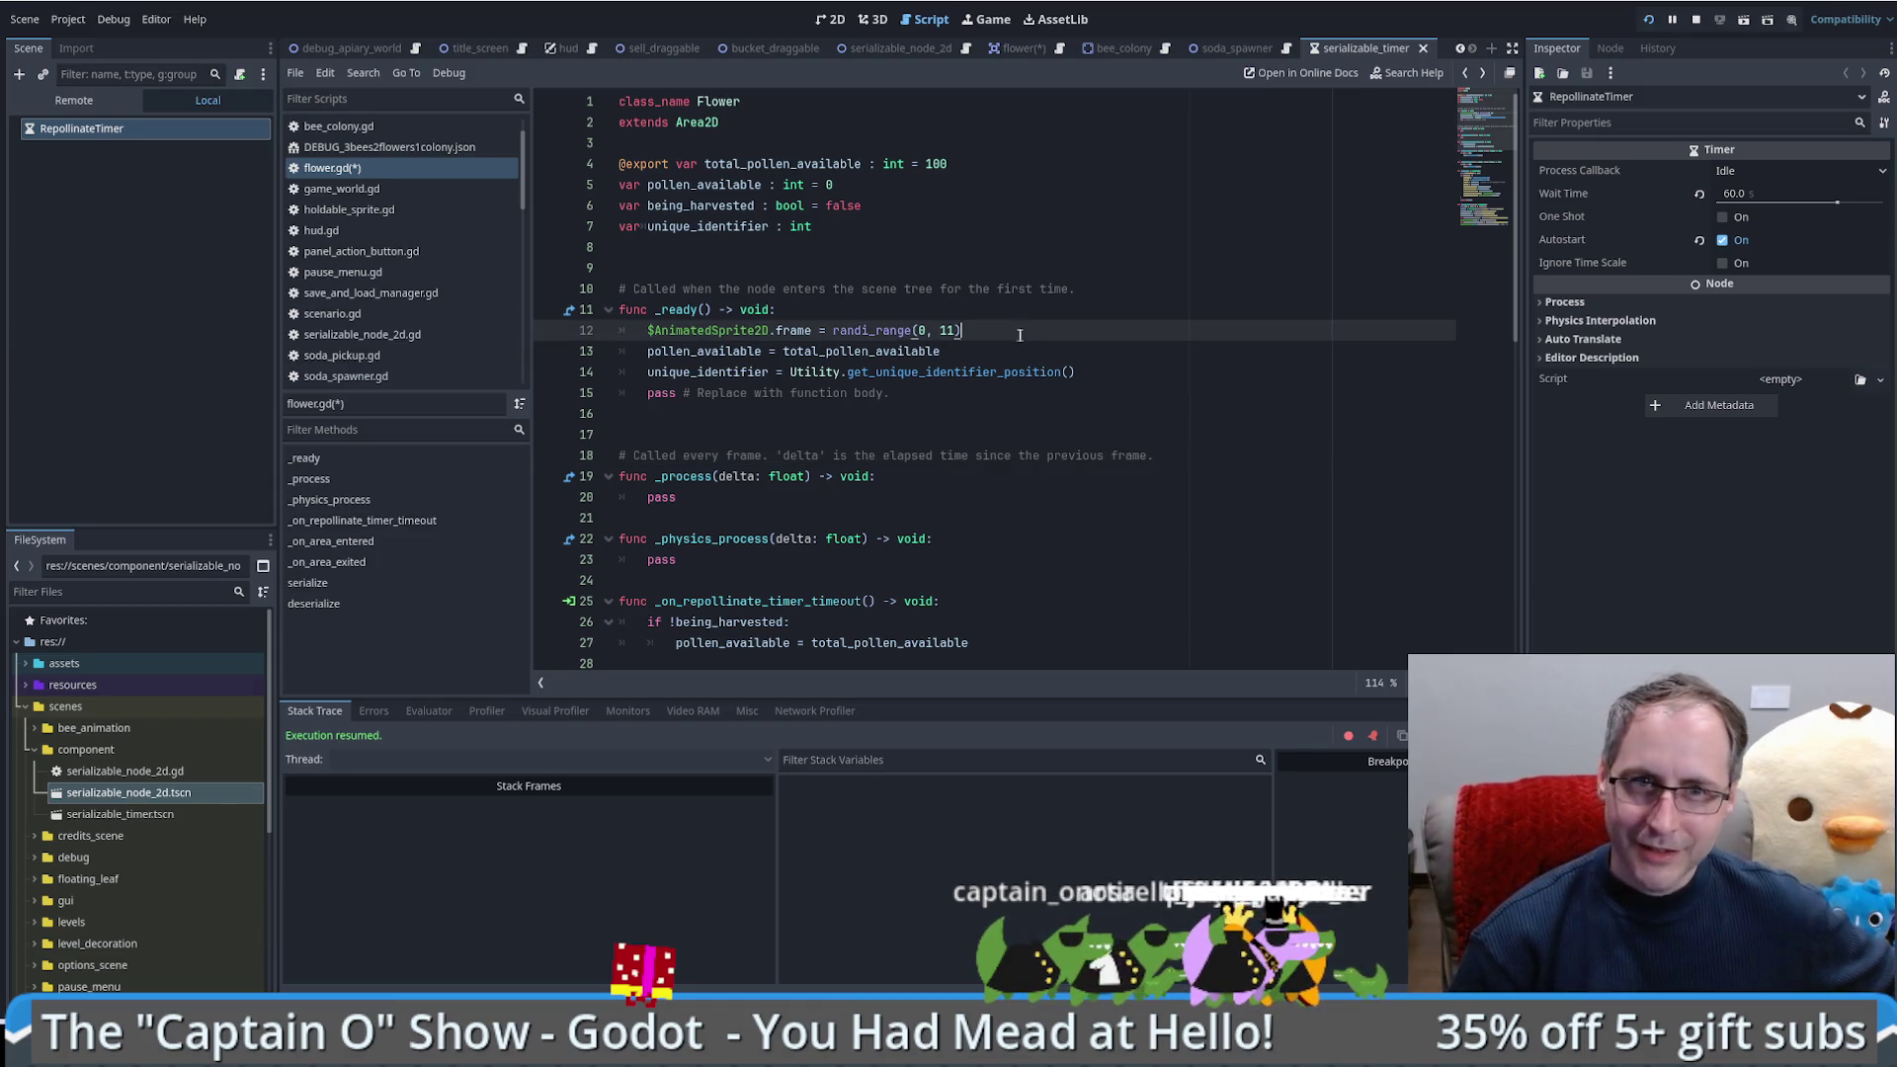
{"action": "left_click", "coordinate": [132, 132]}
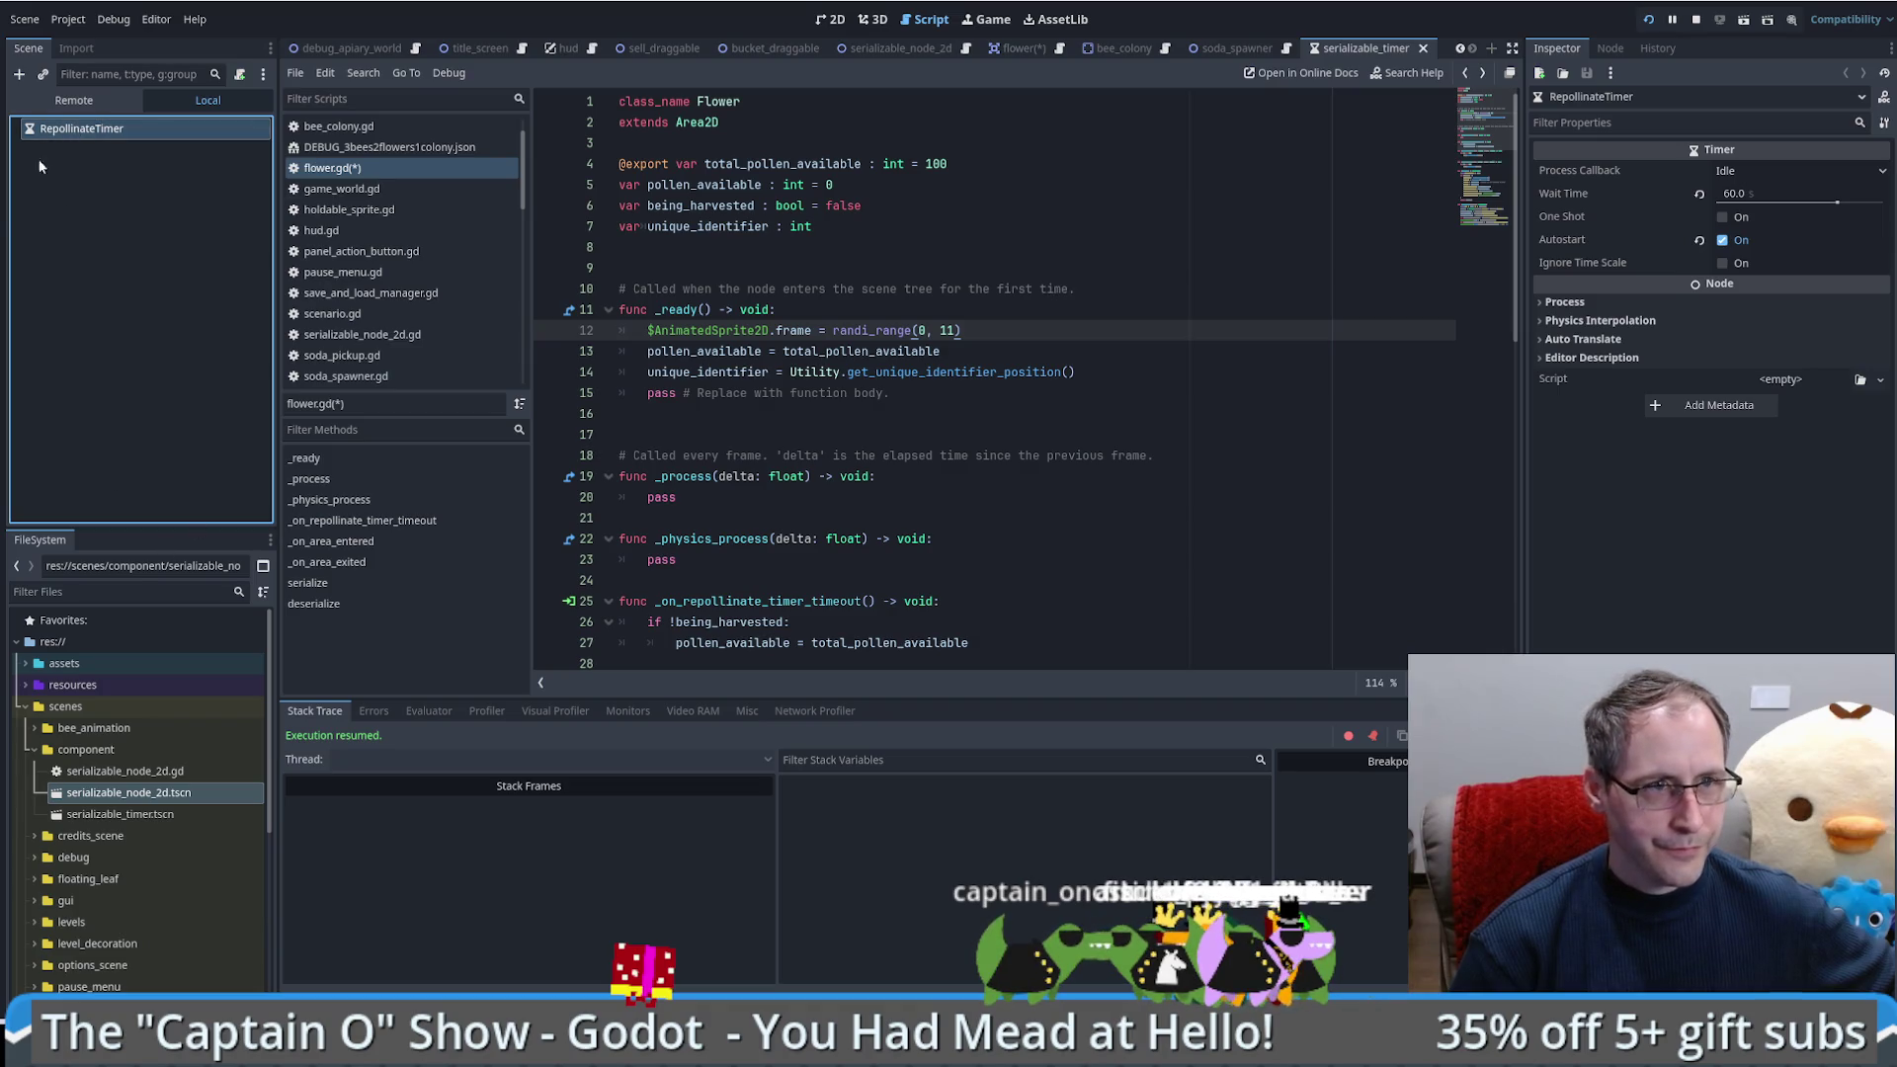
{"action": "left_click", "coordinate": [240, 74]}
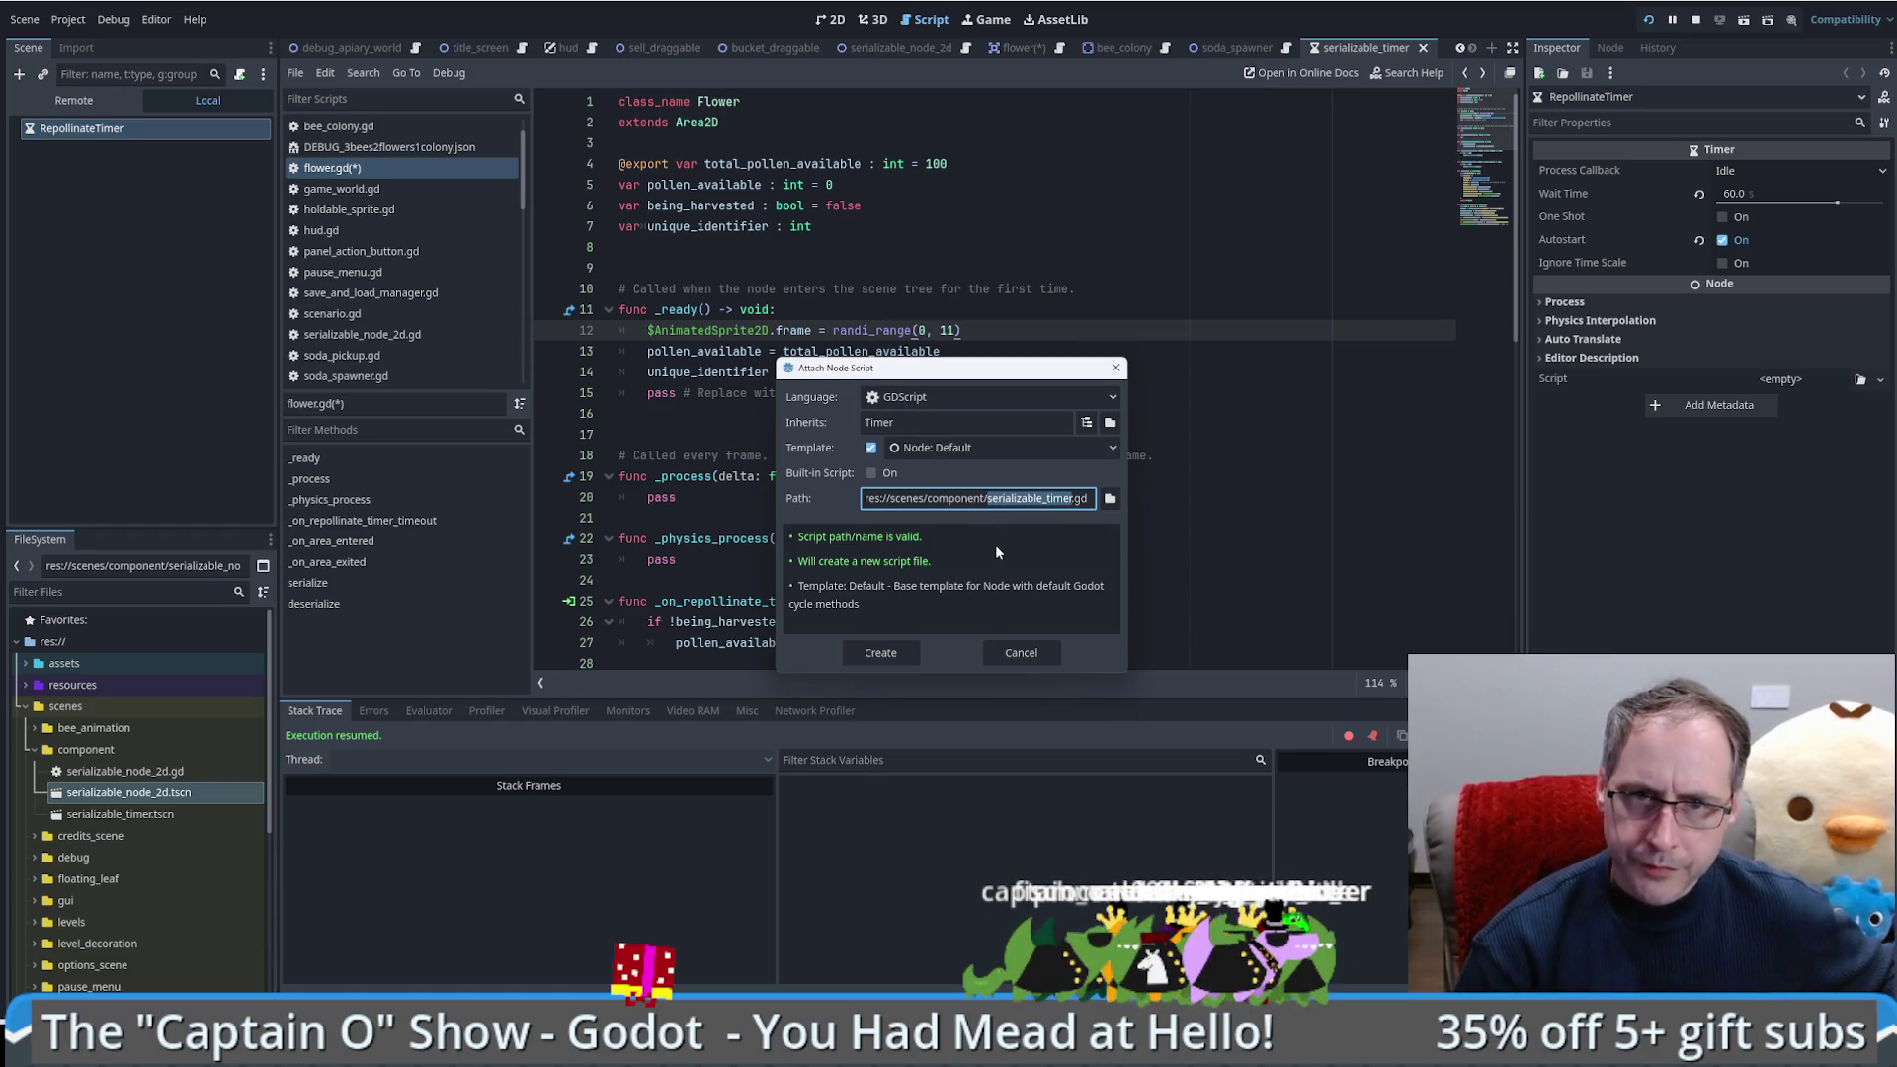
{"action": "left_click", "coordinate": [889, 655]}
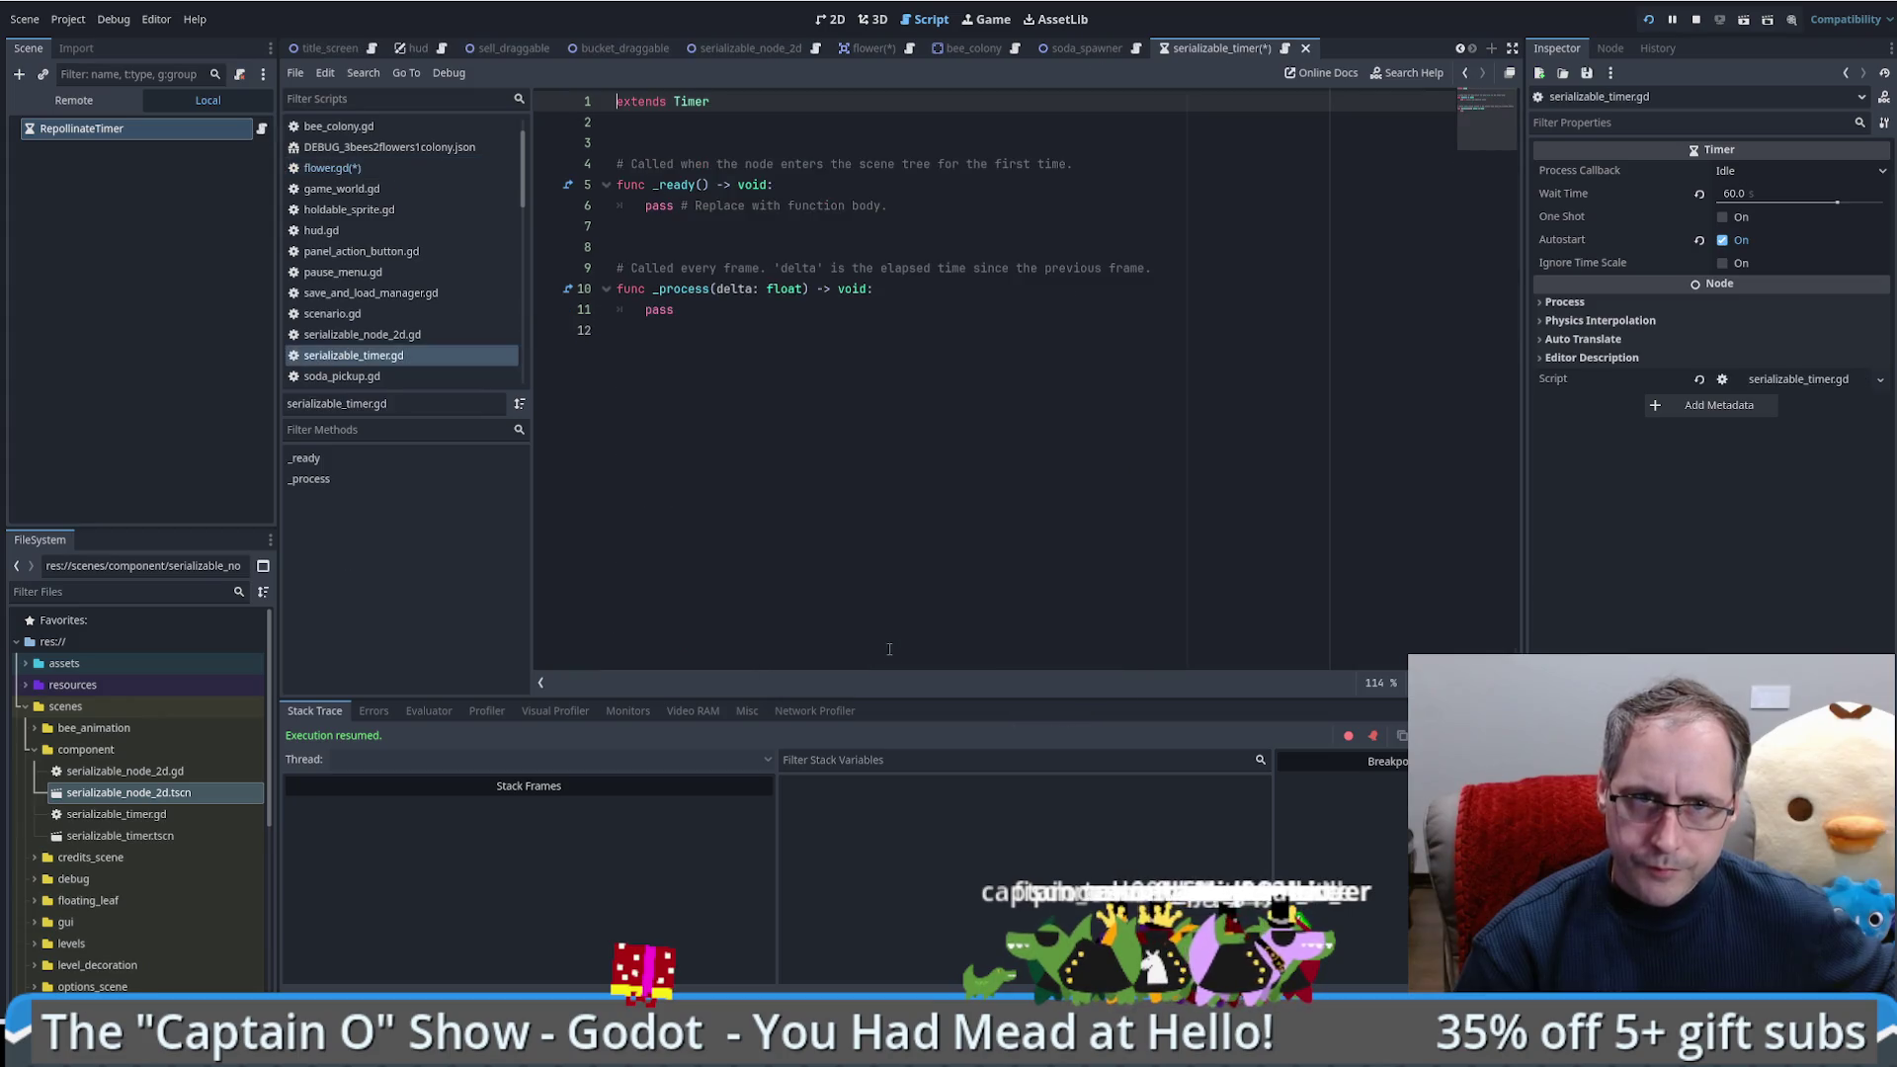
{"action": "left_click", "coordinate": [739, 366]}
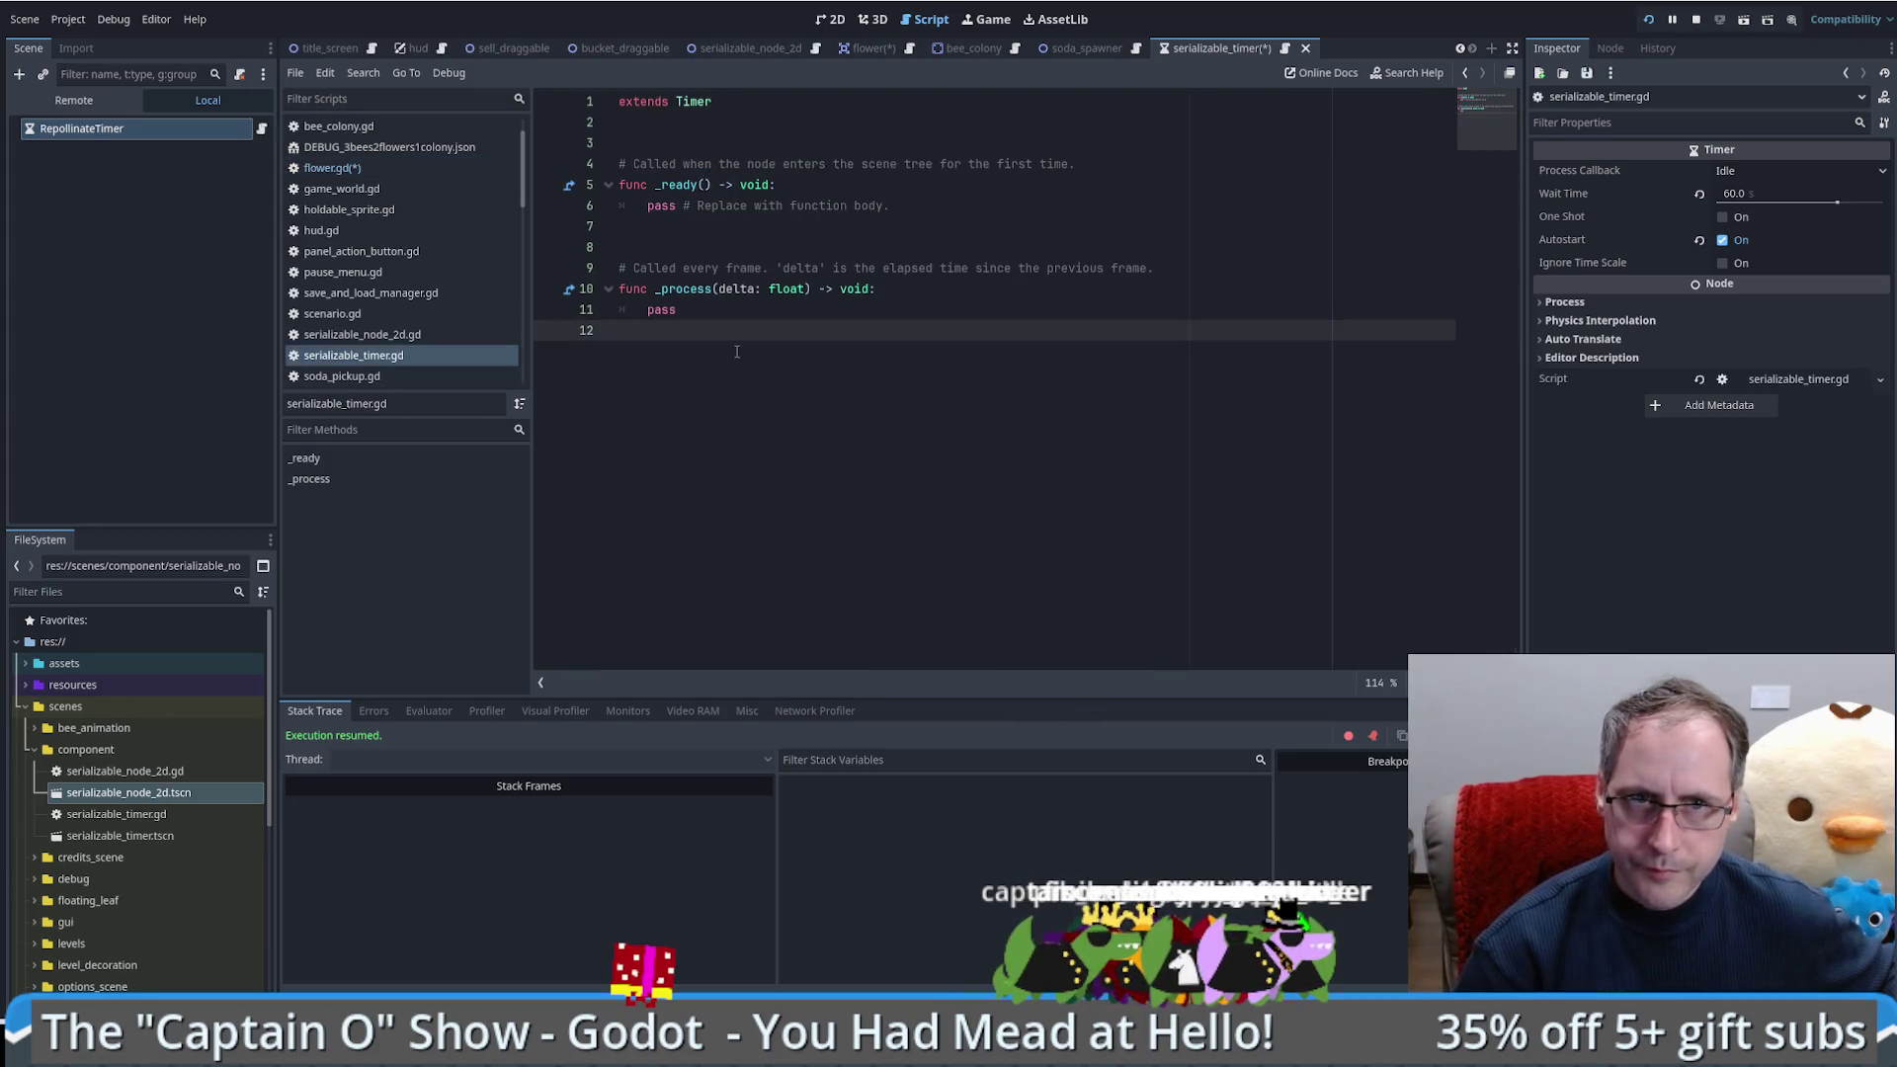
{"action": "key", "text": "Return"}
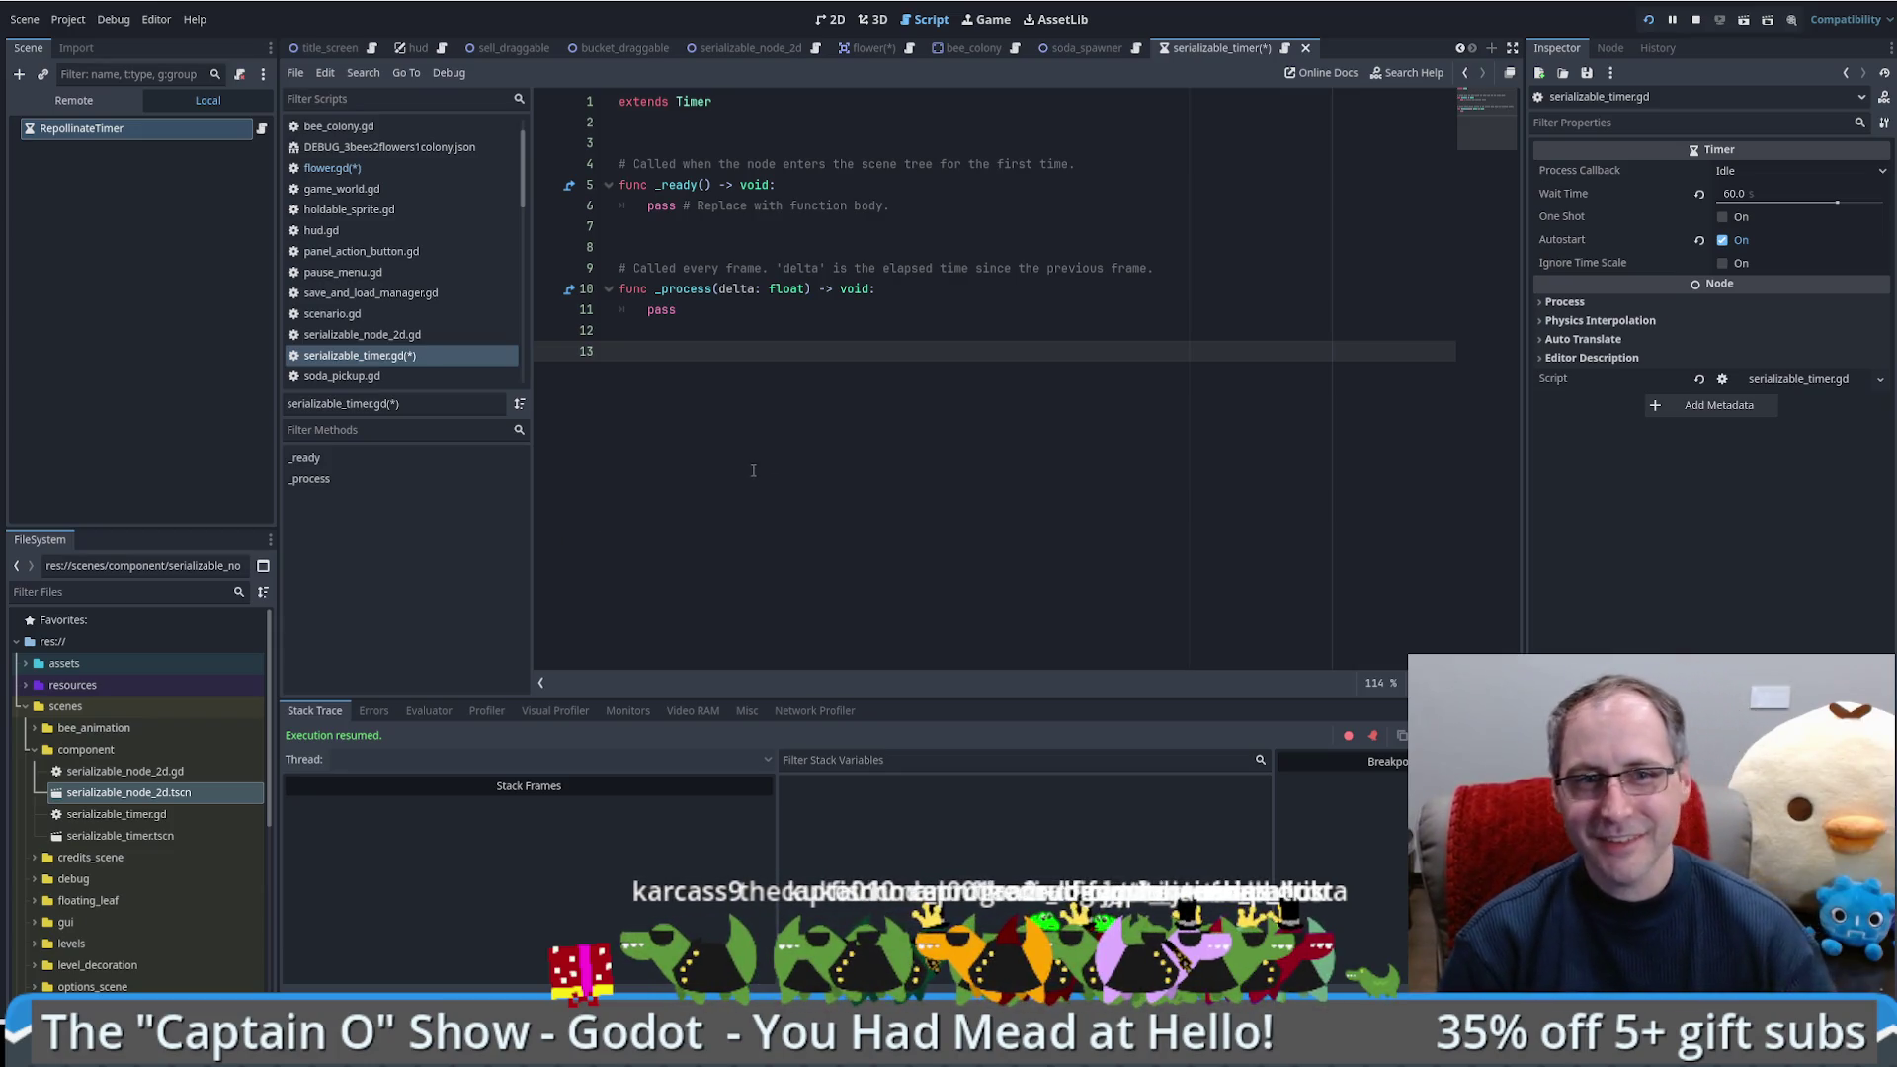
Step: Look through the flower and serializable_node_2d scripts to copy the class_name declaration
{"action": "left_click", "coordinate": [792, 334]}
{"action": "left_click", "coordinate": [892, 223]}
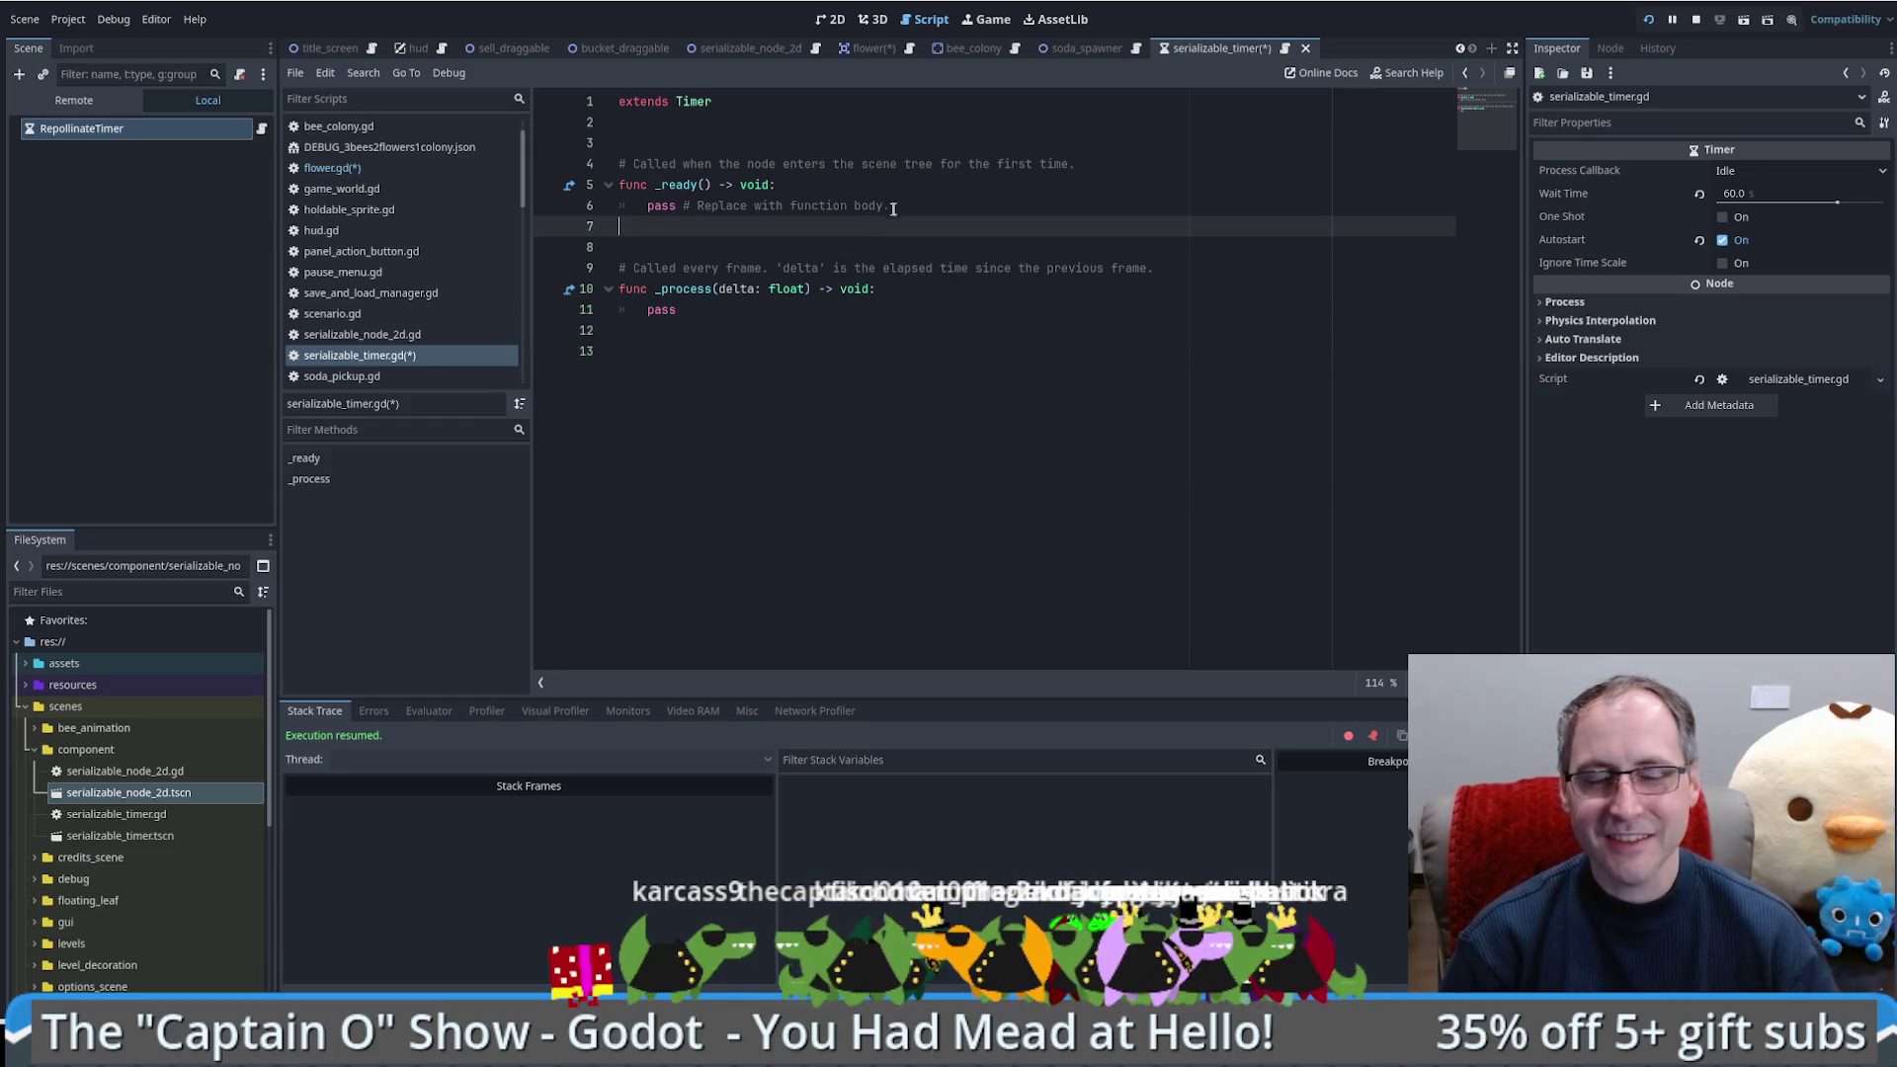
{"action": "left_click", "coordinate": [715, 388]}
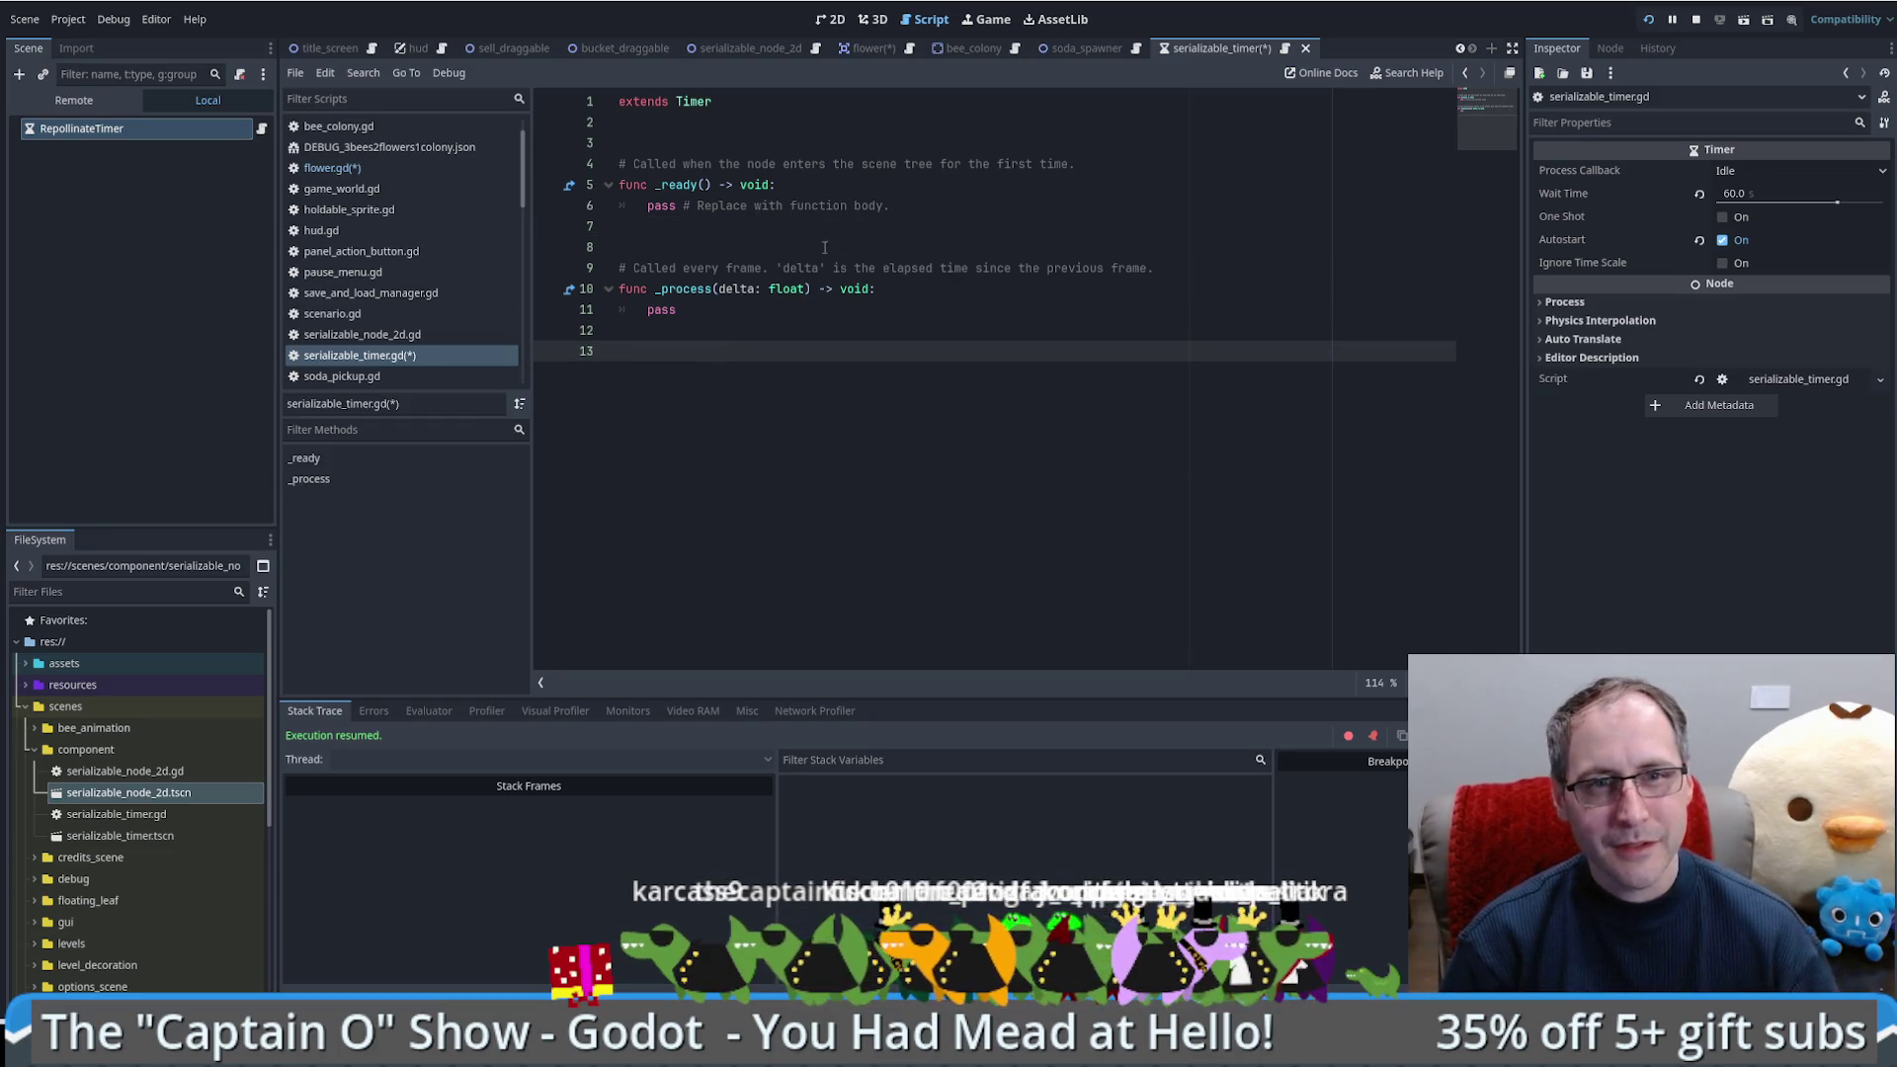
{"action": "left_click", "coordinate": [870, 47]}
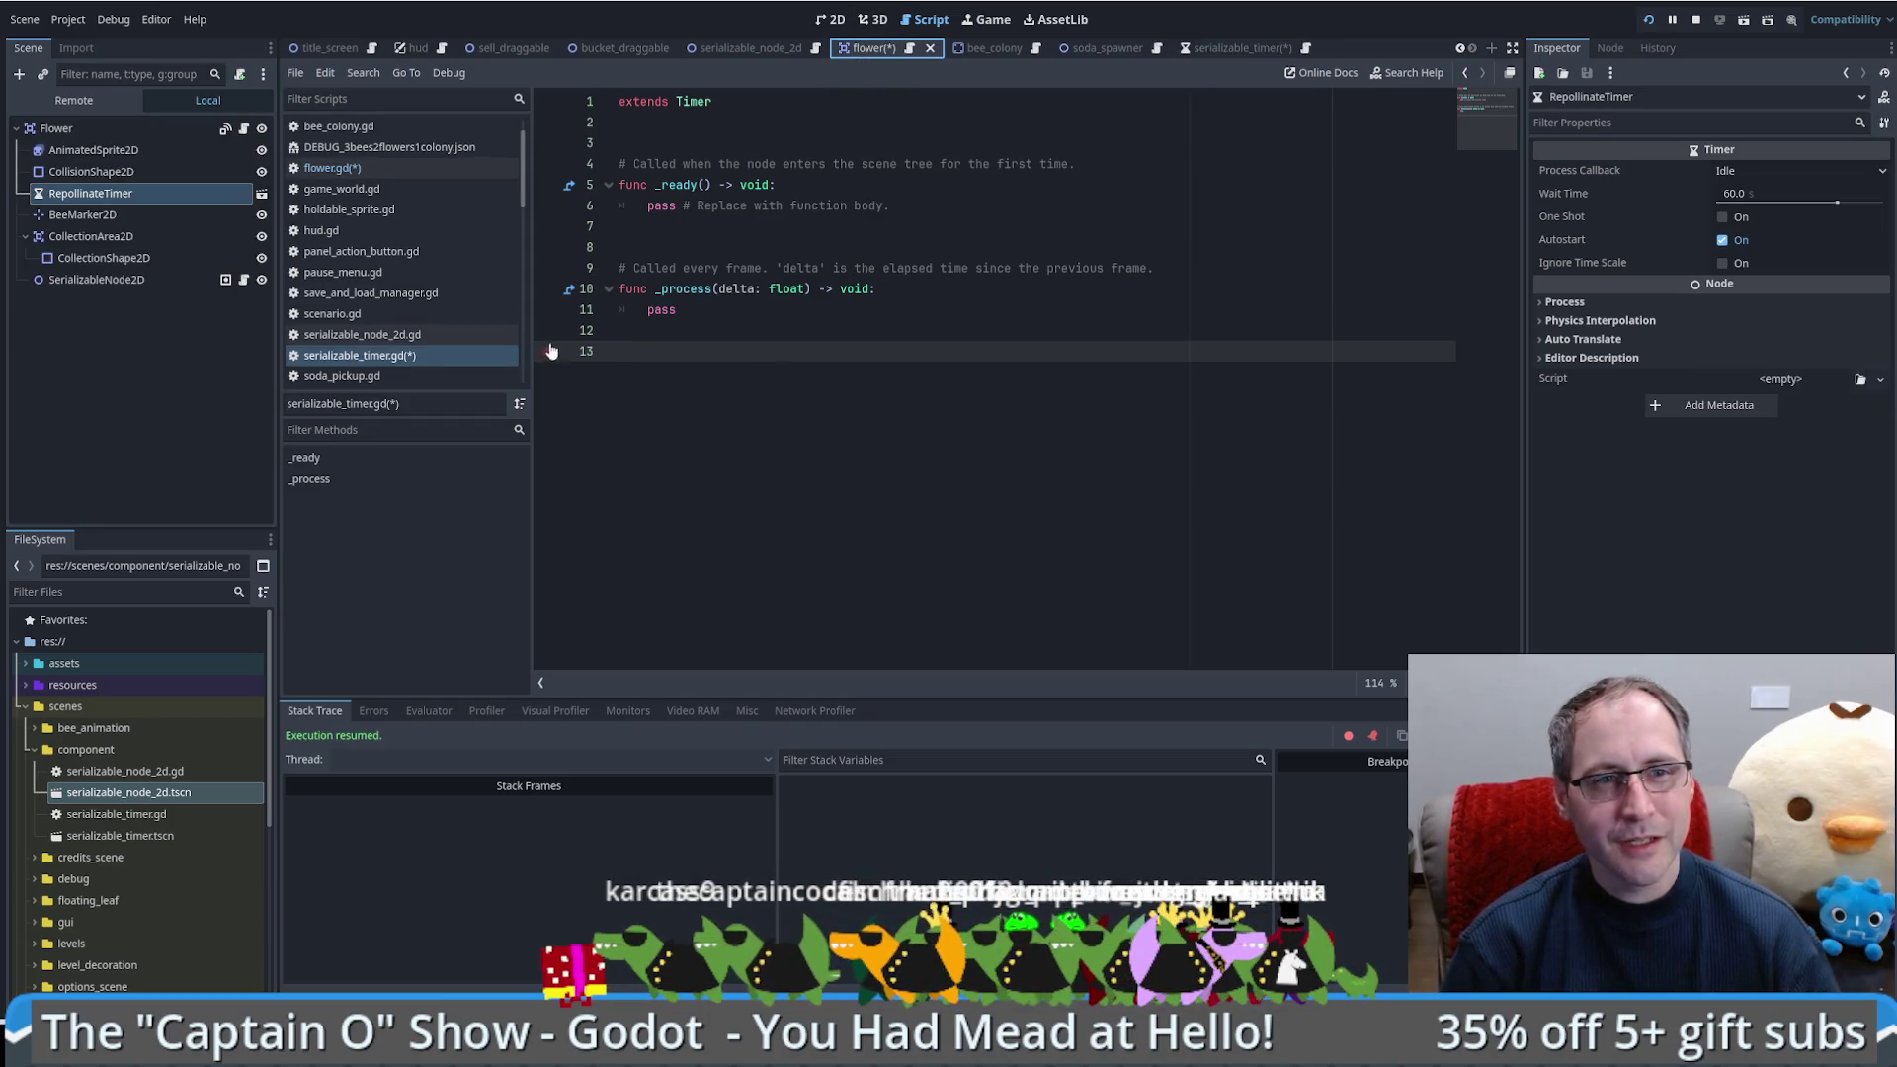
{"action": "left_click", "coordinate": [721, 338]}
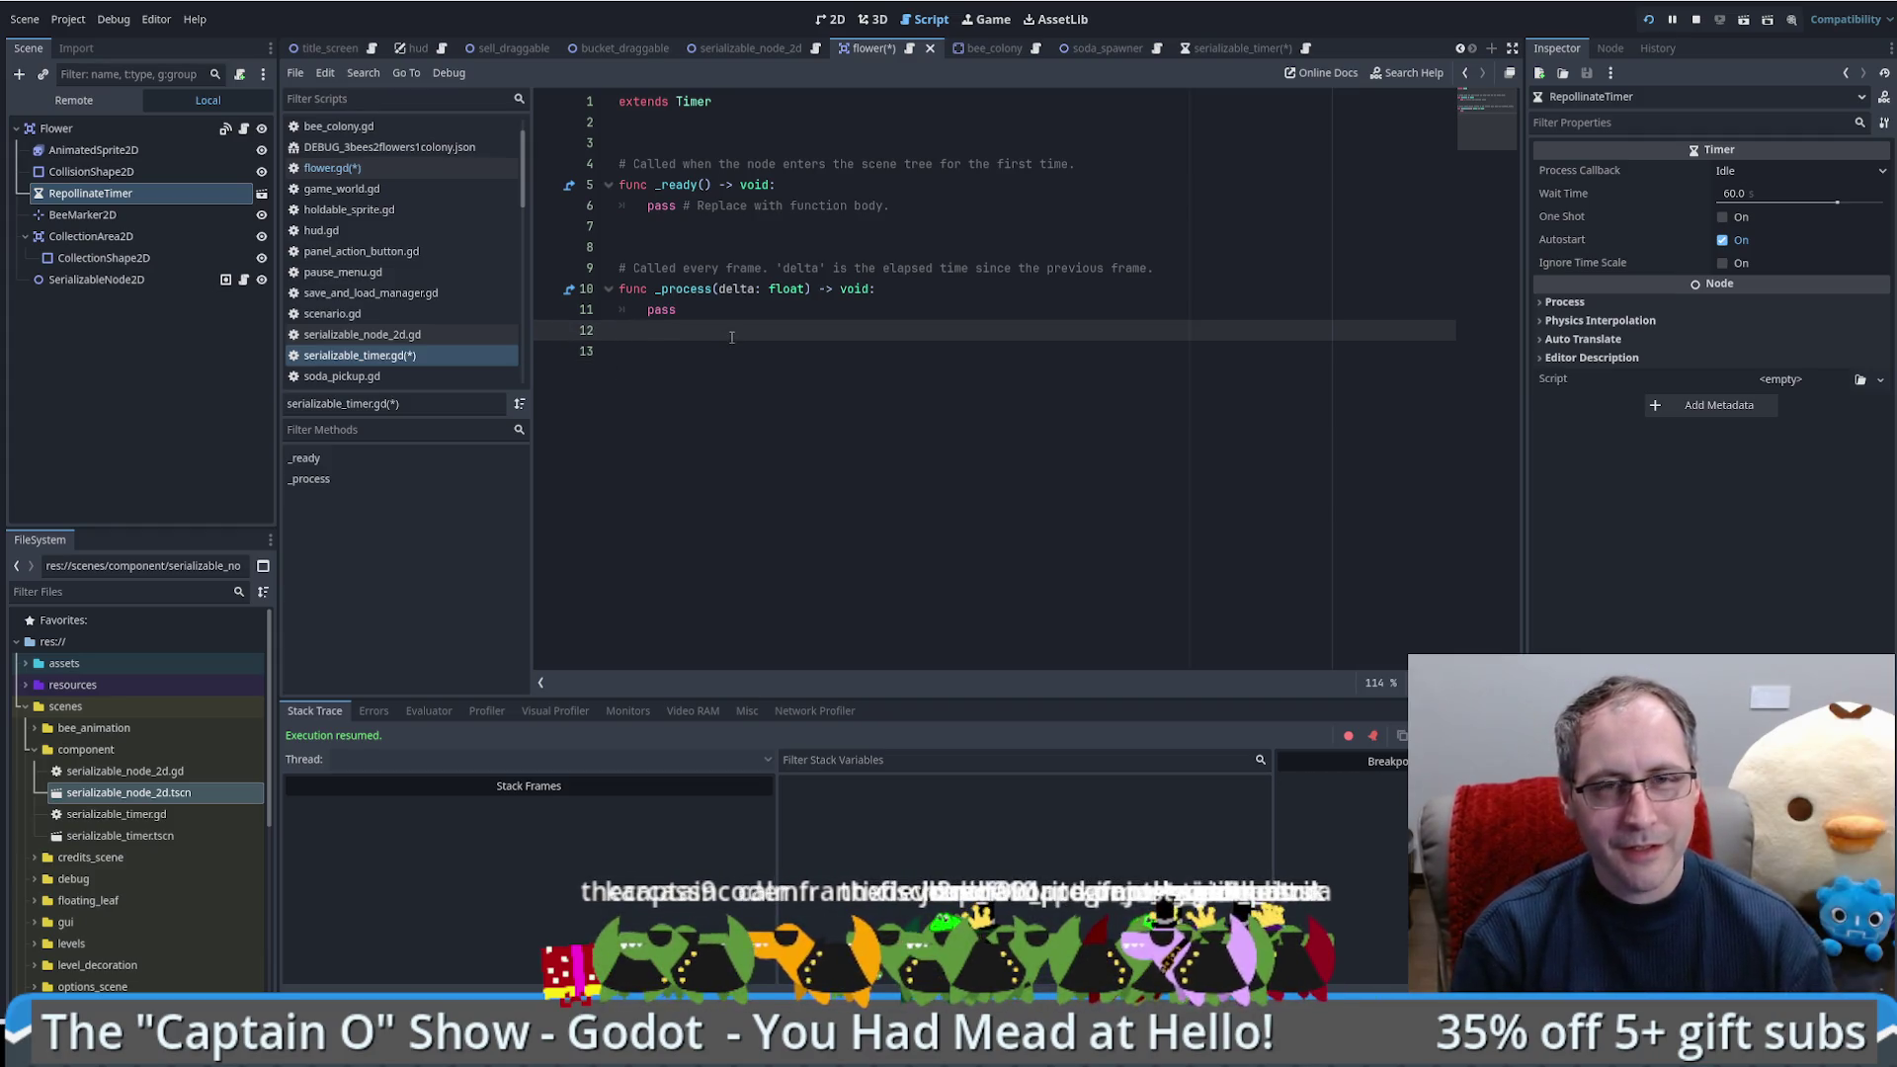
{"action": "left_click", "coordinate": [734, 150]}
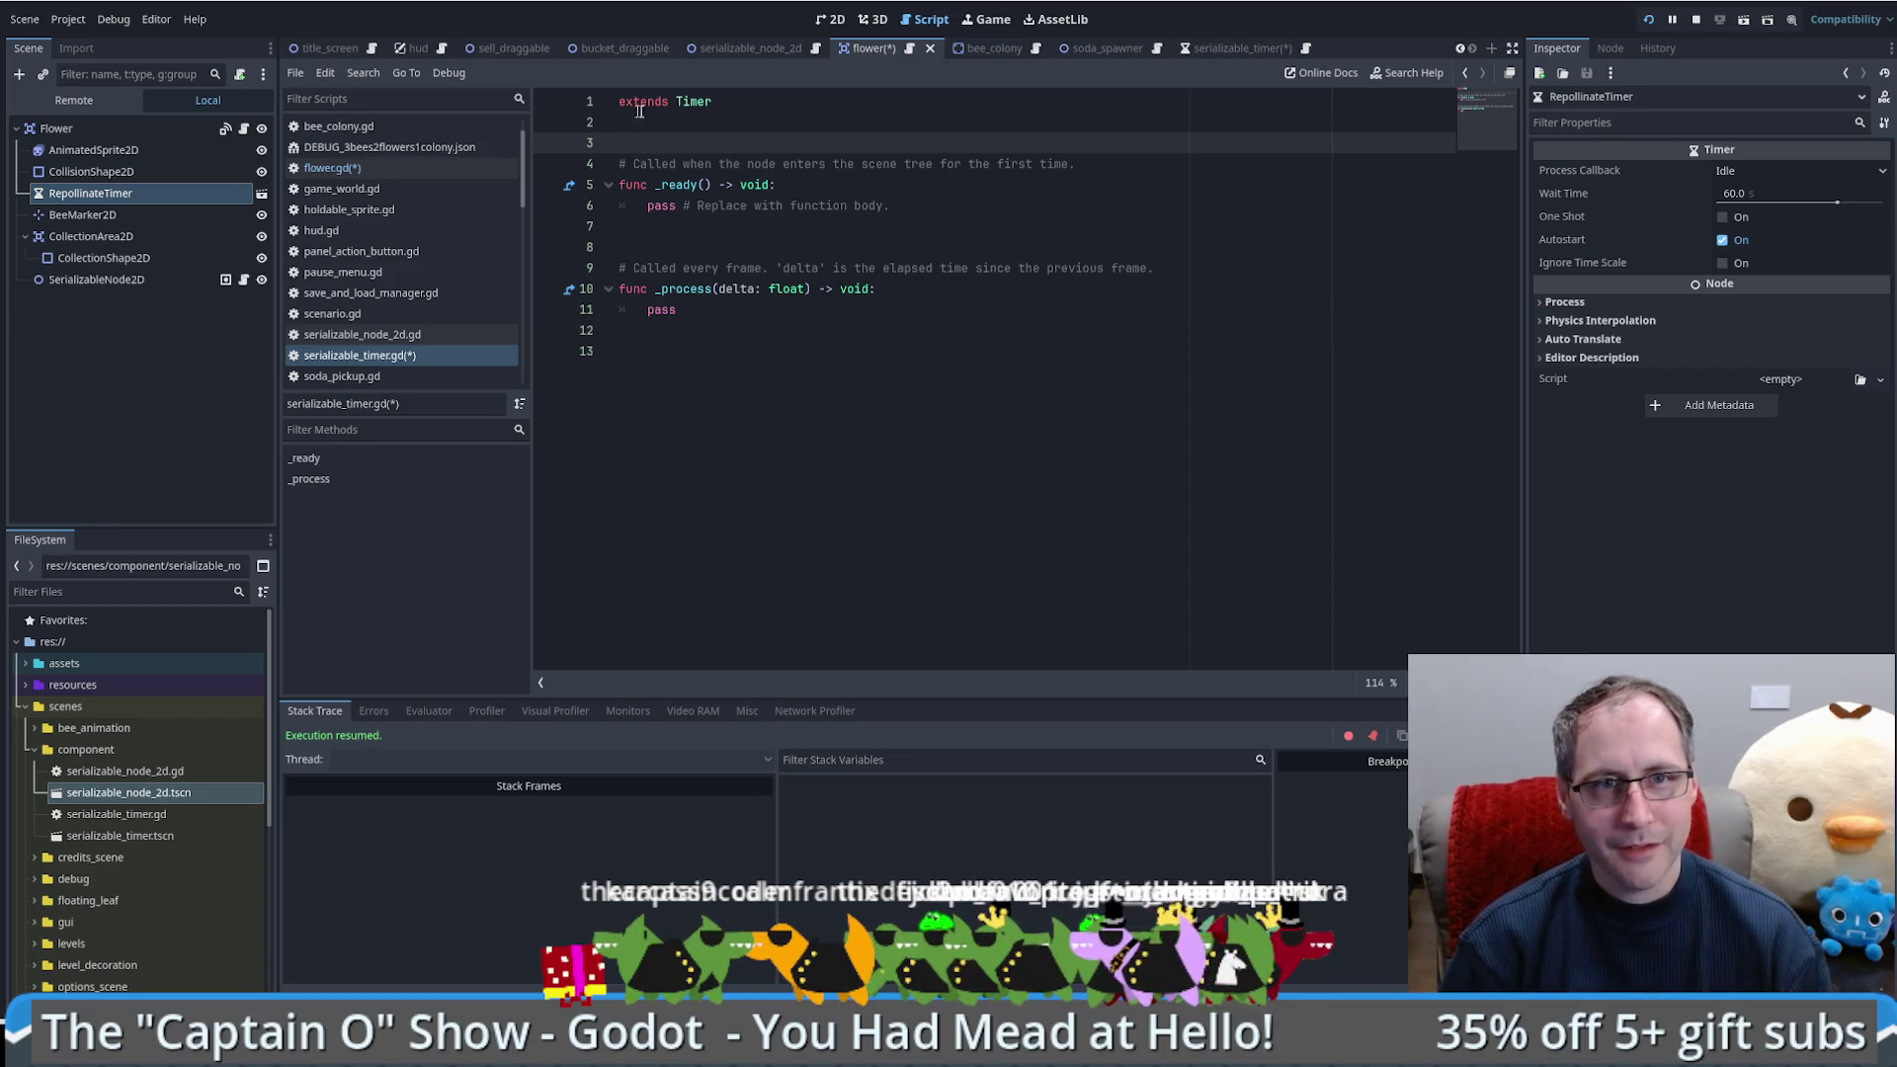
{"action": "key", "text": "Up"}
{"action": "key", "text": "Up"}
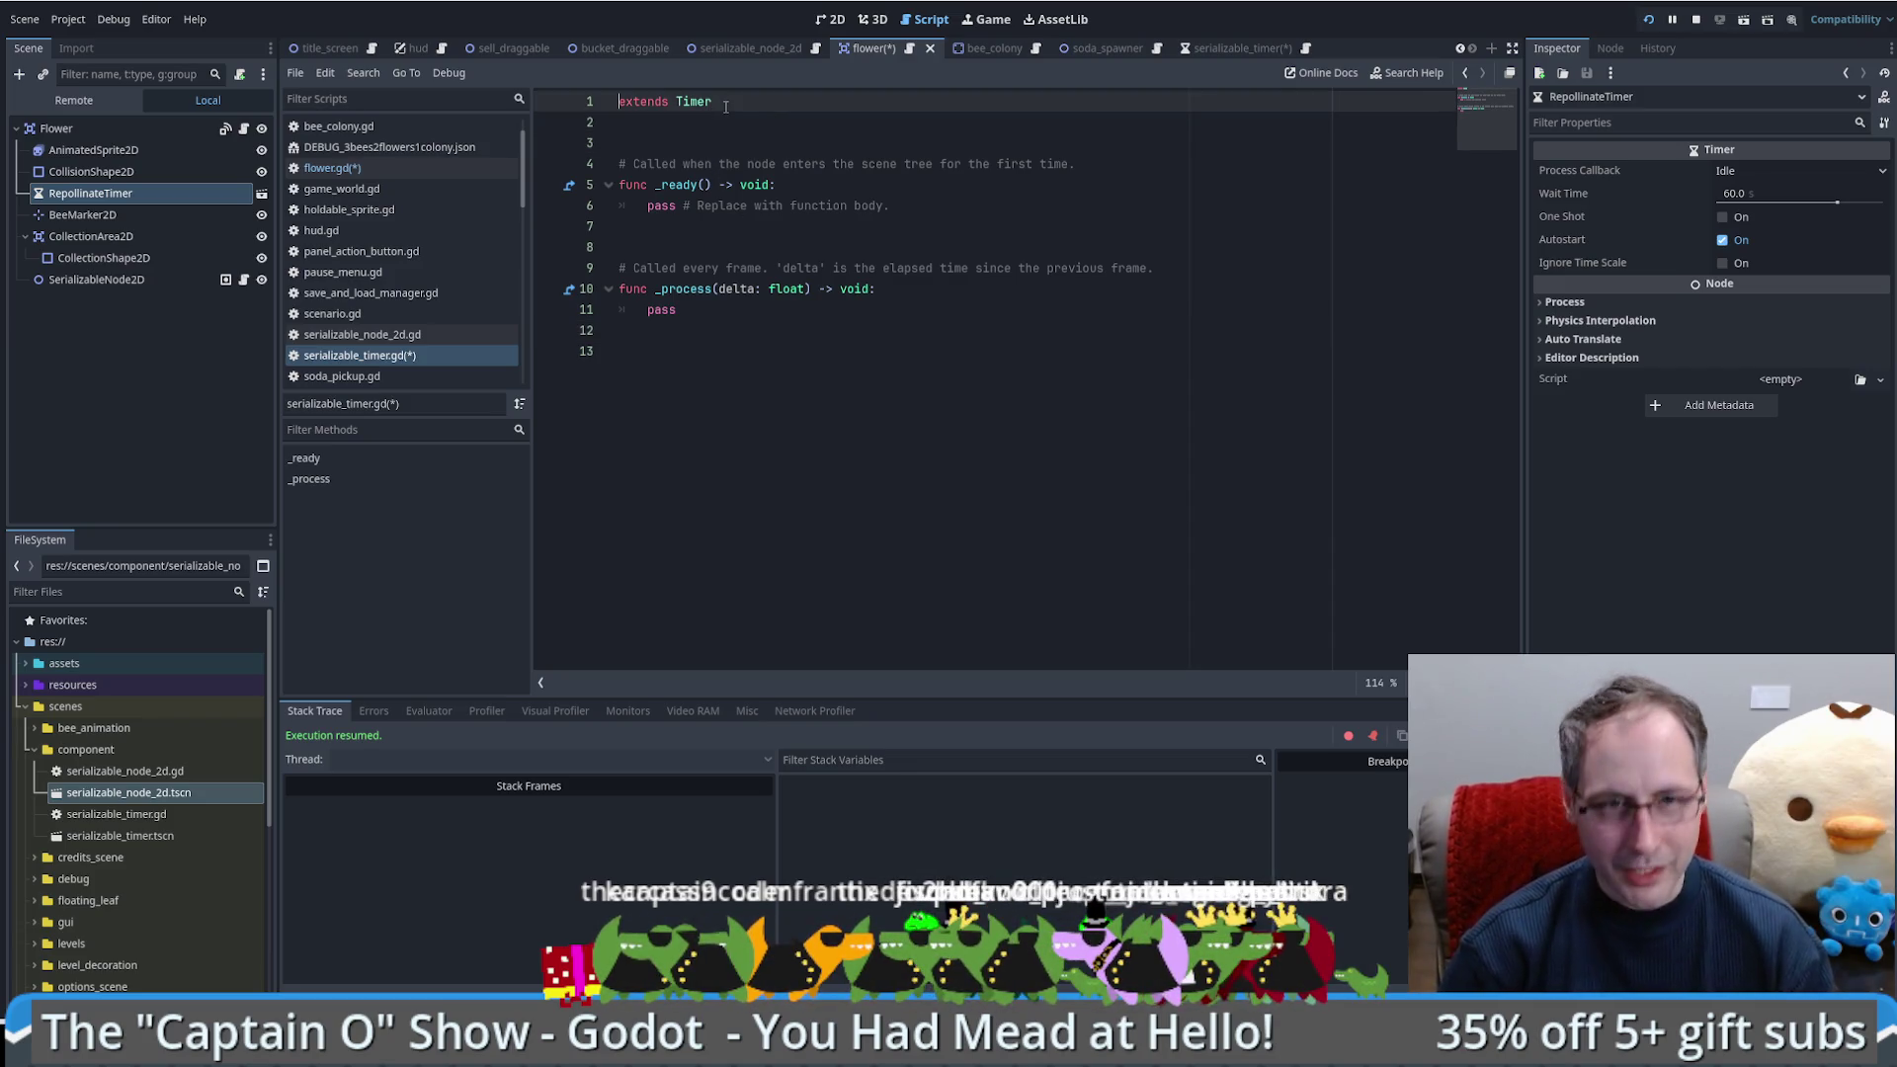
{"action": "left_click", "coordinate": [751, 51]}
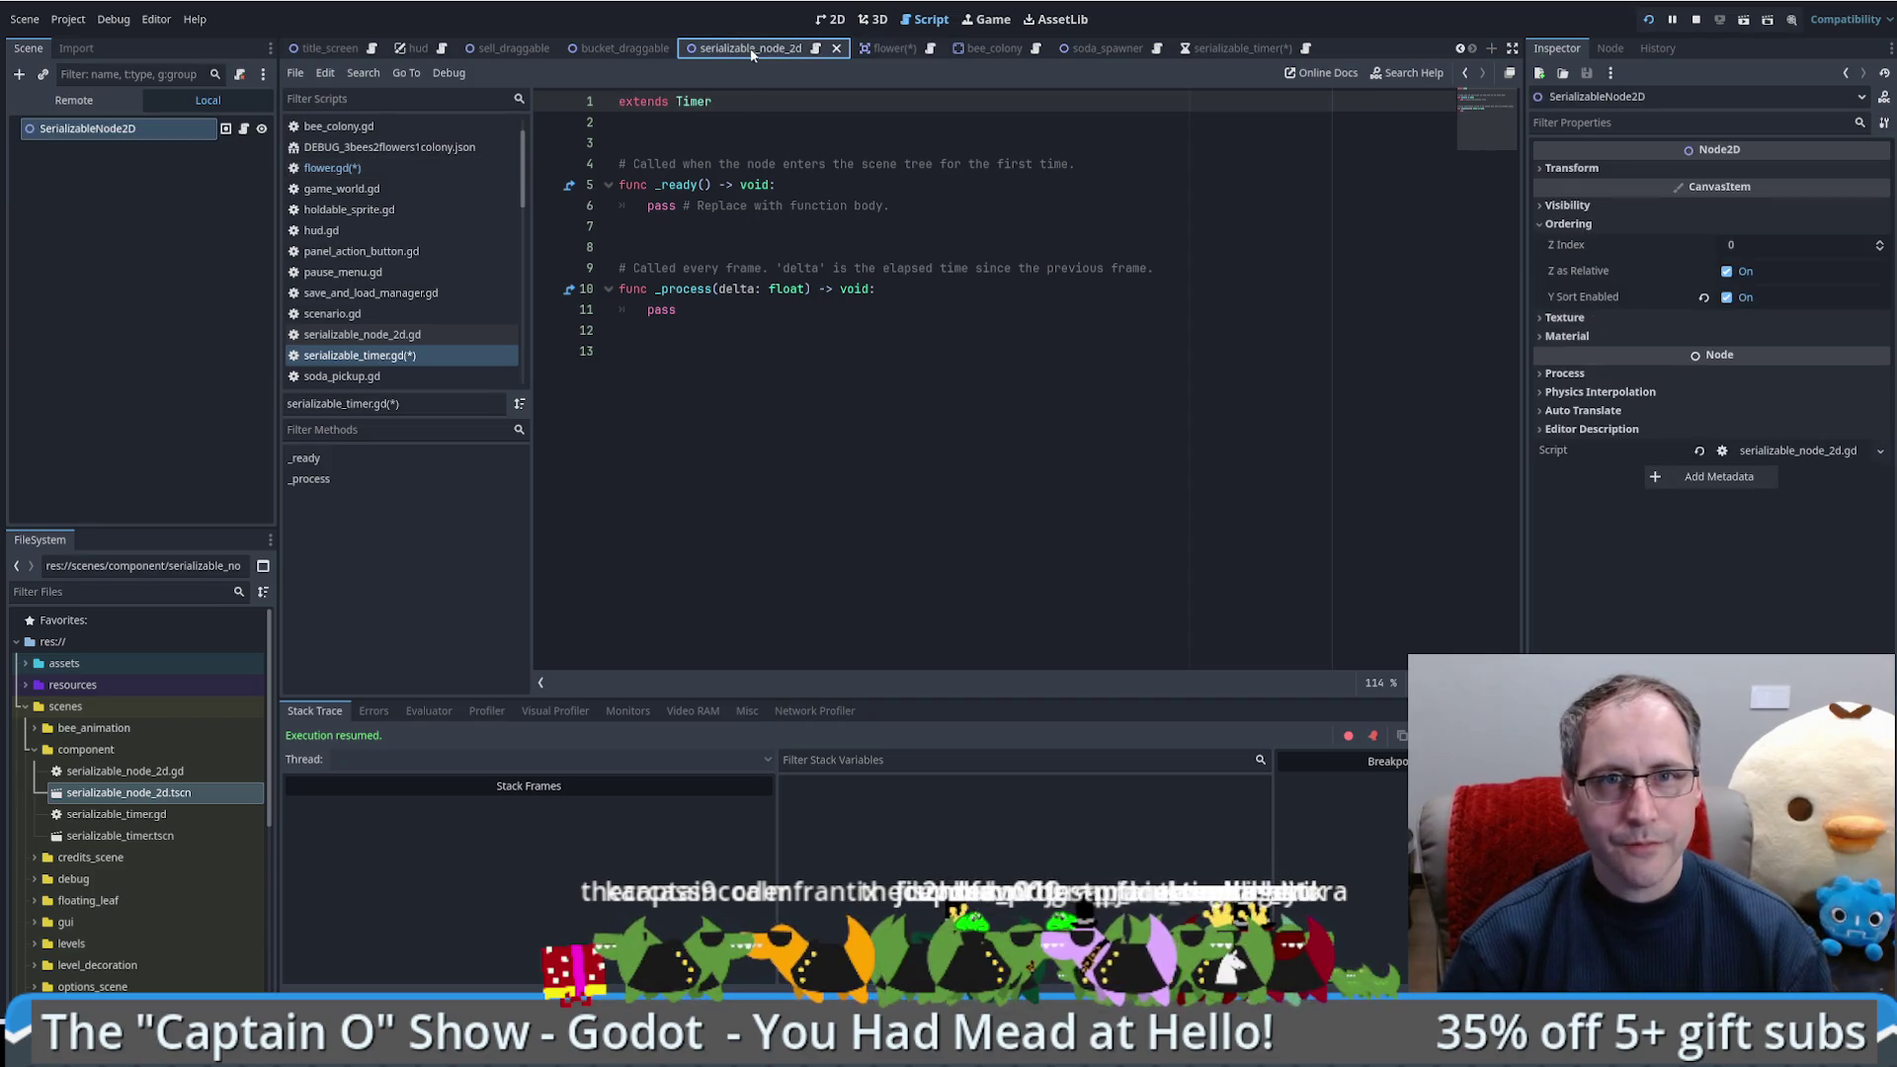
{"action": "left_click", "coordinate": [815, 50]}
{"action": "scroll", "coordinate": [975, 144], "scroll_direction": "up", "scroll_amount": 5}
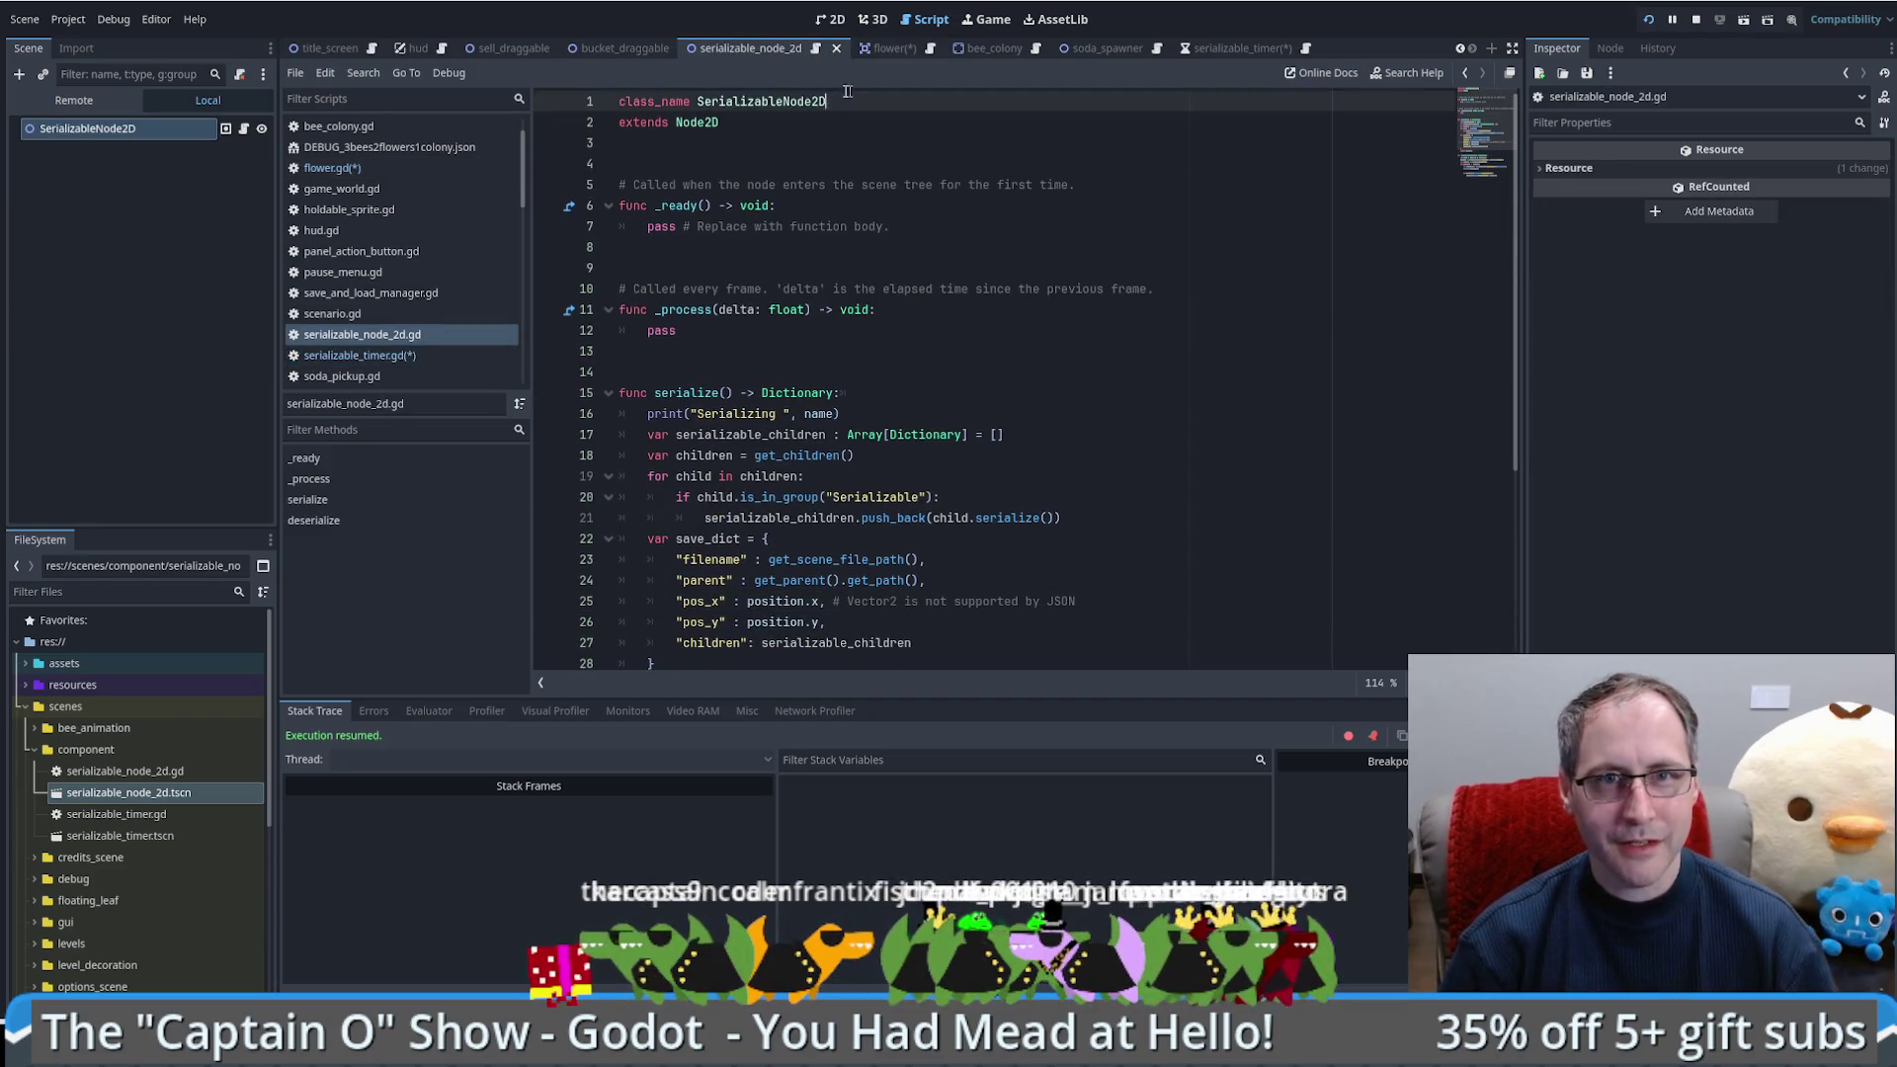
{"action": "left_click", "coordinate": [883, 47]}
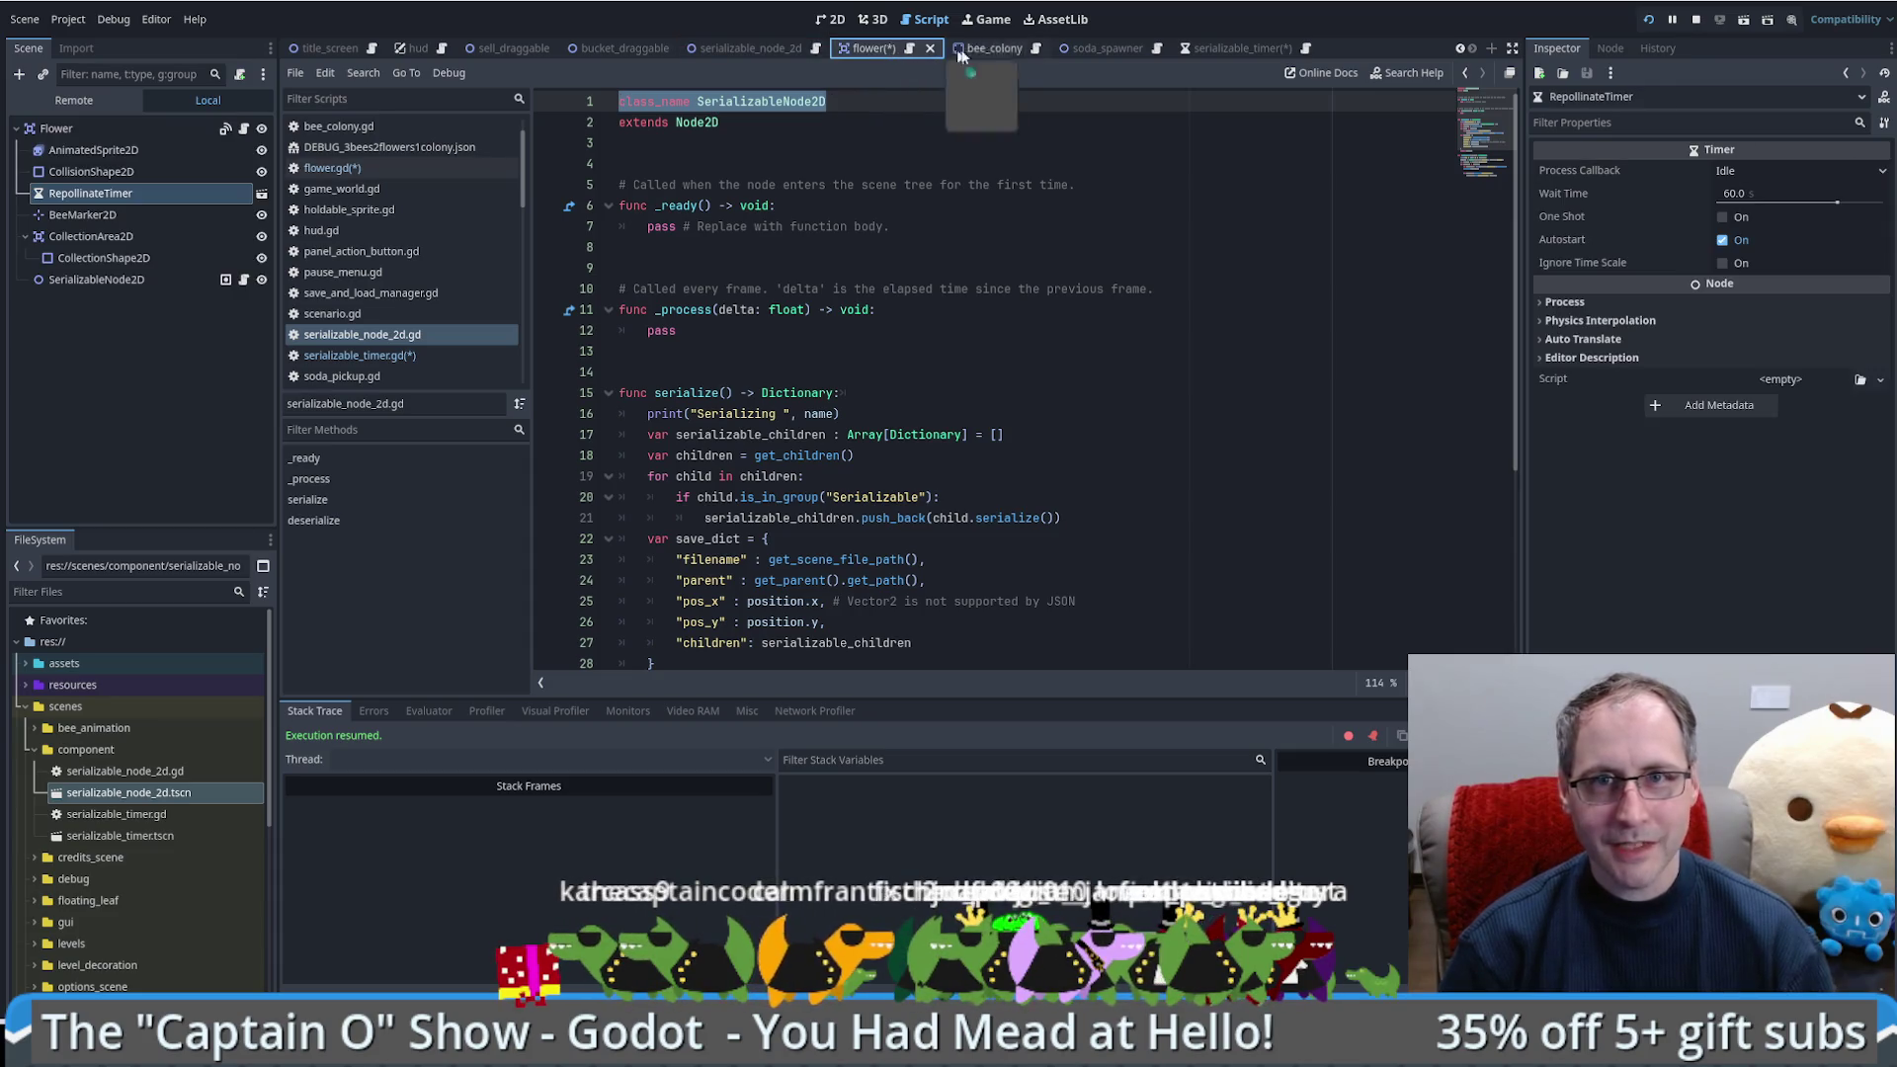
Step: Paste the class_name line above 'extends Timer', rename it SerializableTimer, and save the script
{"action": "left_click", "coordinate": [1306, 48]}
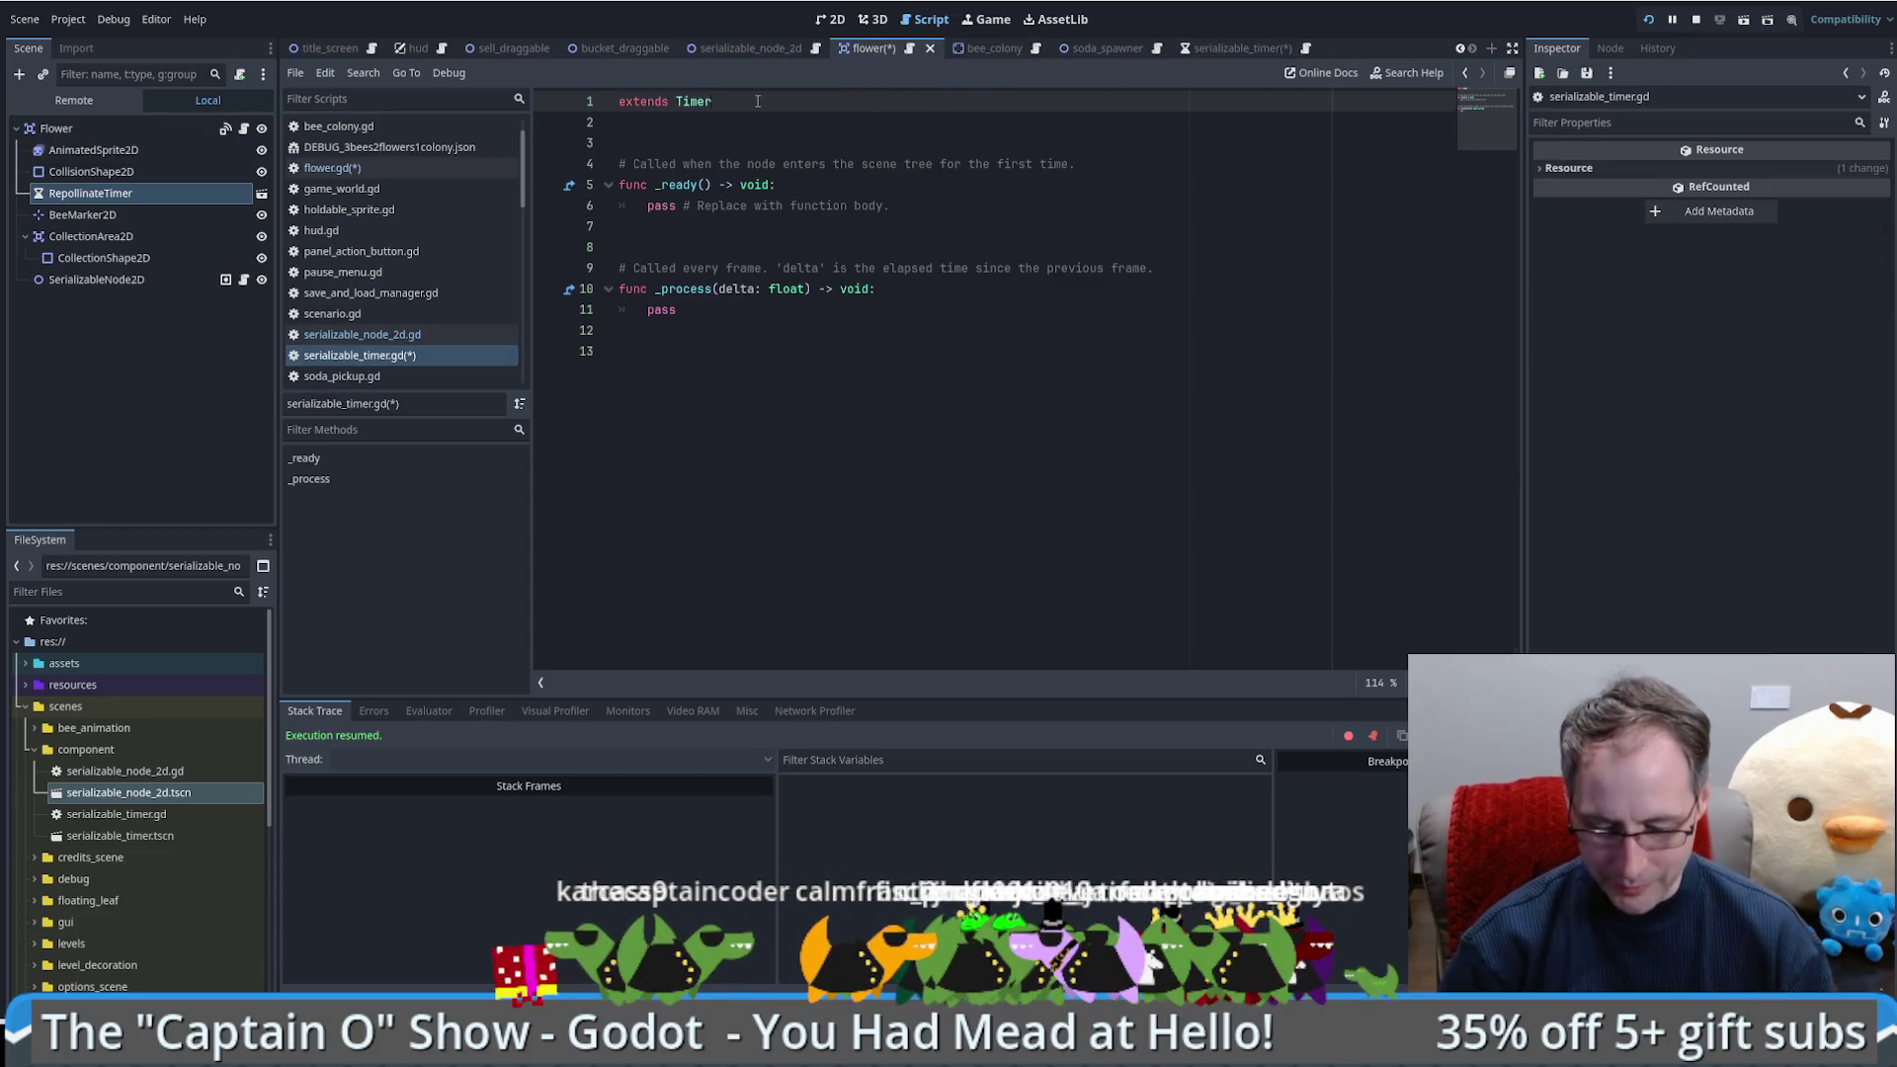
{"action": "key", "text": "Return"}
{"action": "key", "text": "Up"}
{"action": "type", "text": "class_name SerializableNode2D"}
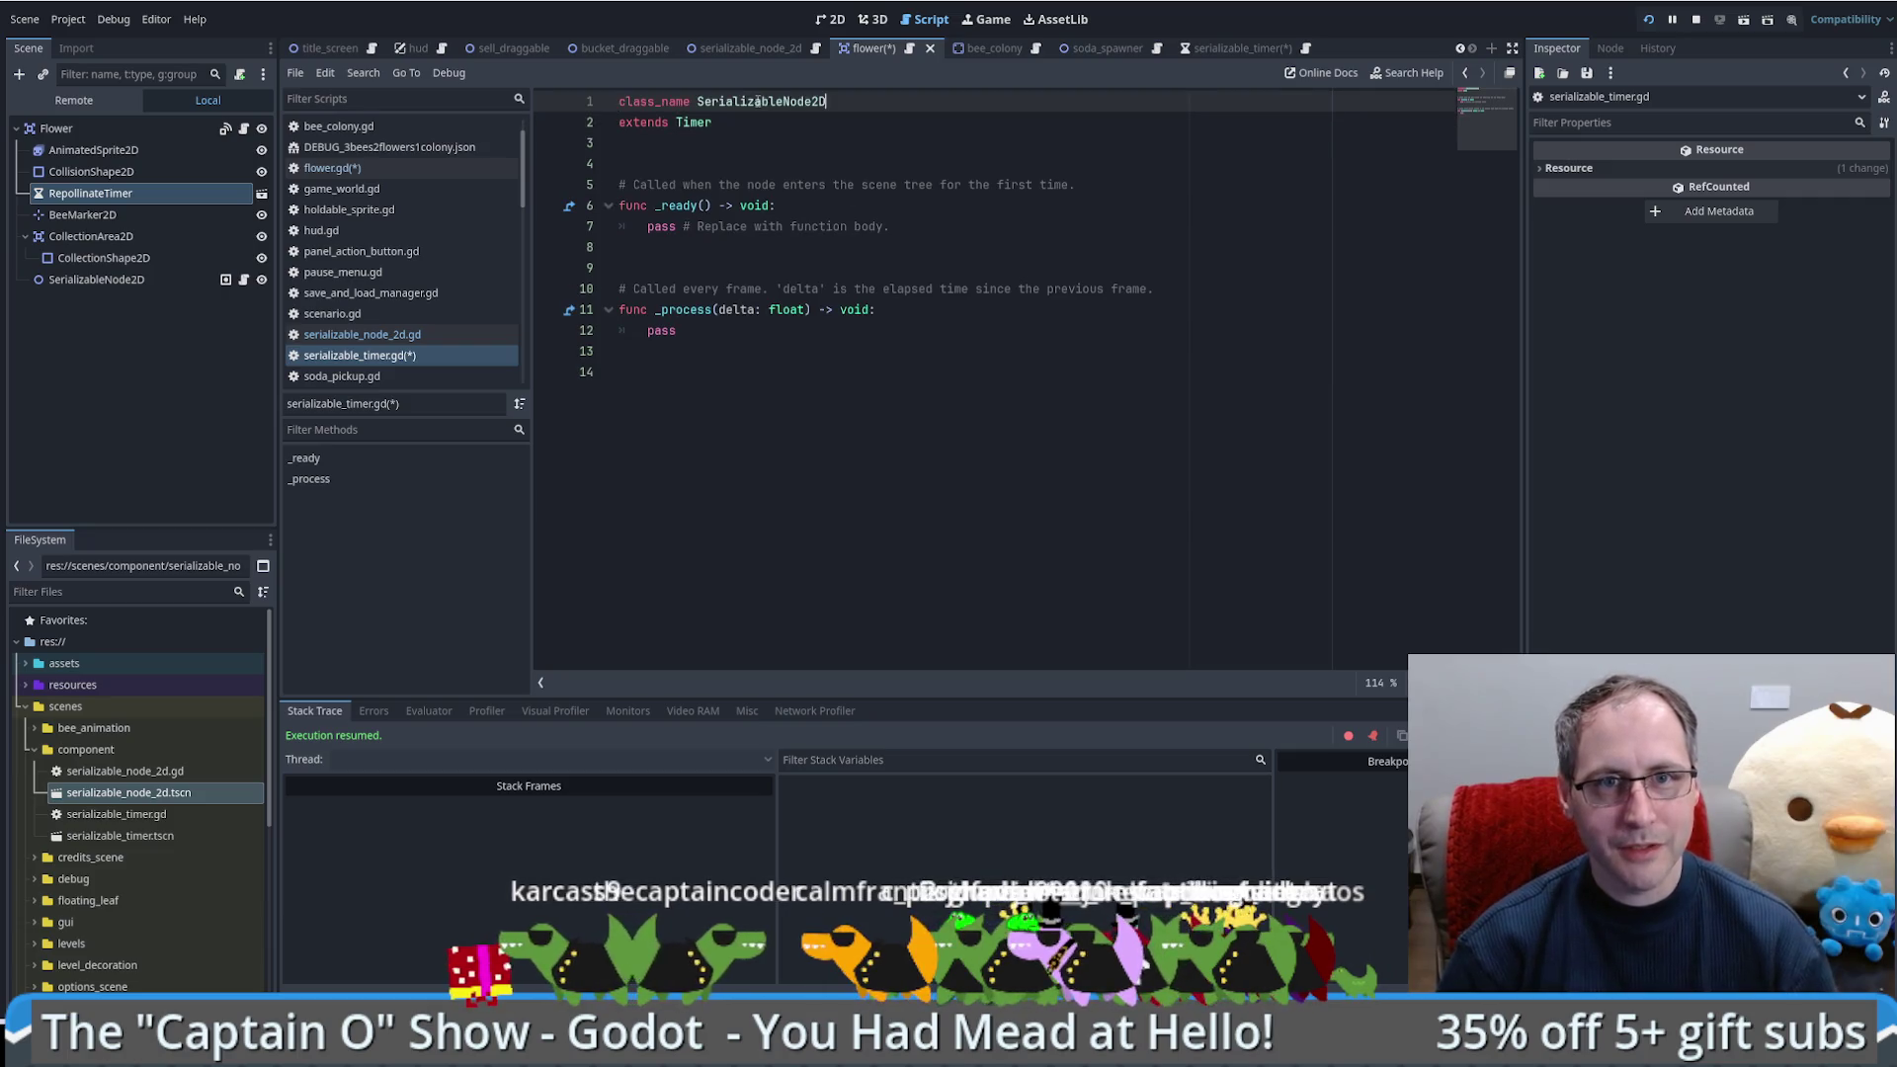
{"action": "left_click_drag", "start_coordinate": [781, 100], "coordinate": [859, 107]}
{"action": "type", "text": "Timer"}
{"action": "key", "text": "ctrl+s"}
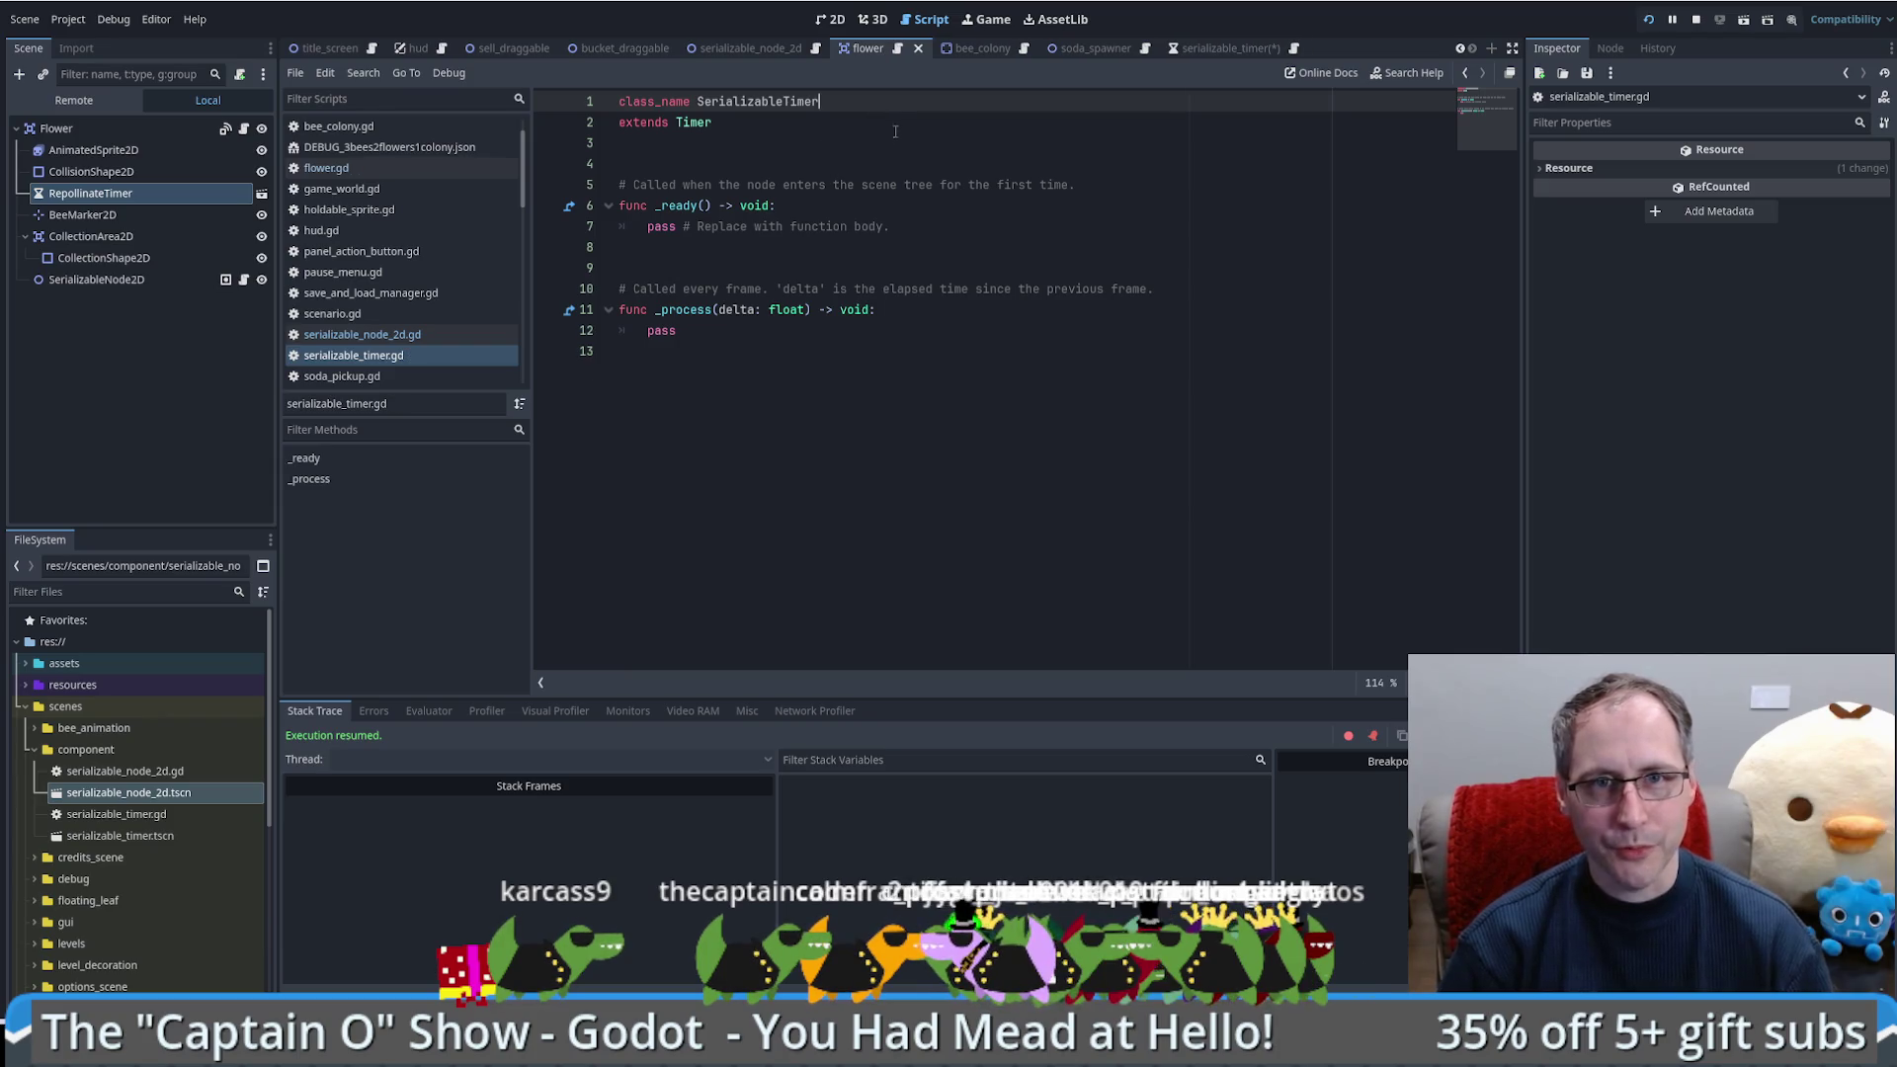
Step: Bring serializable_node_2d.gd's serialize code back into view
{"action": "left_click", "coordinate": [815, 48]}
{"action": "left_click_drag", "start_coordinate": [703, 380], "coordinate": [748, 580]}
{"action": "scroll", "coordinate": [748, 580], "scroll_direction": "up", "scroll_amount": 5}
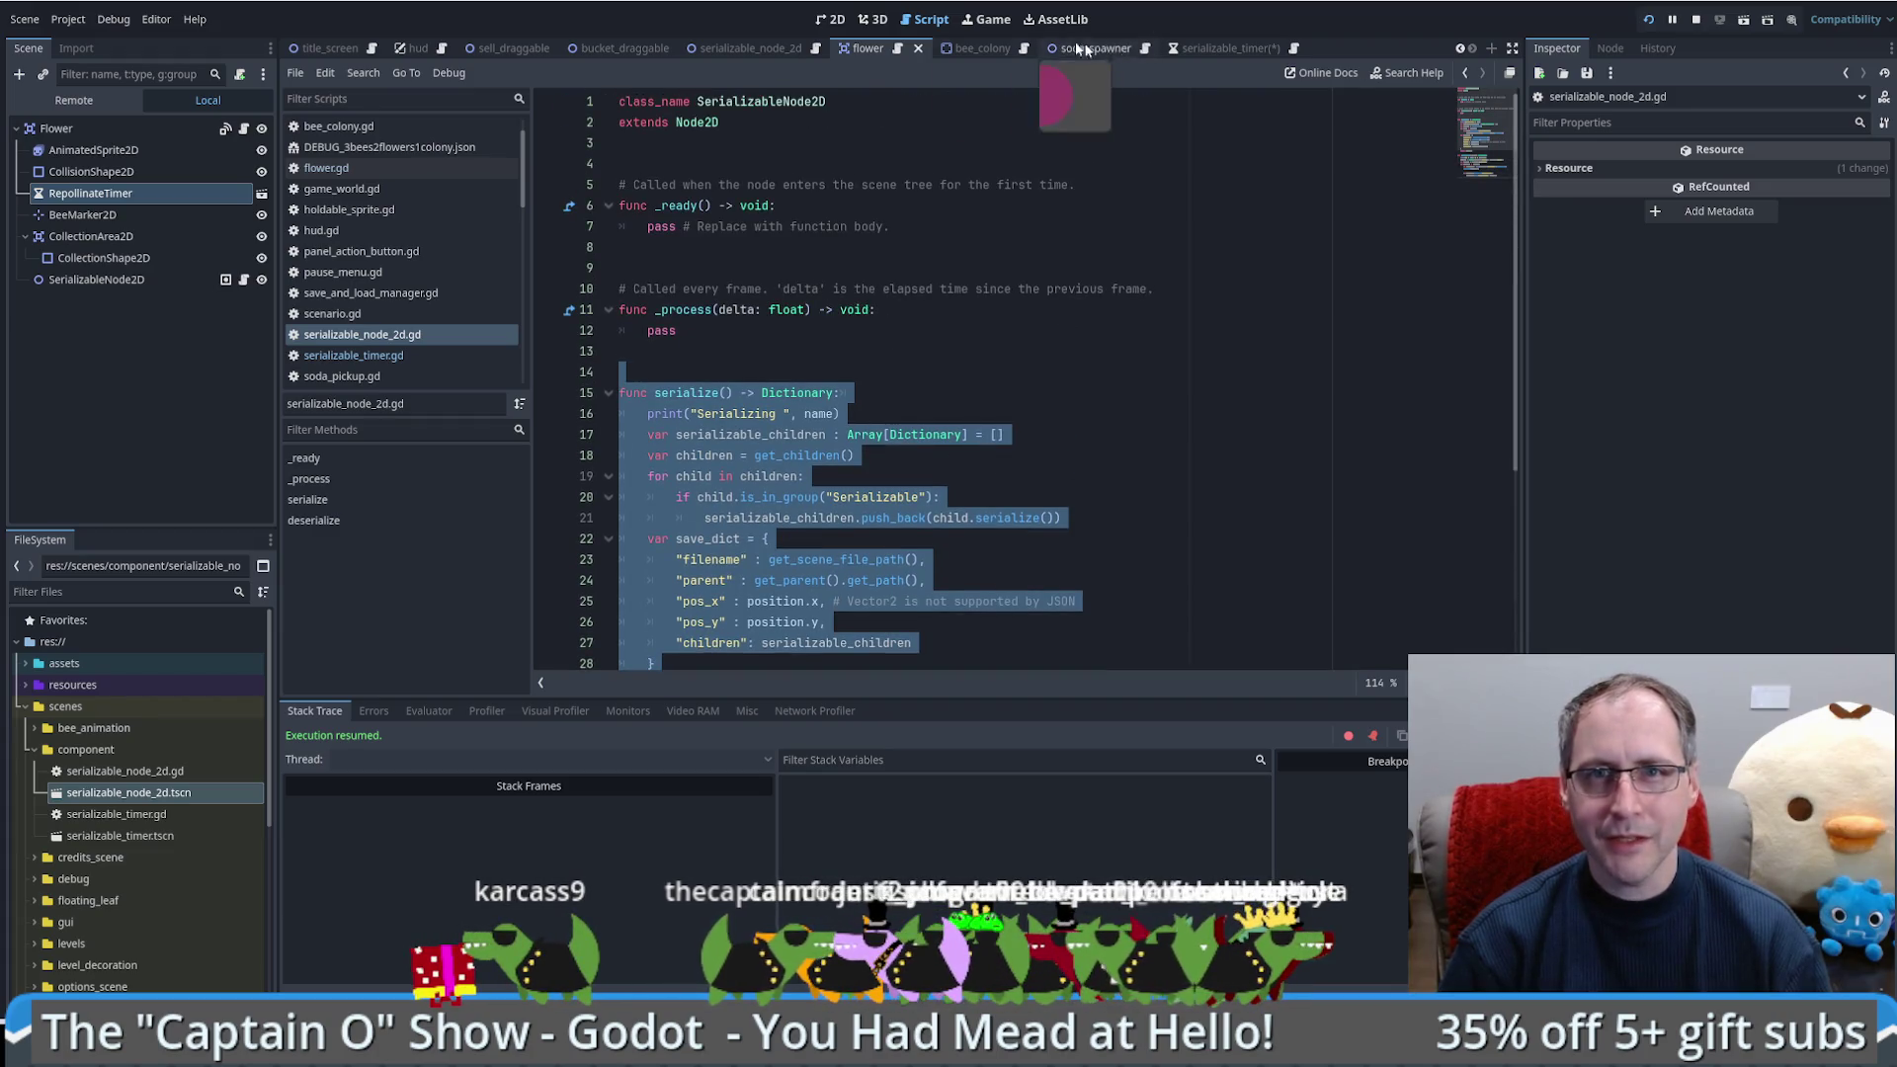
Step: Copy the serialize and deserialize functions from flower.gd into the end of serializable_timer.gd
{"action": "left_click", "coordinate": [1144, 49]}
{"action": "scroll", "coordinate": [805, 415], "scroll_direction": "down", "scroll_amount": 8}
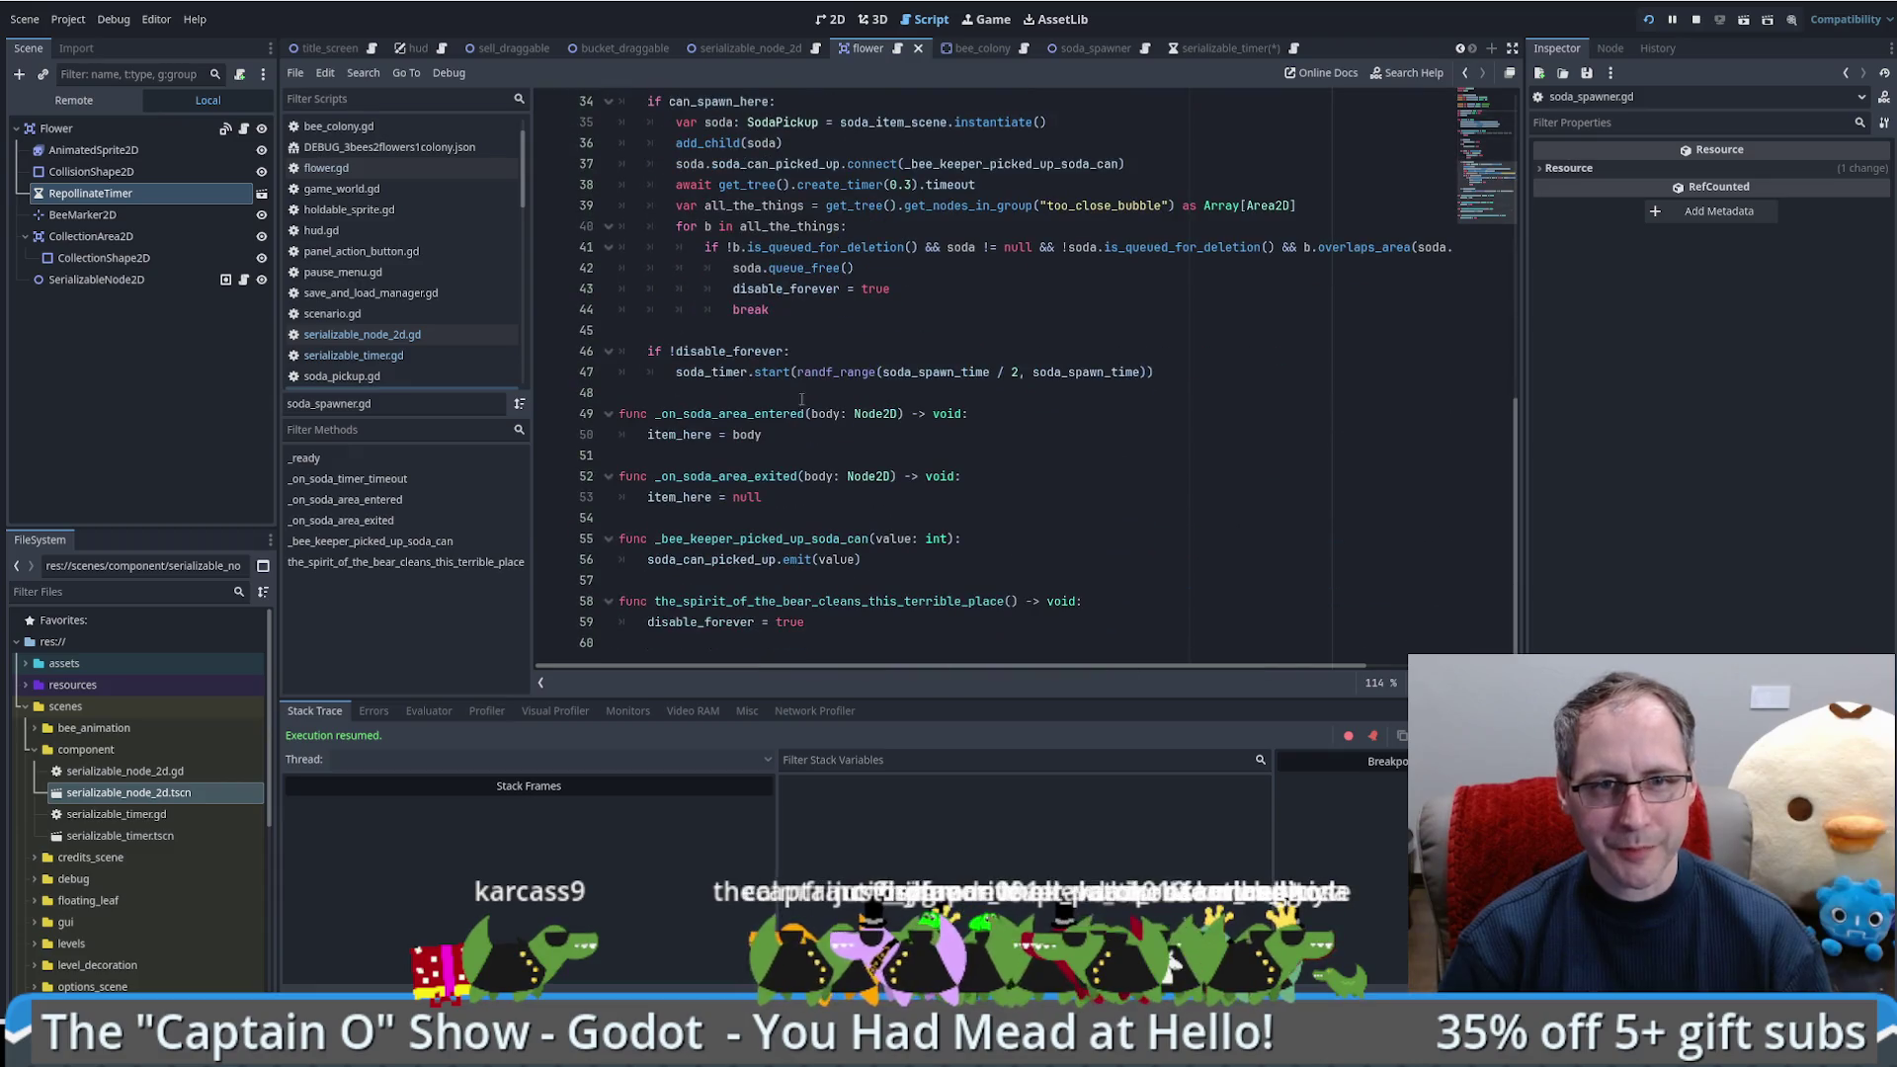
{"action": "scroll", "coordinate": [802, 415], "scroll_direction": "up", "scroll_amount": 8}
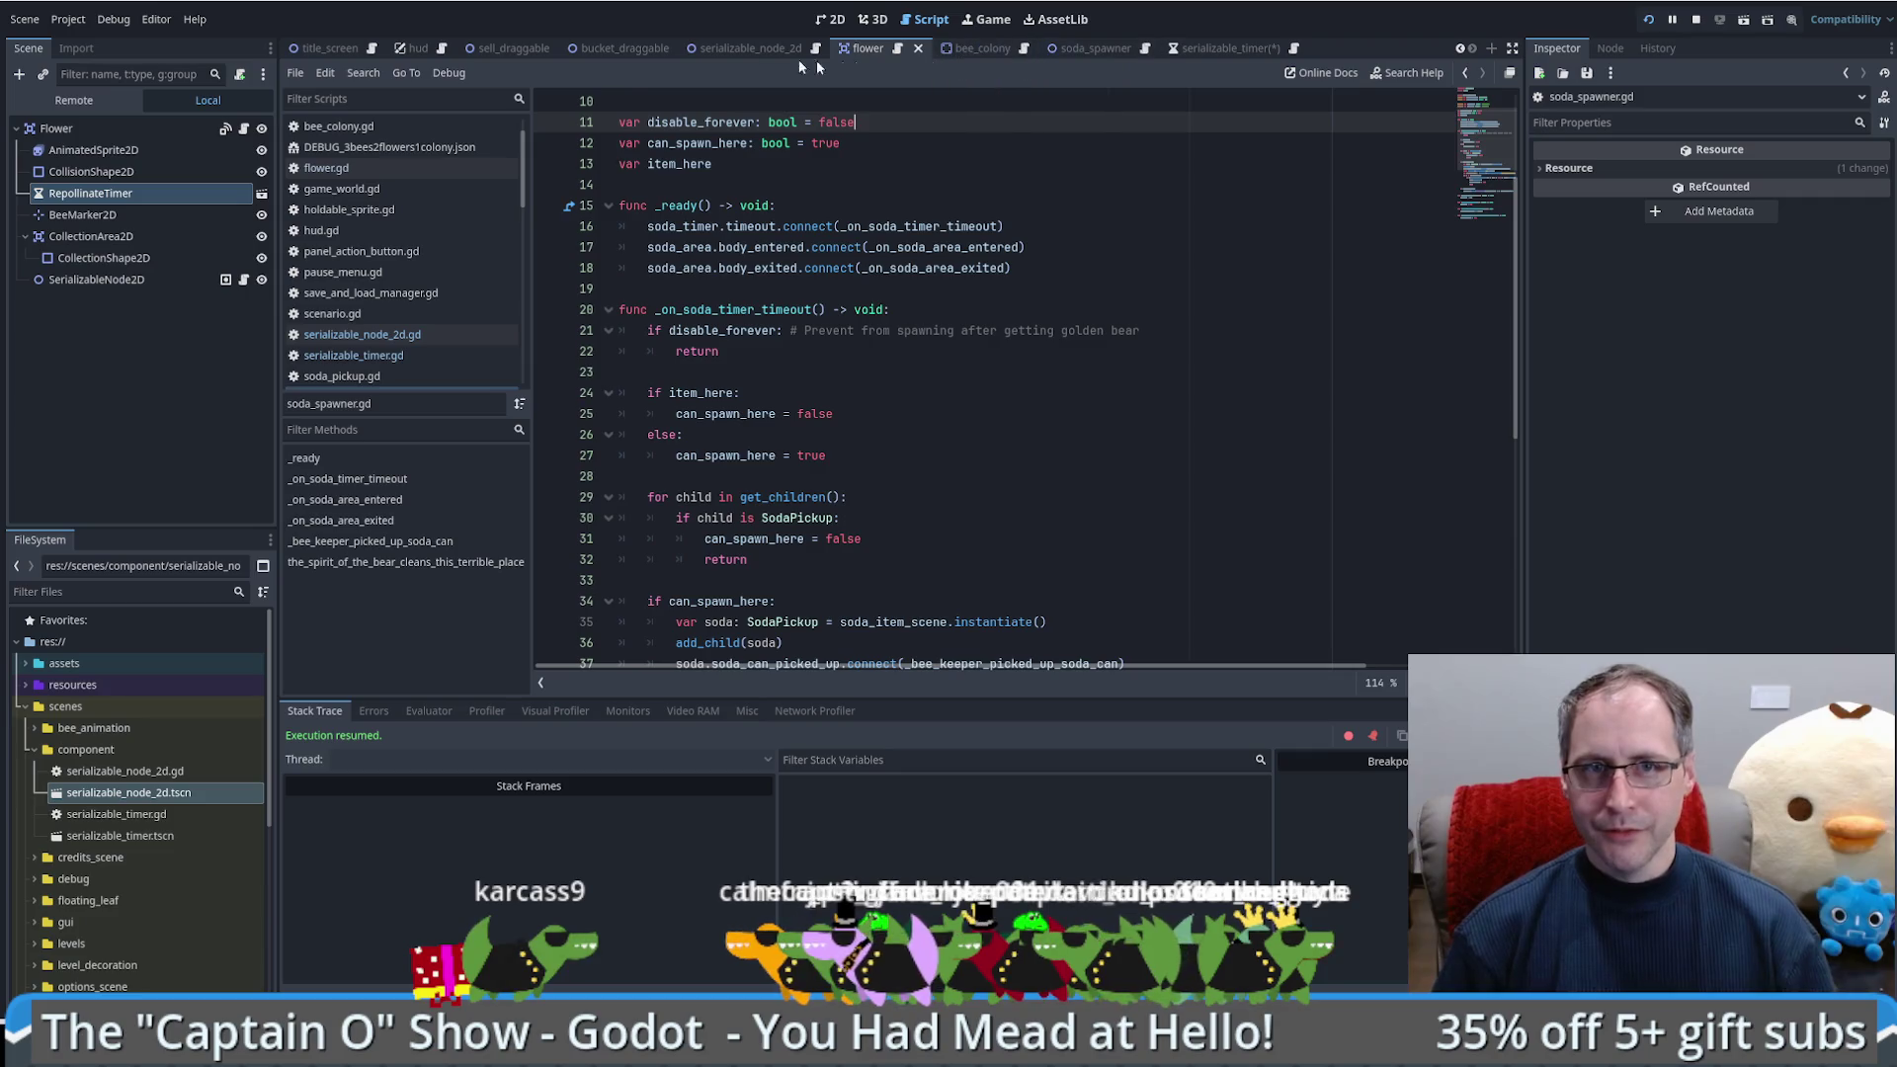
{"action": "left_click", "coordinate": [897, 49]}
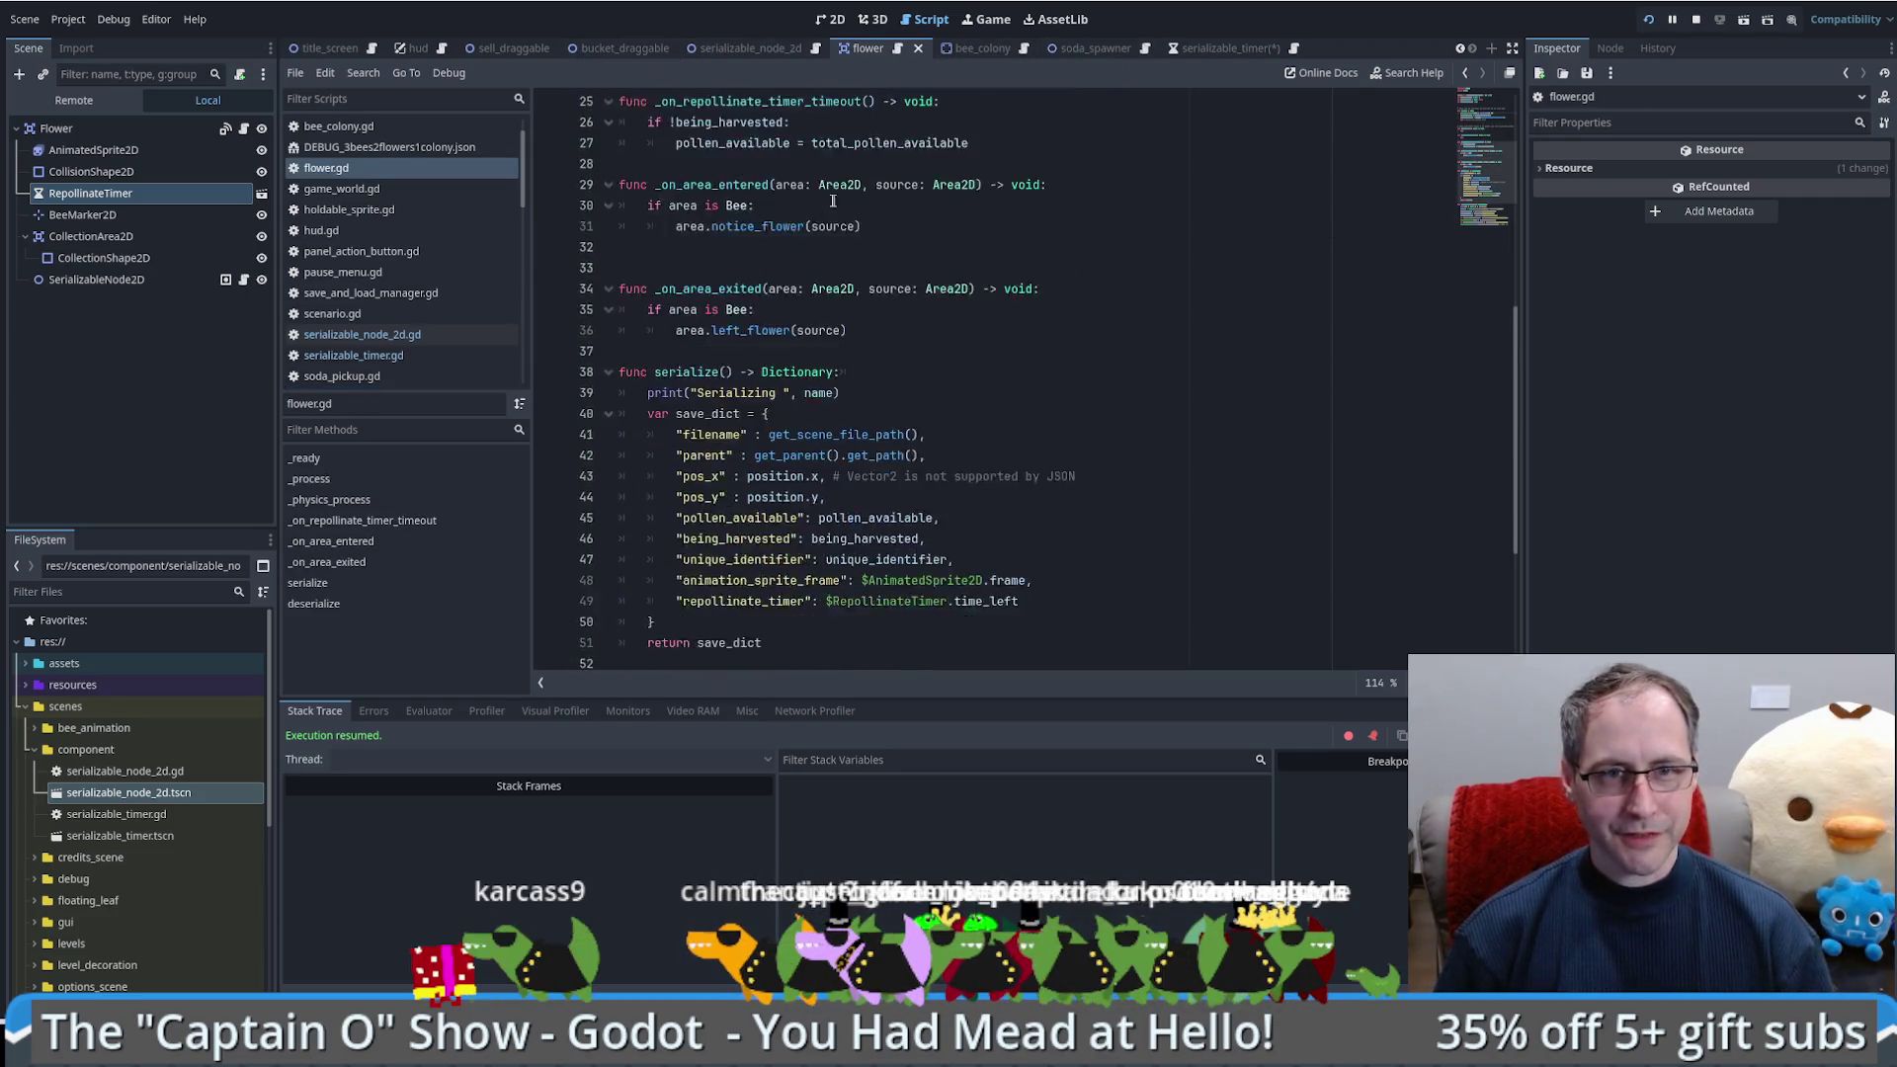
{"action": "scroll", "coordinate": [869, 326], "scroll_direction": "down", "scroll_amount": 4}
{"action": "mouse_move", "coordinate": [1111, 628]}
{"action": "left_mouse_down"}
{"action": "mouse_move", "coordinate": [953, 477]}
{"action": "mouse_move", "coordinate": [692, 477]}
{"action": "mouse_move", "coordinate": [711, 374]}
{"action": "mouse_move", "coordinate": [751, 360]}
{"action": "left_mouse_up"}
{"action": "key", "text": "ctrl+c"}
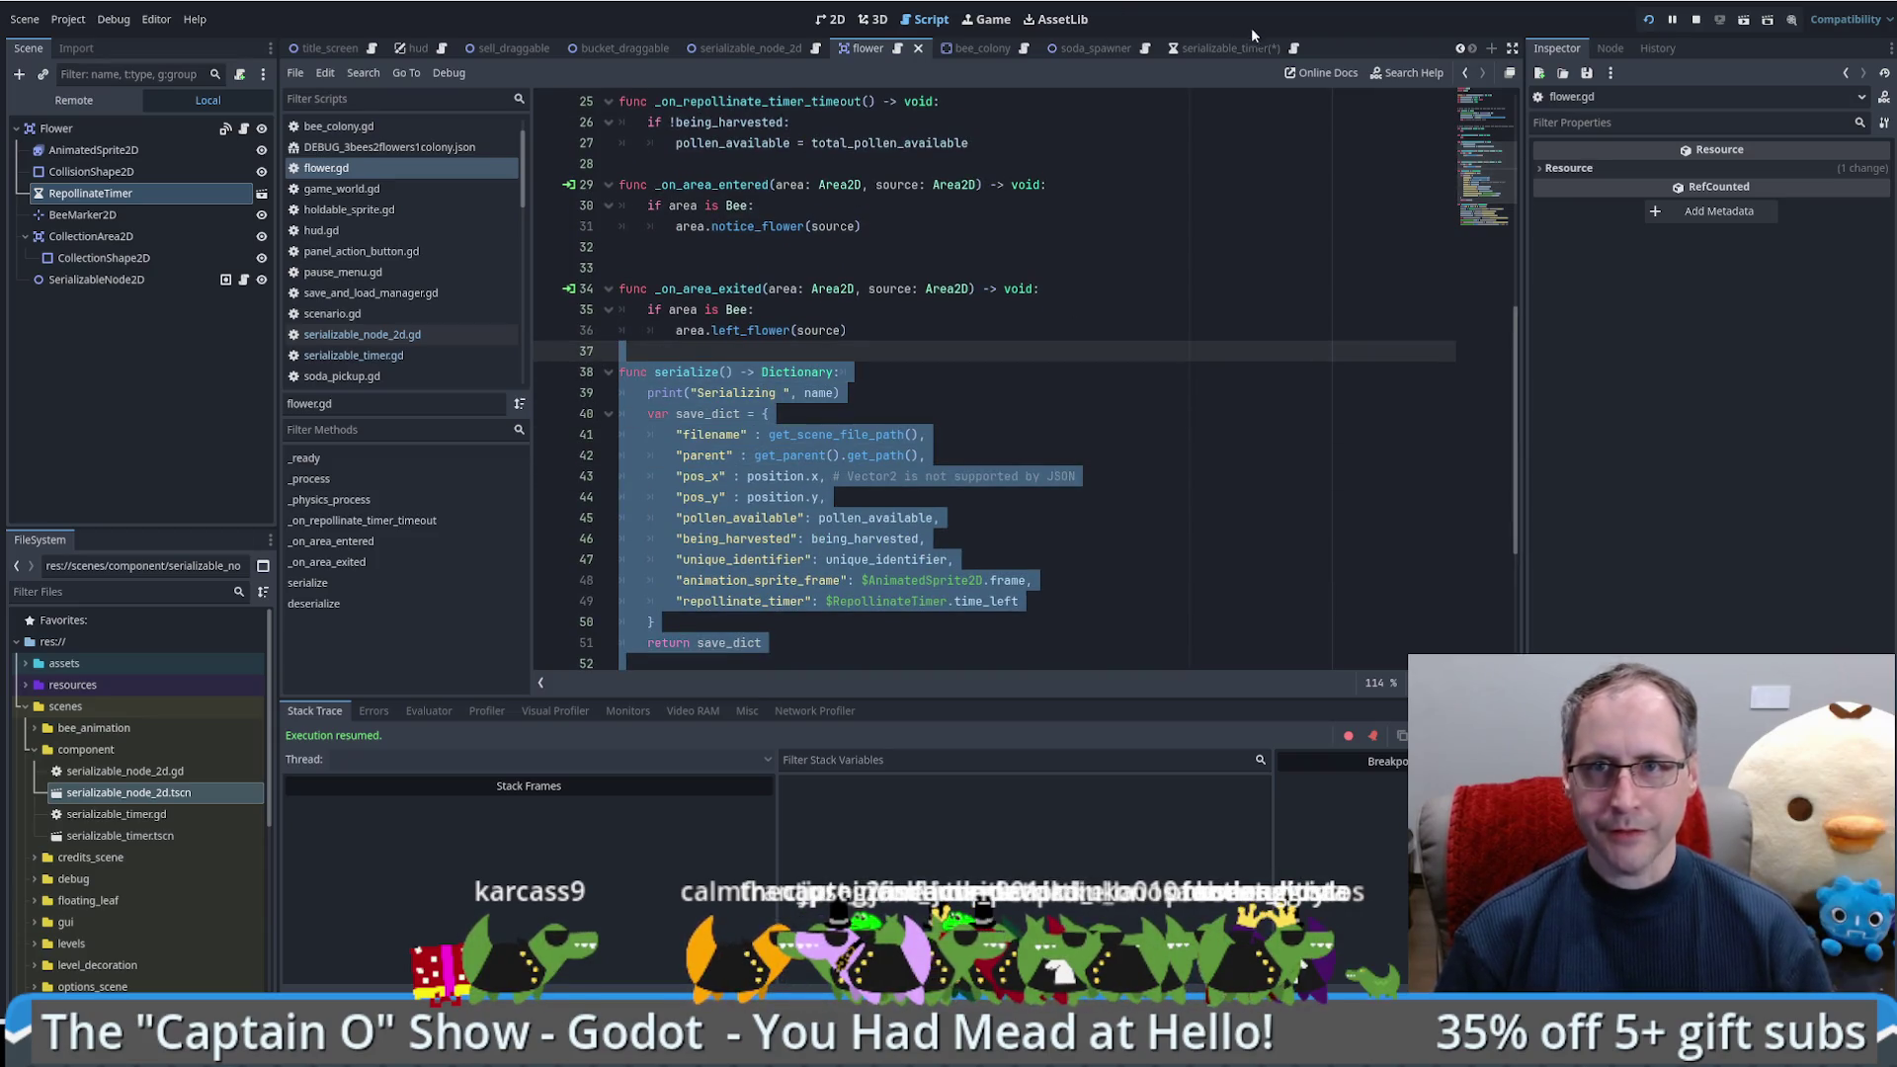
{"action": "left_click", "coordinate": [1283, 50]}
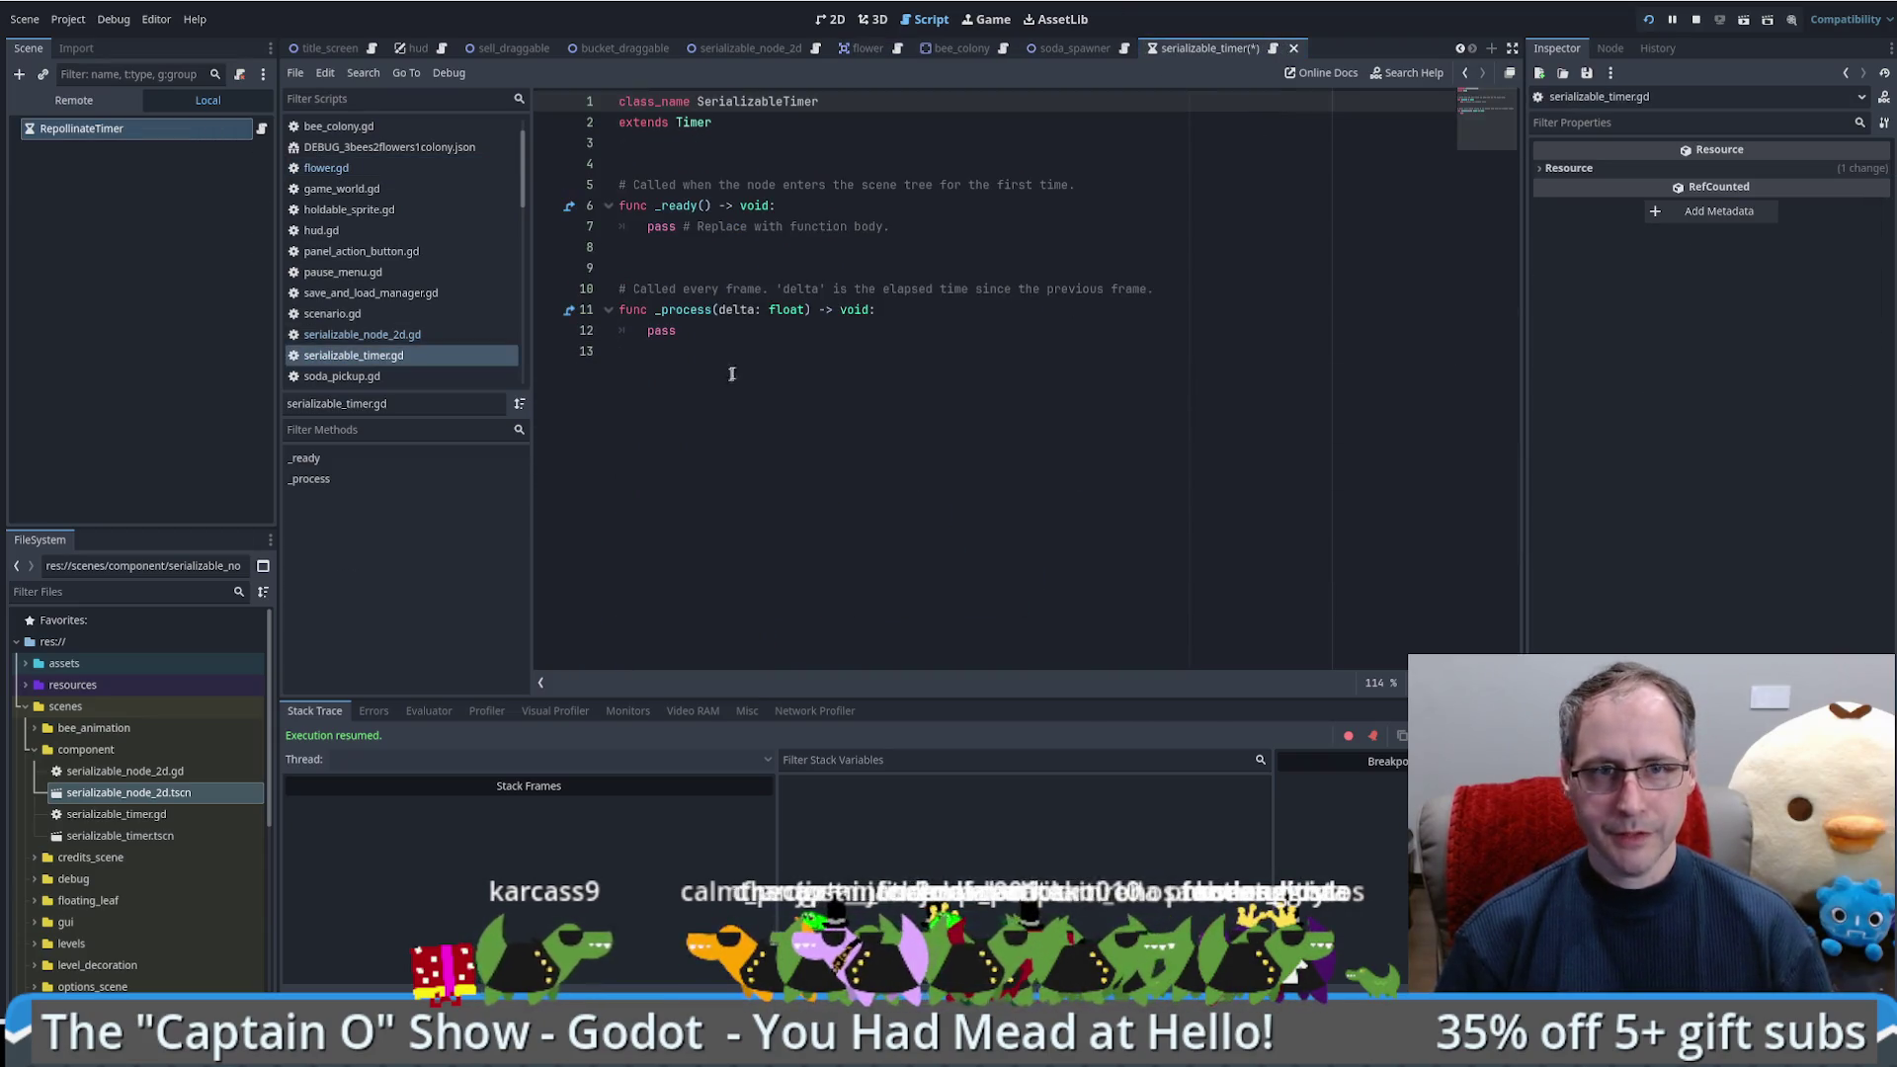
{"action": "left_click", "coordinate": [731, 373]}
{"action": "key", "text": "ctrl+v"}
Step: Delete the flower-specific save dictionary entries and deserialize lines from the pasted code
{"action": "scroll", "coordinate": [869, 405], "scroll_direction": "up", "scroll_amount": 3}
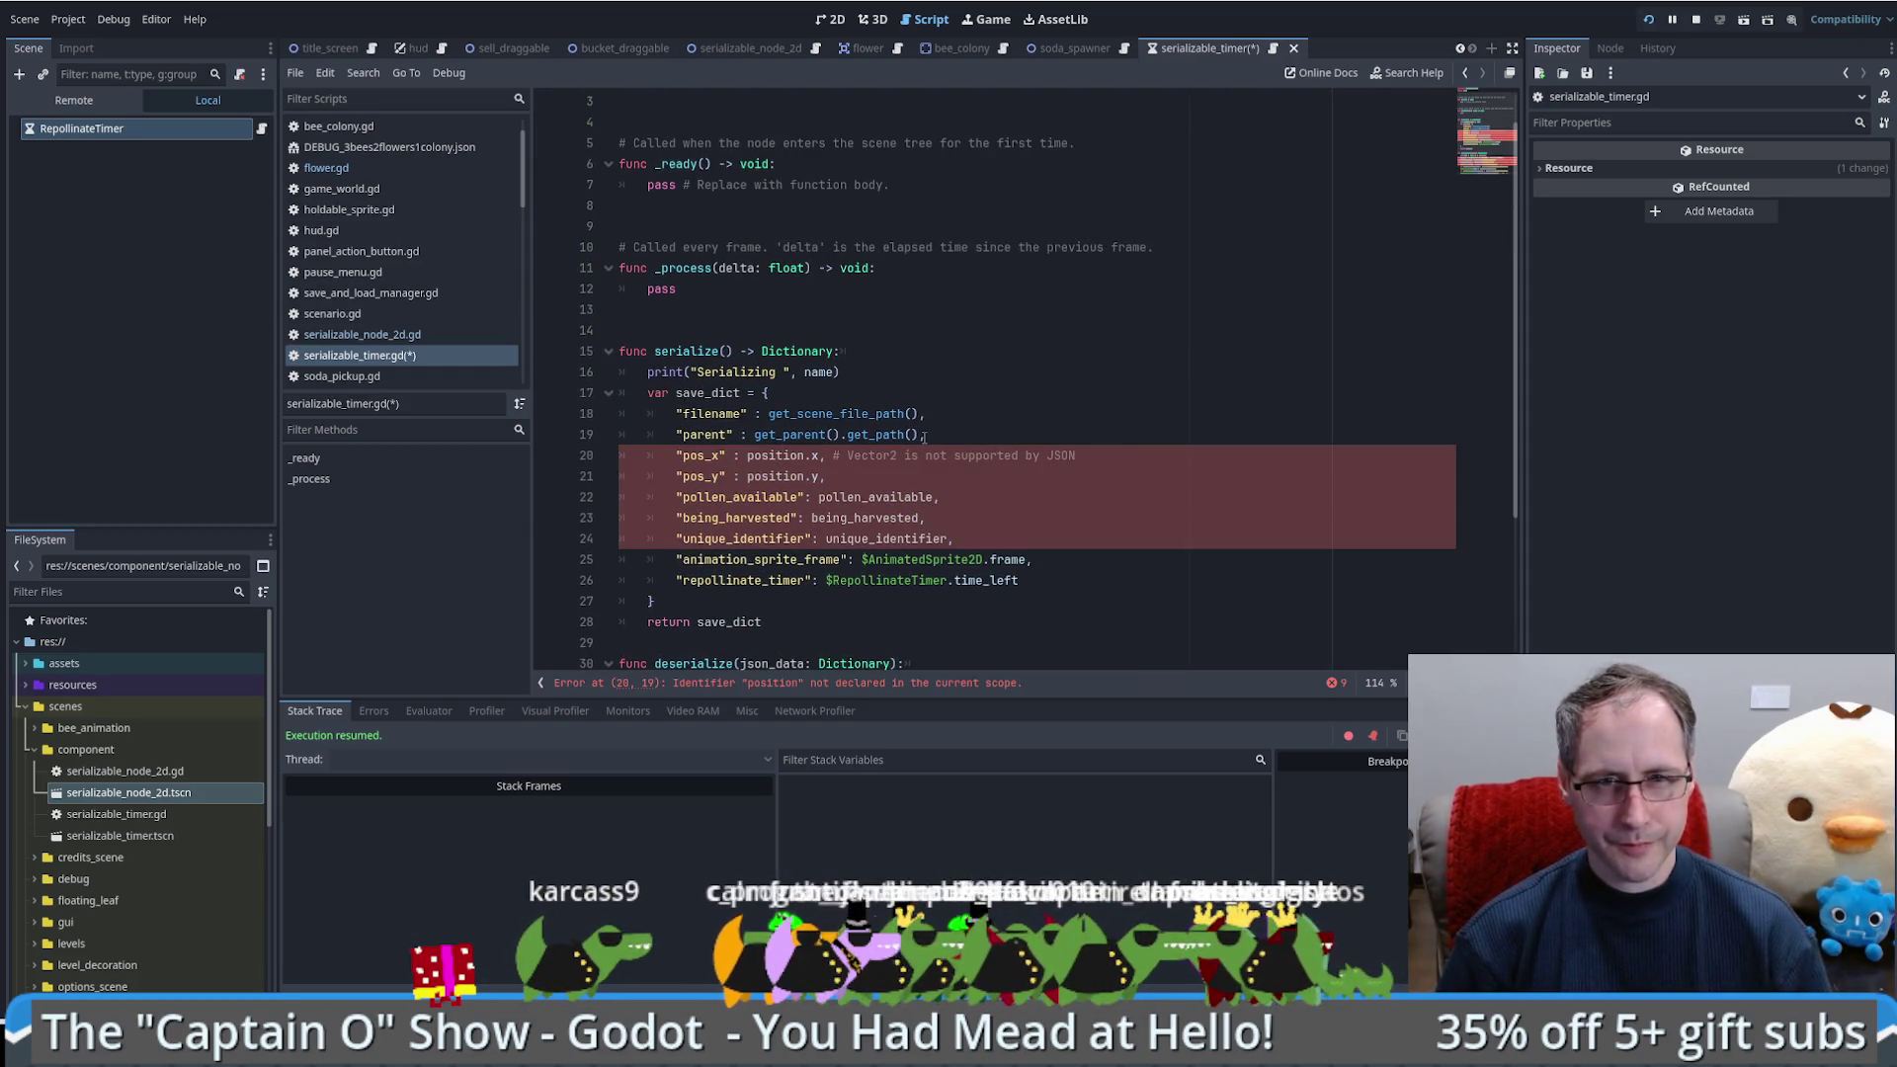
{"action": "mouse_move", "coordinate": [939, 434]}
{"action": "left_mouse_down"}
{"action": "mouse_move", "coordinate": [1023, 499]}
{"action": "mouse_move", "coordinate": [1065, 576]}
{"action": "mouse_move", "coordinate": [1037, 560]}
{"action": "left_mouse_up"}
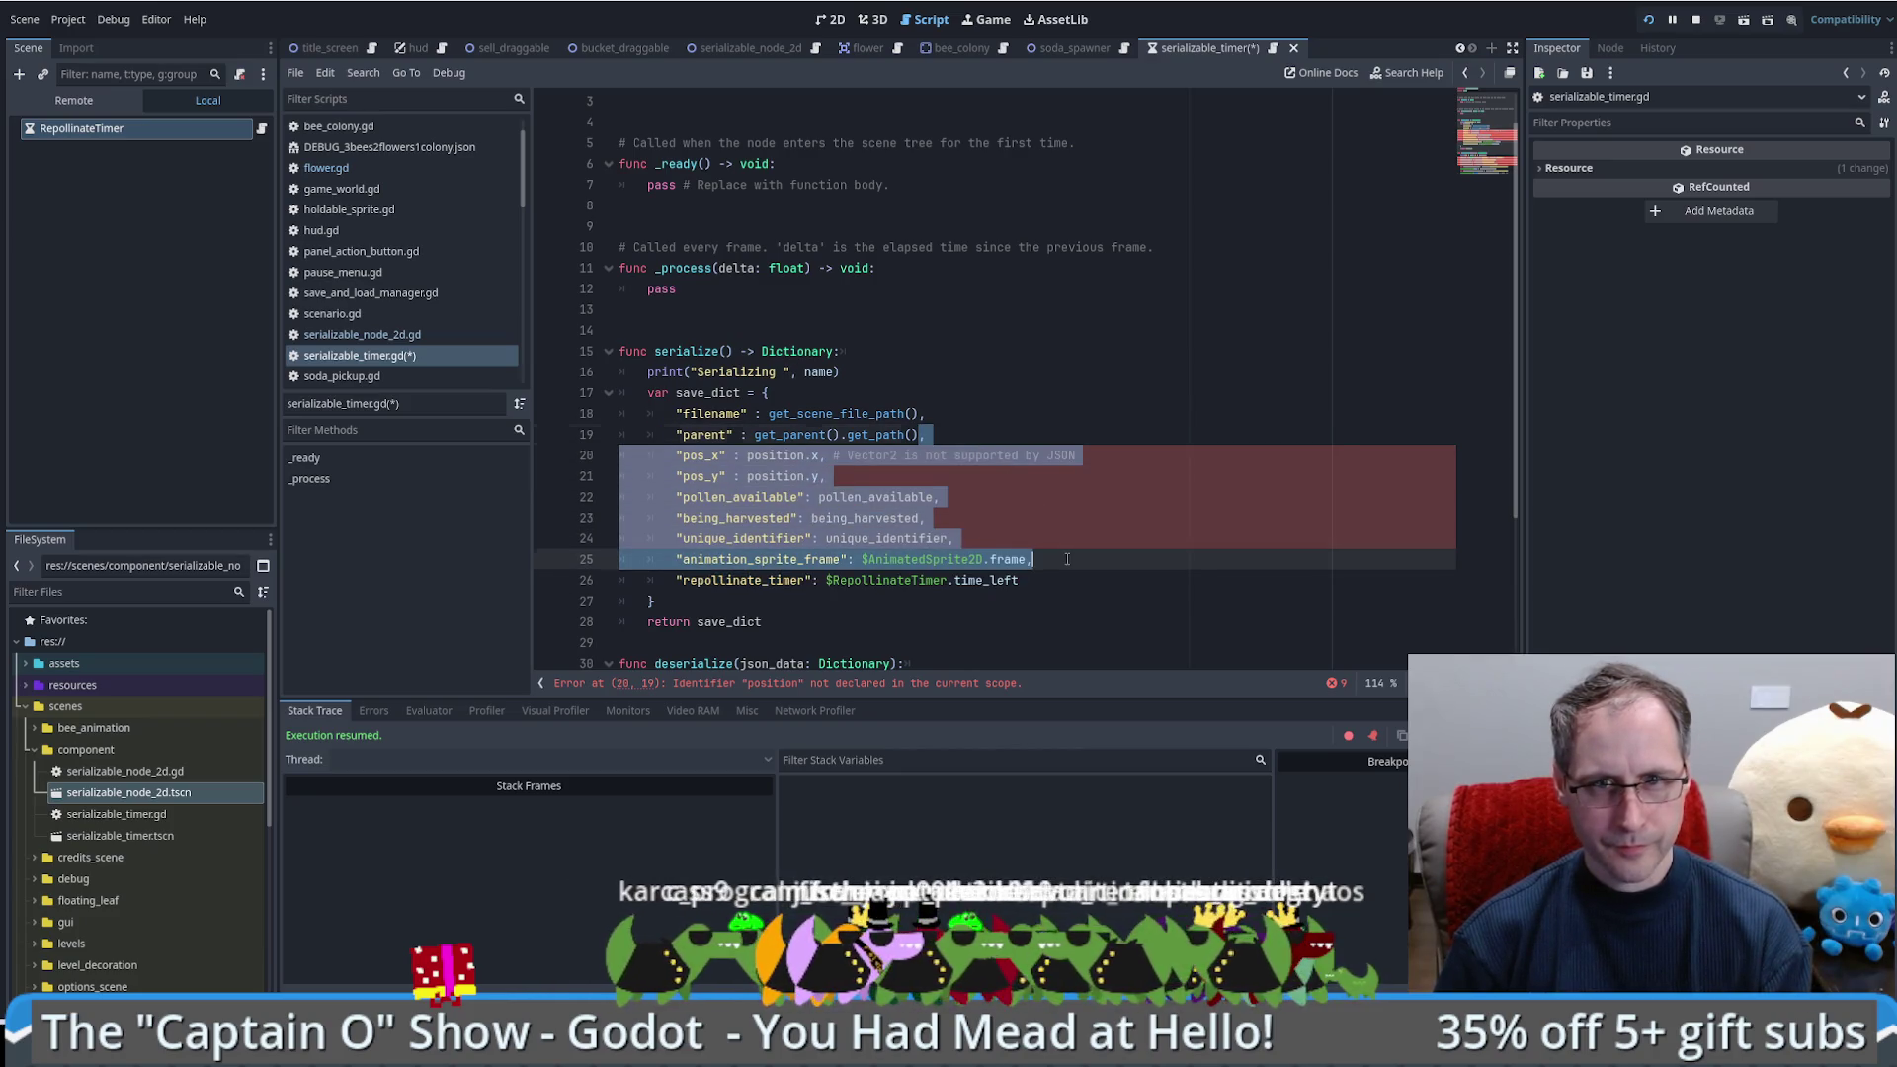
{"action": "key", "text": "BackSpace"}
{"action": "scroll", "coordinate": [1042, 553], "scroll_direction": "down", "scroll_amount": 2}
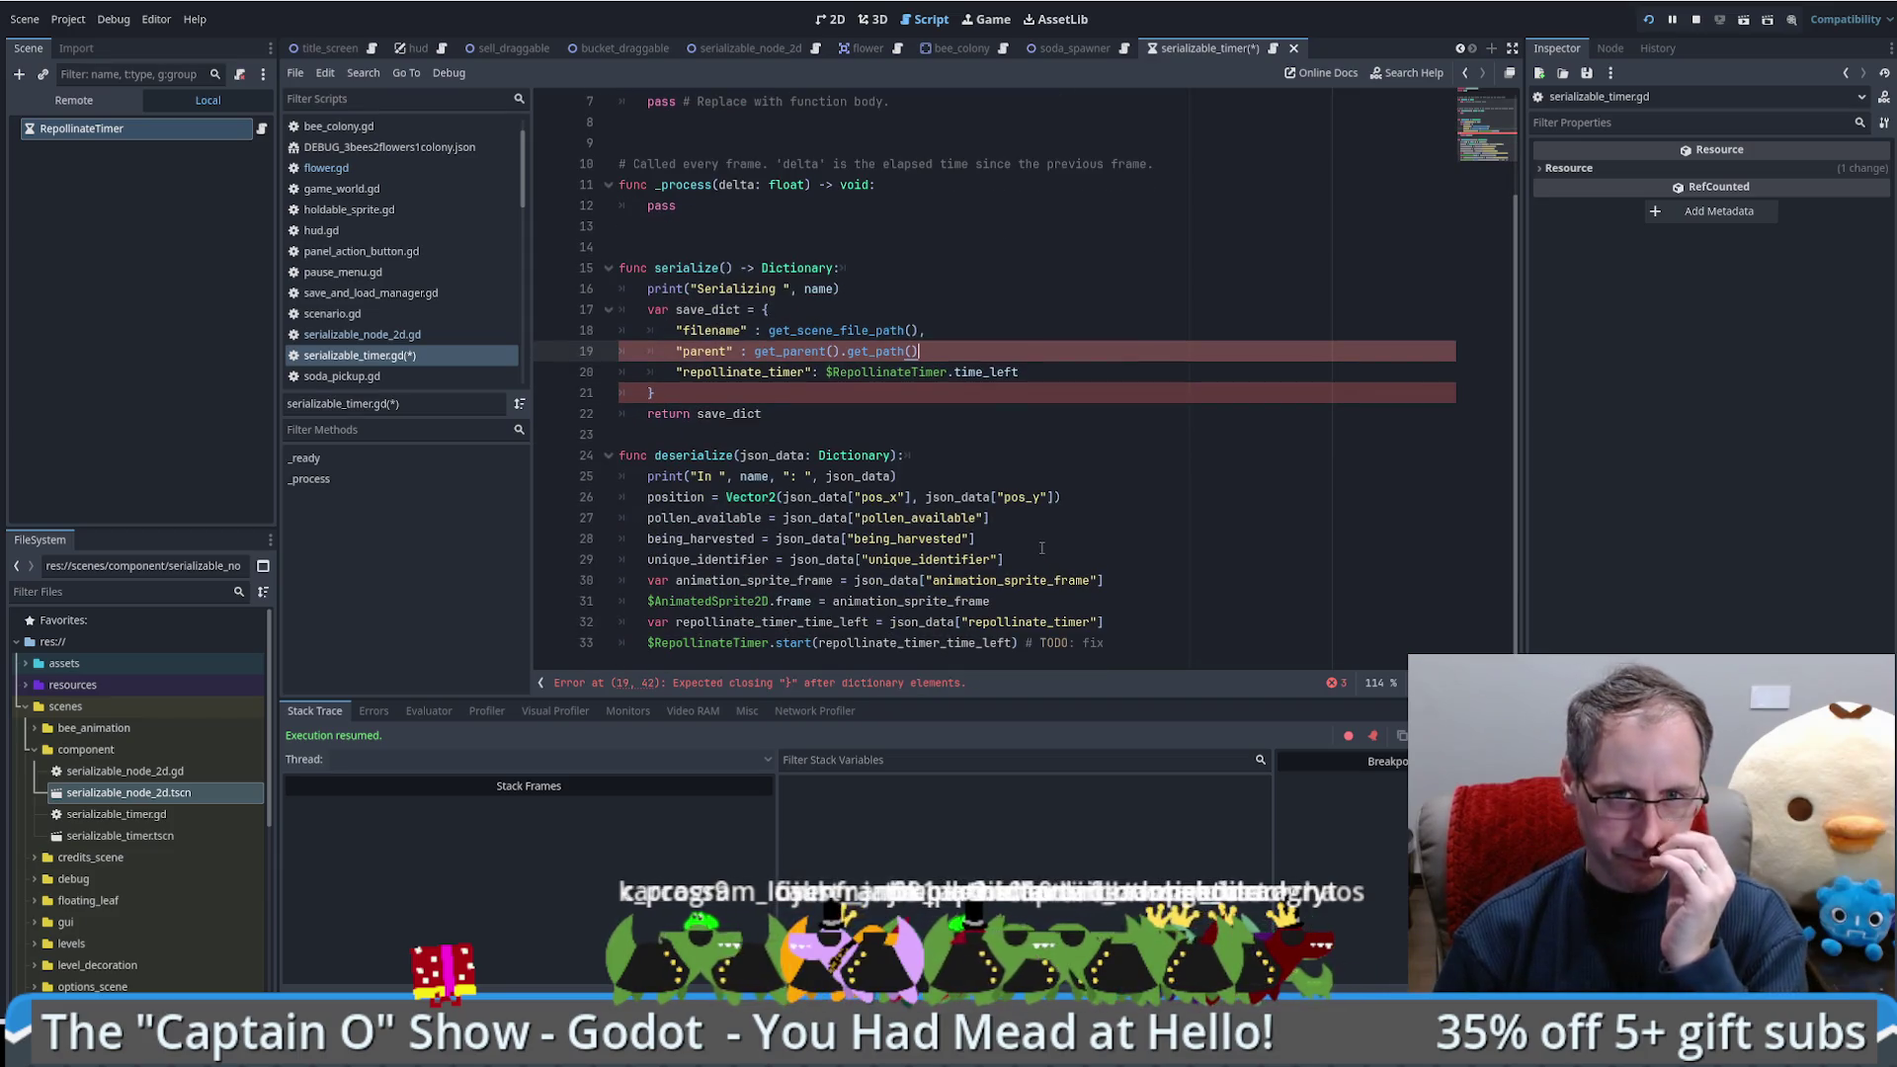
{"action": "left_click_drag", "start_coordinate": [1067, 498], "coordinate": [1115, 592]}
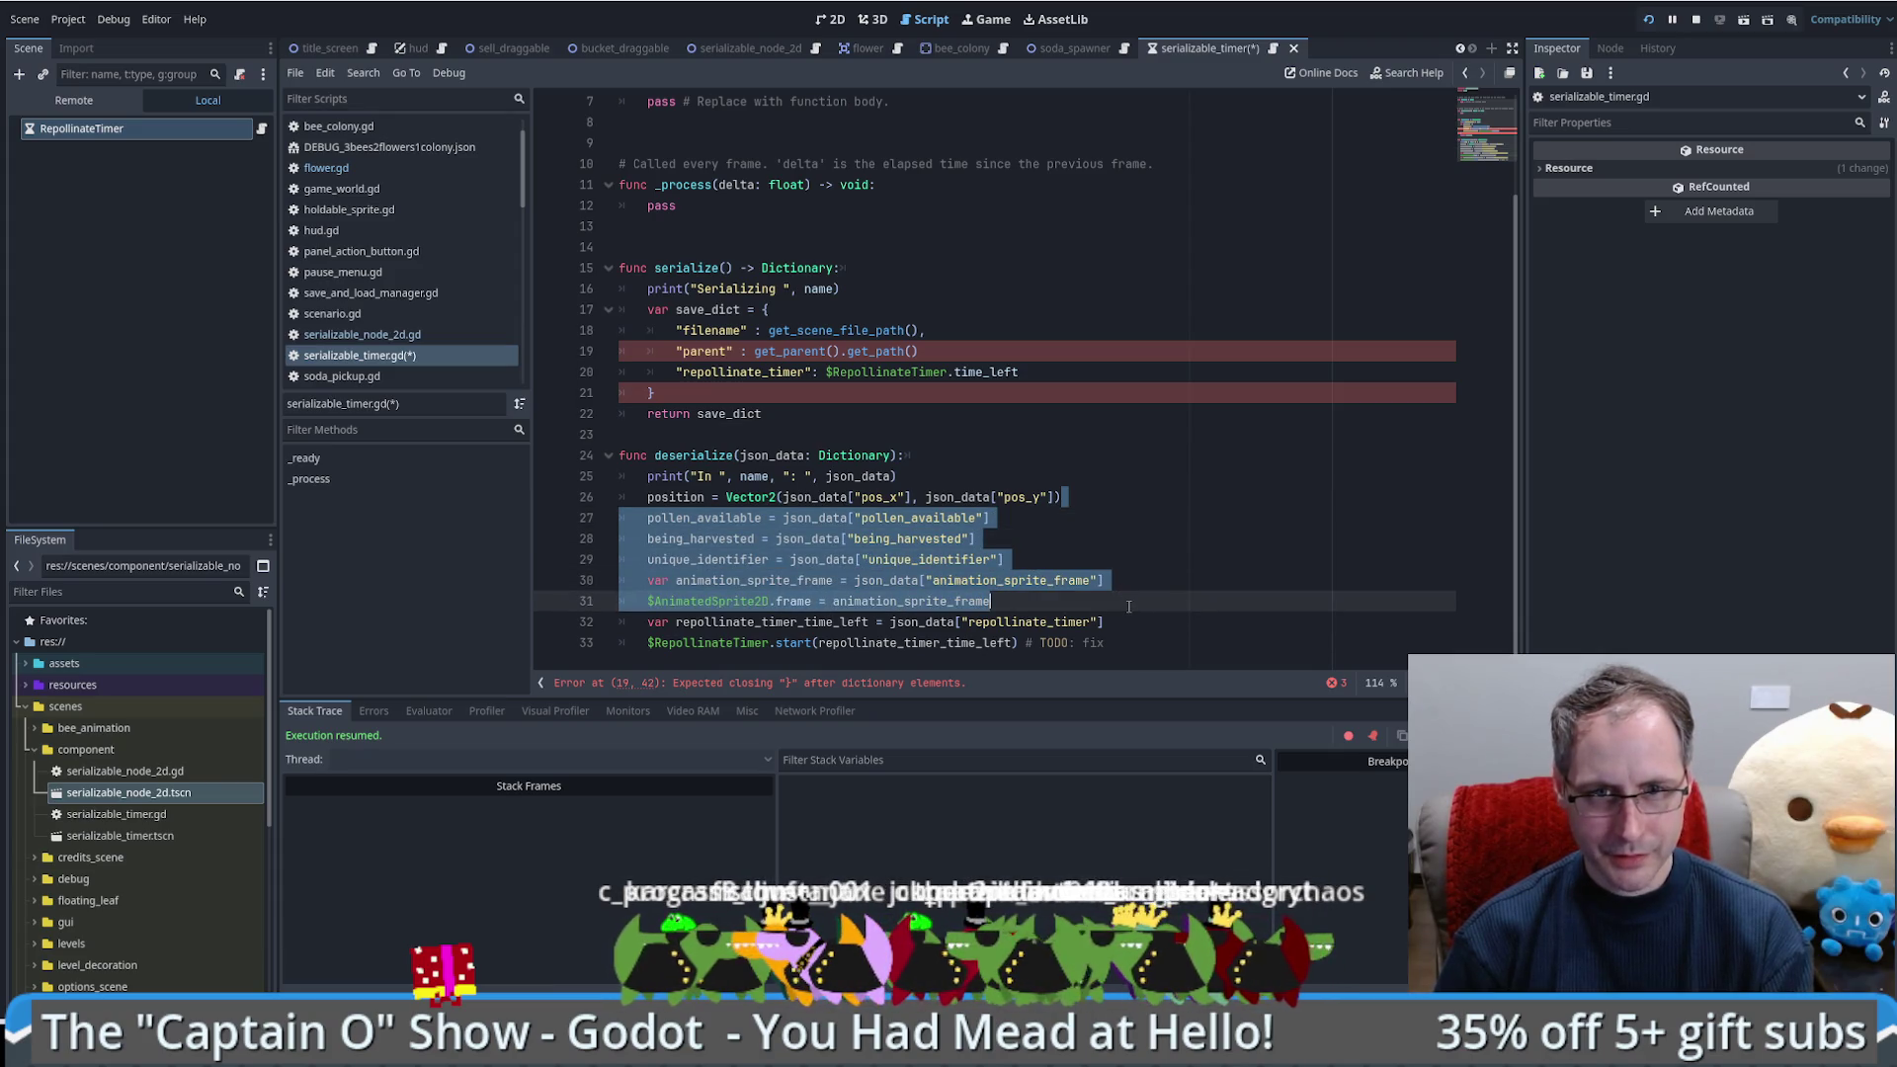
{"action": "key", "text": "BackSpace"}
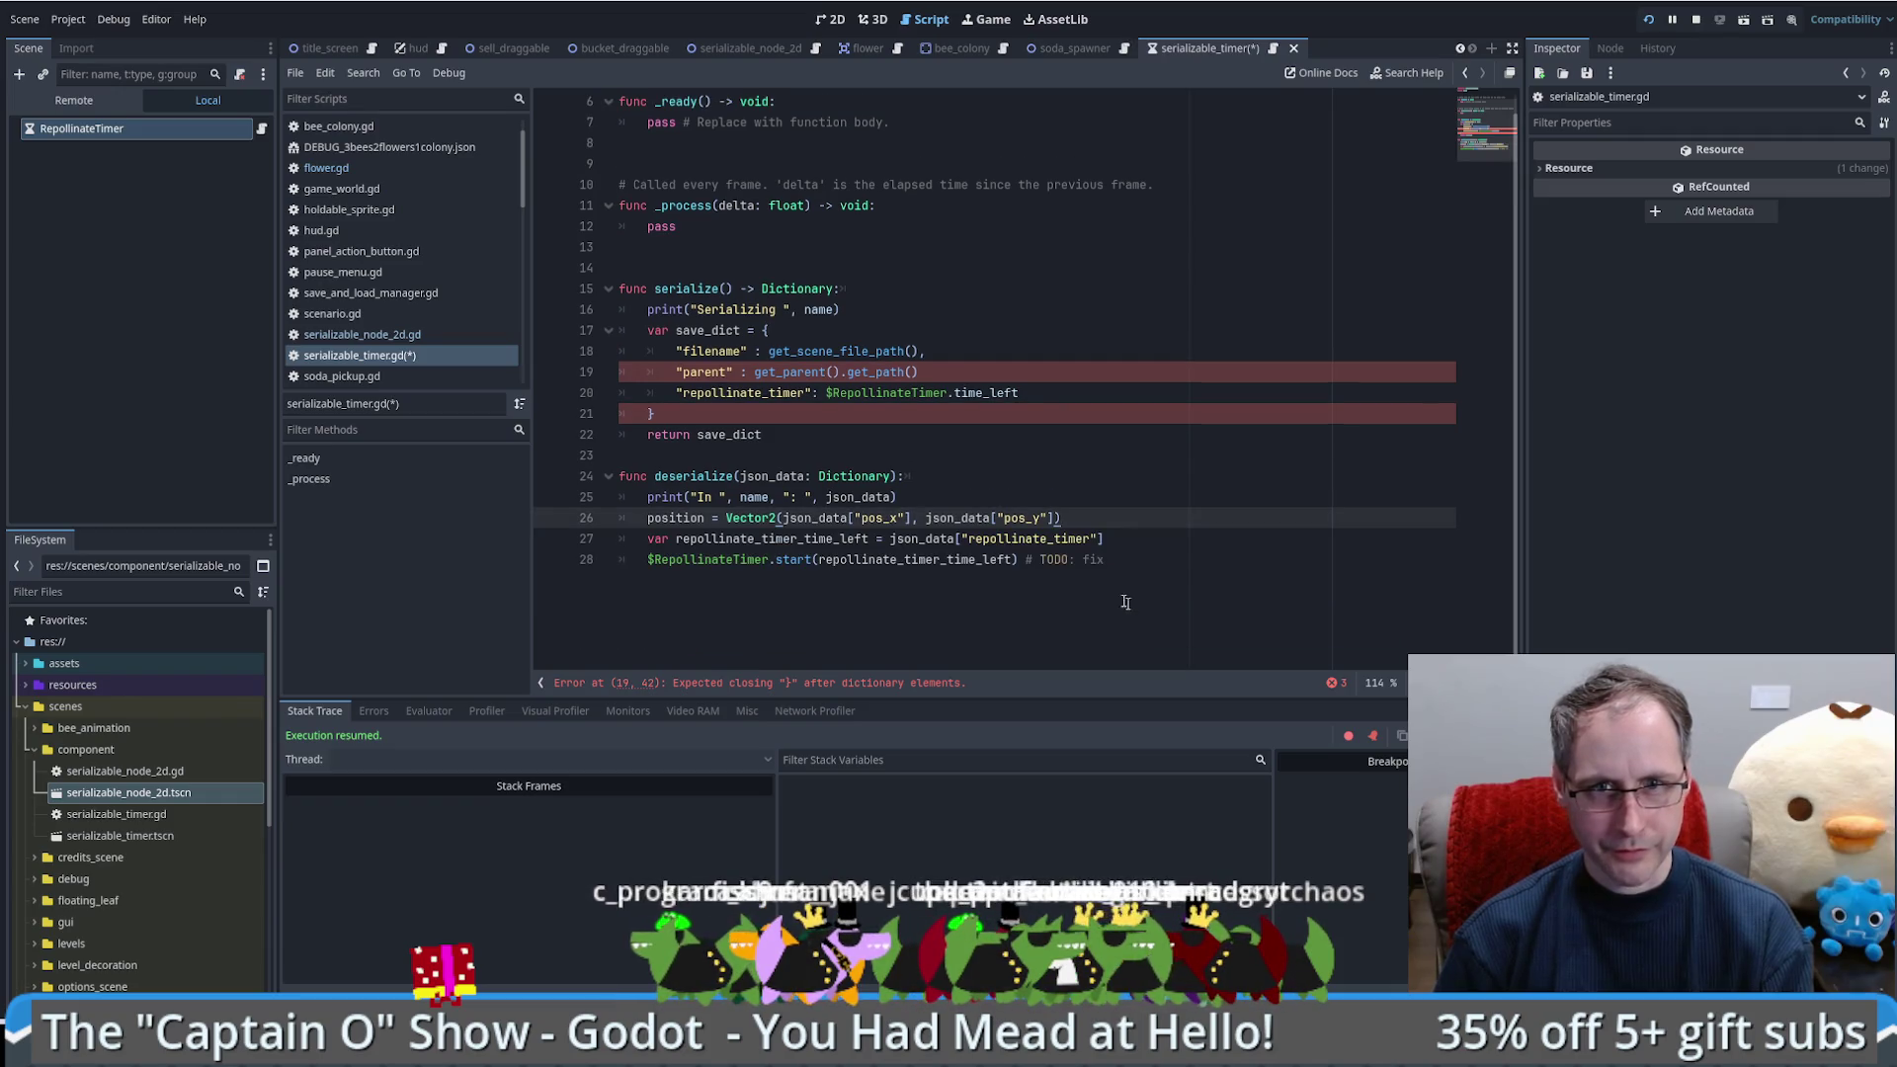
Step: Add the missing comma after the get_path() parent entry in serialize's dictionary
{"action": "left_click", "coordinate": [937, 373]}
{"action": "type", "text": ","}
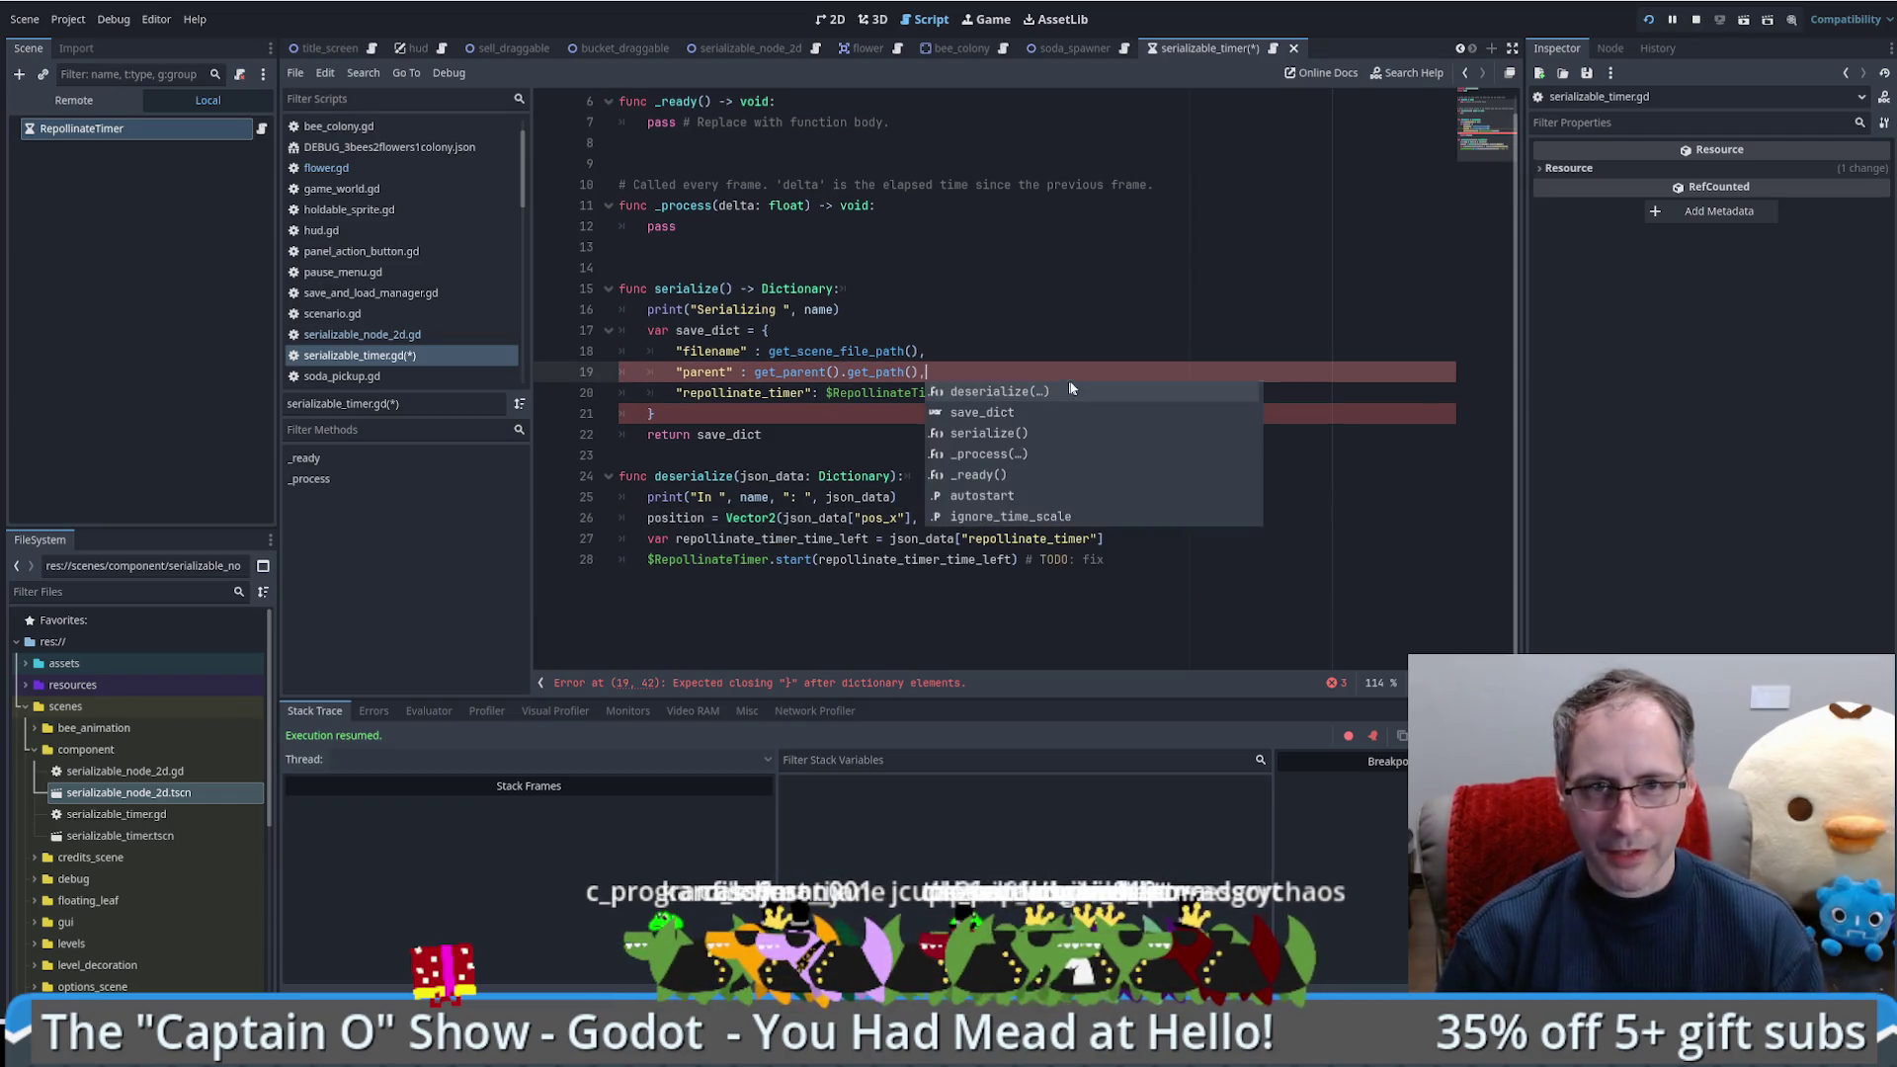
{"action": "left_click", "coordinate": [825, 393]}
{"action": "scroll", "coordinate": [1132, 484], "scroll_direction": "up", "scroll_amount": 3}
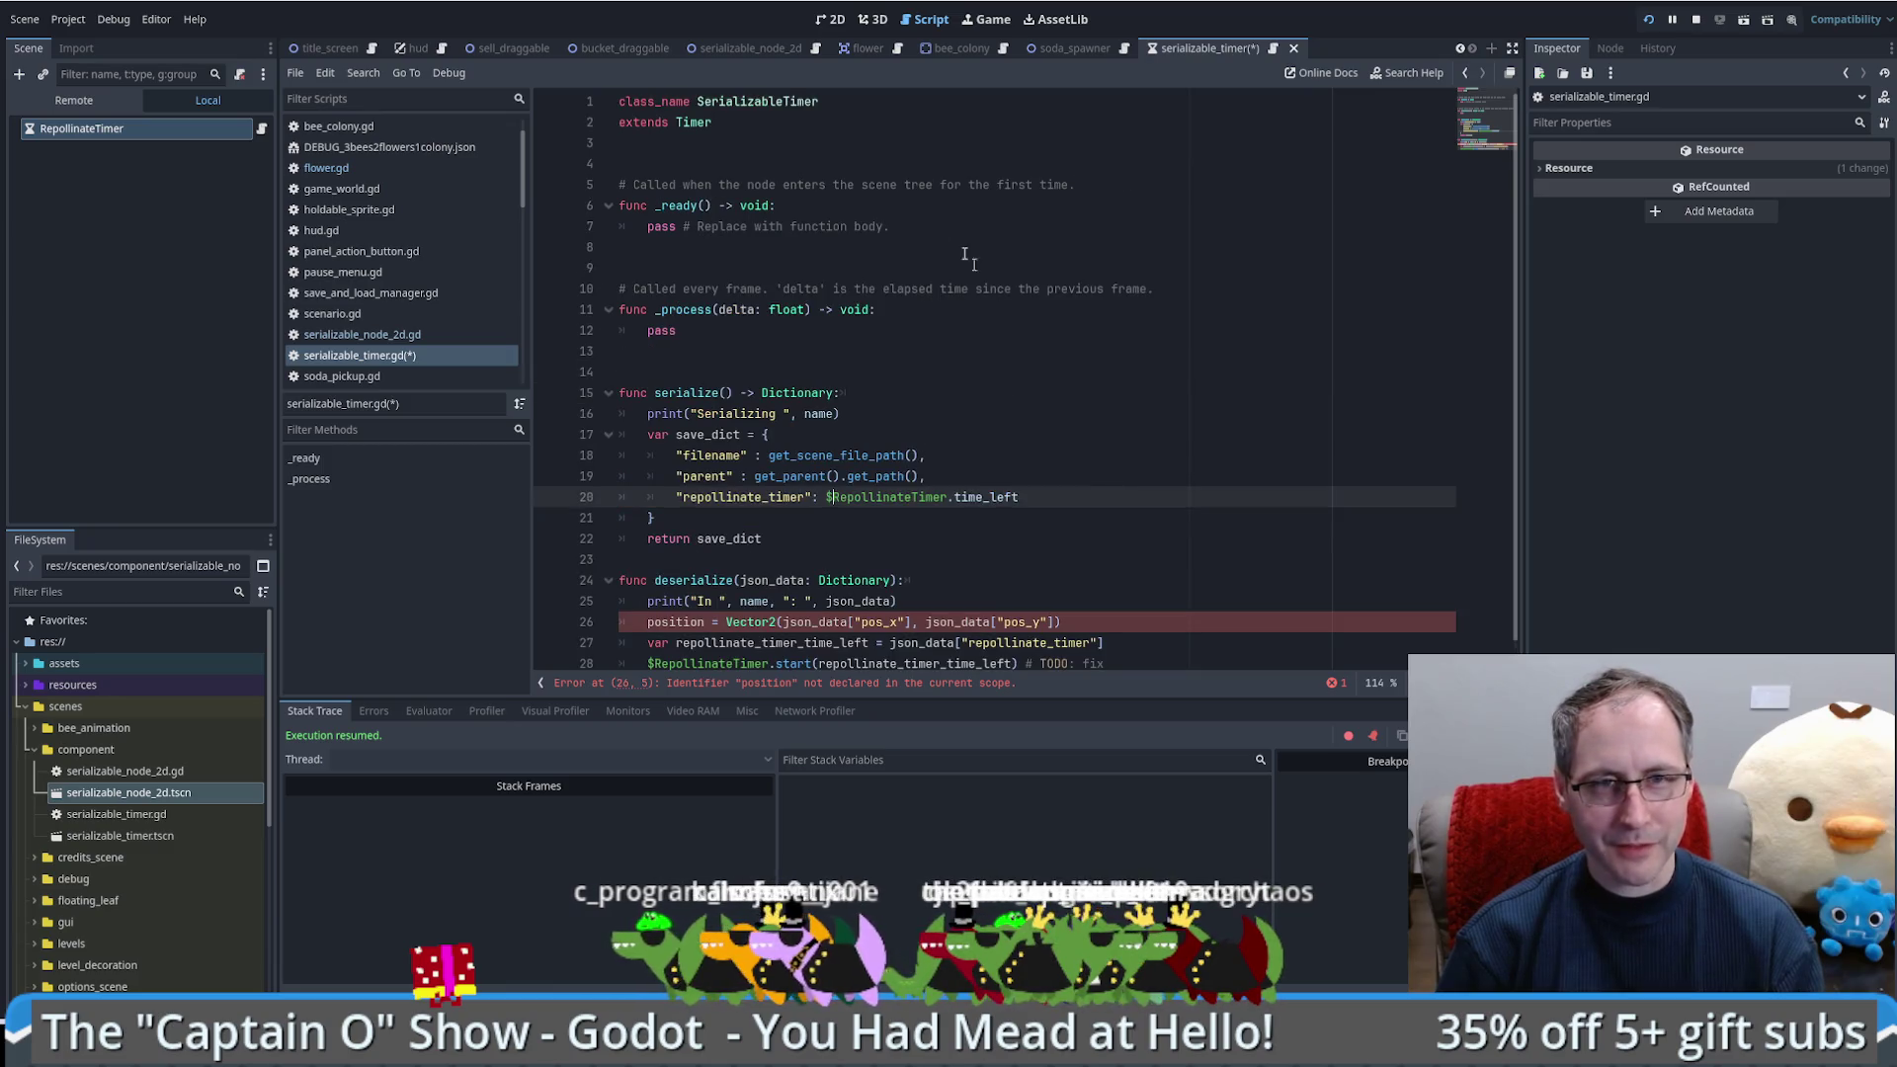
{"action": "left_click", "coordinate": [933, 227]}
{"action": "left_click", "coordinate": [737, 146]}
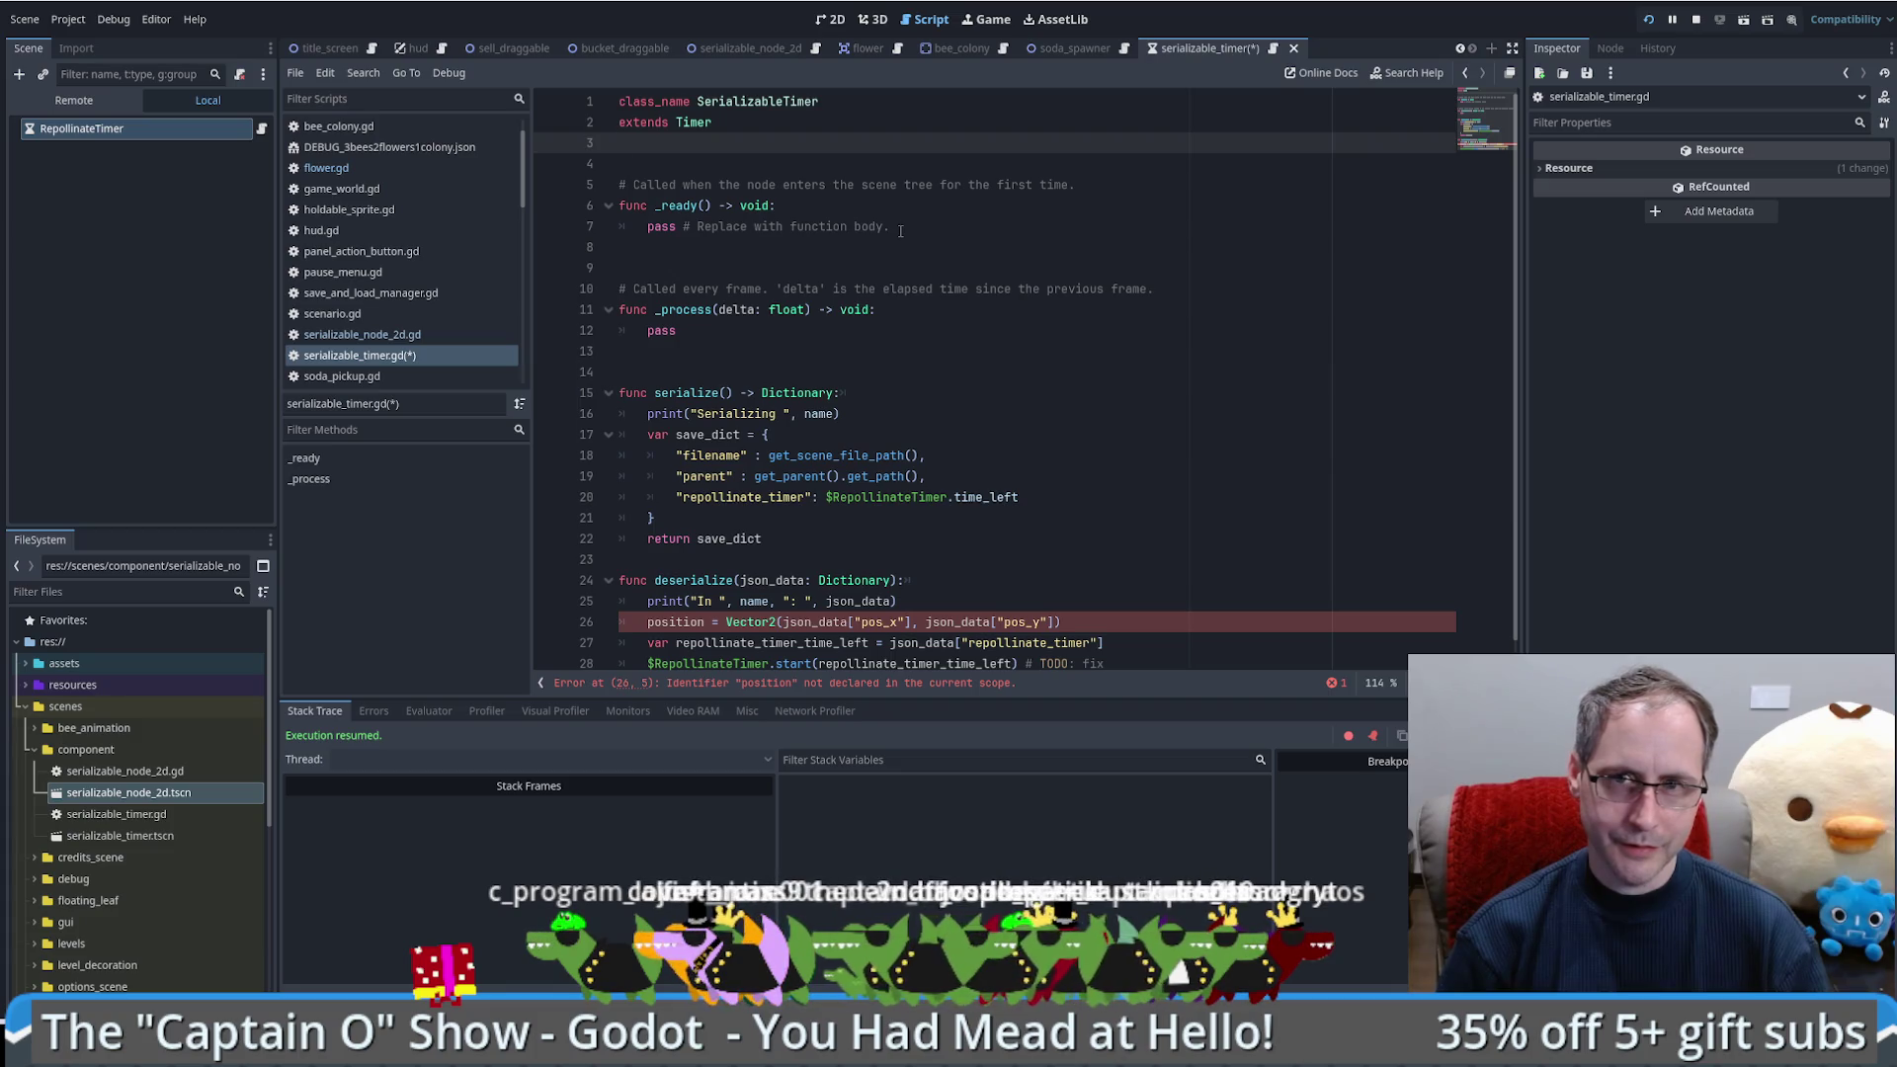
{"action": "key", "text": "Return"}
{"action": "type", "text": "@export"}
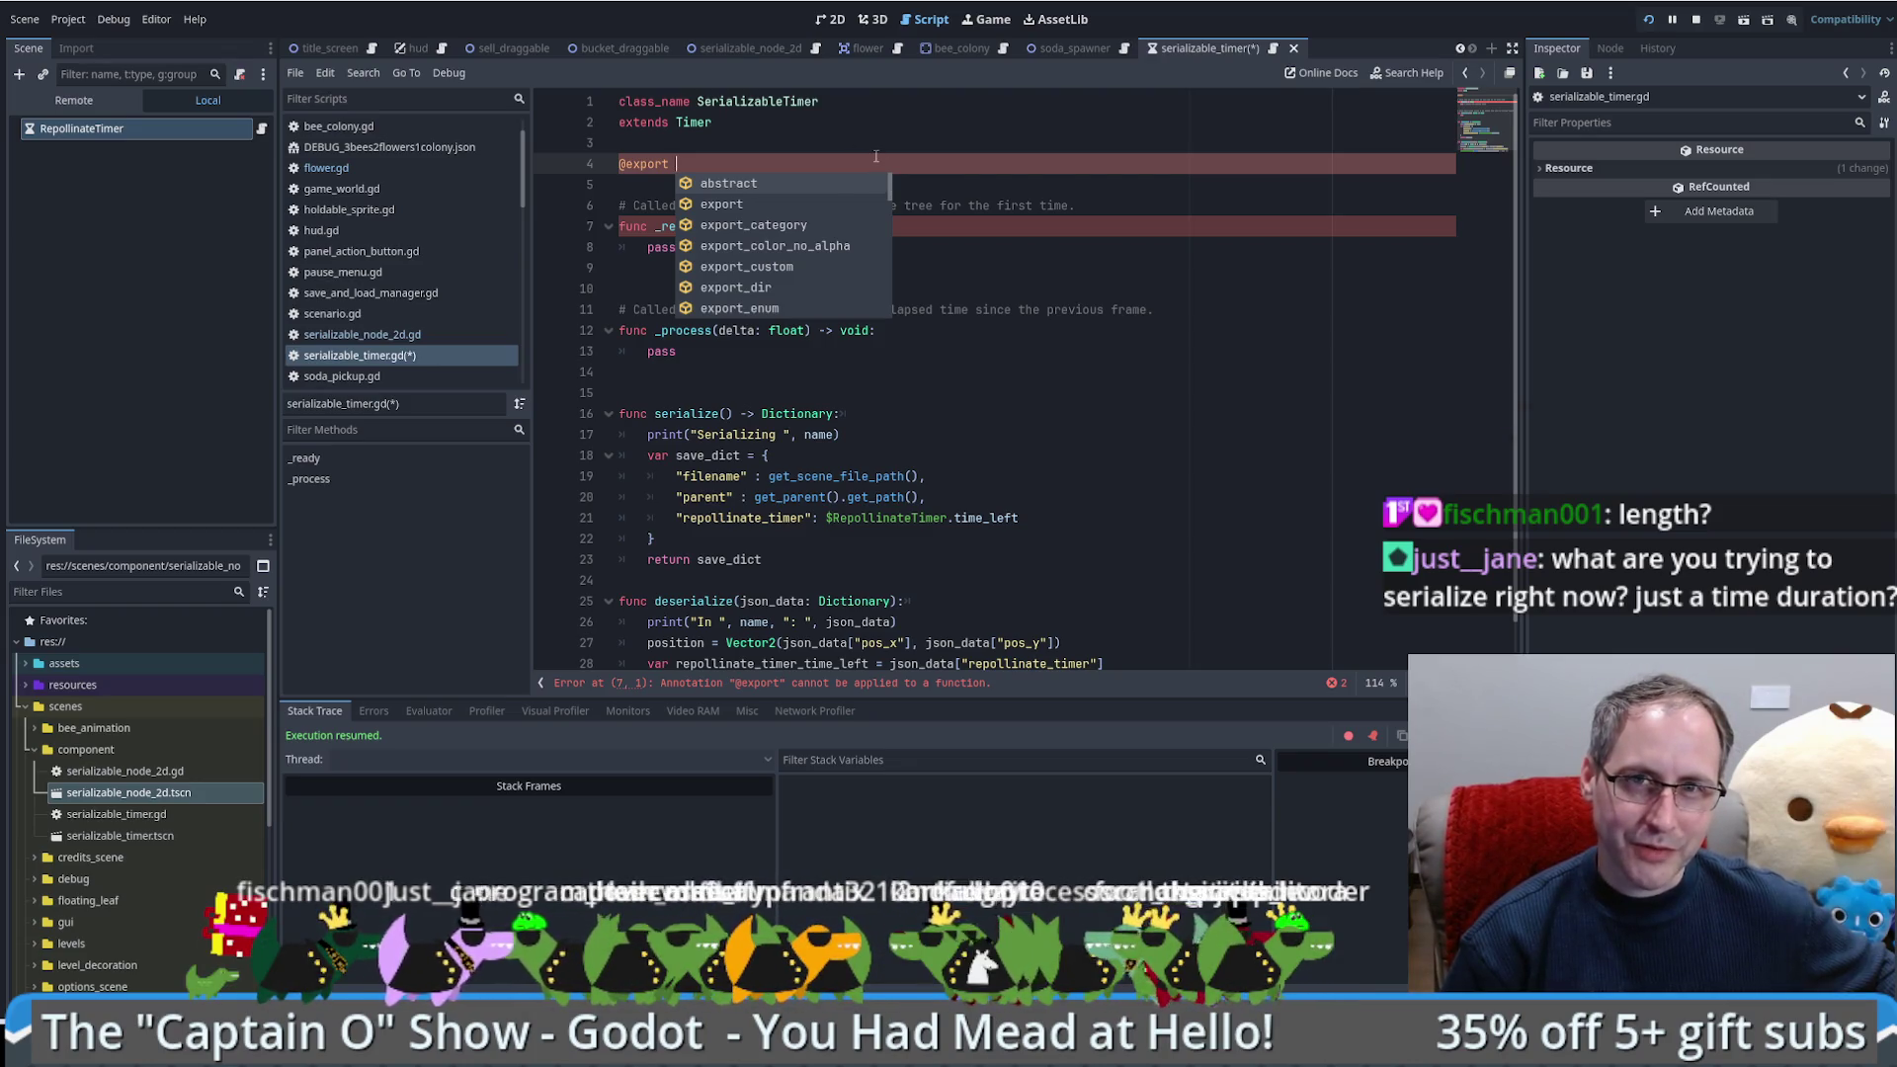
Step: Inspect flower.gd and the RepollinateTimer node, highlighting the timer restart on line 62, then switch to savegame.json
{"action": "left_click", "coordinate": [865, 50]}
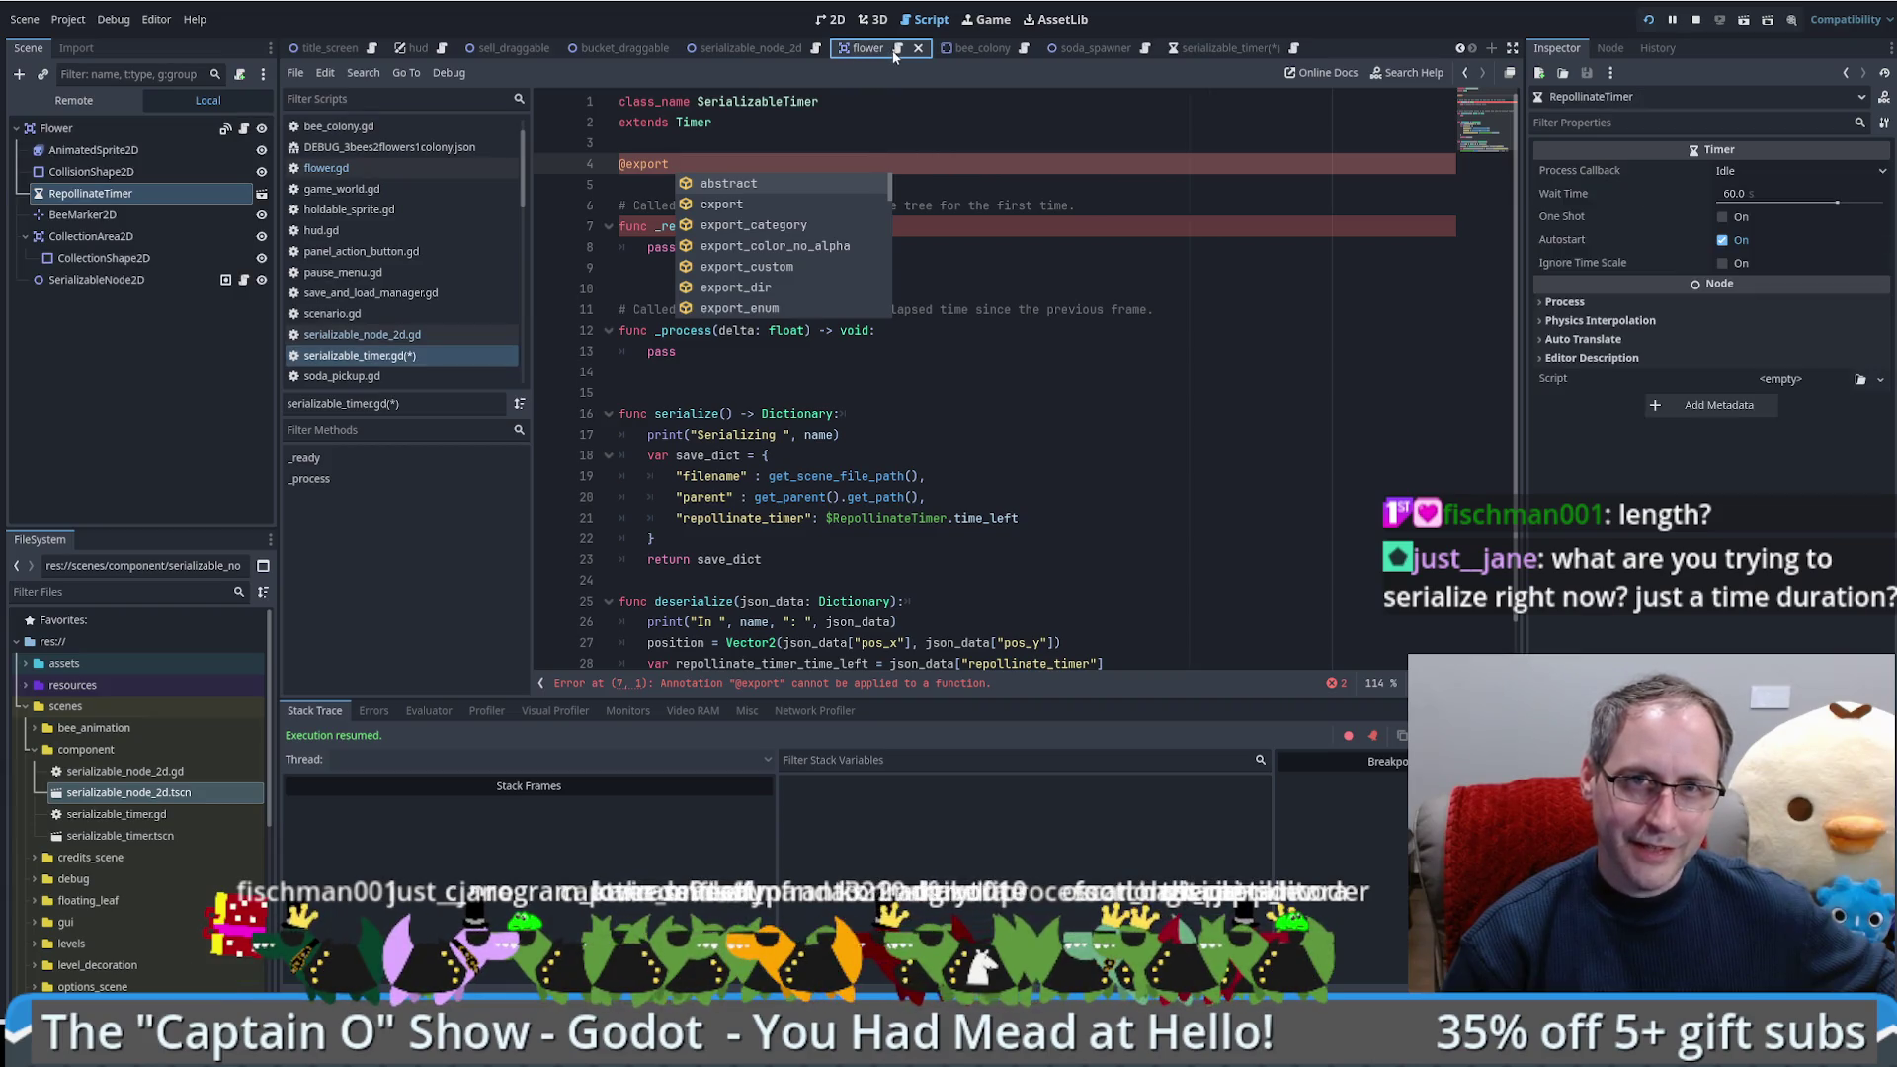
{"action": "left_click", "coordinate": [897, 48]}
{"action": "scroll", "coordinate": [1028, 338], "scroll_direction": "up", "scroll_amount": 3}
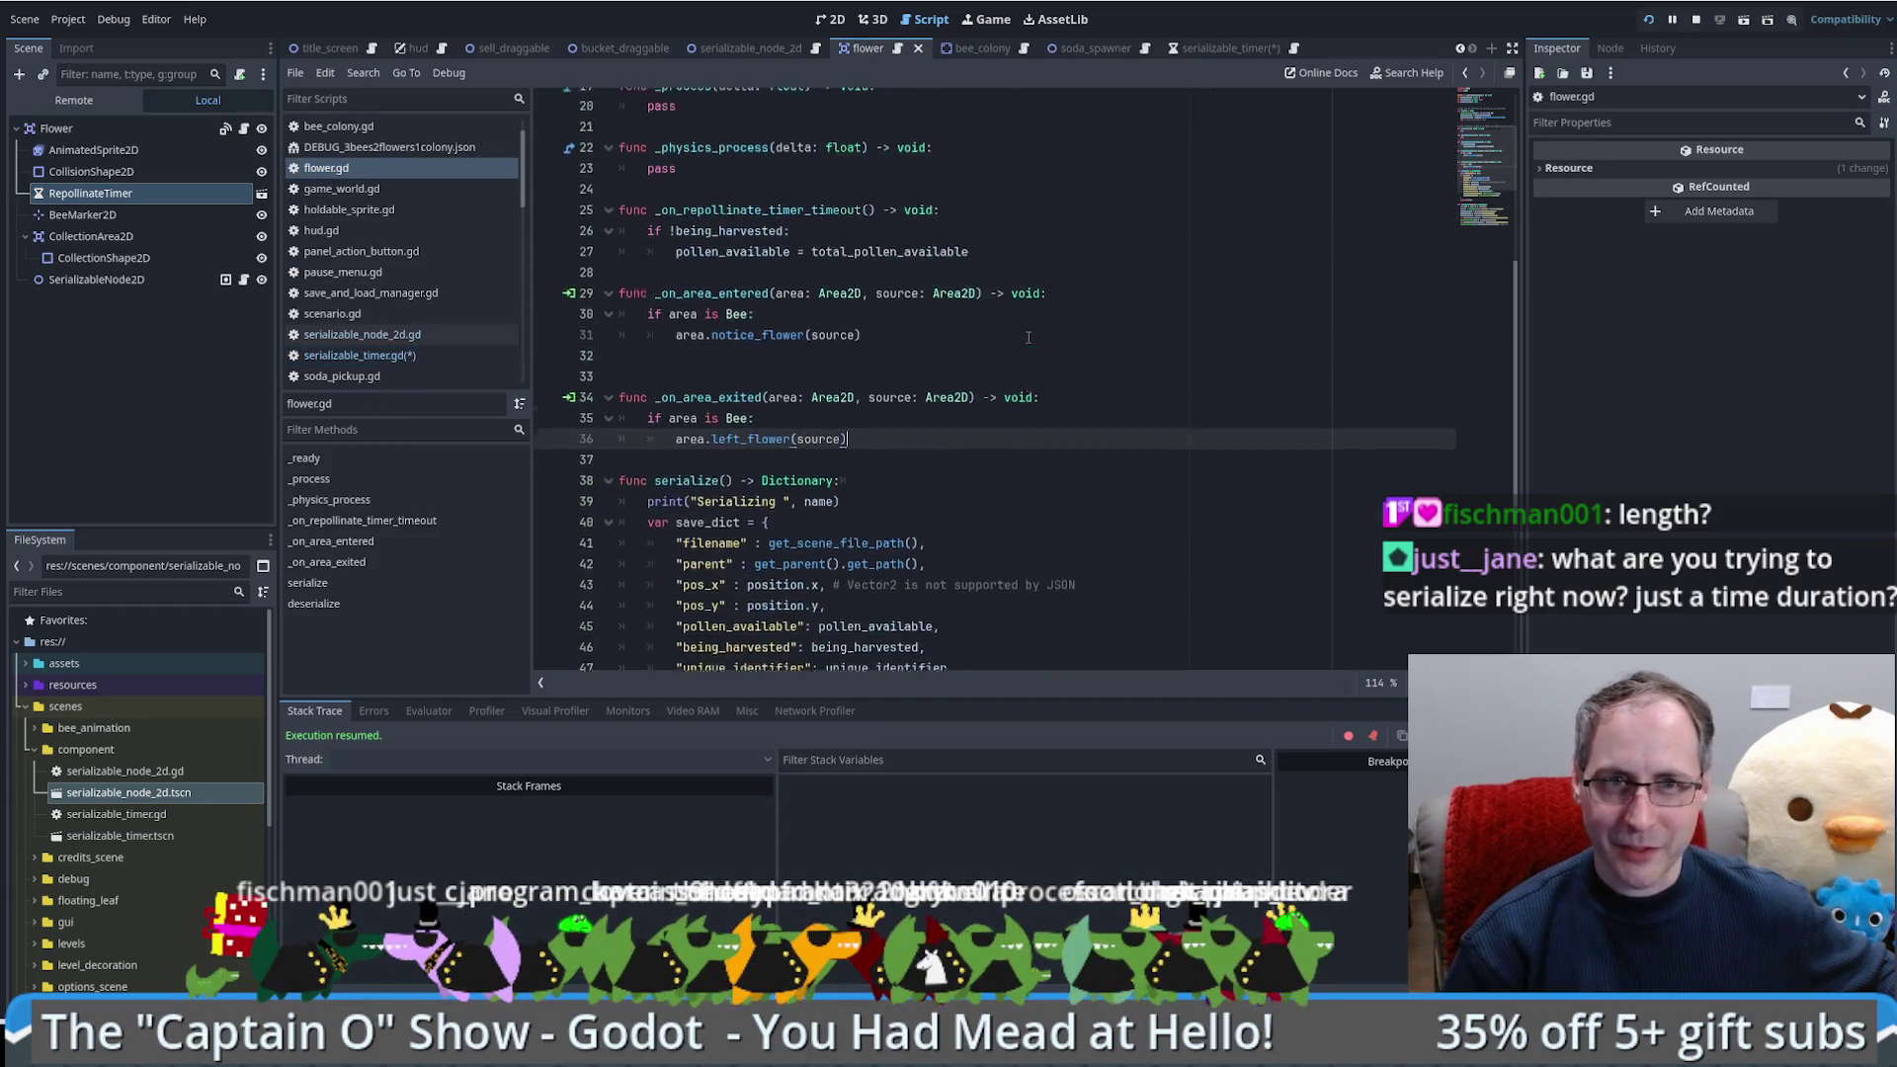
{"action": "scroll", "coordinate": [1028, 338], "scroll_direction": "up", "scroll_amount": 5}
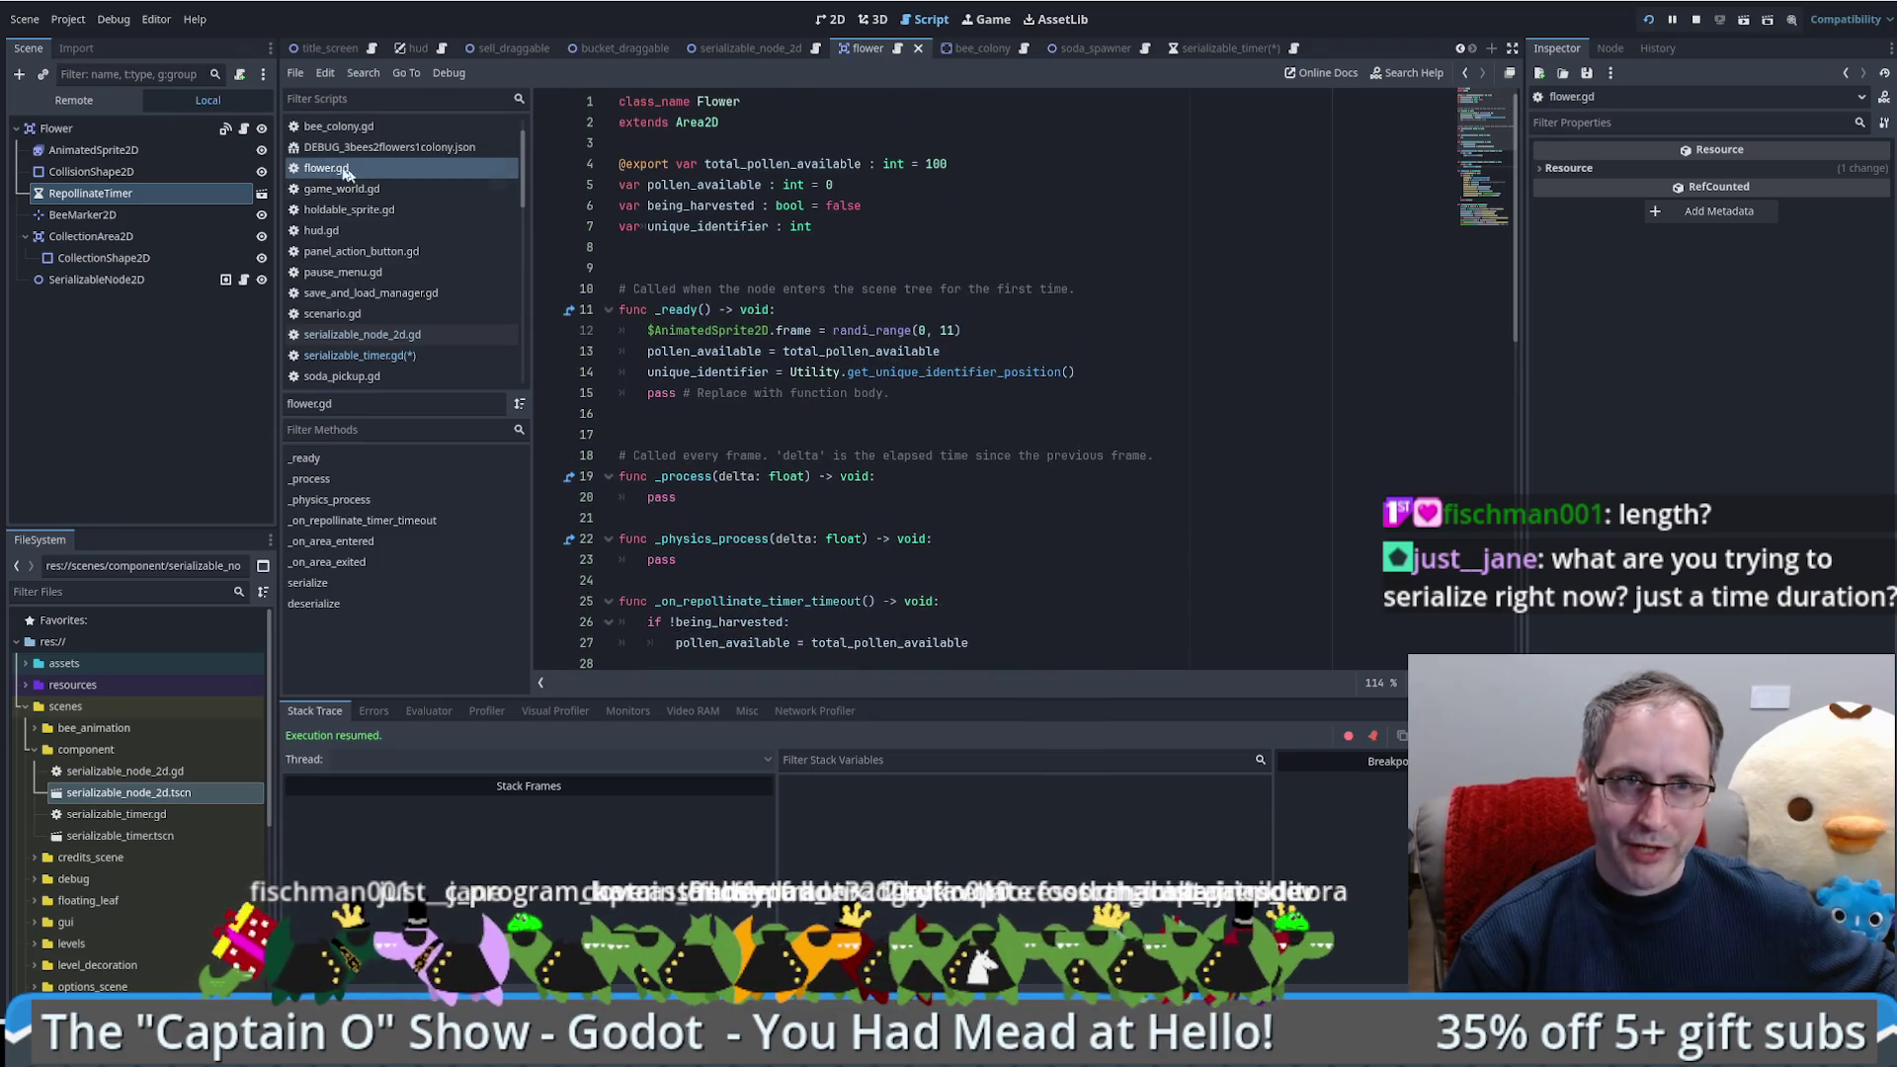
{"action": "left_click_drag", "start_coordinate": [765, 101], "coordinate": [610, 101]}
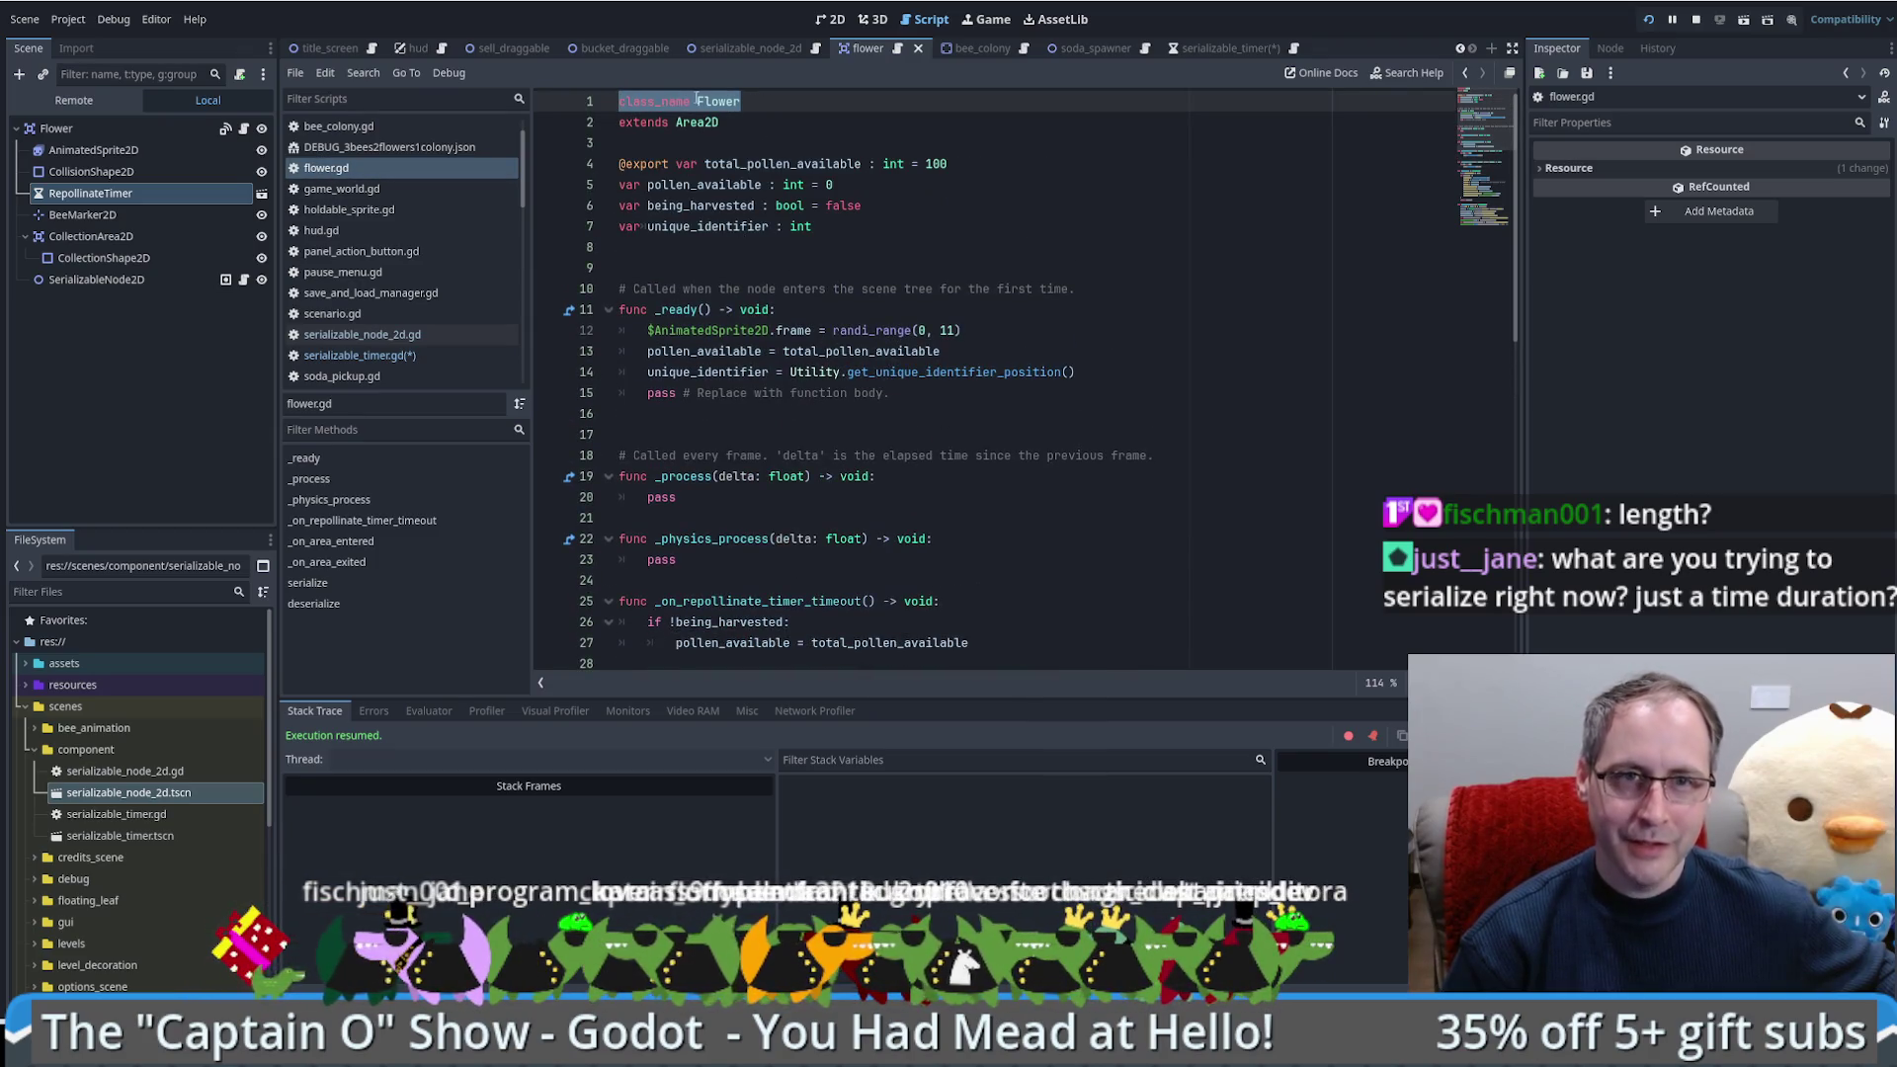
{"action": "left_click", "coordinate": [94, 195]}
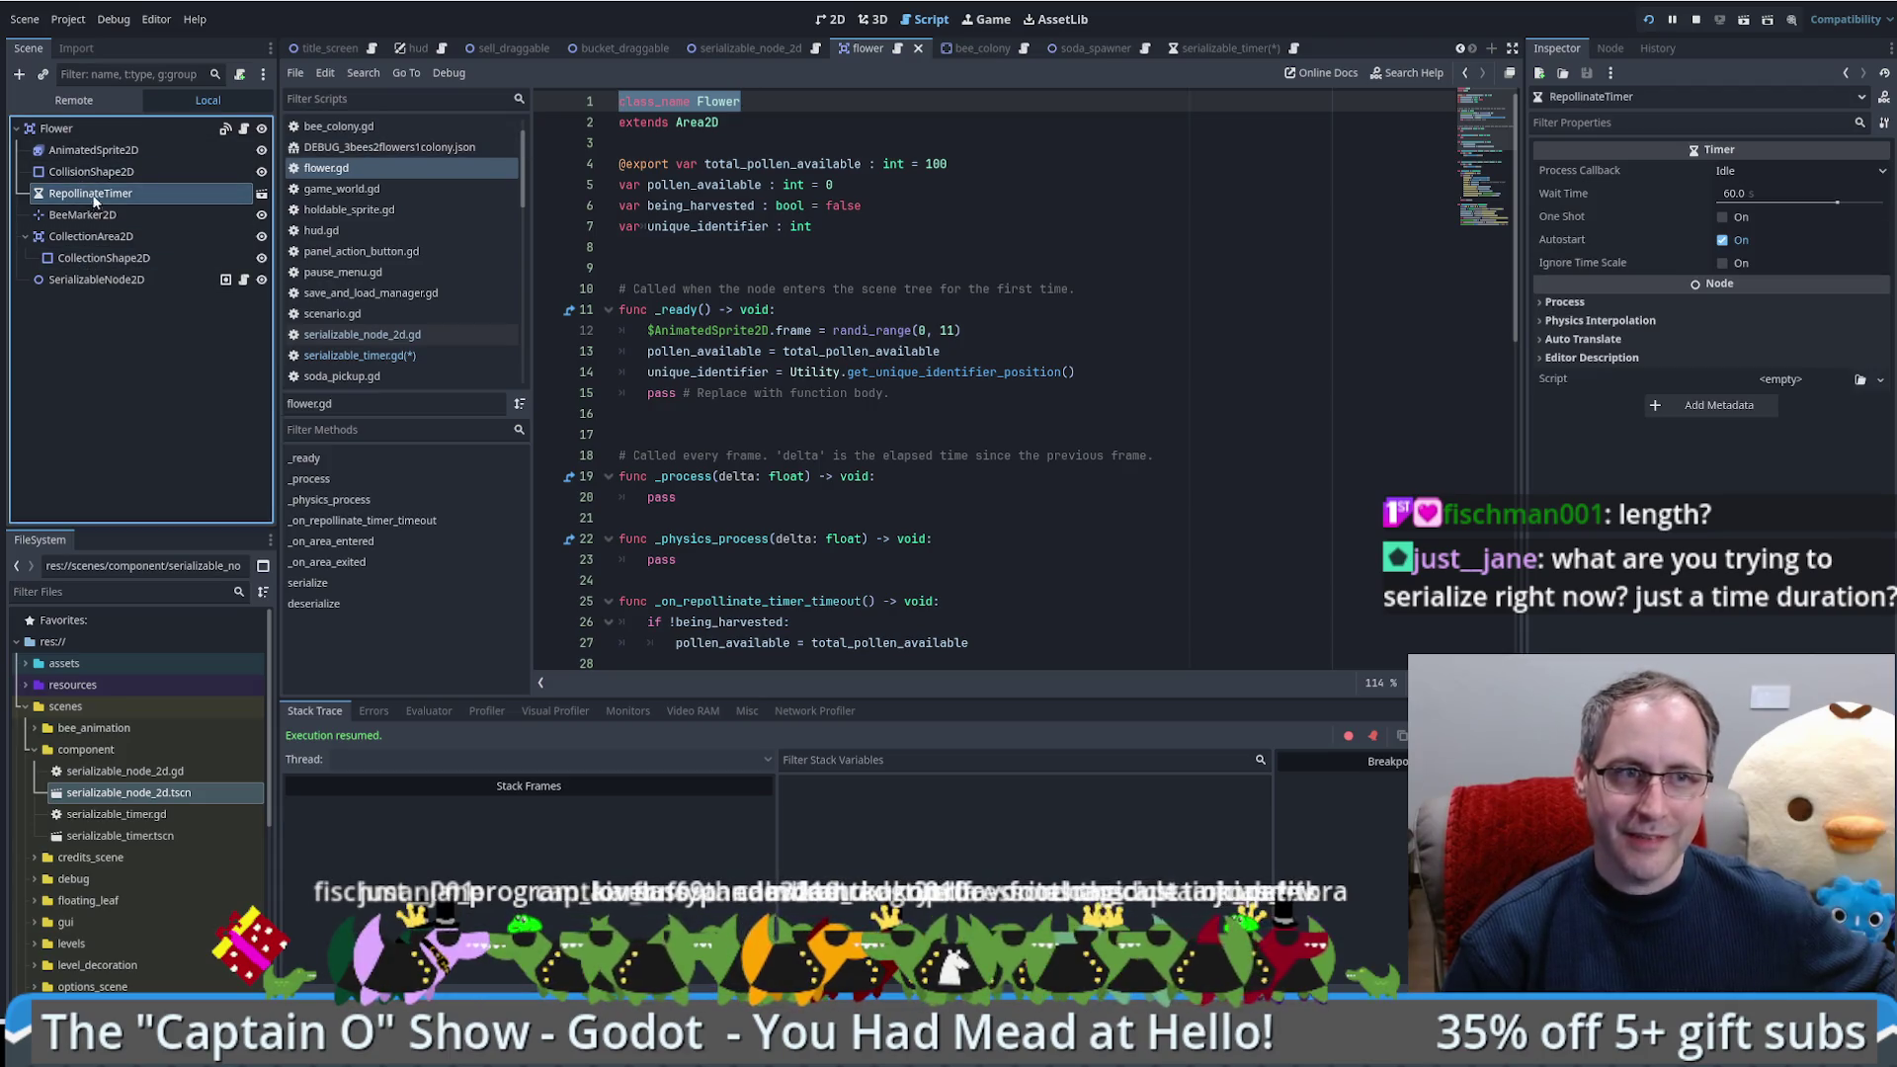
{"action": "scroll", "coordinate": [833, 511], "scroll_direction": "down", "scroll_amount": 10}
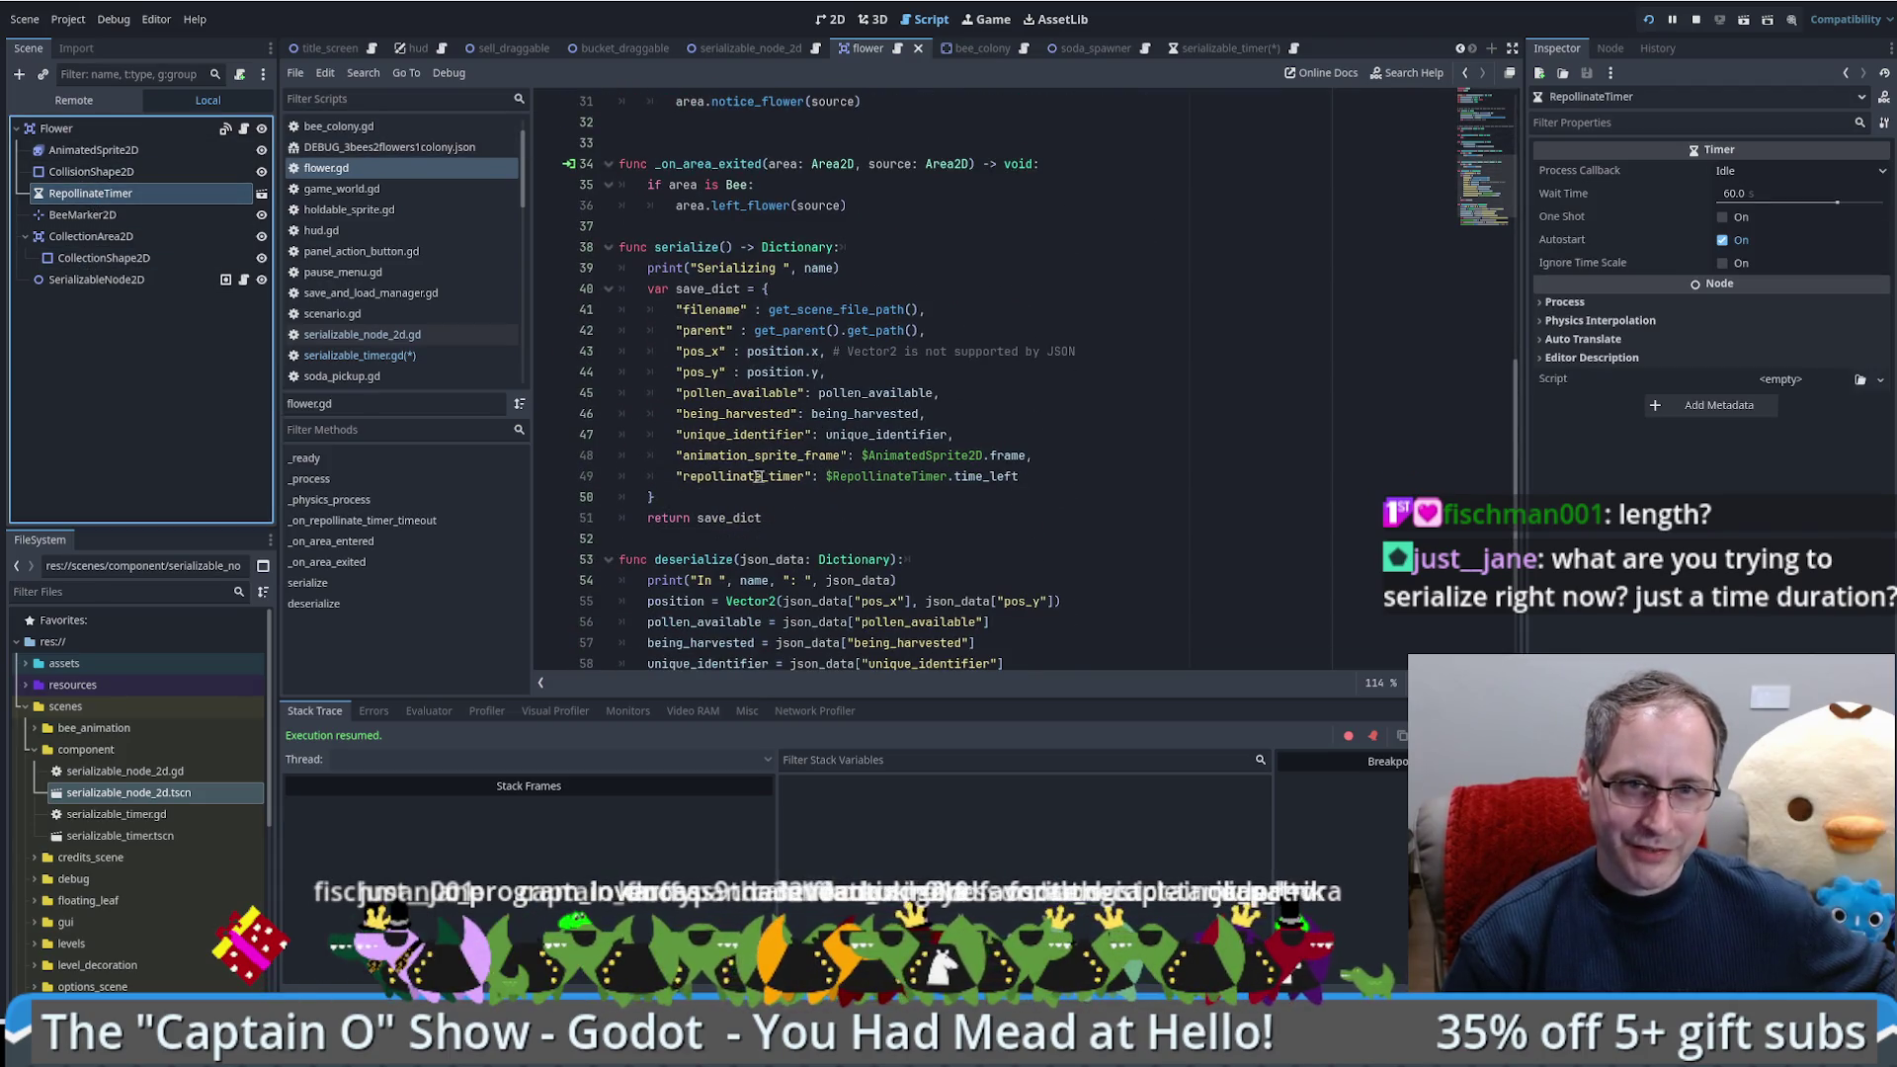
{"action": "scroll", "coordinate": [833, 511], "scroll_direction": "down", "scroll_amount": 1}
{"action": "triple_click", "coordinate": [929, 622]}
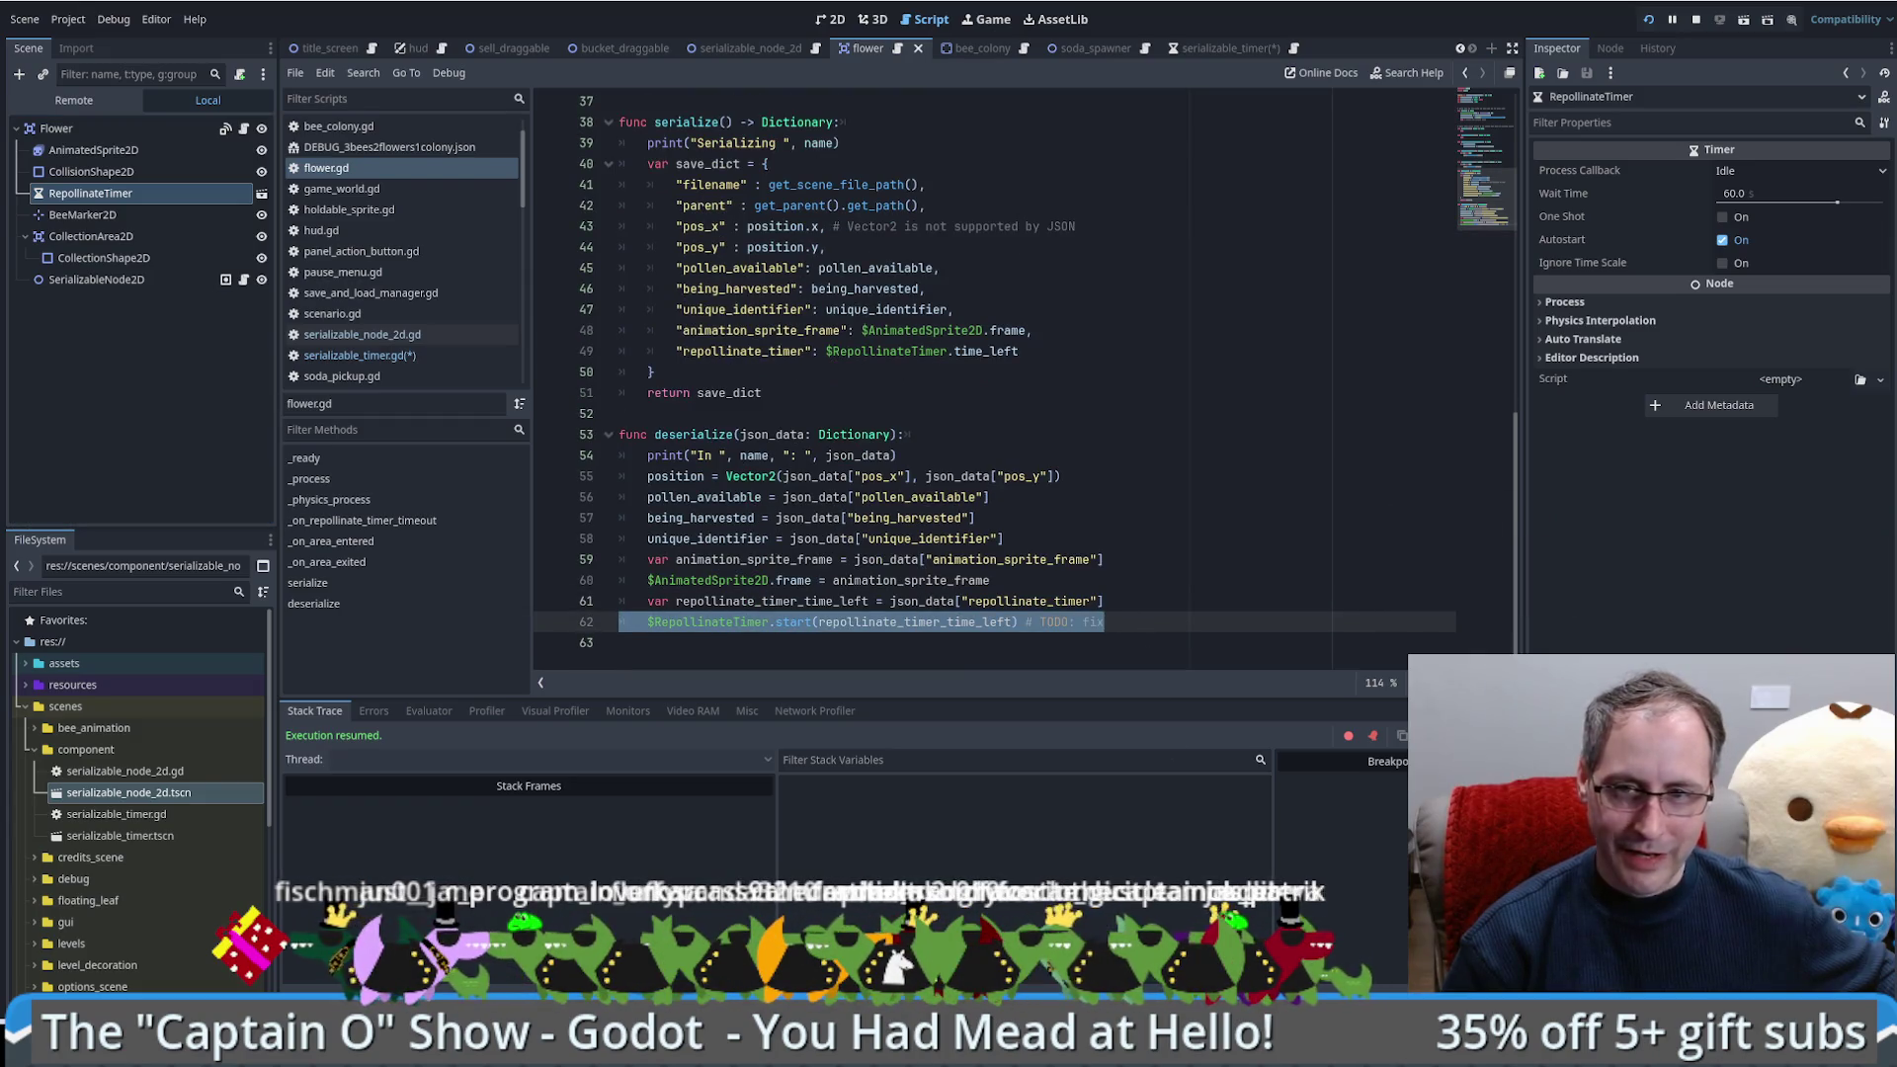
{"action": "key", "text": "alt+Tab"}
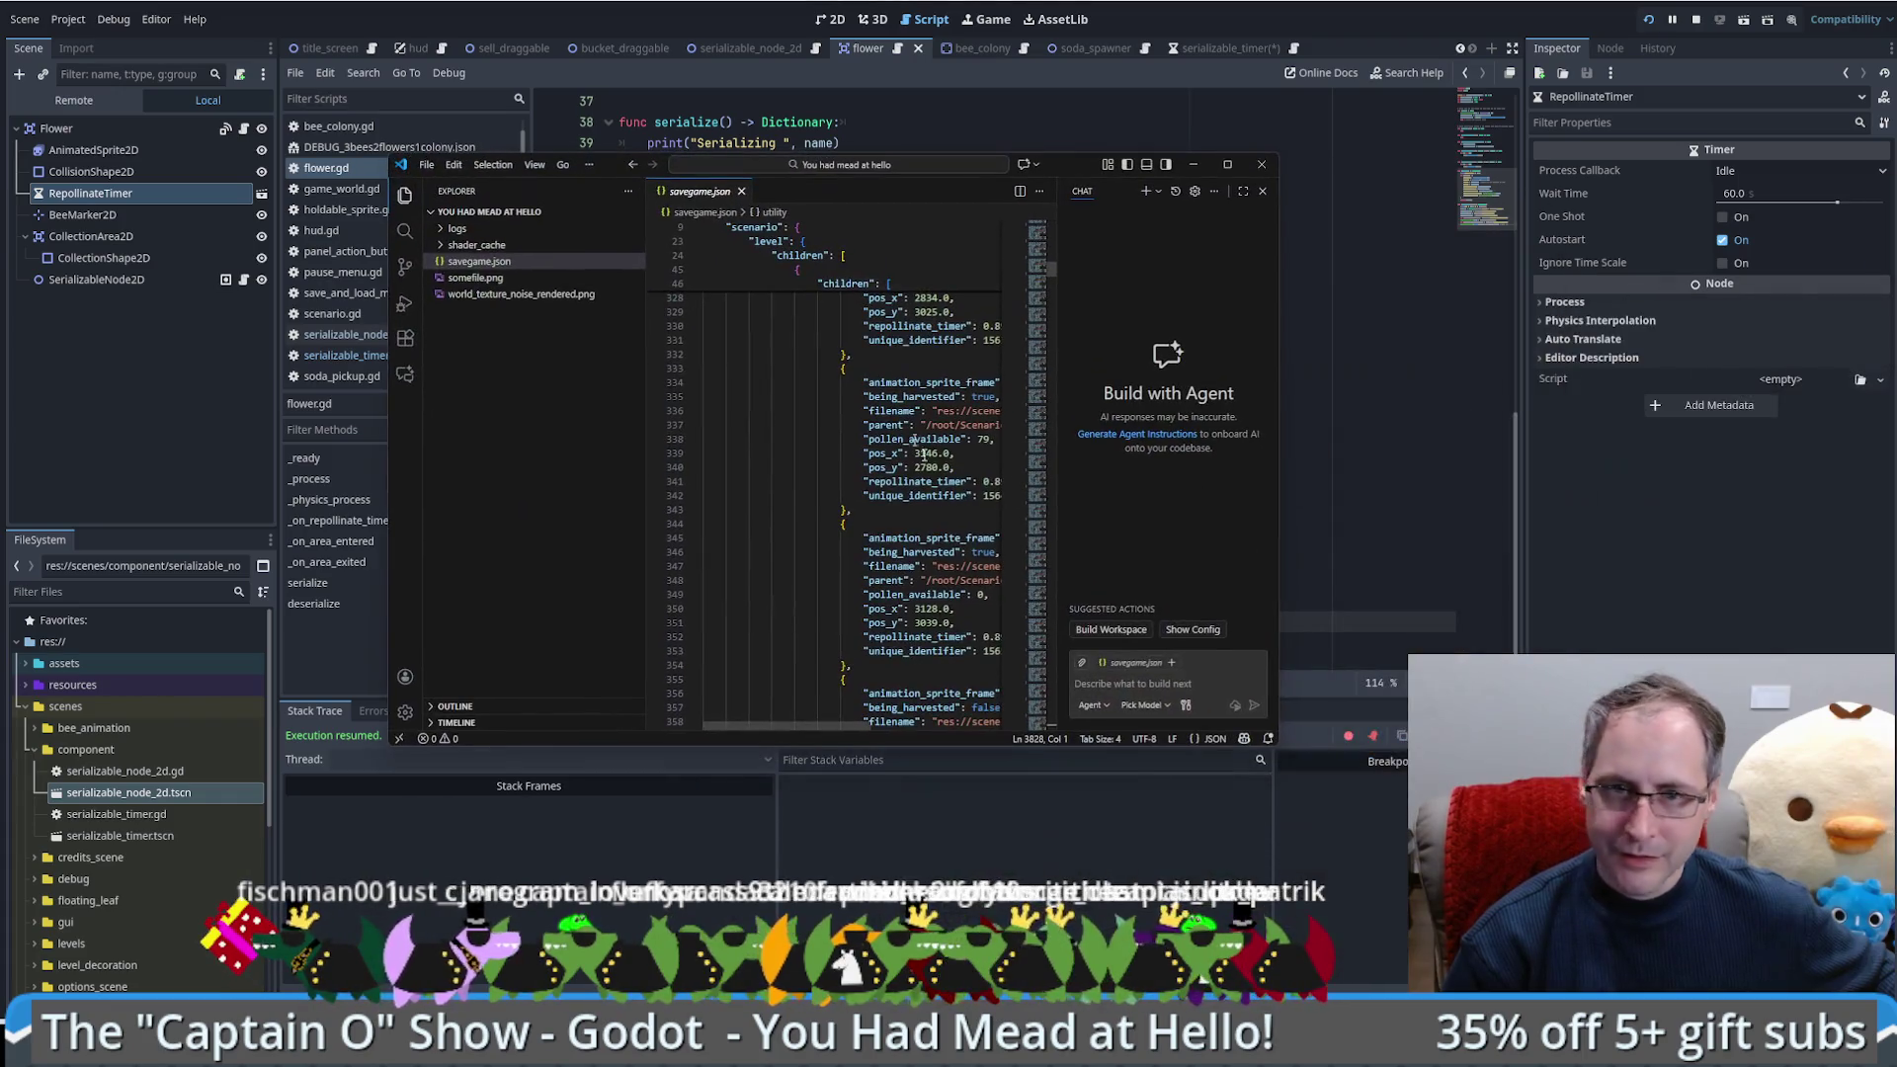
Step: Browse savegame.json with the Chat panel closed and select a flower's saved repollinate_timer value
{"action": "left_click", "coordinate": [1261, 193]}
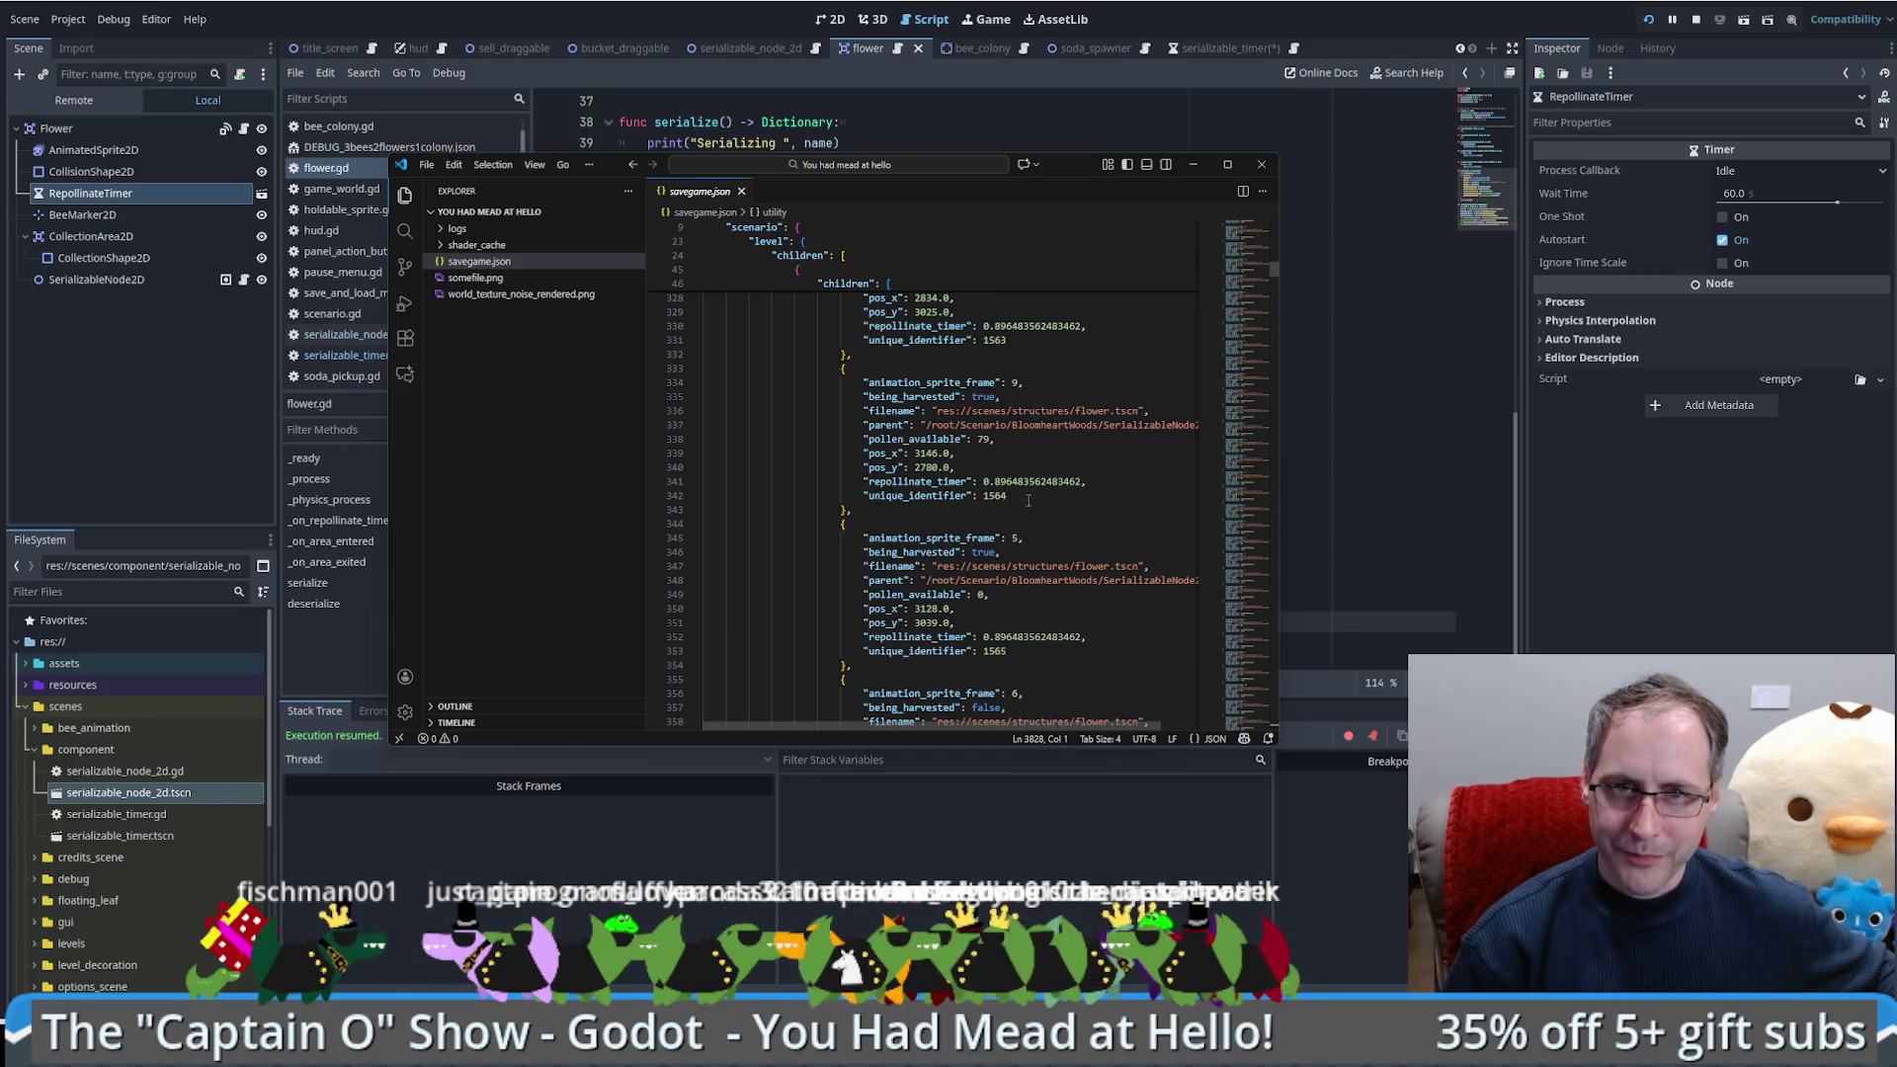
{"action": "left_click", "coordinate": [1242, 283]}
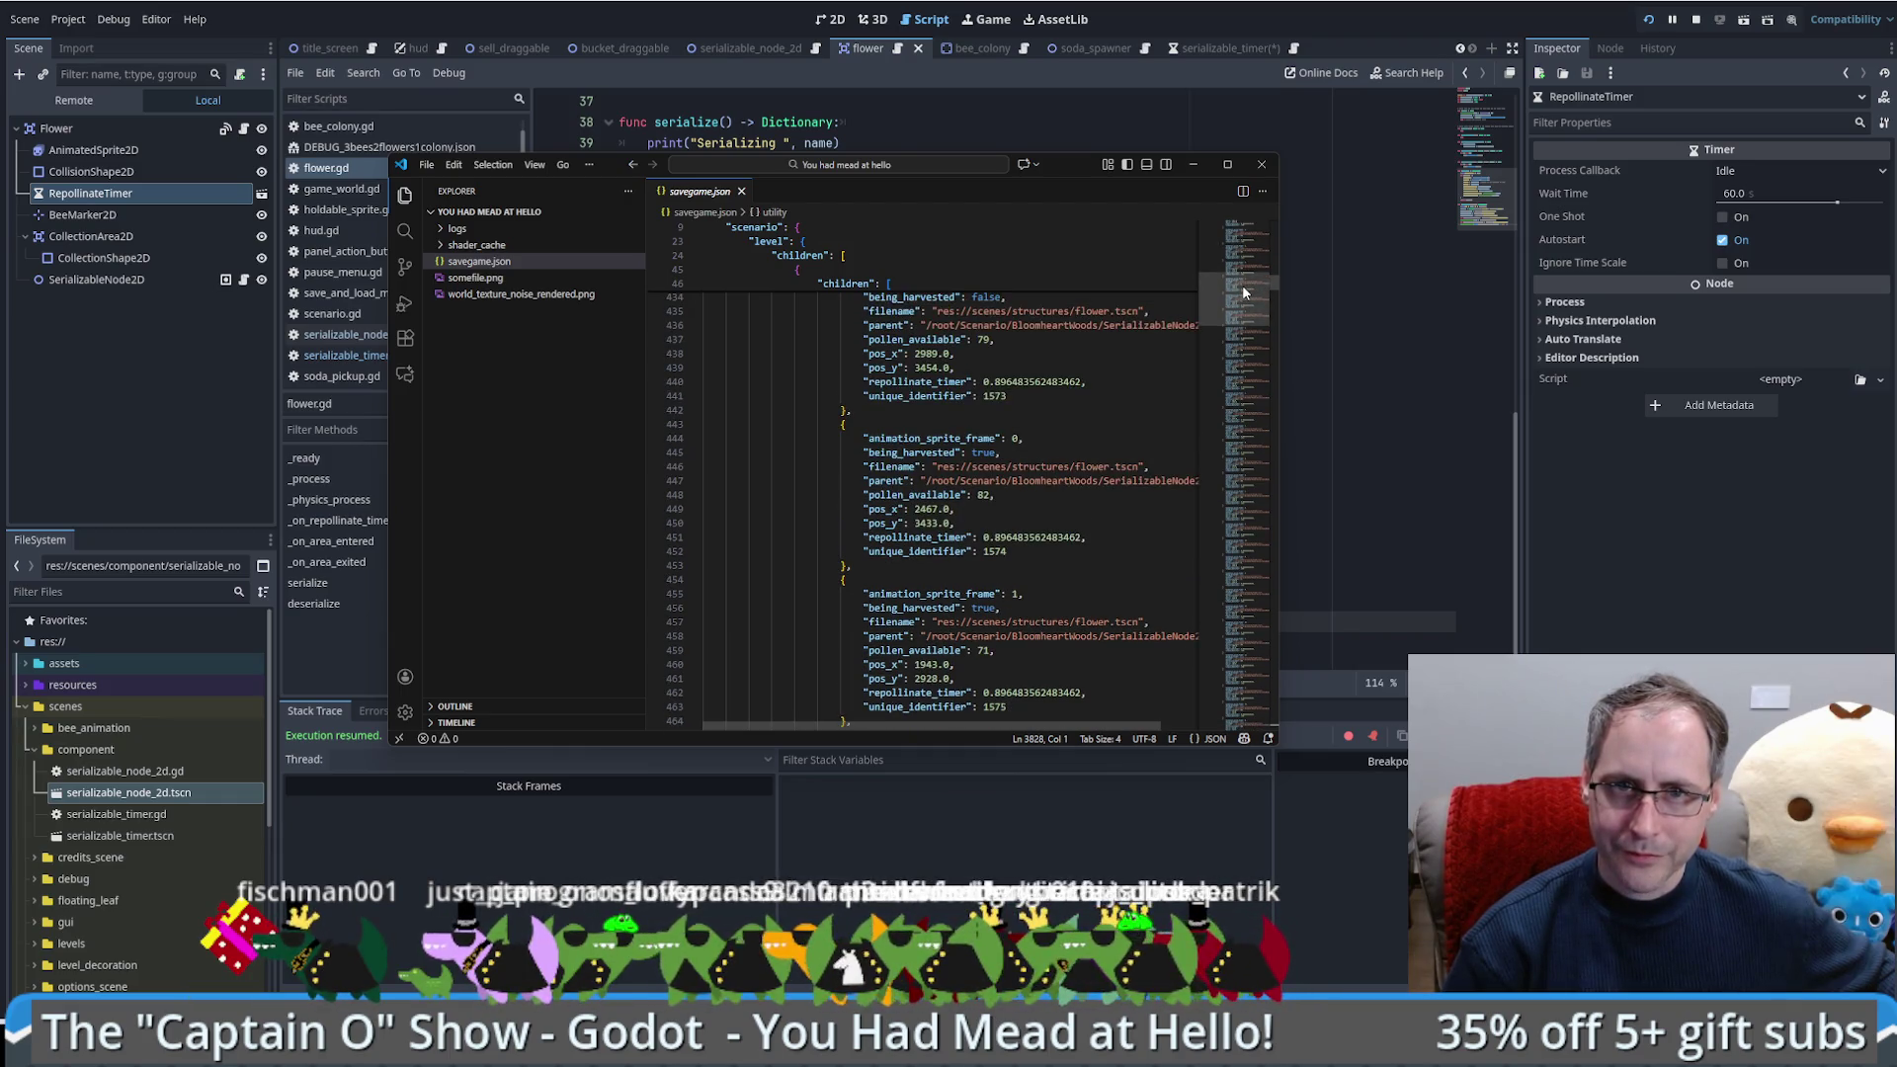
{"action": "left_click_drag", "start_coordinate": [1243, 285], "coordinate": [1245, 280]}
{"action": "scroll", "coordinate": [1247, 281], "scroll_direction": "up", "scroll_amount": 2}
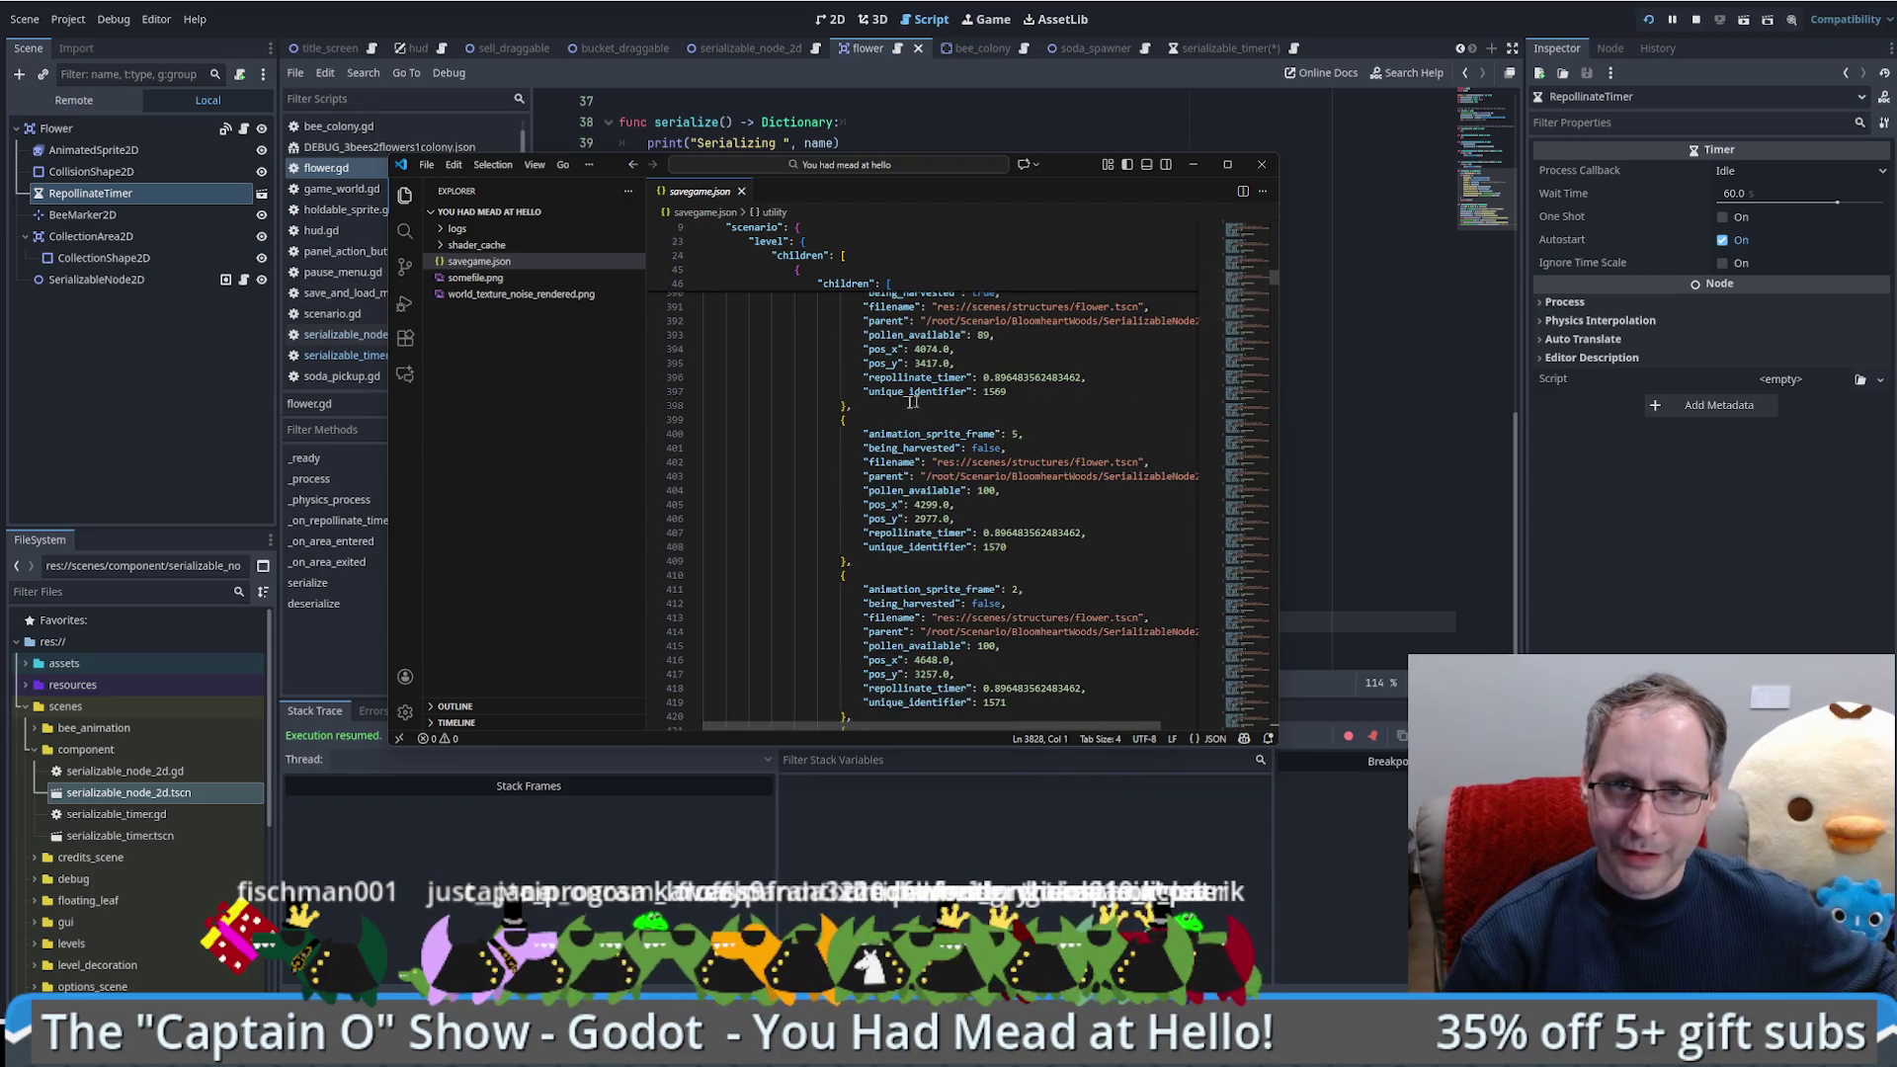
{"action": "left_click_drag", "start_coordinate": [862, 378], "coordinate": [1085, 378]}
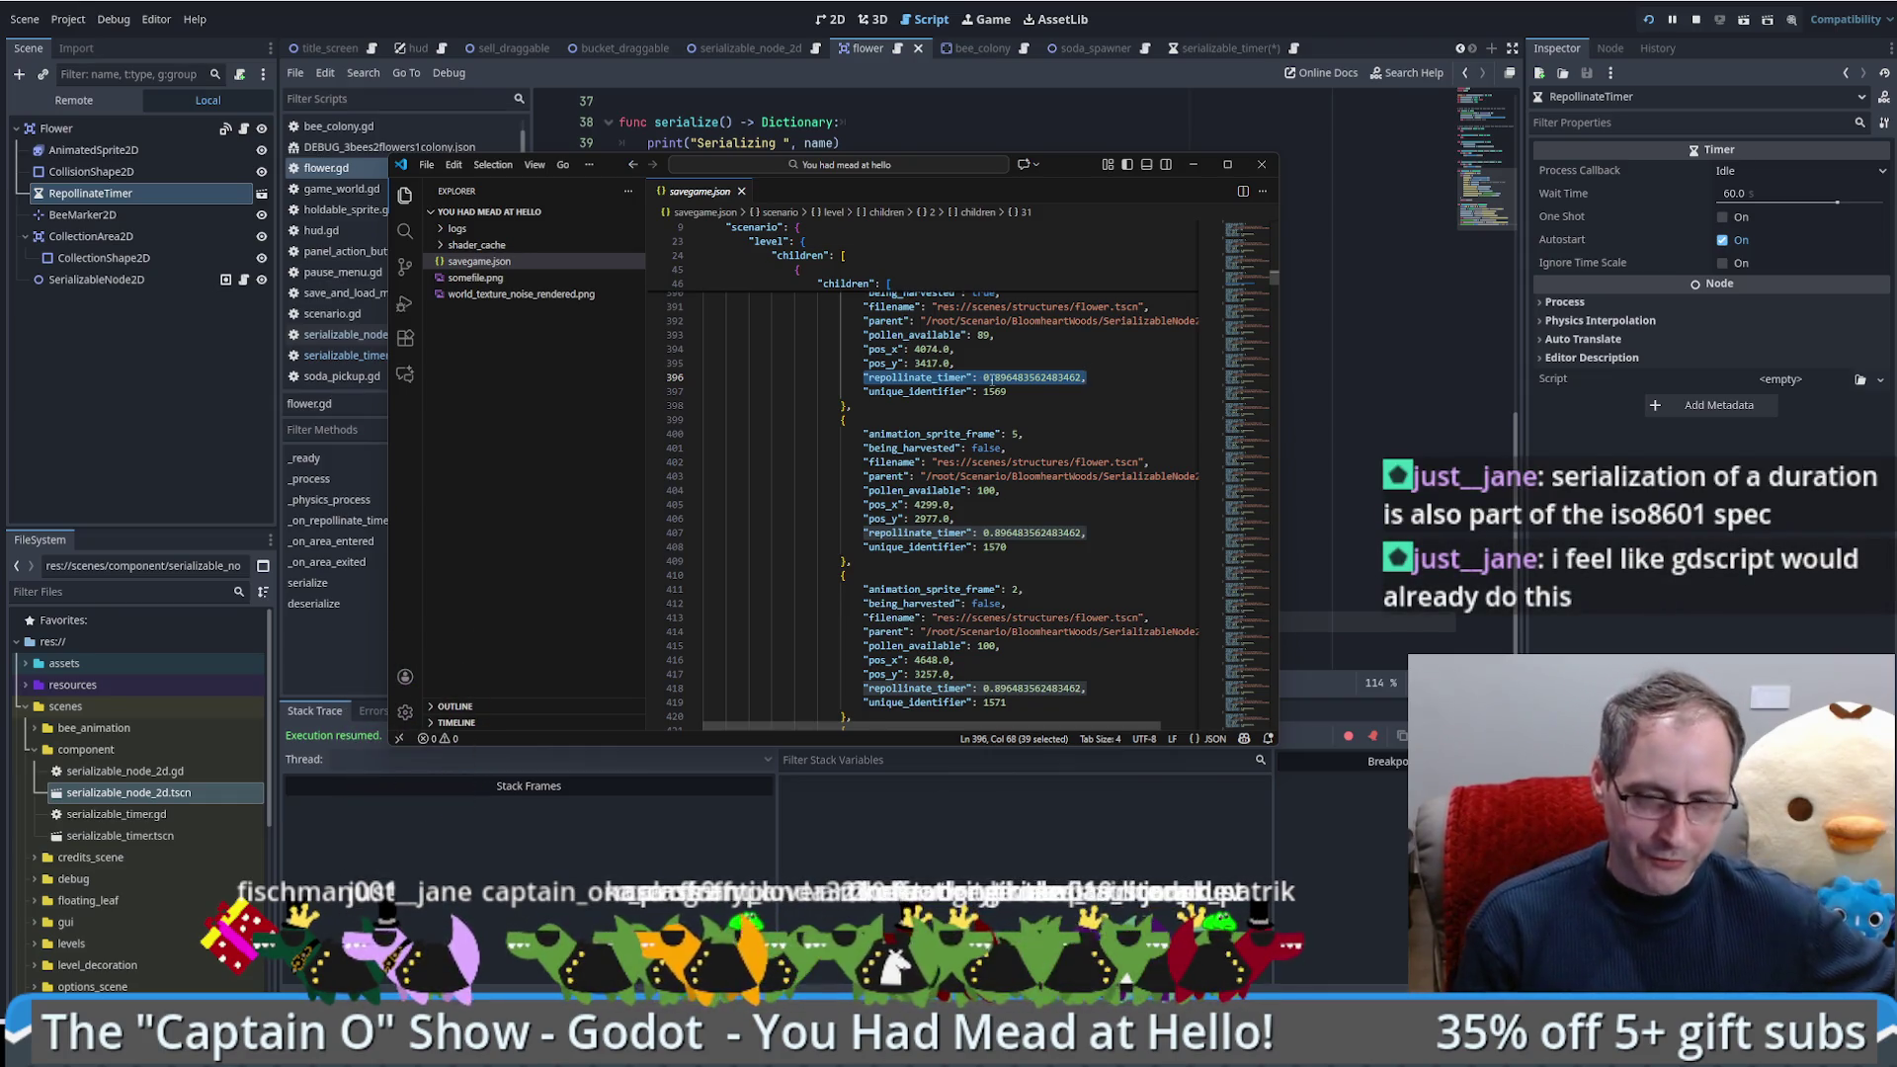
{"action": "left_click", "coordinate": [1335, 513]}
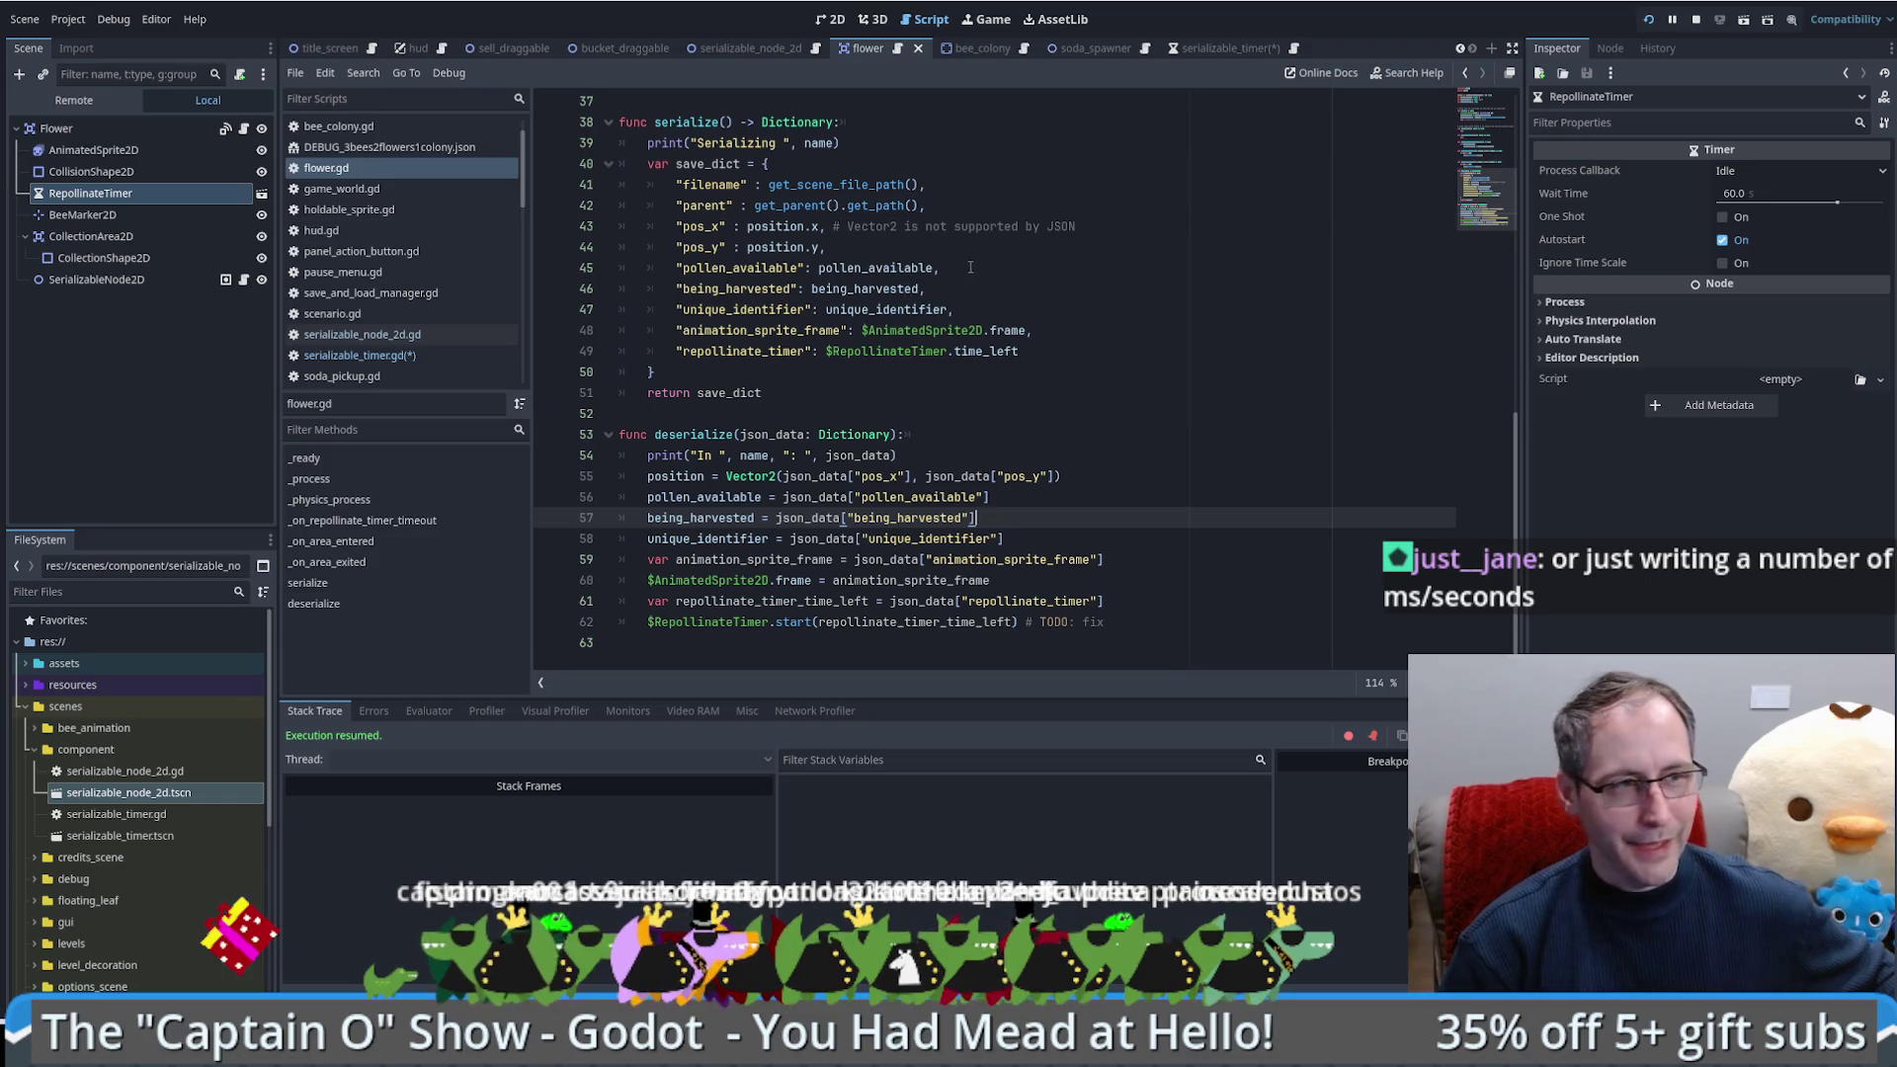
Step: Switch to the serializable_timer scene and open serializable_timer.gd
{"action": "left_click", "coordinate": [1075, 329]}
{"action": "left_click", "coordinate": [1201, 48]}
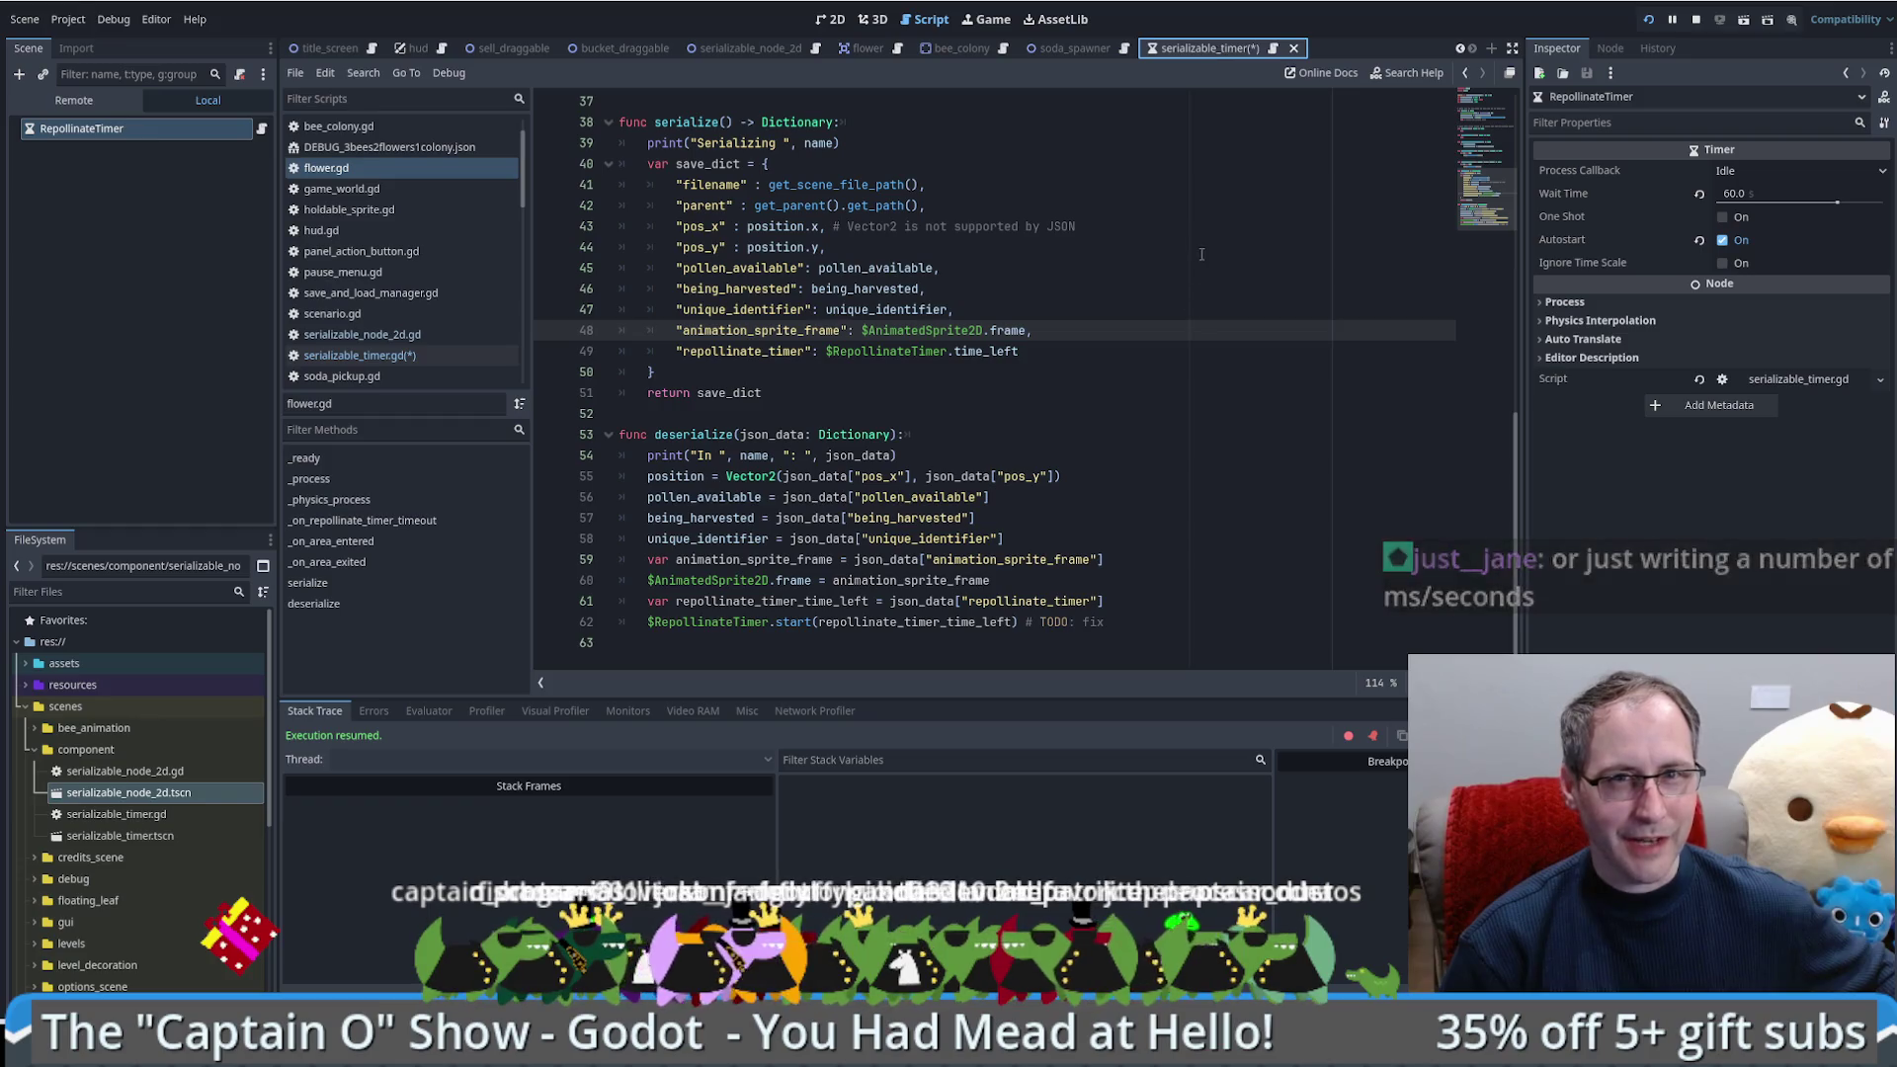
{"action": "scroll", "coordinate": [1211, 266], "scroll_direction": "up", "scroll_amount": 8}
{"action": "left_click", "coordinate": [1273, 48]}
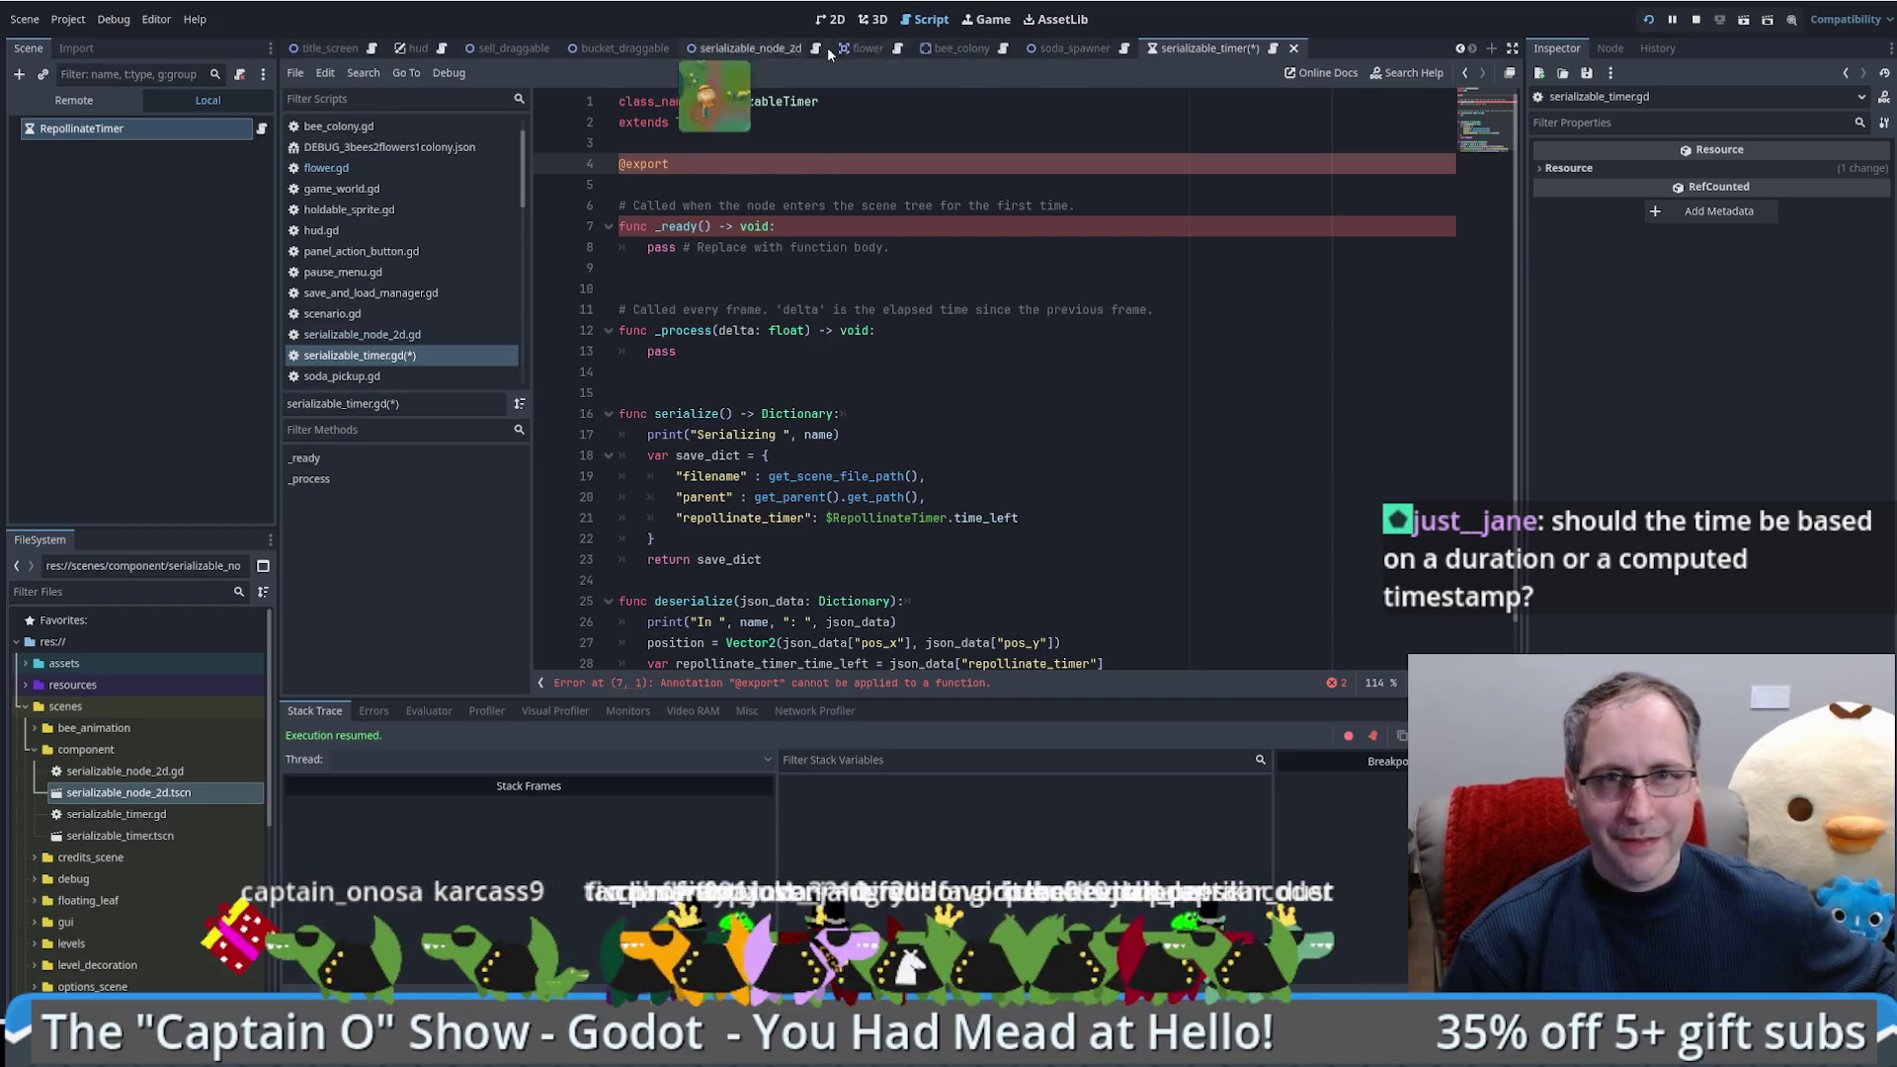
Step: In flower.gd, highlight the saved $RepollinateTimer.time_left expression and the timer restart call on line 62
{"action": "left_click", "coordinate": [855, 47]}
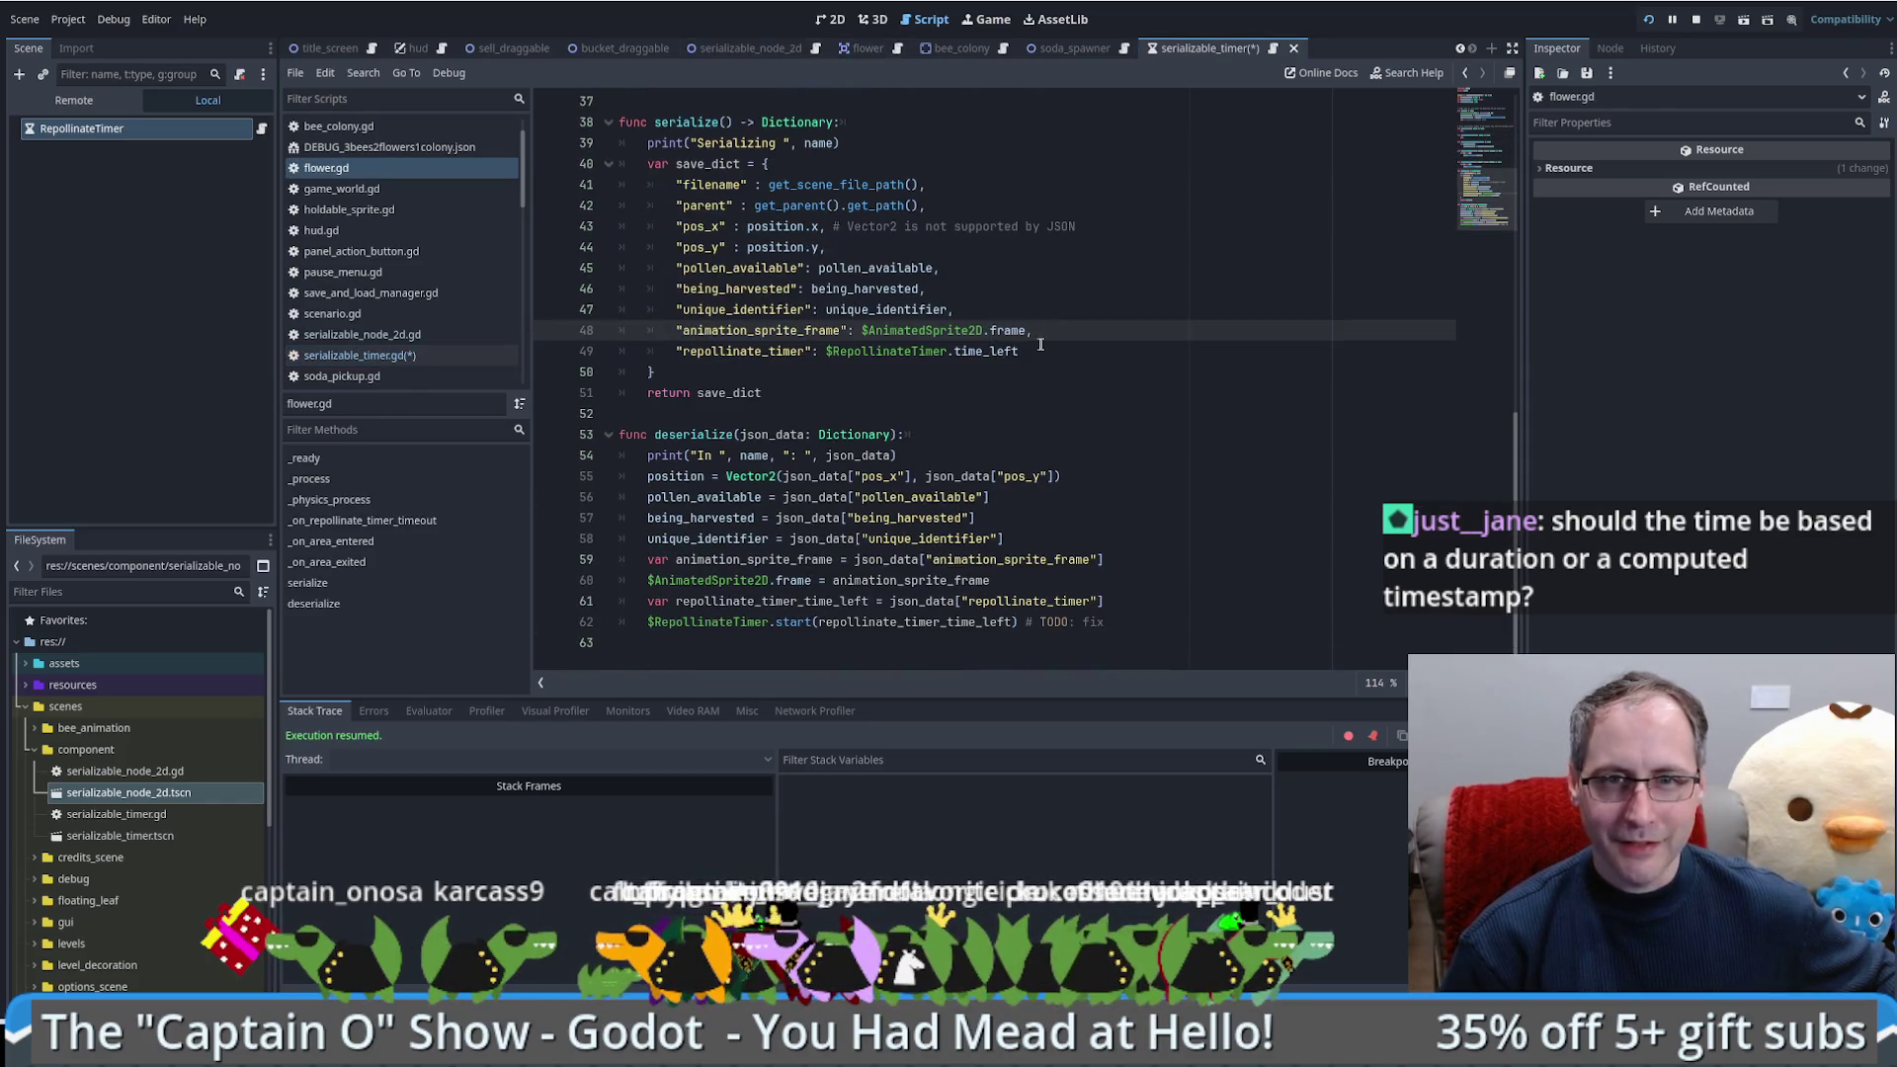
{"action": "left_click_drag", "start_coordinate": [826, 351], "coordinate": [1070, 355]}
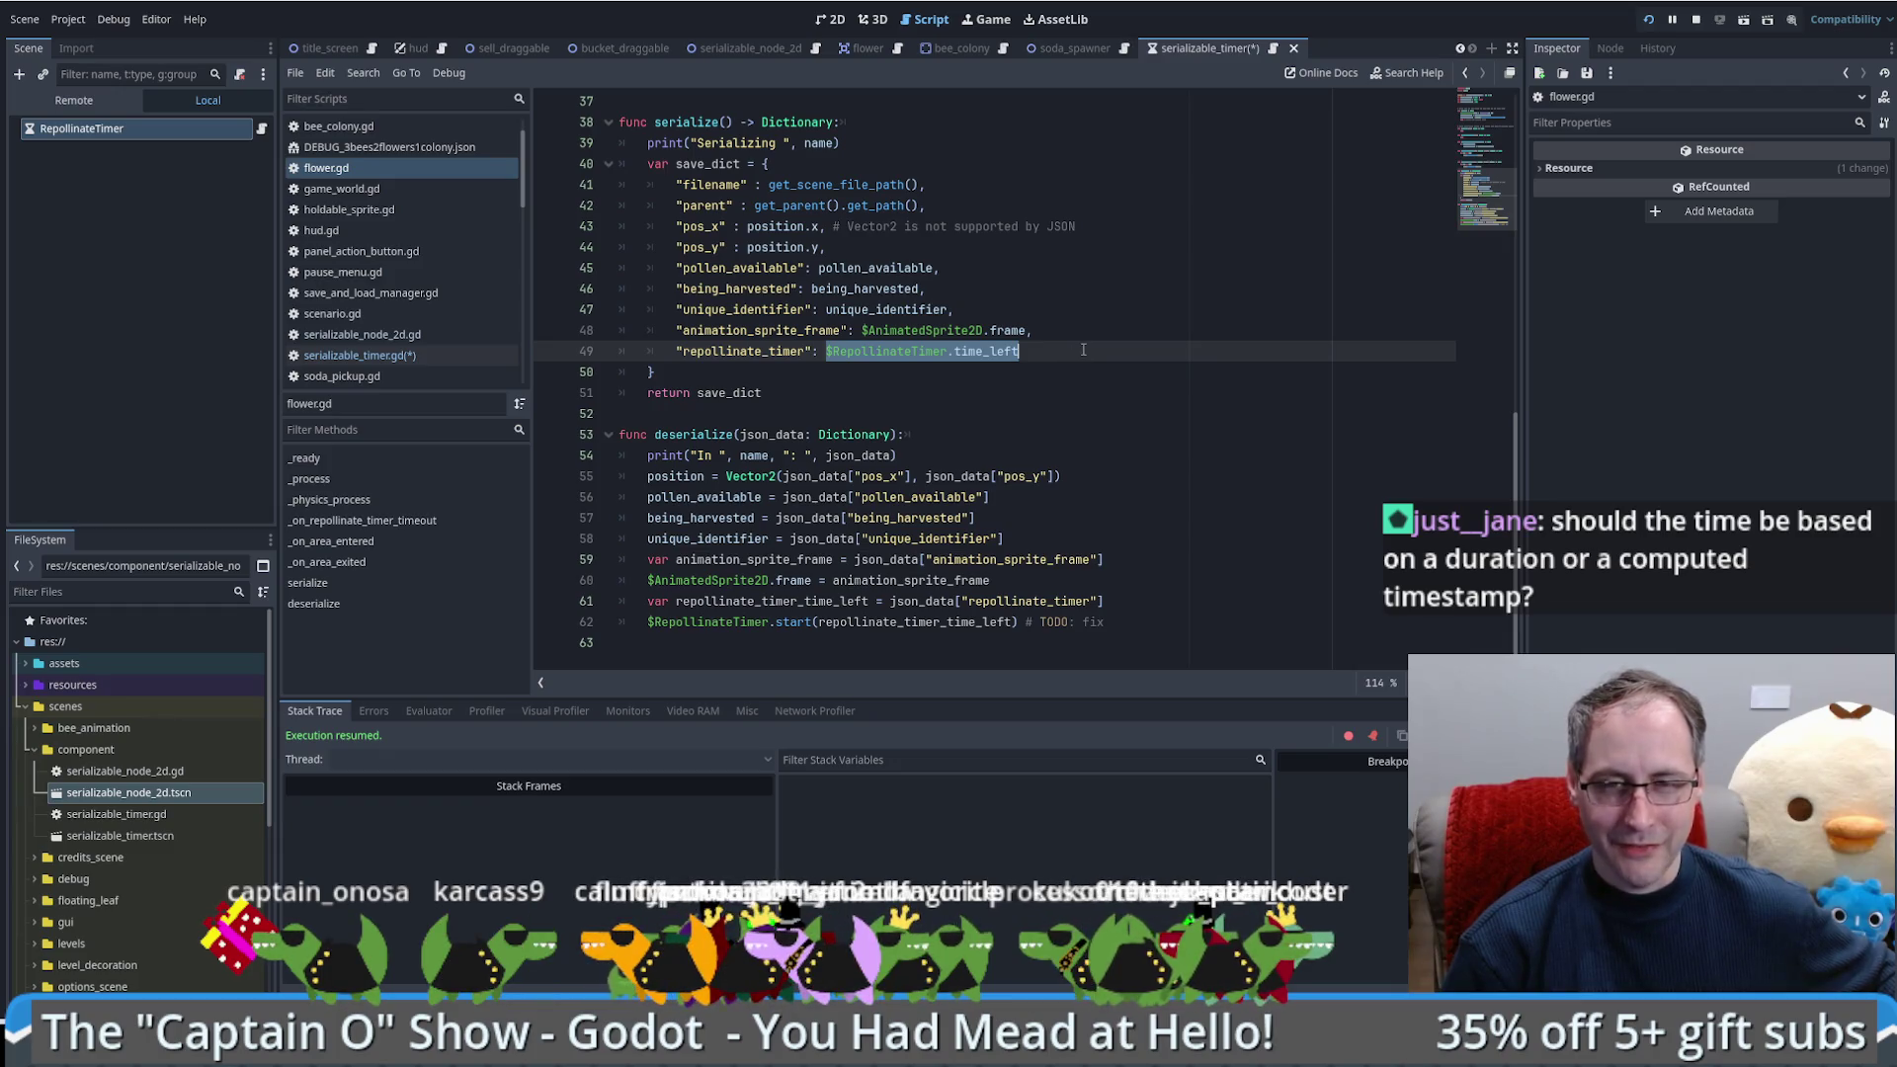
{"action": "left_click", "coordinate": [1078, 345]}
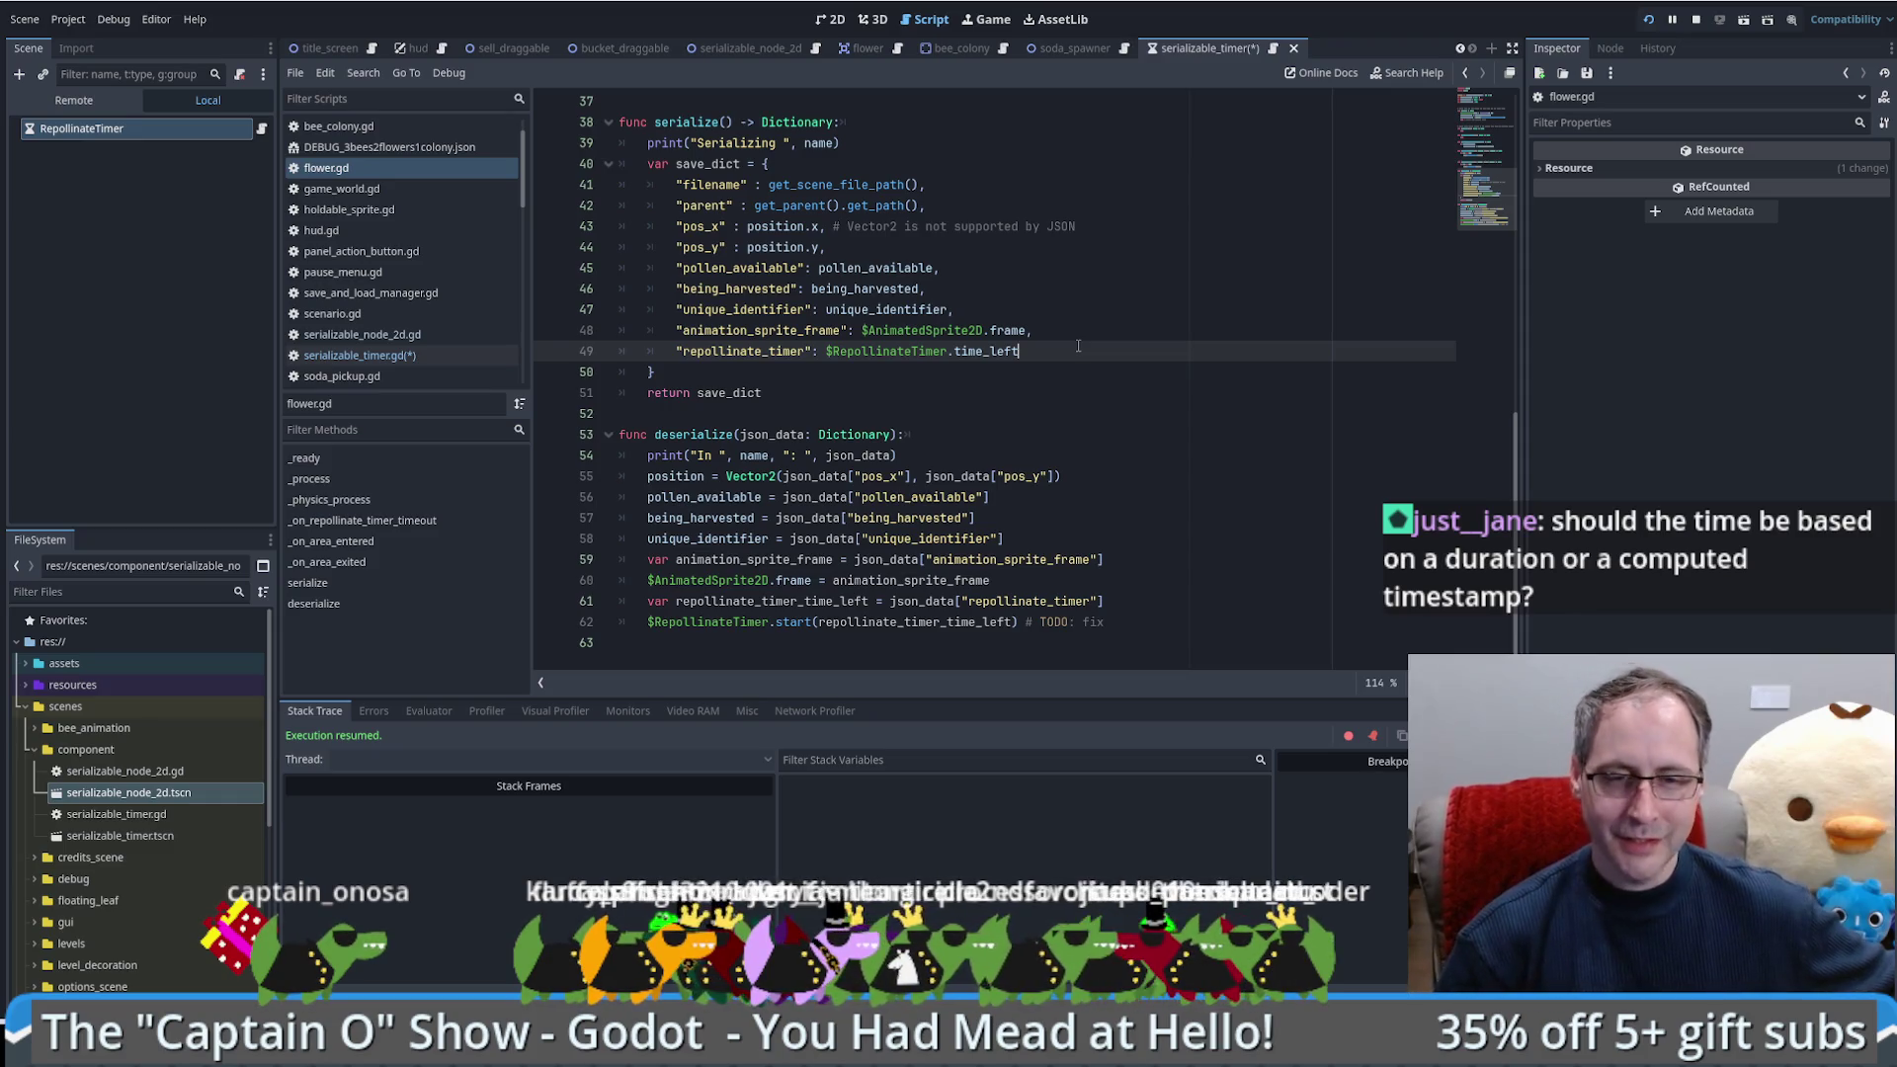
{"action": "left_click_drag", "start_coordinate": [649, 621], "coordinate": [1025, 622]}
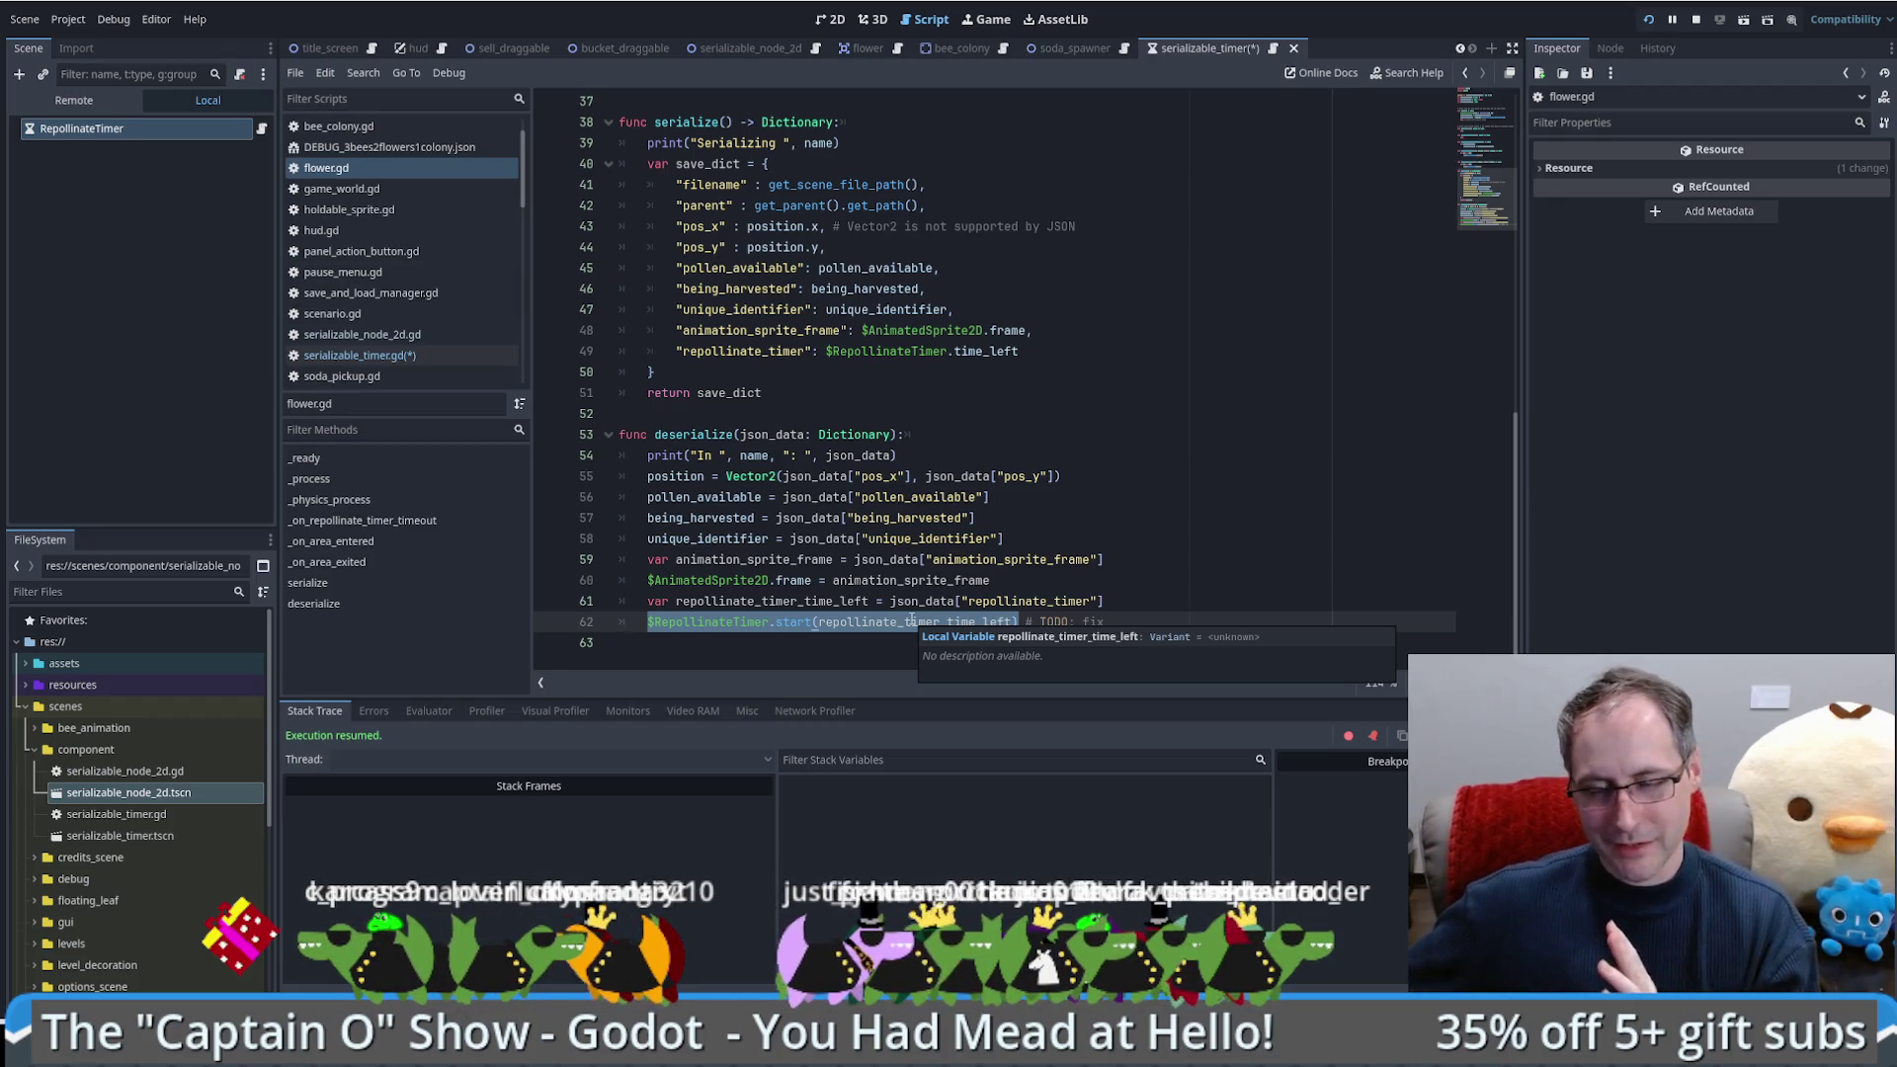
Step: Check flower.gd's timer-loading lines 59 and 61, then return to serializable_timer.gd
{"action": "left_click", "coordinate": [1186, 554]}
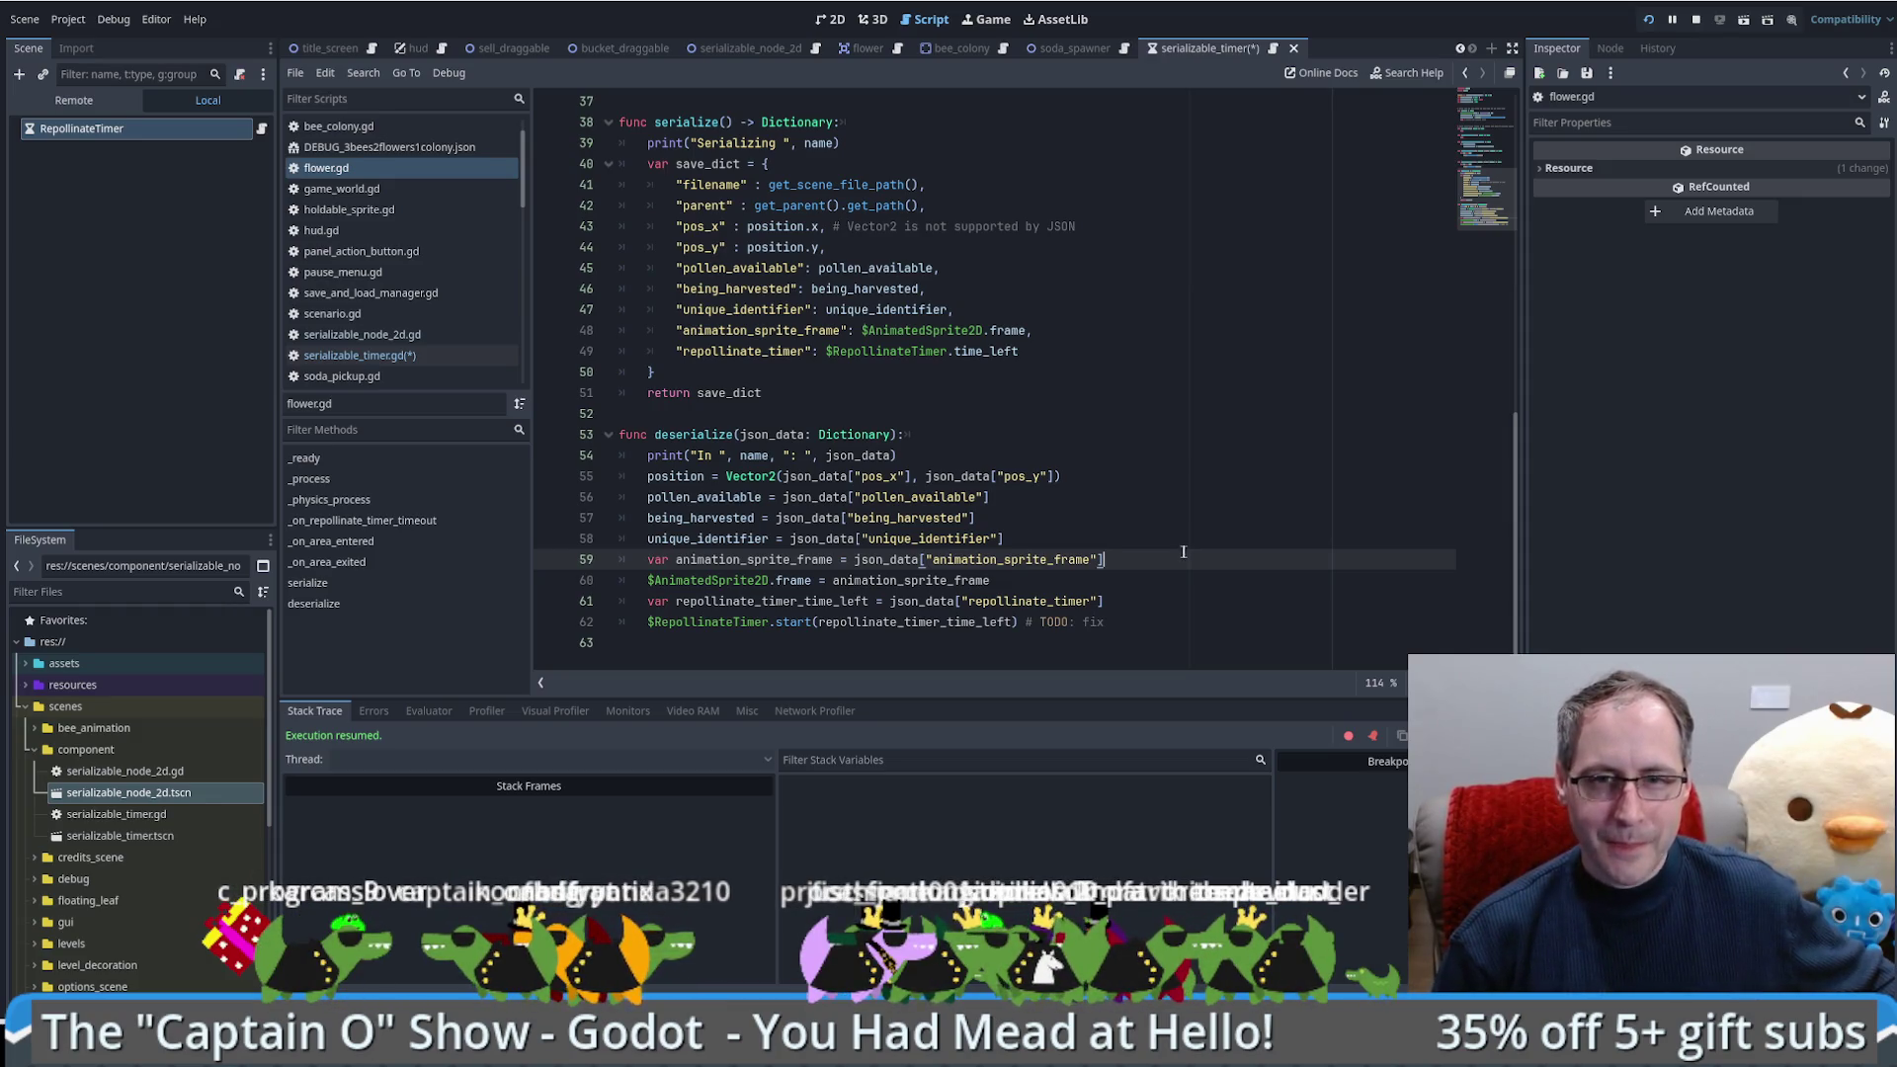
{"action": "left_click", "coordinate": [1161, 596]}
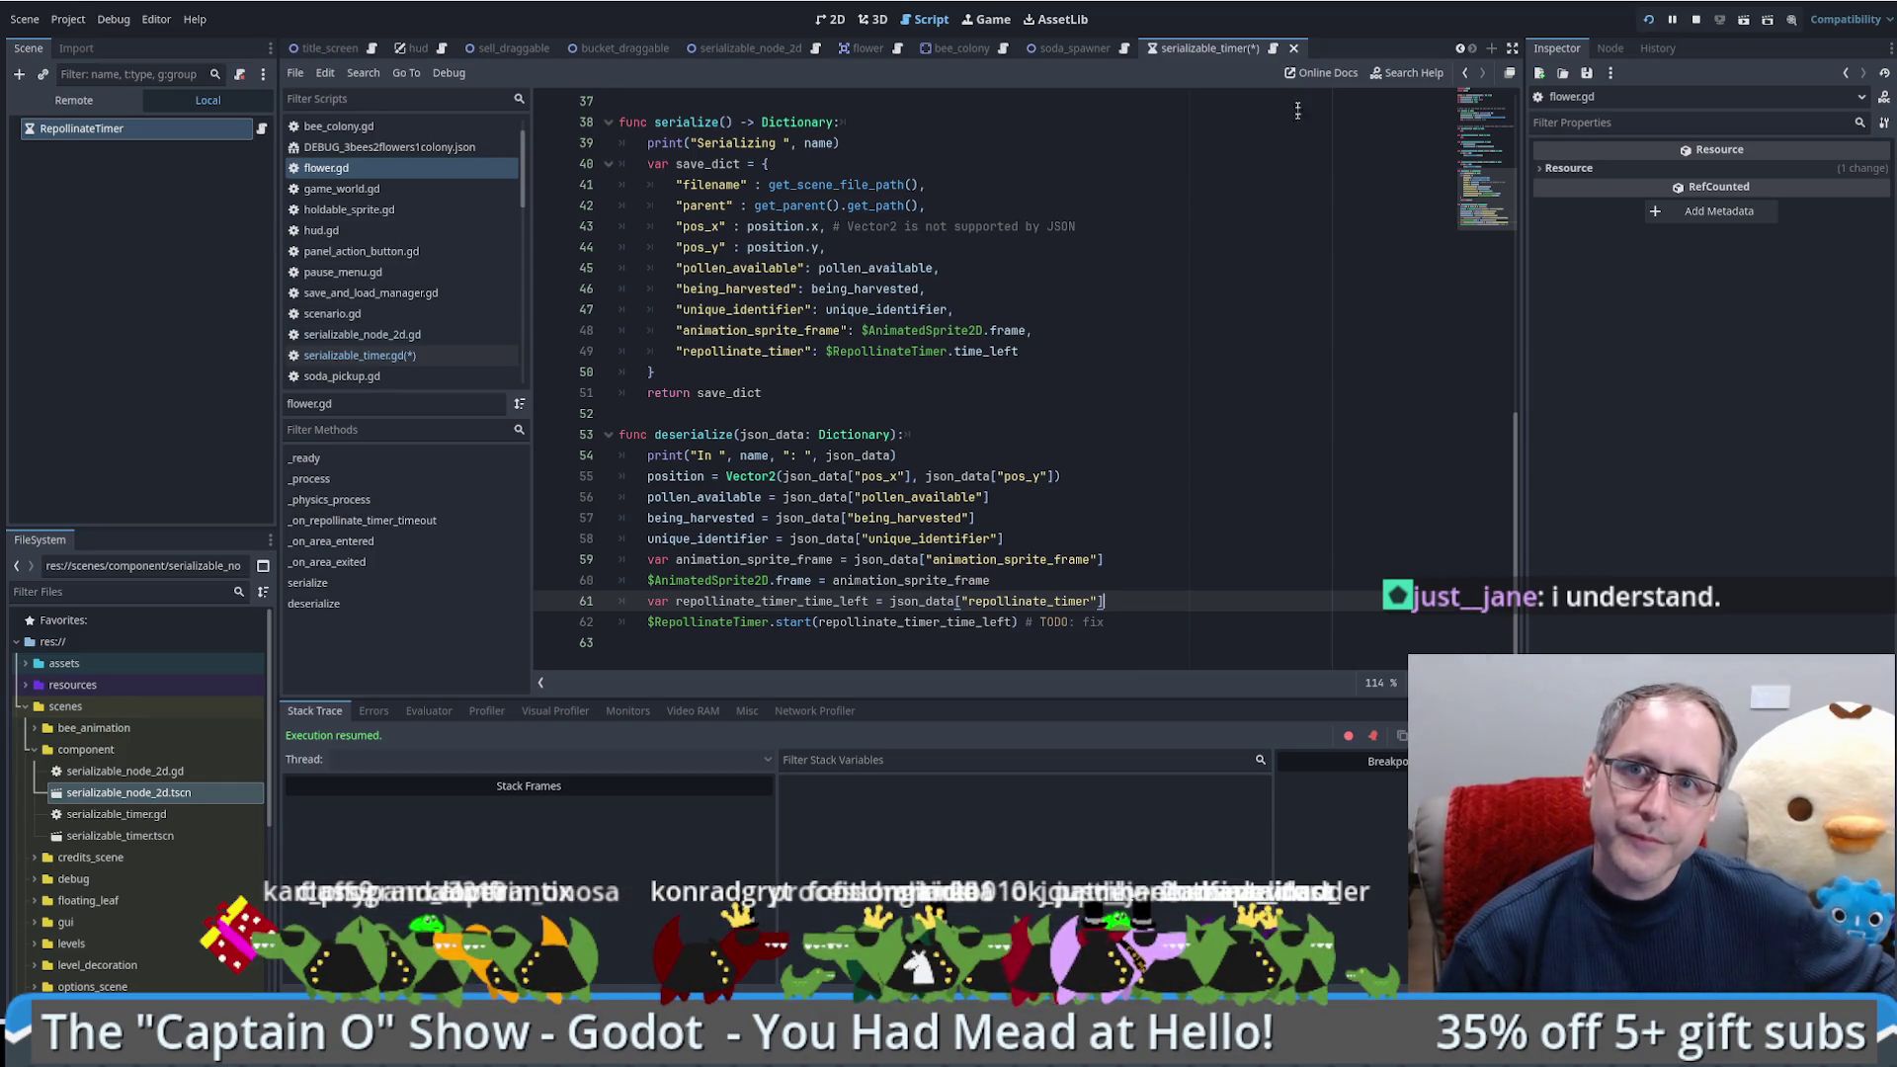
{"action": "left_click", "coordinate": [1273, 48]}
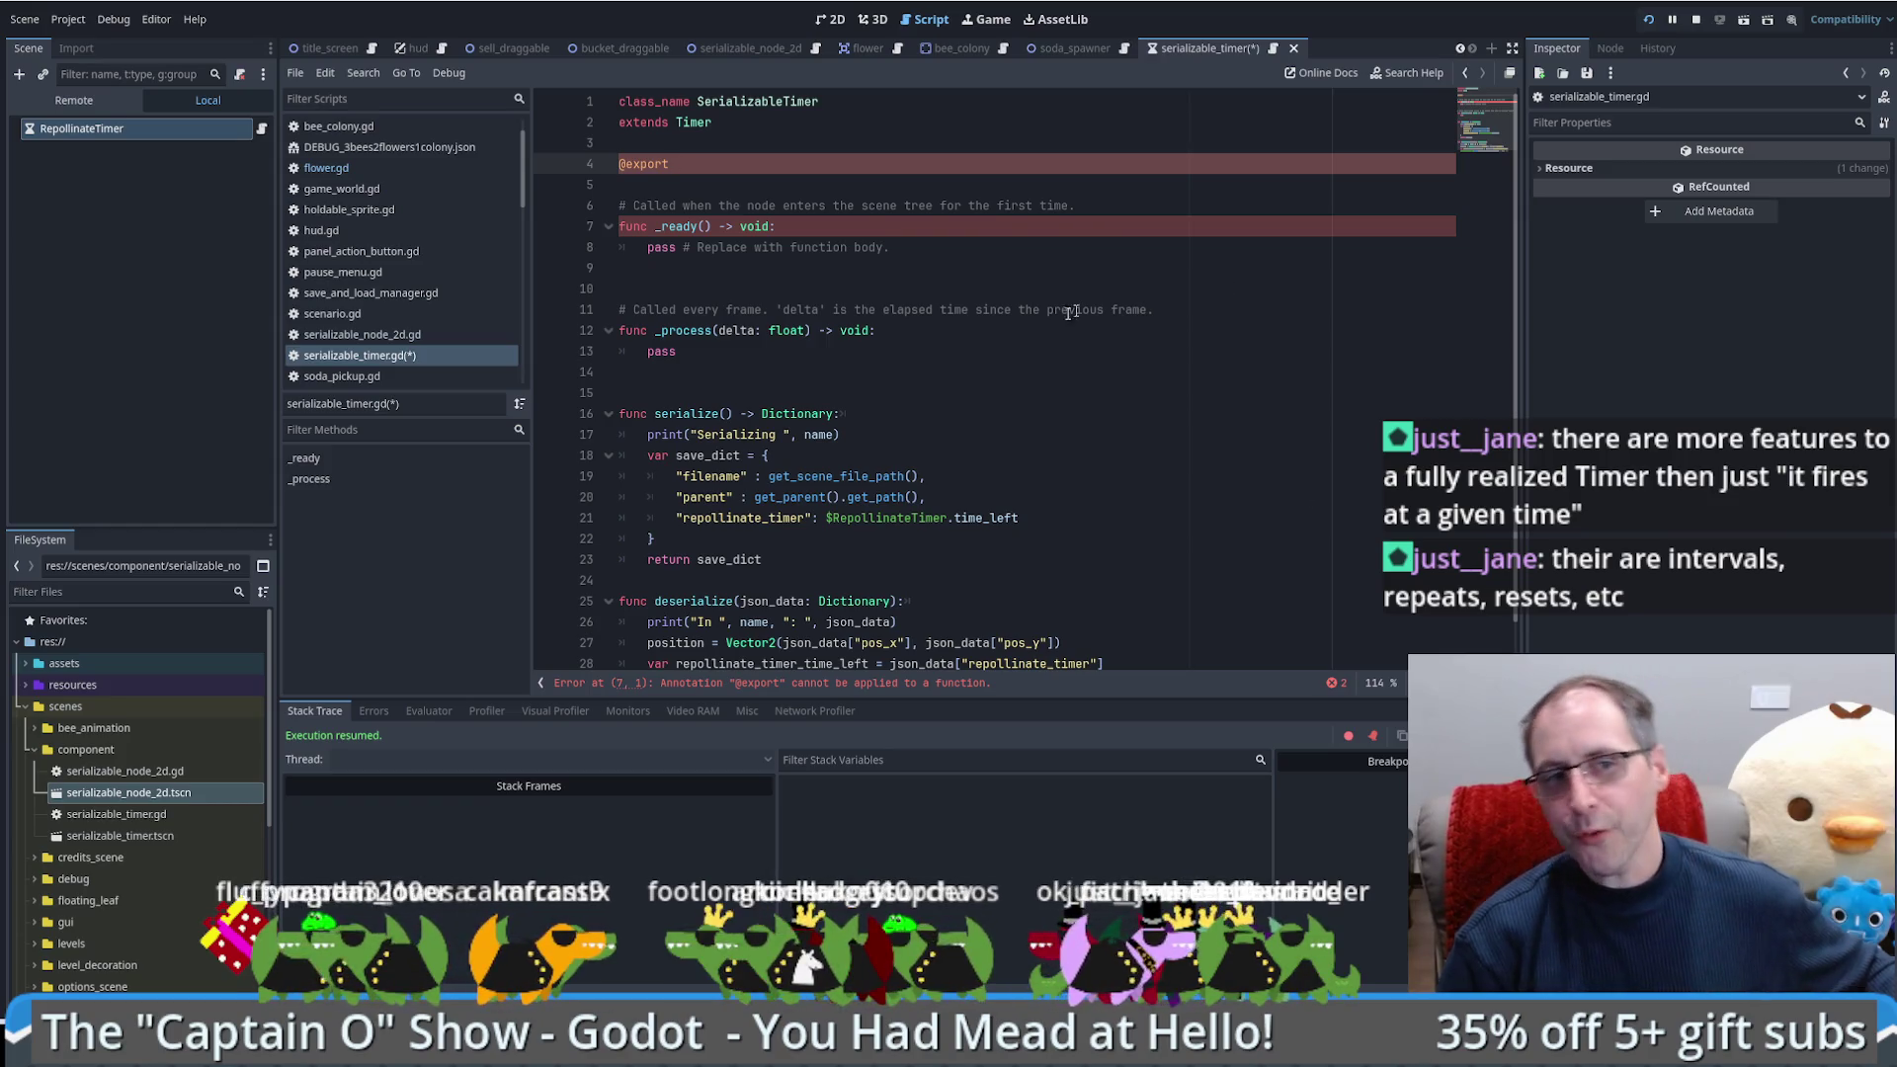
{"action": "left_click", "coordinate": [695, 124]}
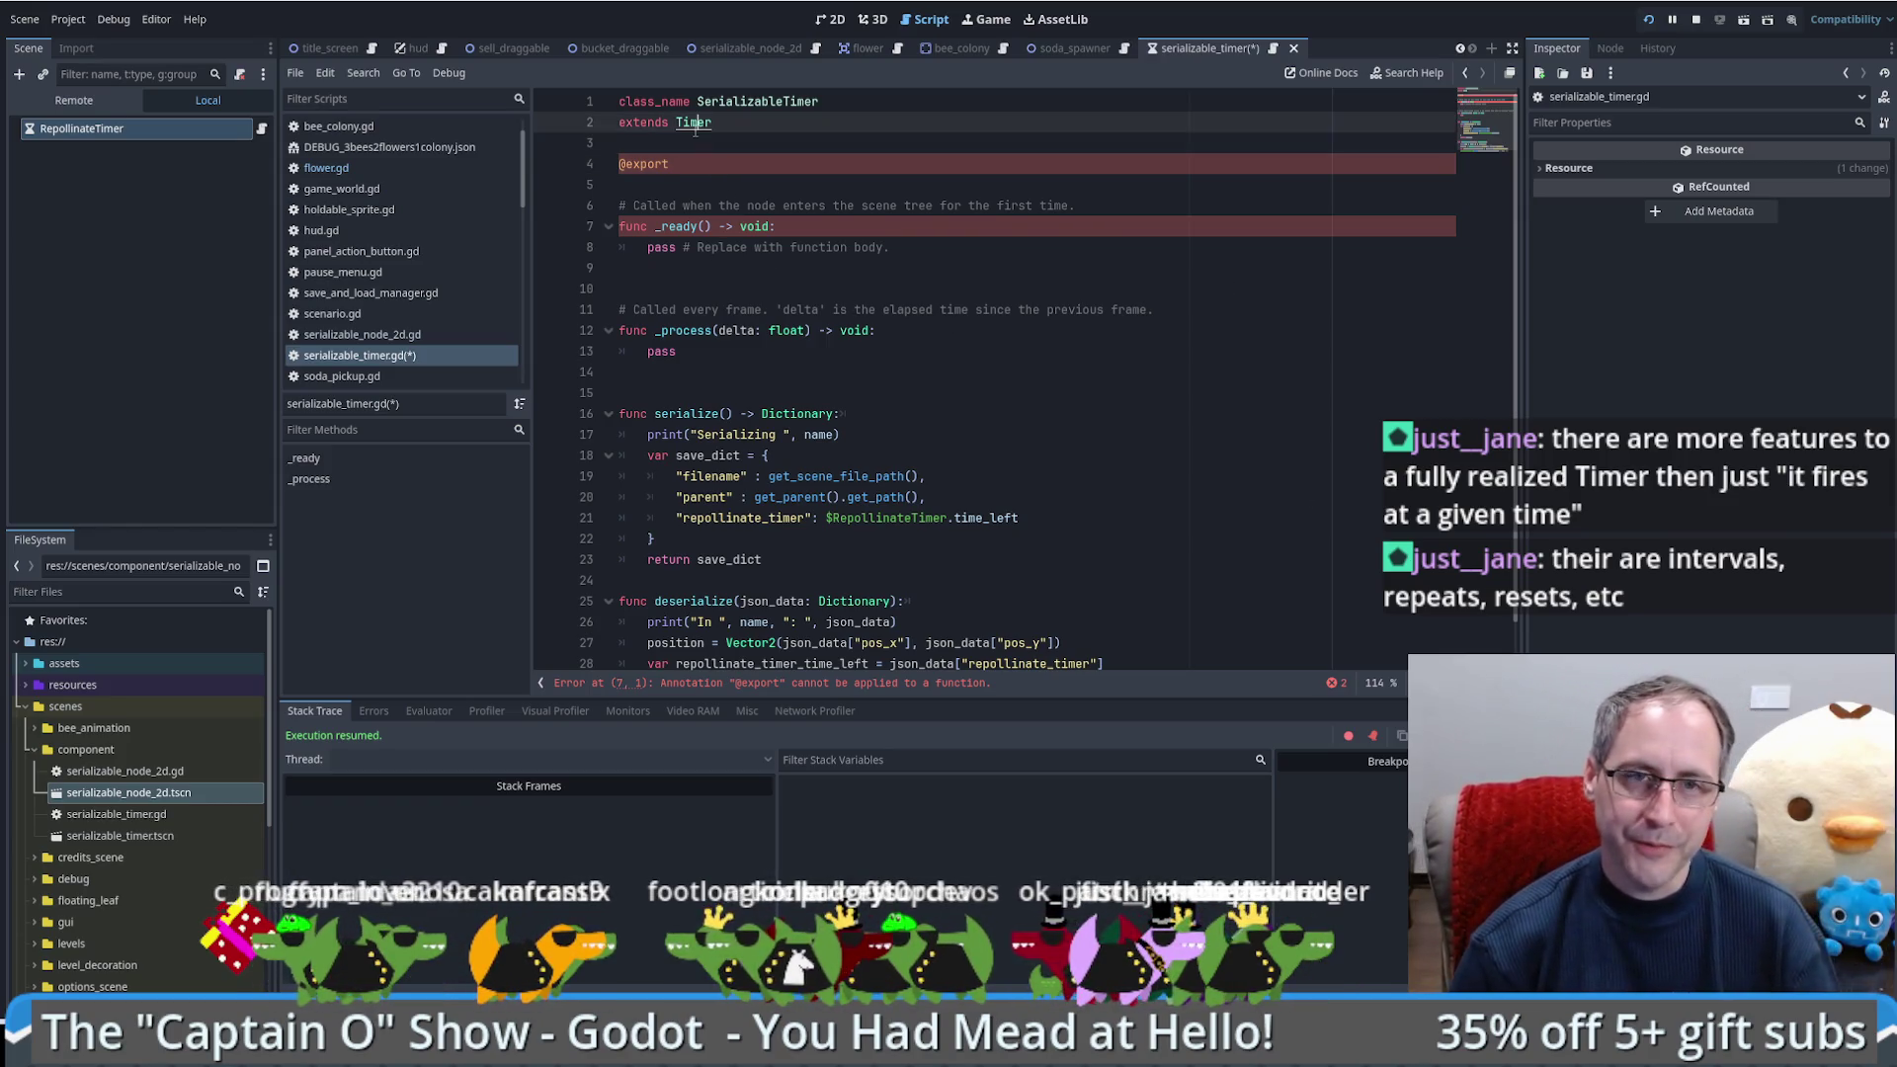
{"action": "left_click", "coordinate": [696, 124], "text": "ctrl"}
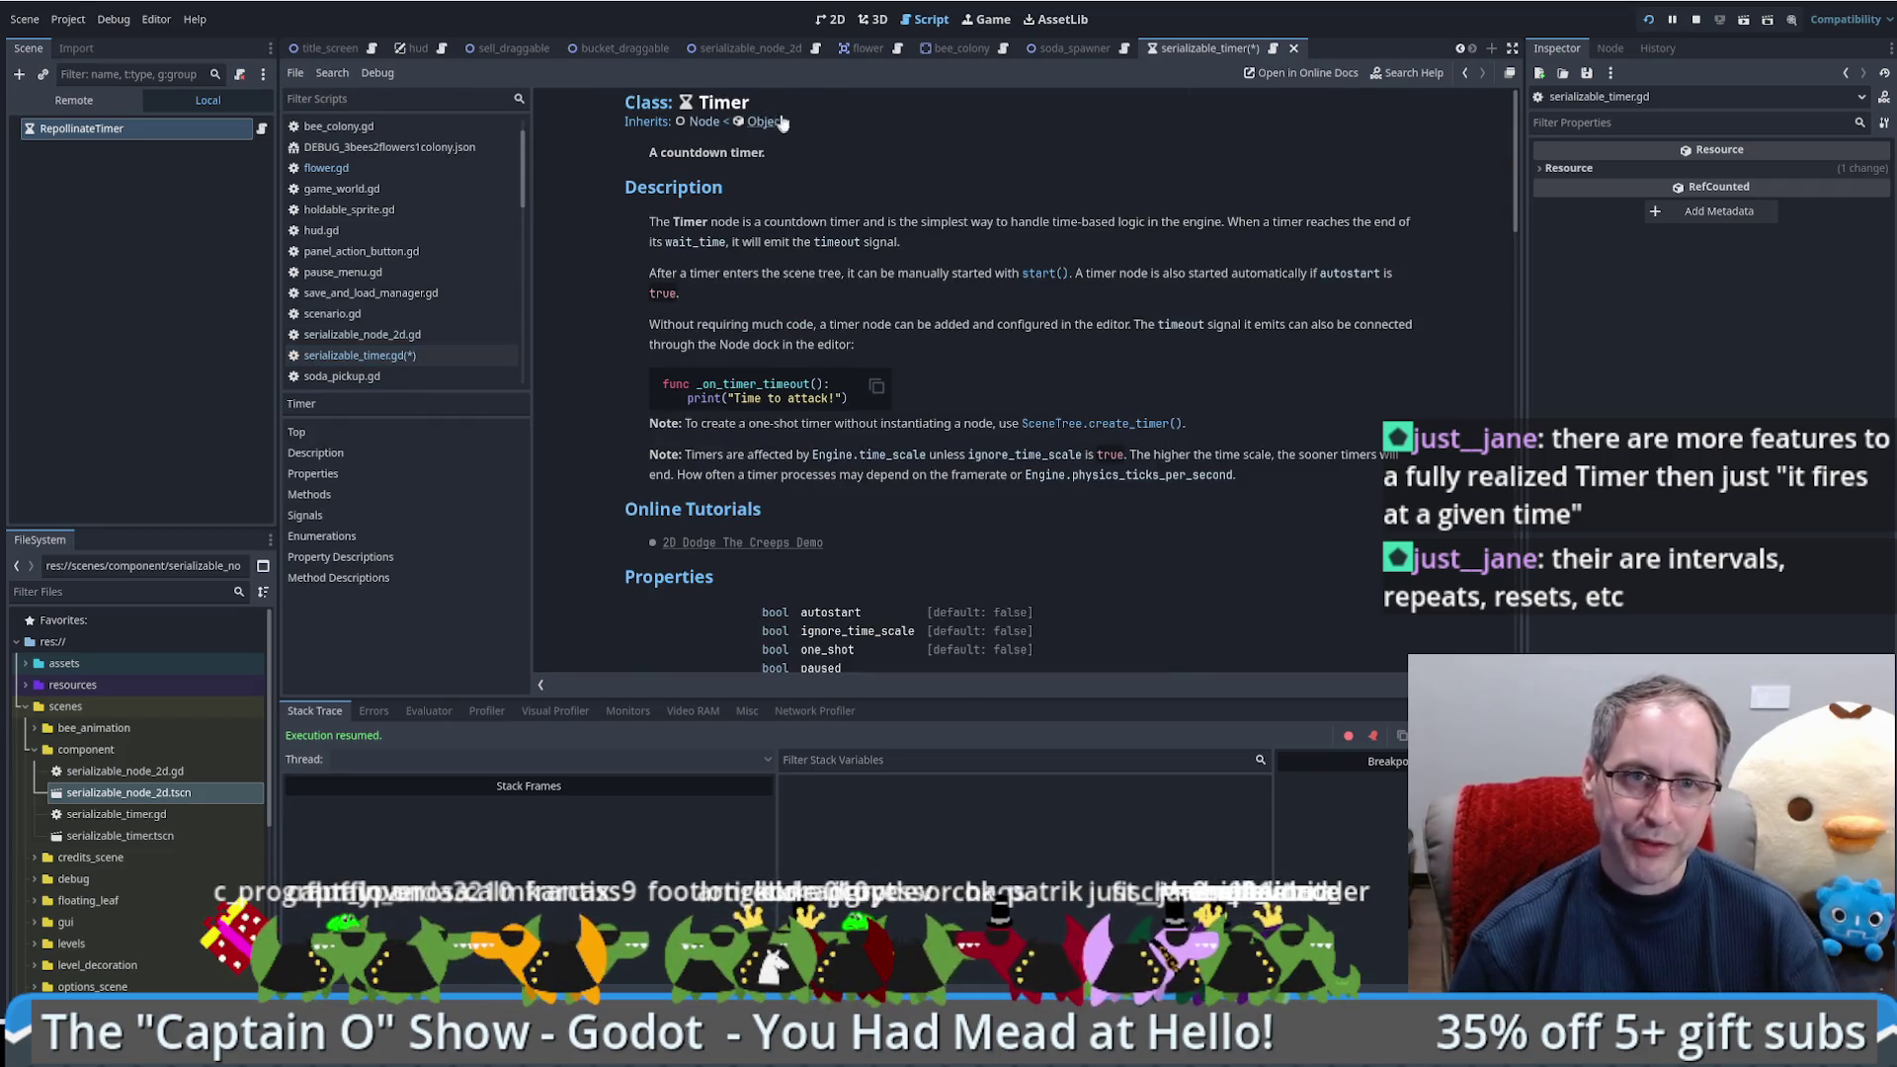
{"action": "double_click", "coordinate": [723, 102]}
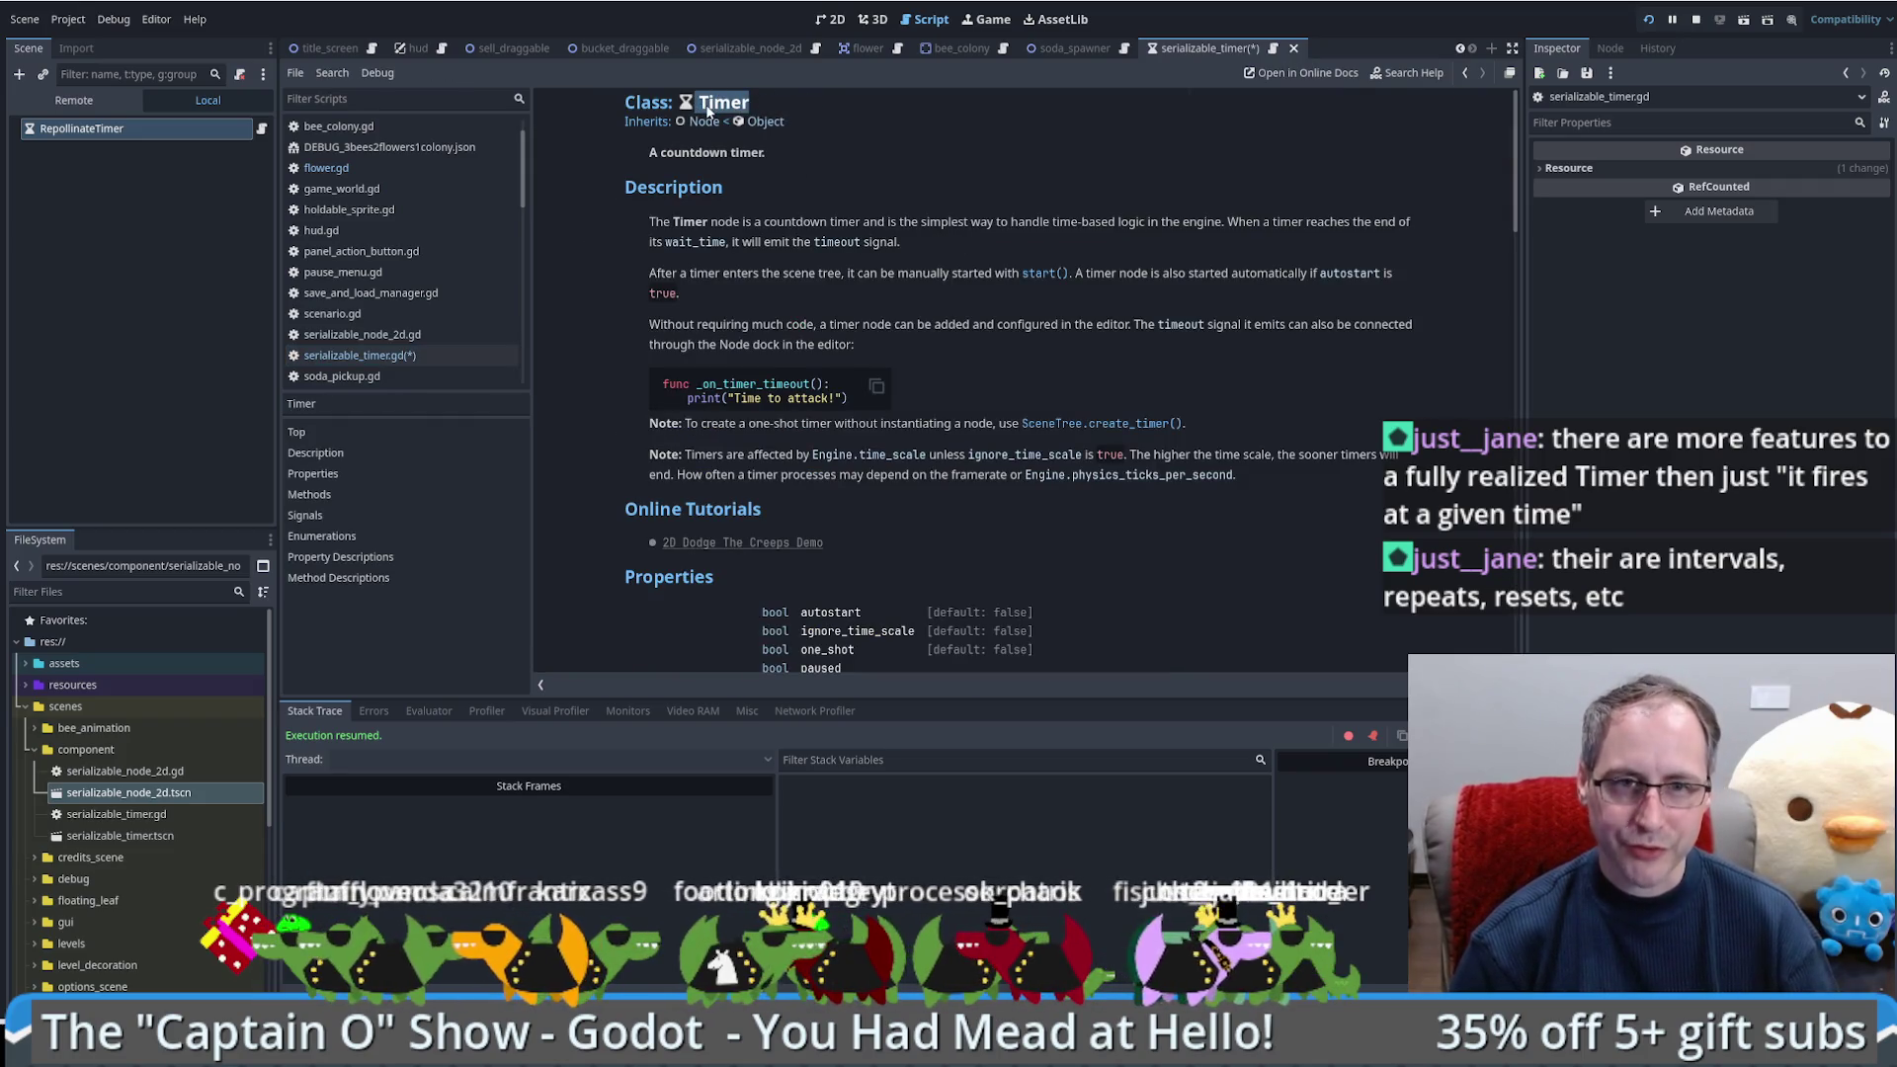
{"action": "scroll", "coordinate": [1006, 450], "scroll_direction": "down", "scroll_amount": 3}
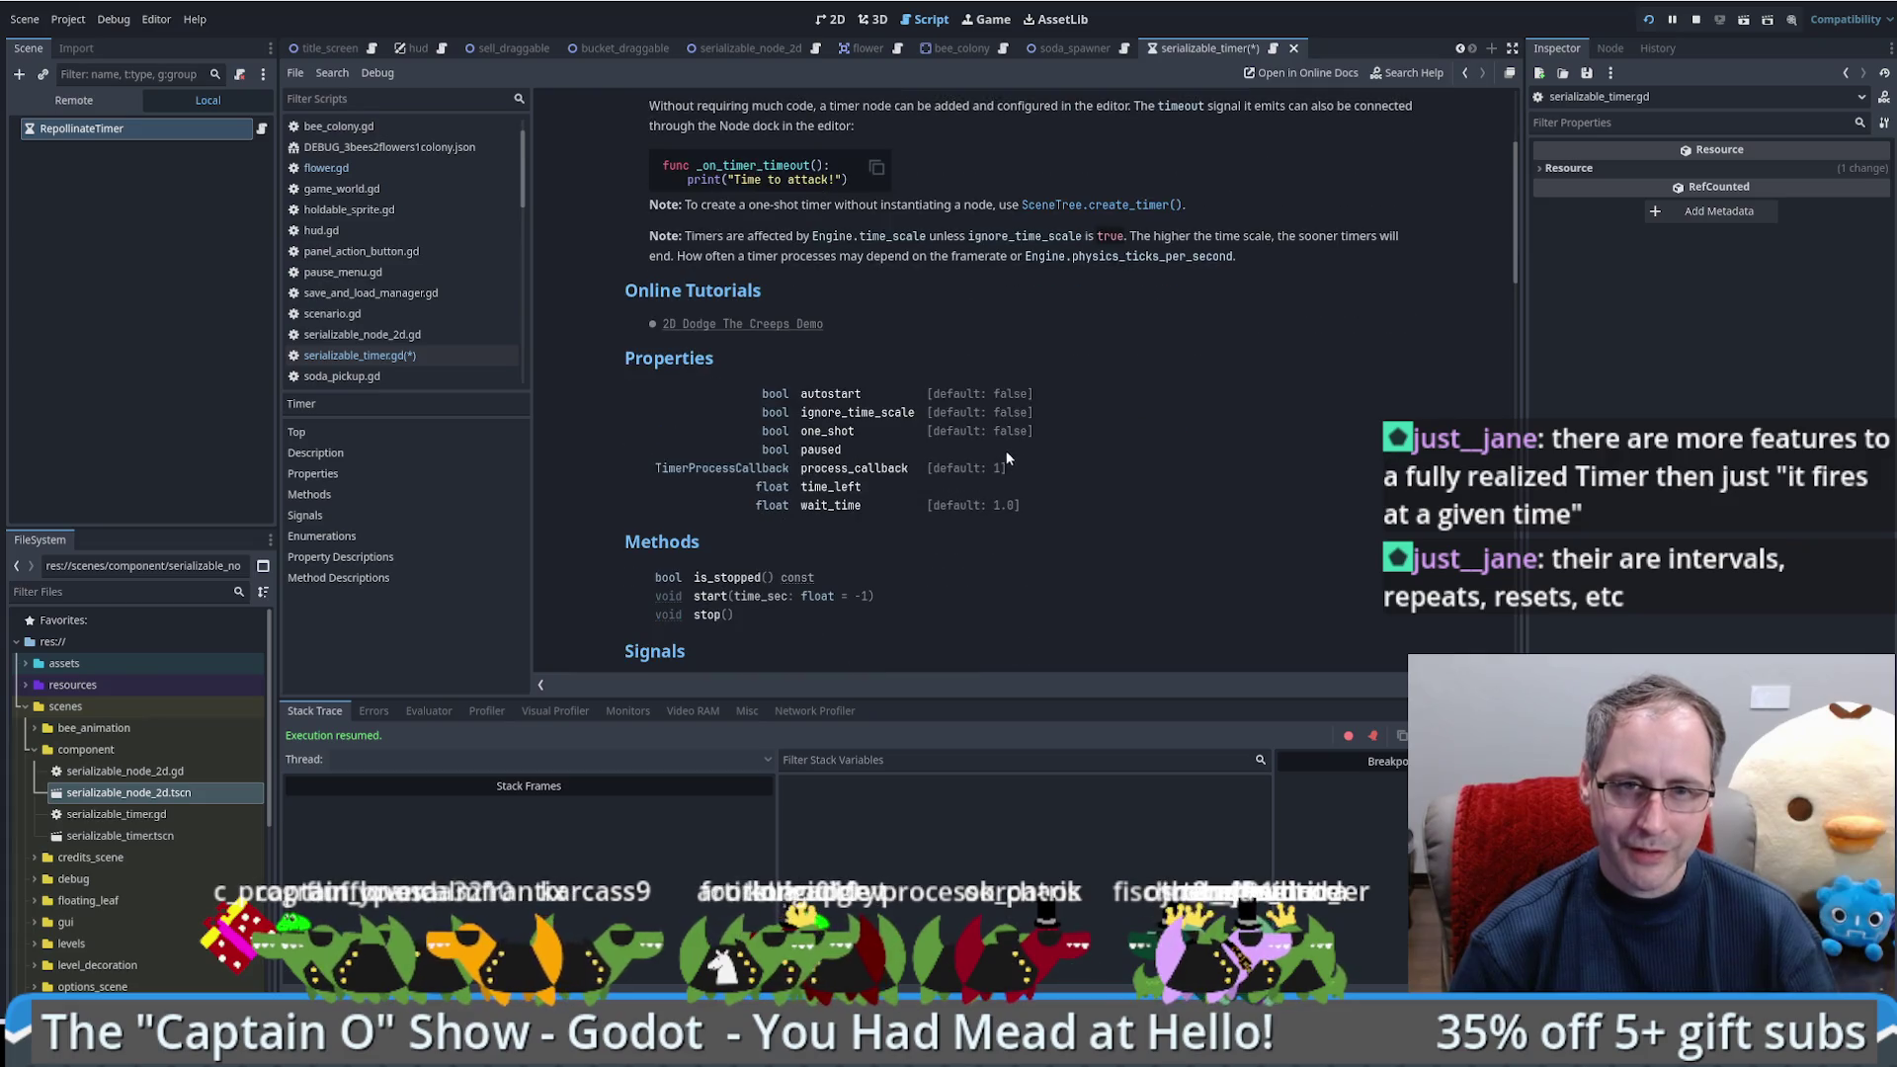
{"action": "double_click", "coordinate": [830, 507]}
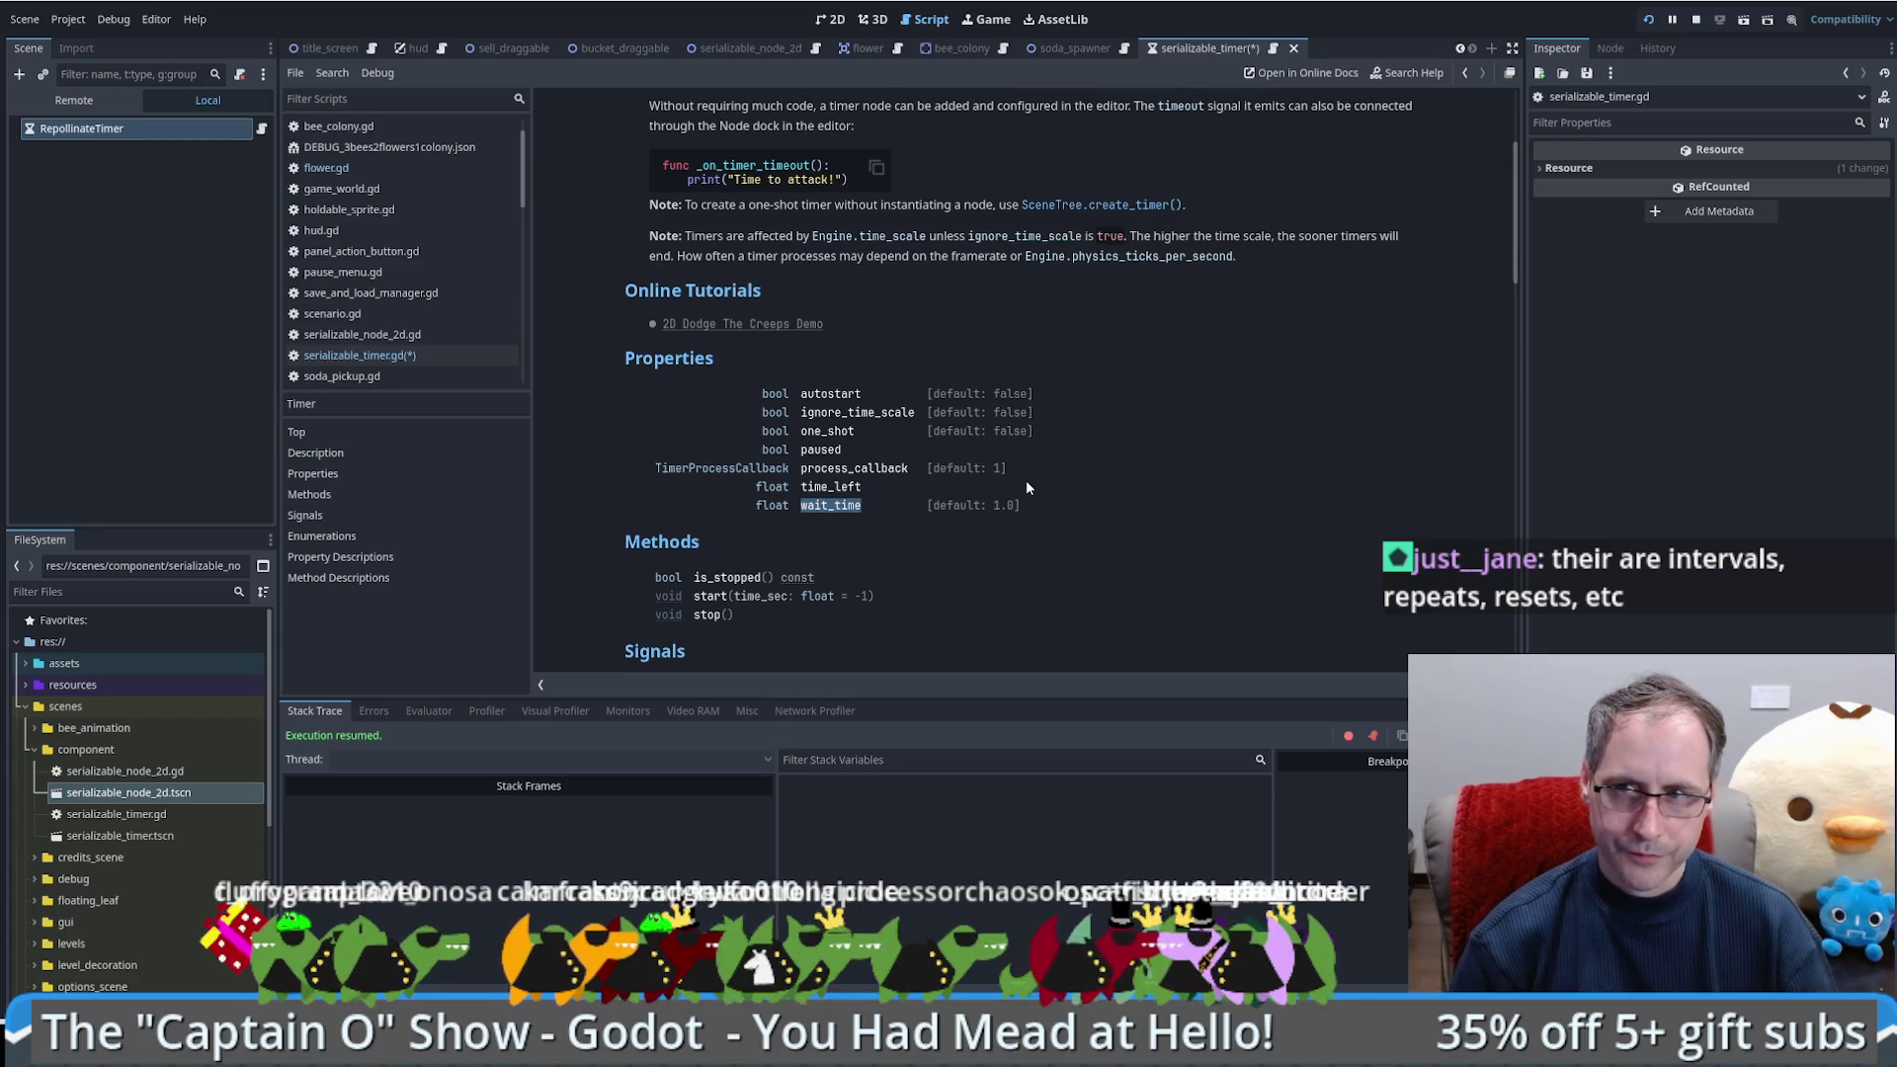
{"action": "scroll", "coordinate": [1014, 491], "scroll_direction": "up", "scroll_amount": 5}
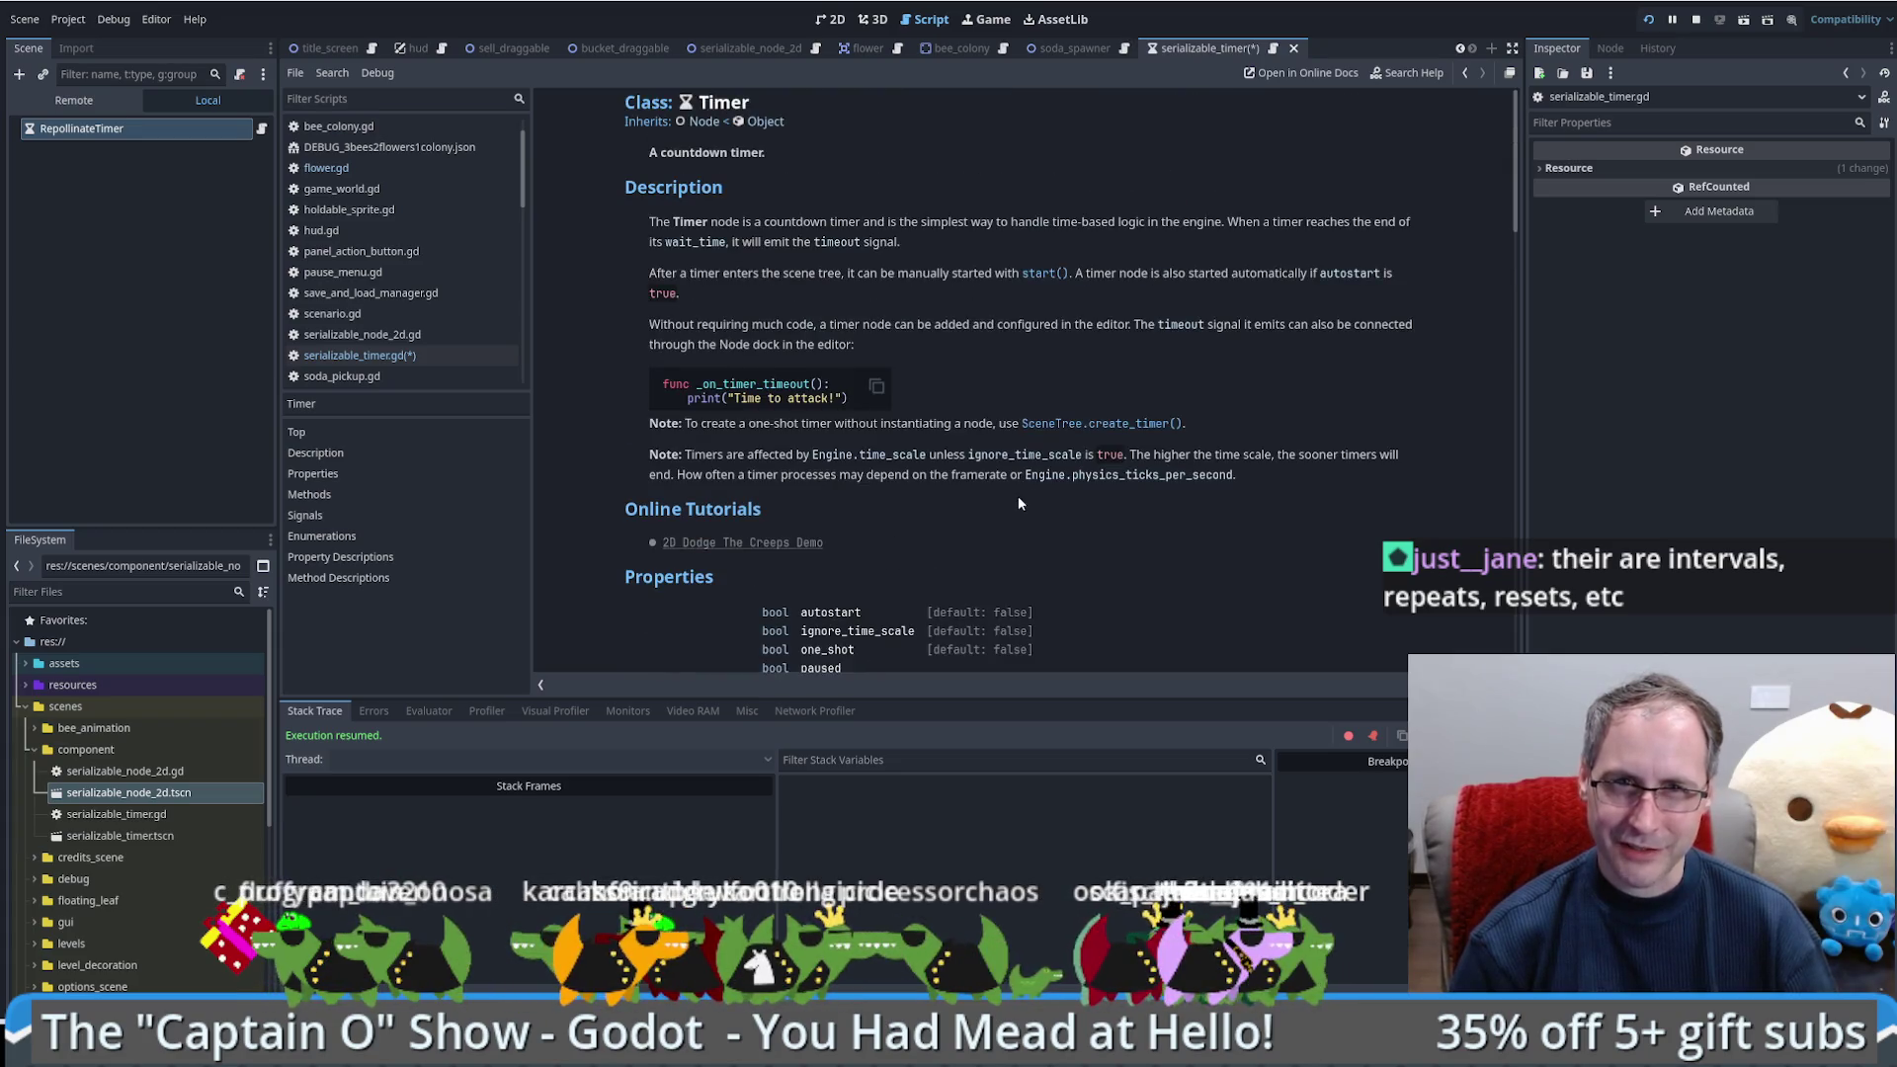
{"action": "scroll", "coordinate": [998, 484], "scroll_direction": "down", "scroll_amount": 3}
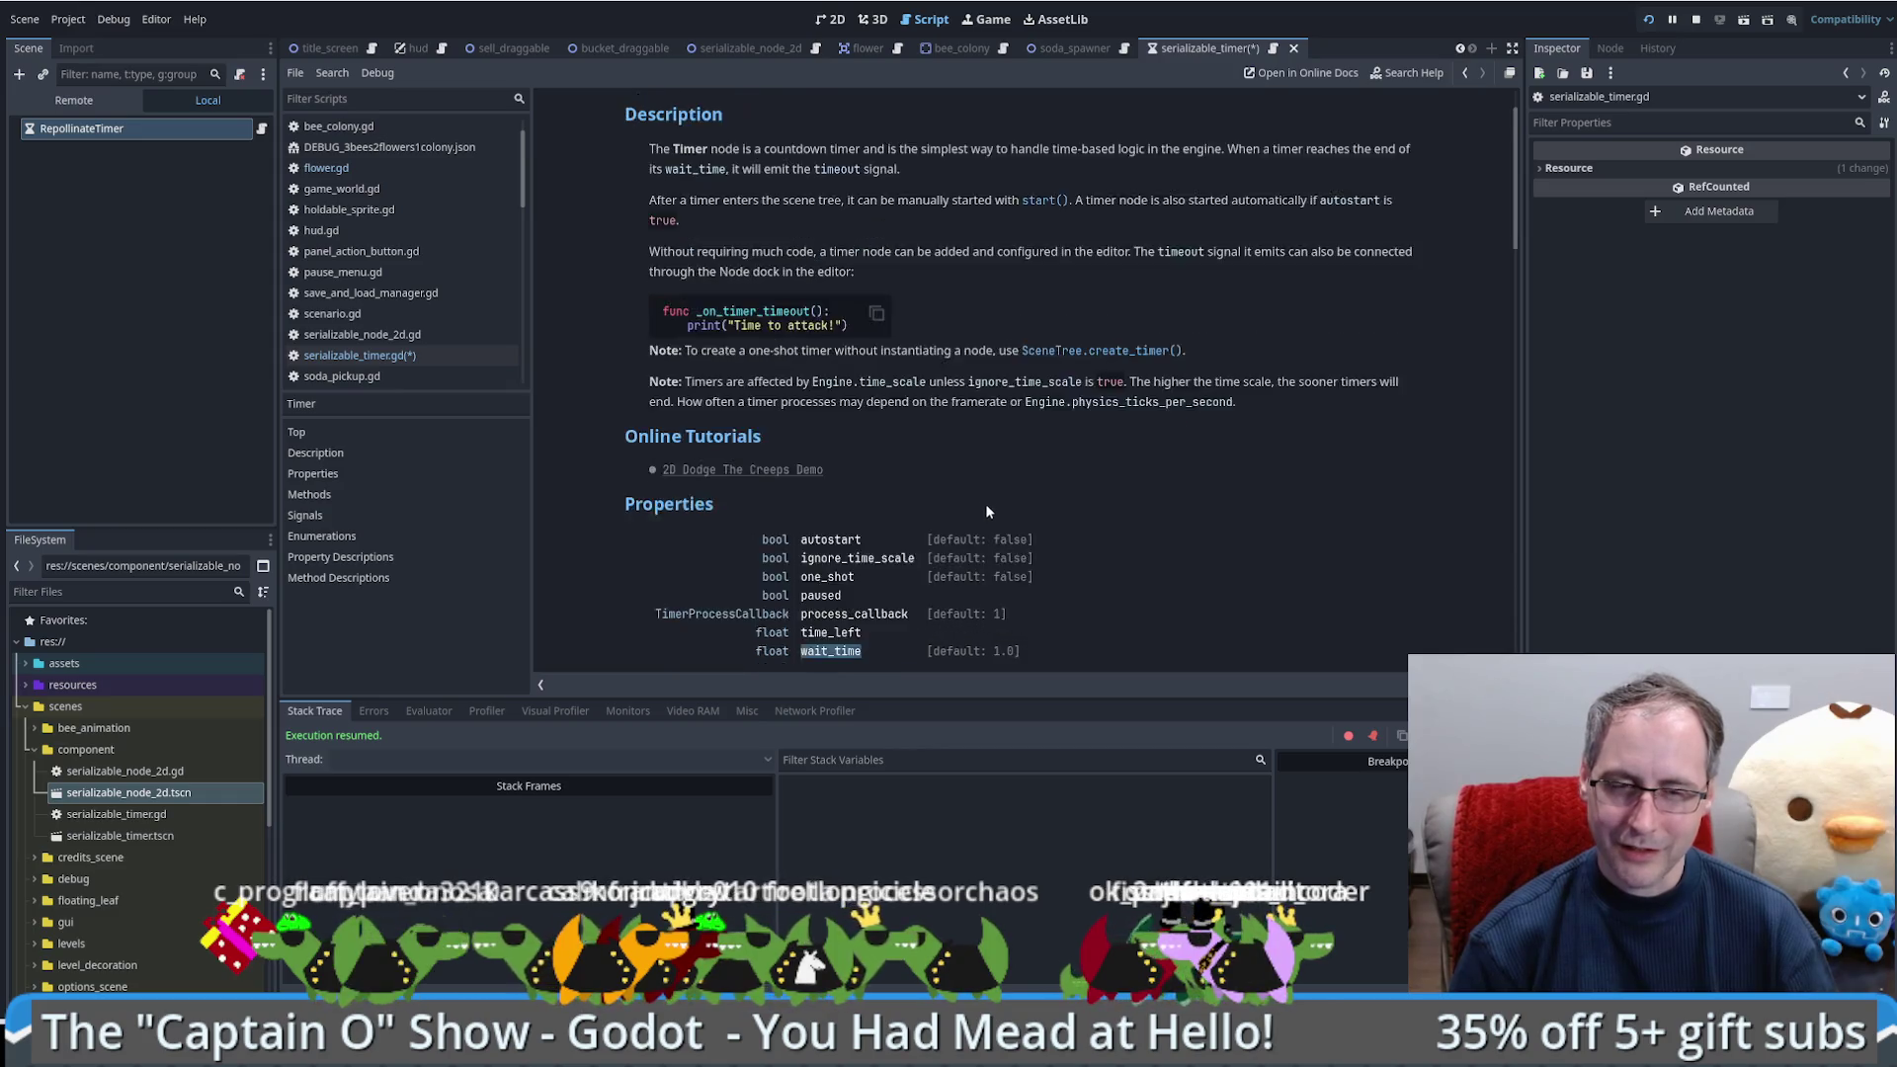
{"action": "key", "text": "alt+Left"}
{"action": "left_click", "coordinate": [762, 164]}
{"action": "type", "text": "initia"}
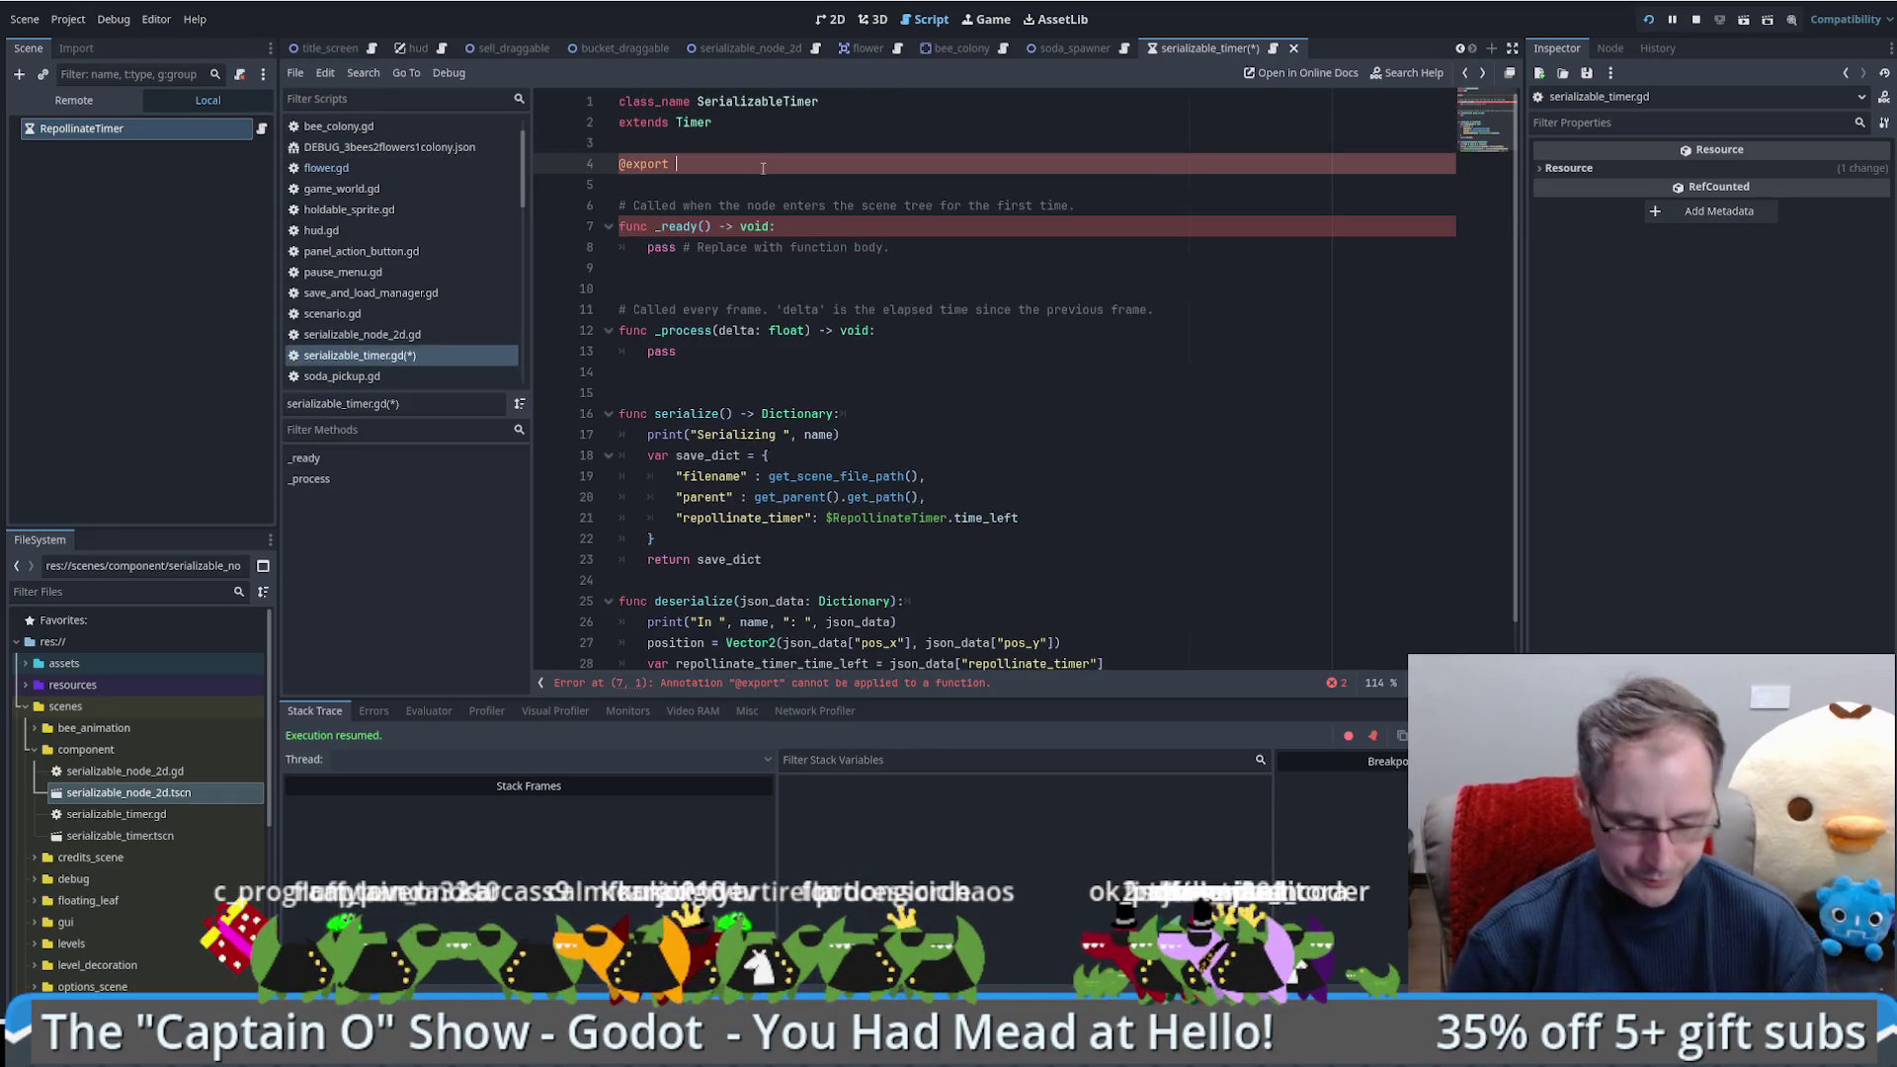
{"action": "type", "text": "l_wait_time"}
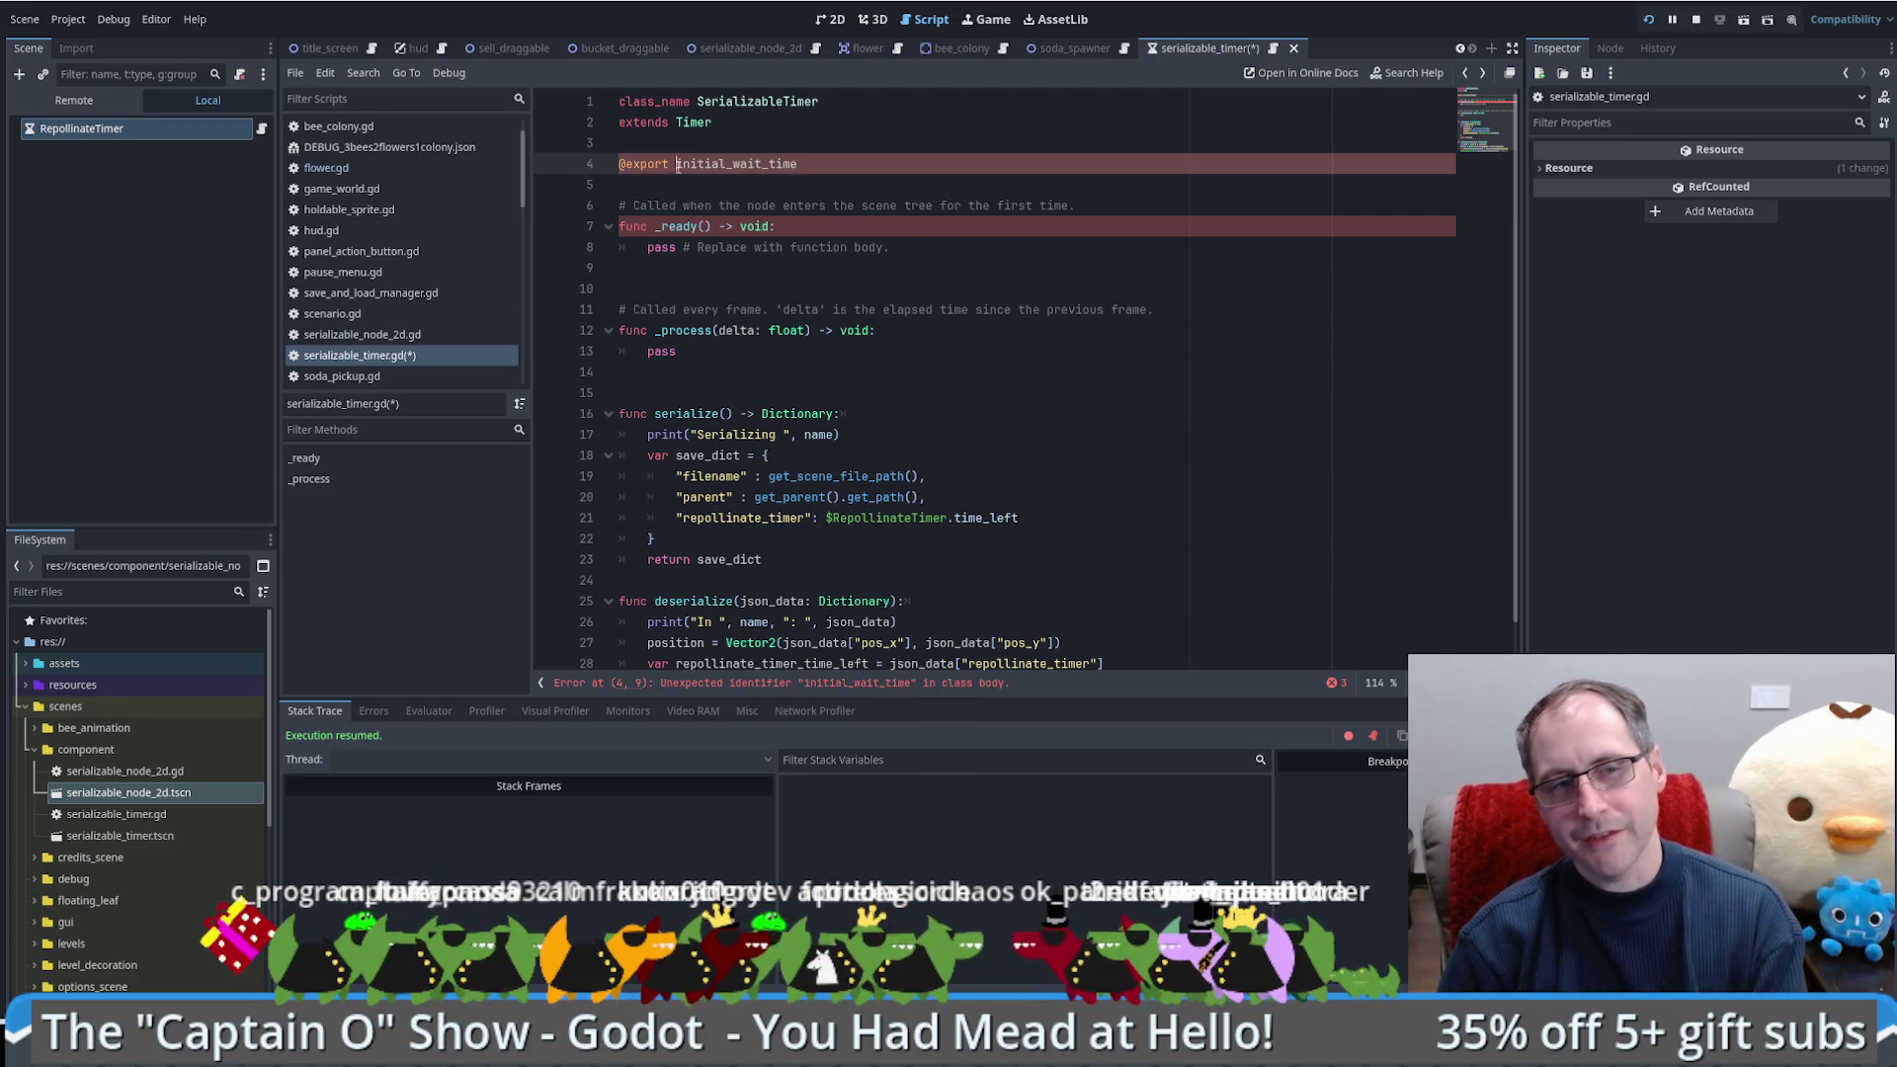
{"action": "key", "text": "Up"}
{"action": "type", "text": "var"}
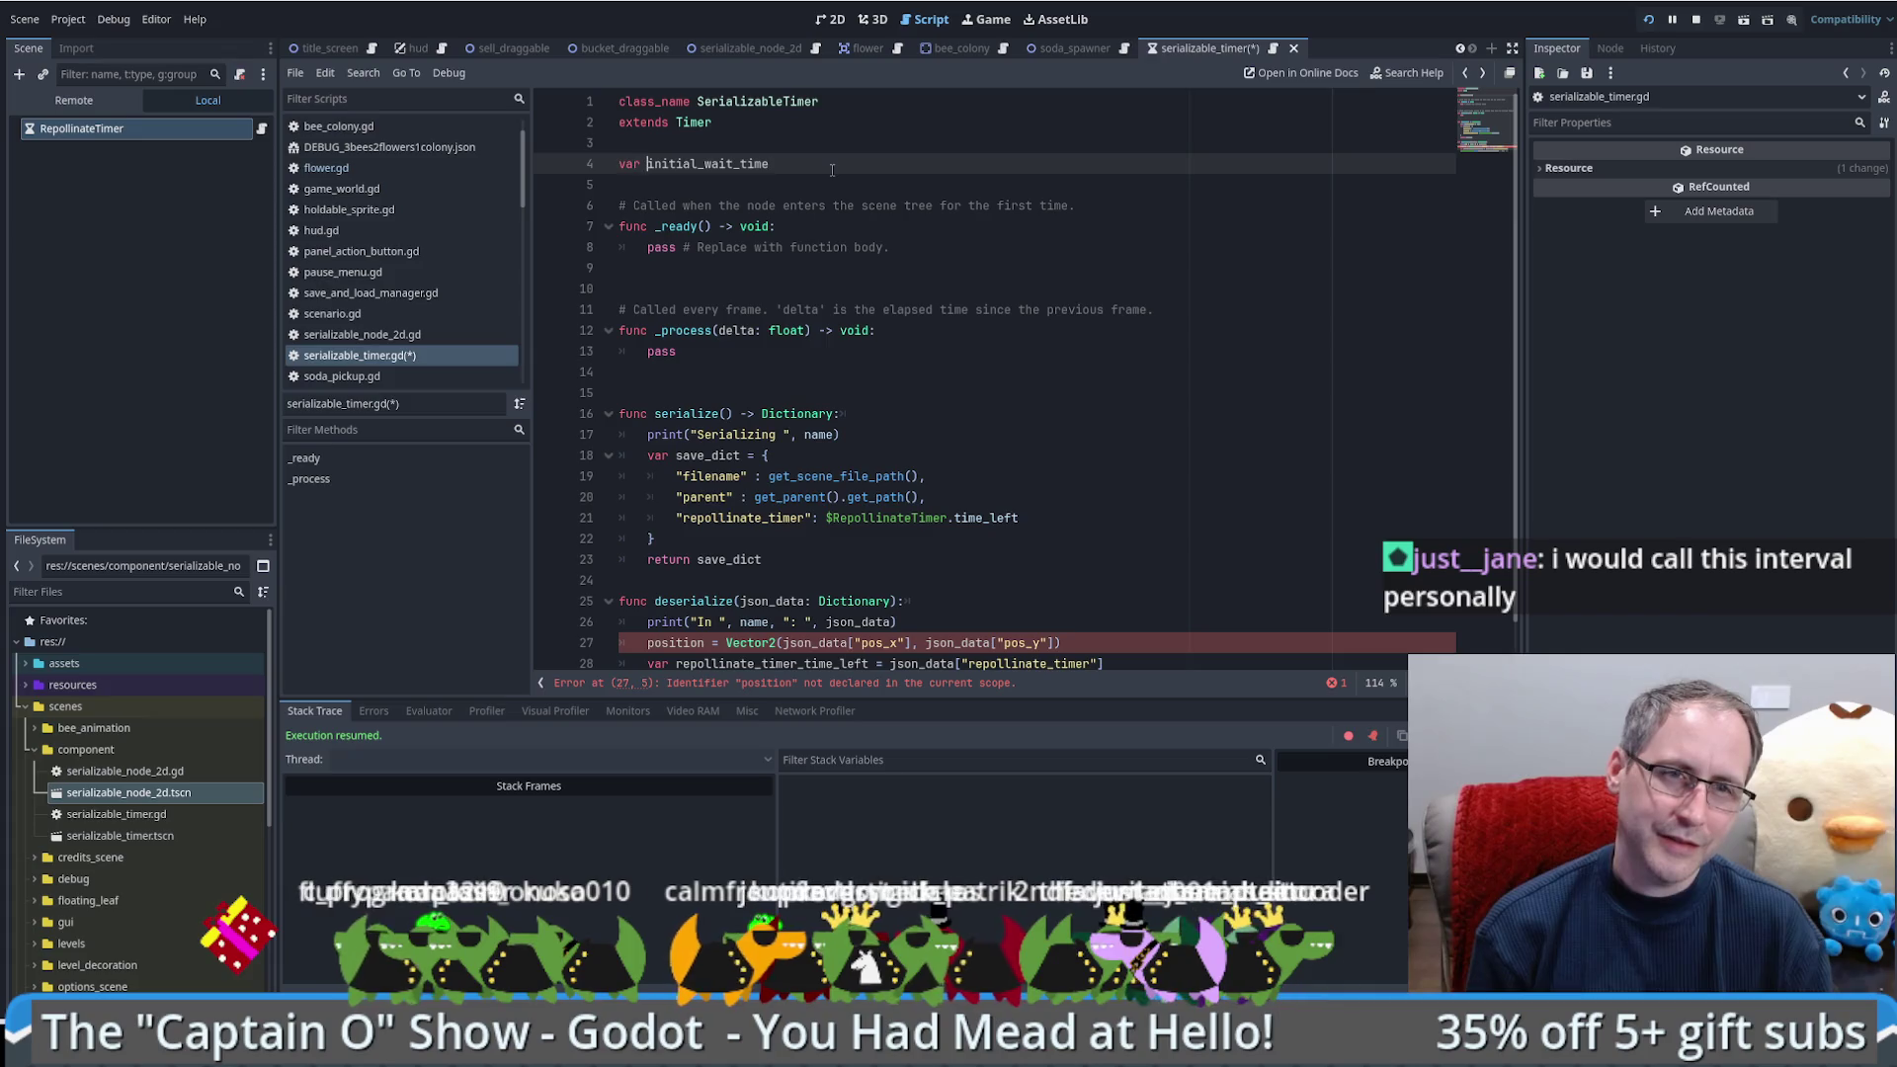
{"action": "key", "text": "shift+End"}
{"action": "type", "text": "om"}
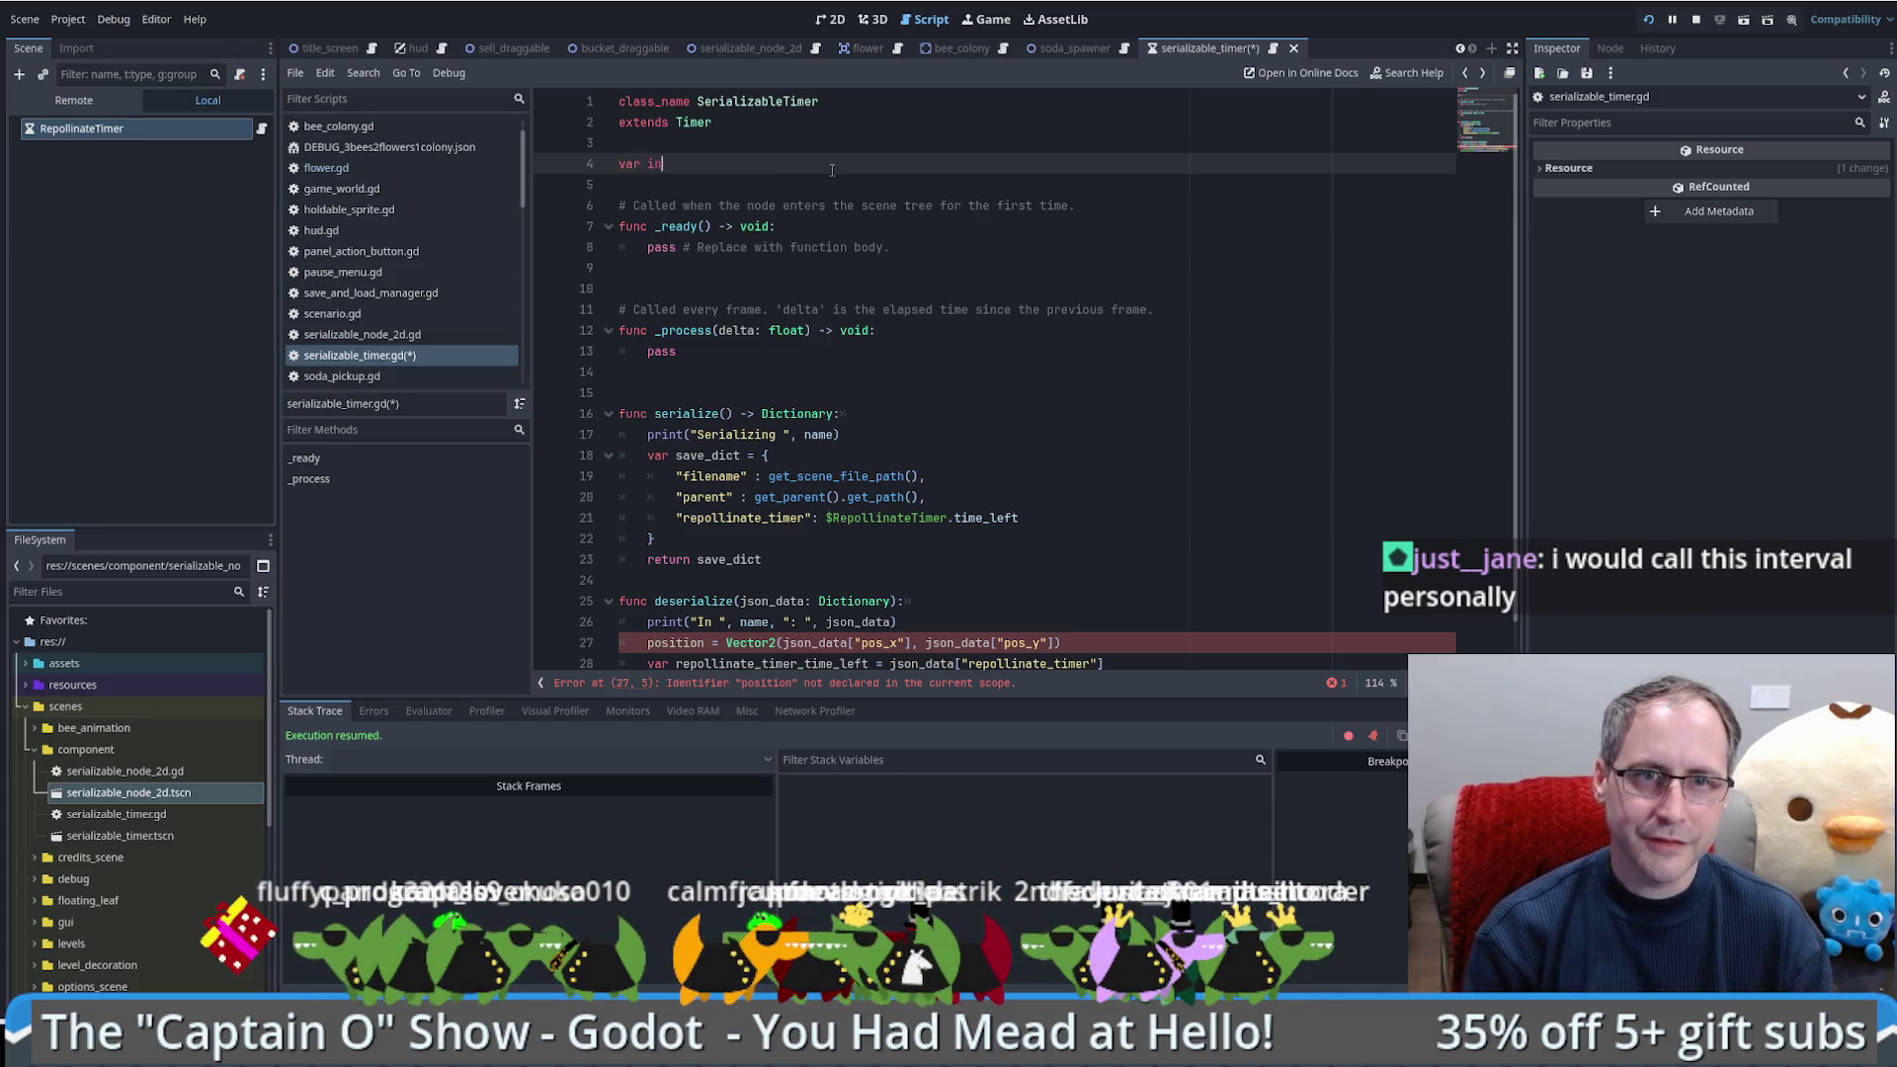
{"action": "type", "text": "terval"}
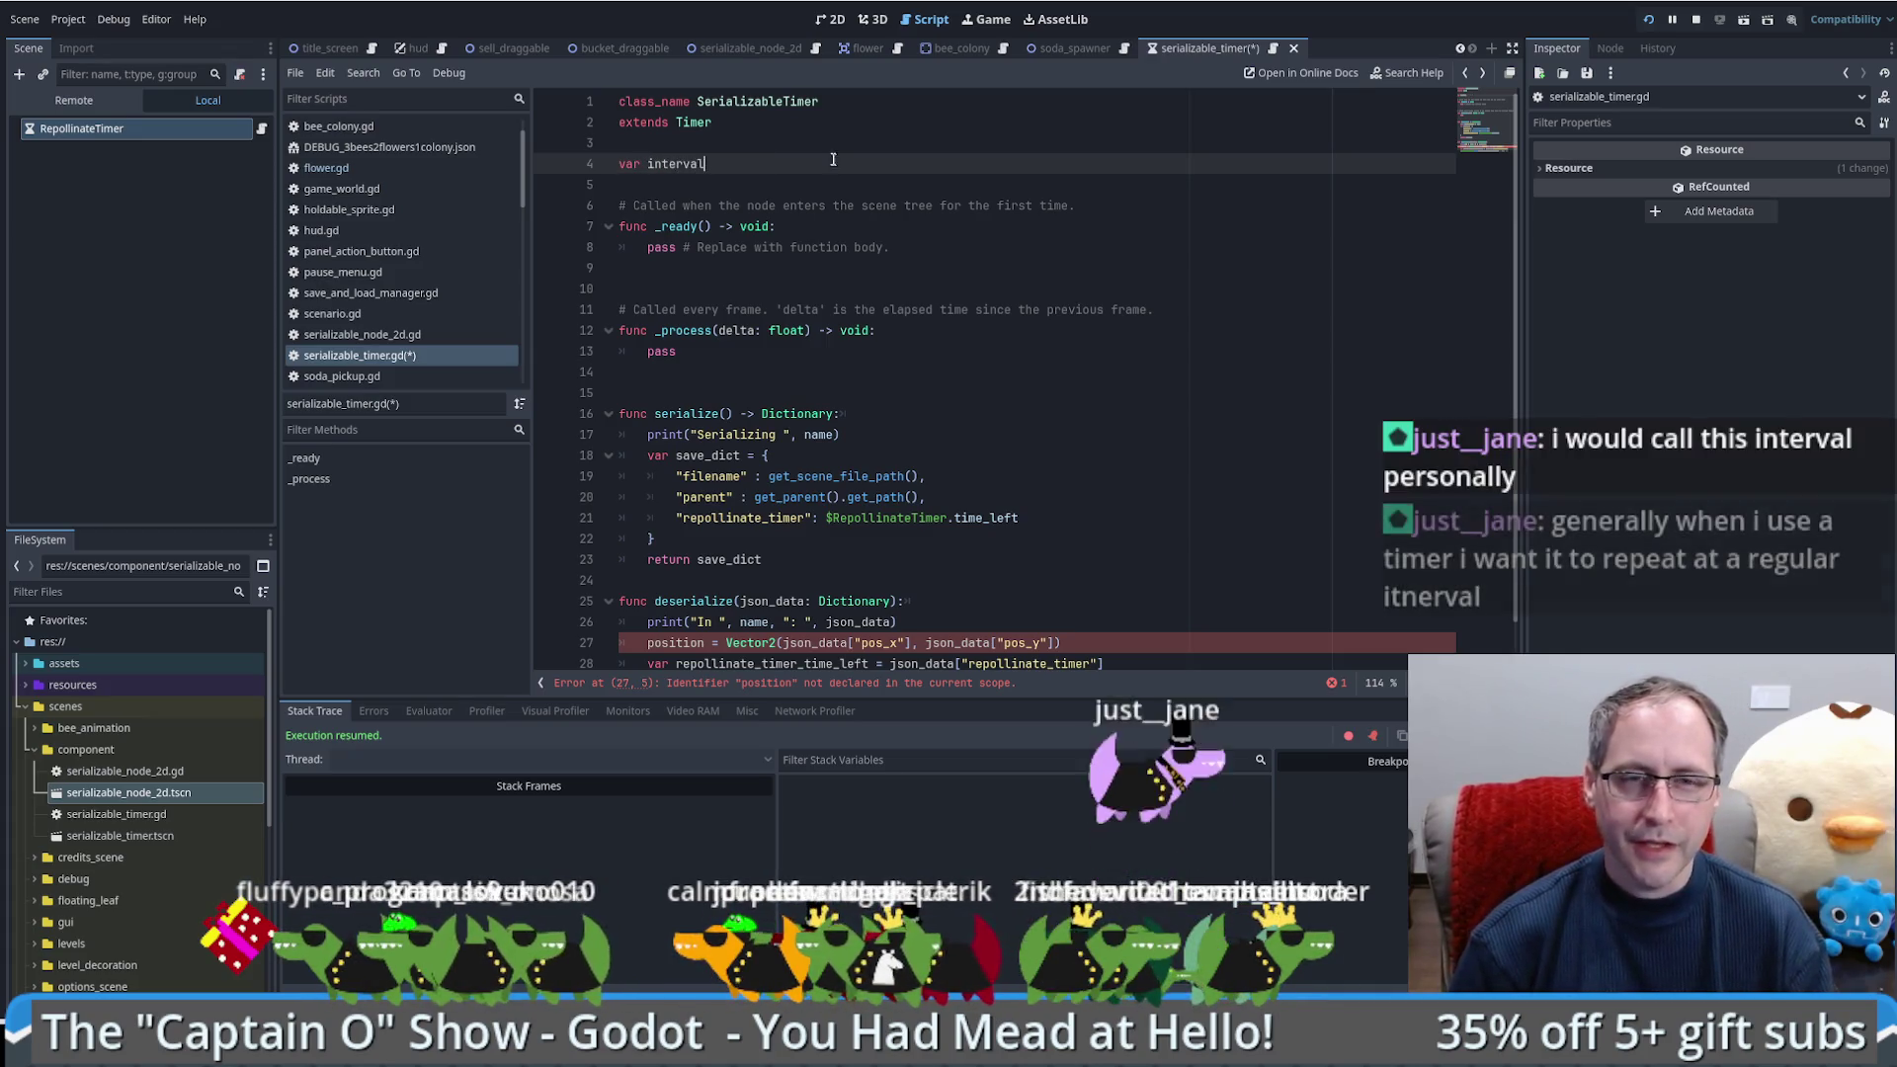
Step: Consult the Timer and float class reference pages, then go back to the code
{"action": "left_click", "coordinate": [693, 122], "text": "ctrl"}
{"action": "scroll", "coordinate": [919, 365], "scroll_direction": "down", "scroll_amount": 5}
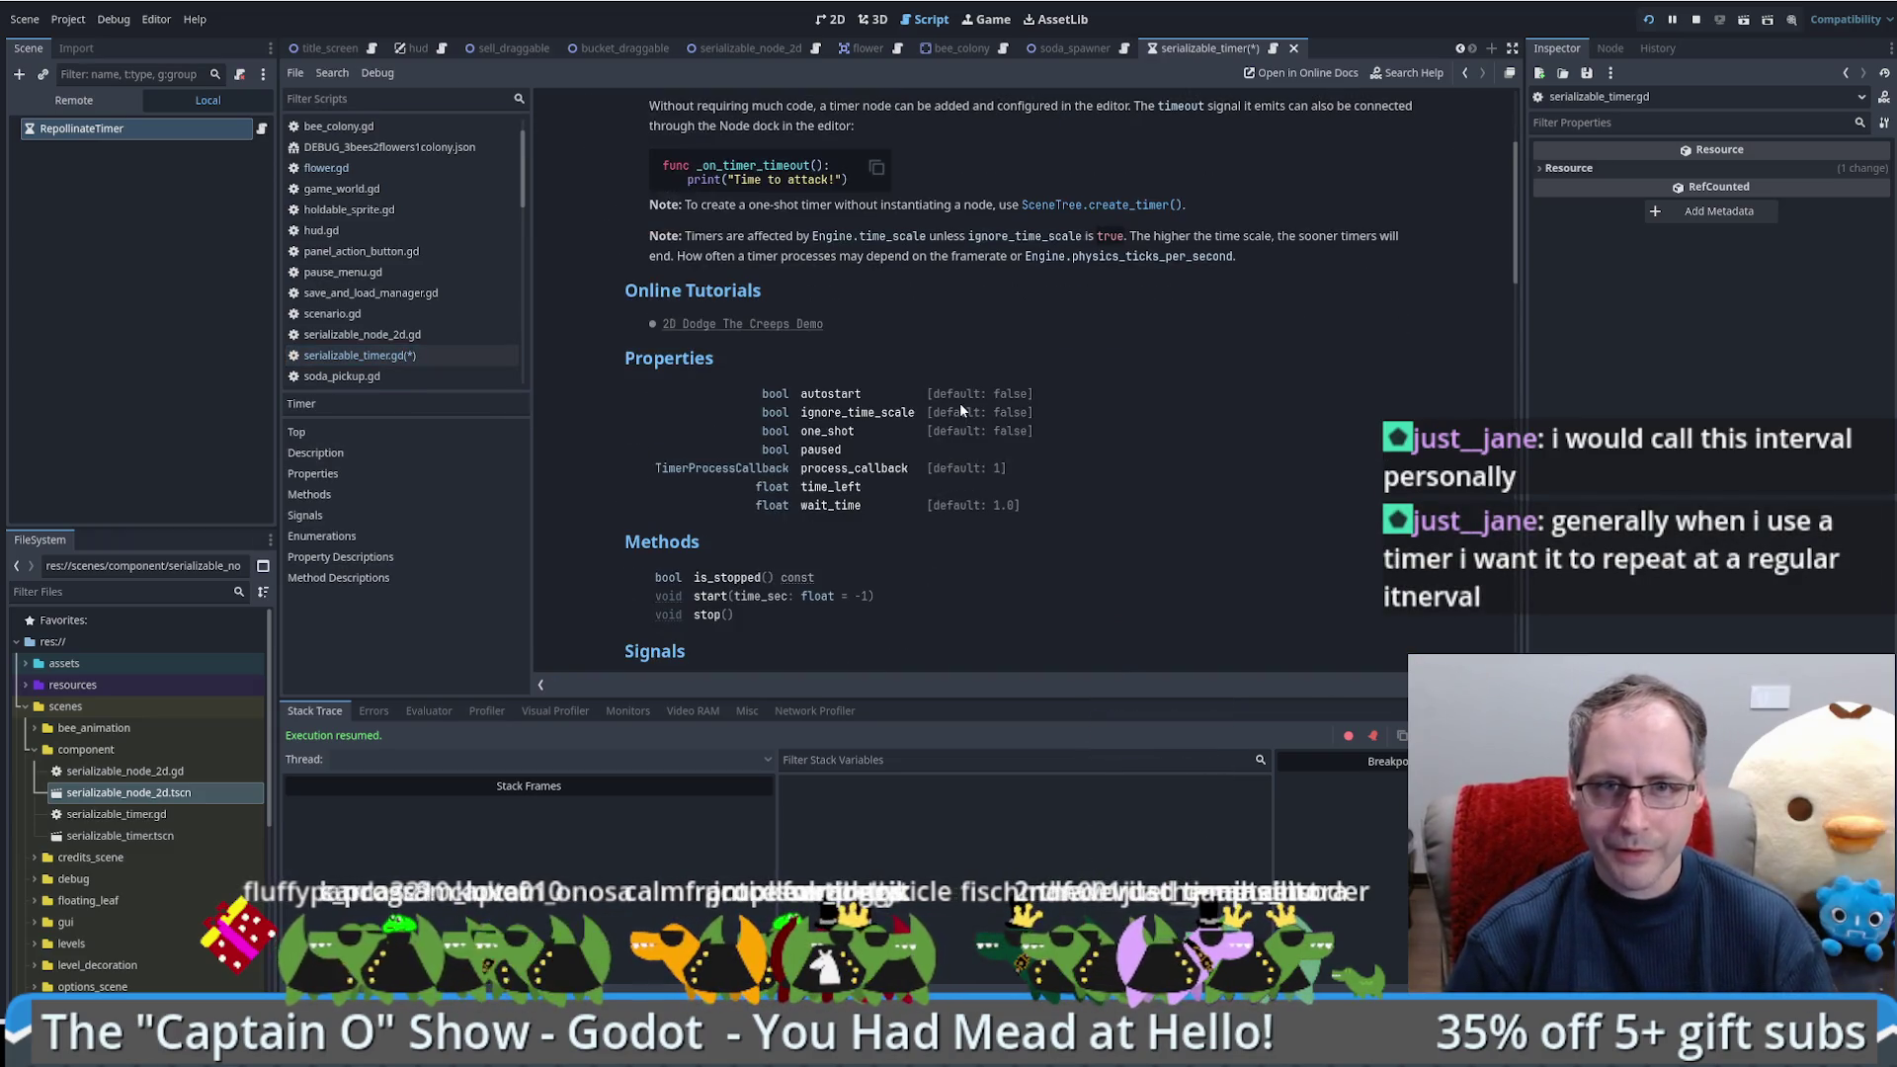
{"action": "left_click", "coordinate": [775, 505]}
{"action": "key", "text": "alt+Left"}
{"action": "key", "text": "alt+Left"}
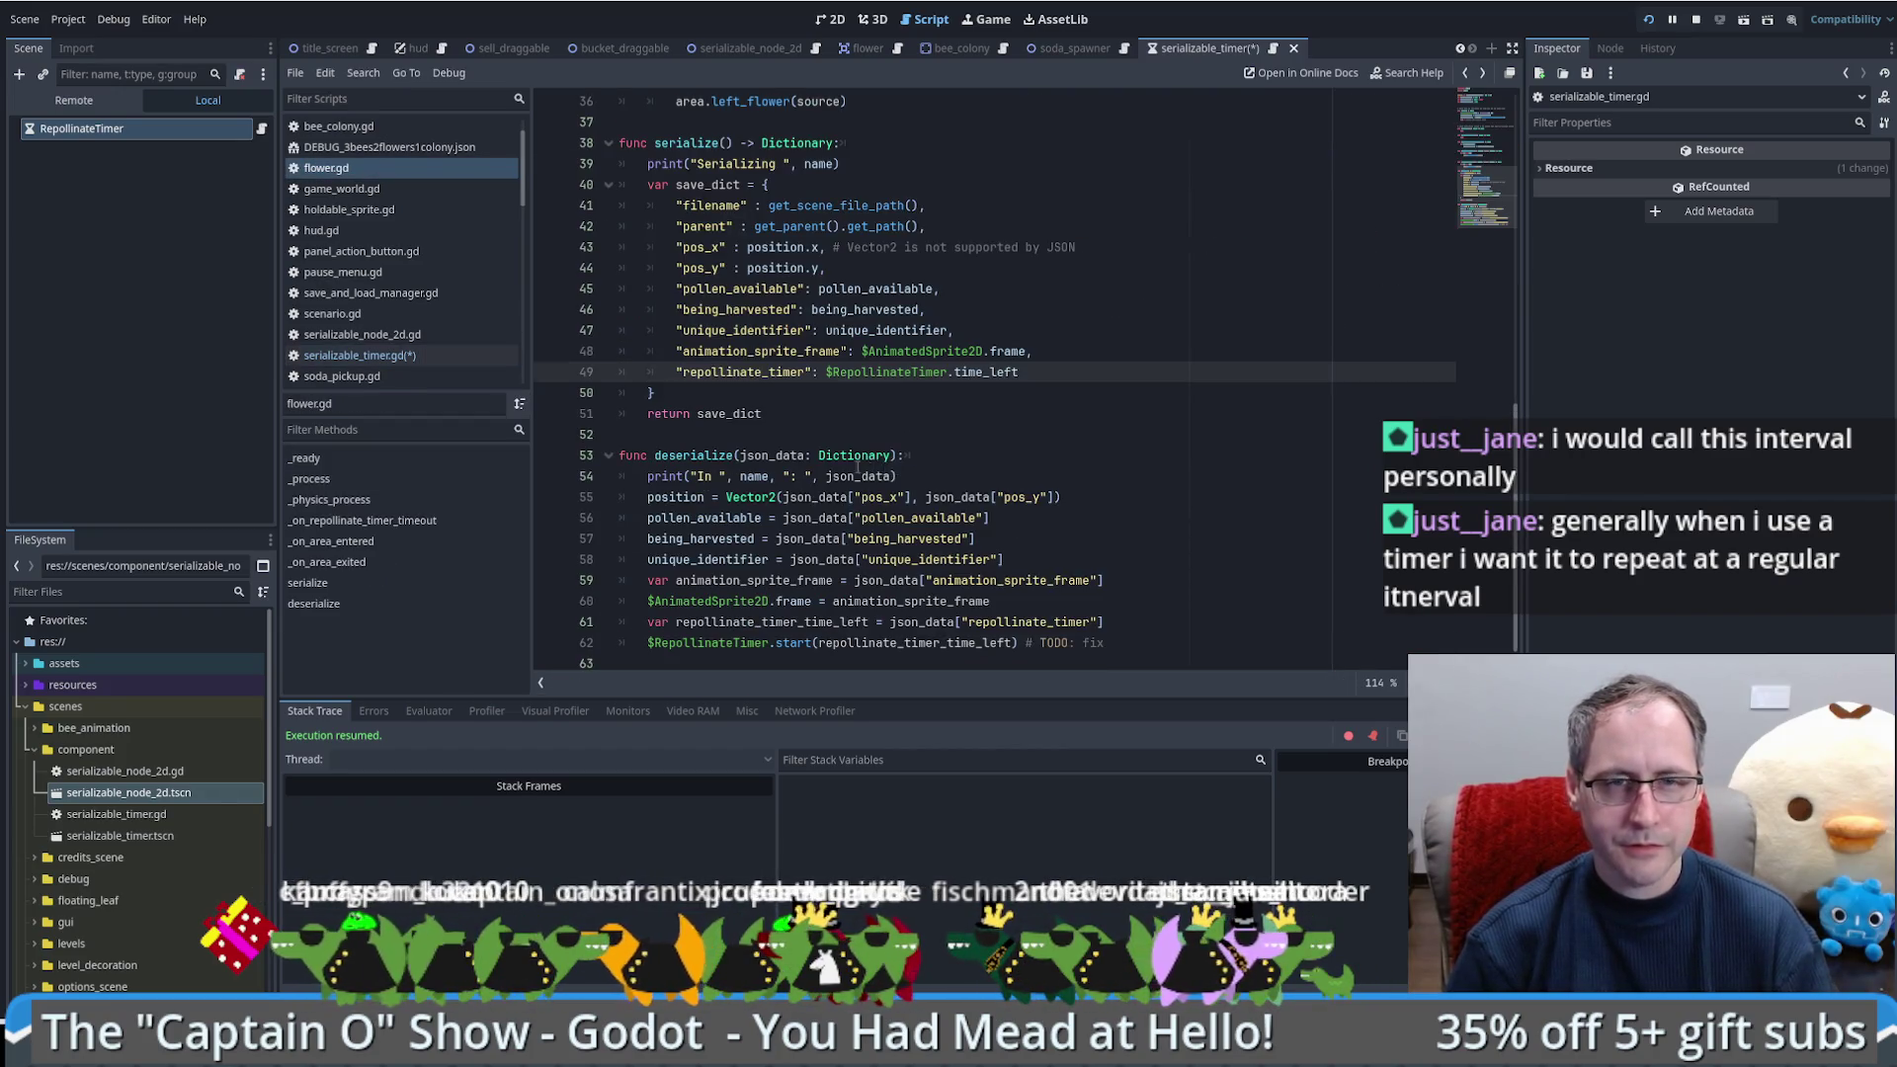
Step: Type interval as float and assign interval = wait_time inside _ready
{"action": "key", "text": "alt+Left"}
{"action": "type", "text": ": float"}
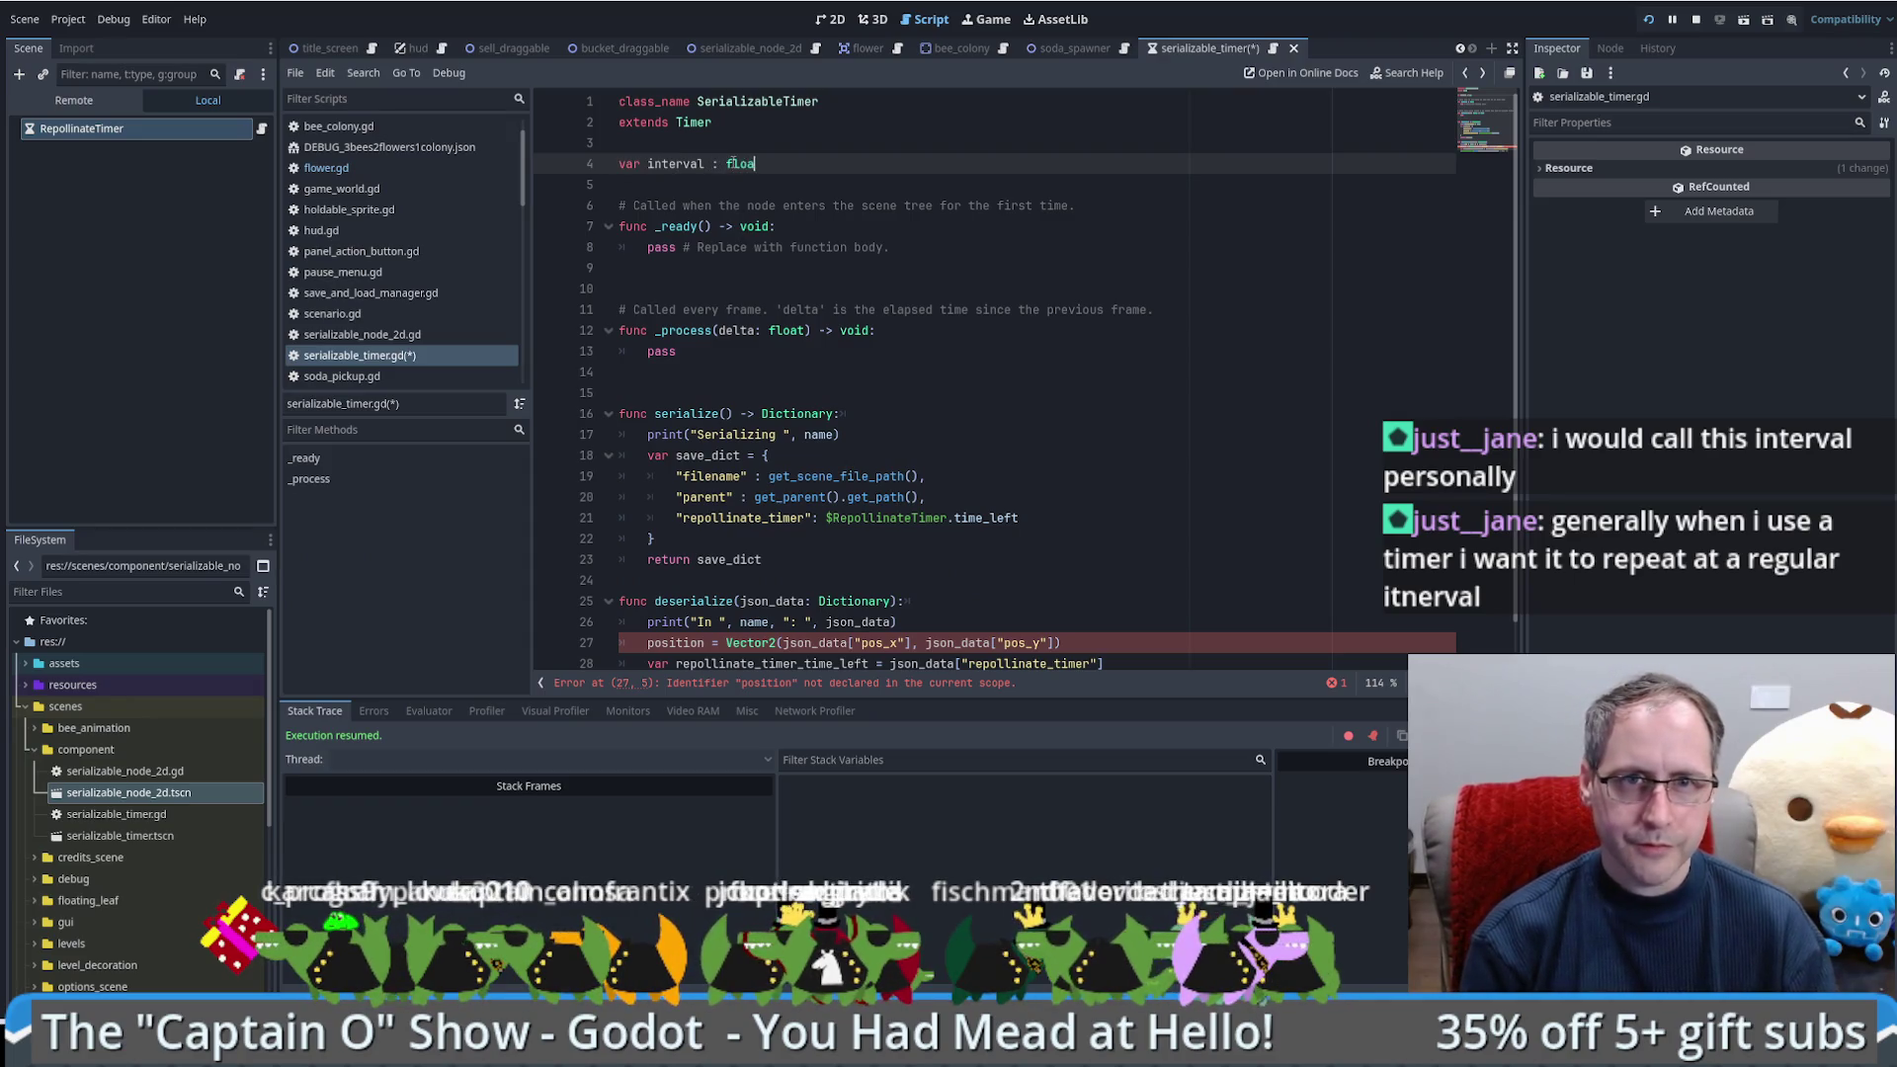
{"action": "double_click", "coordinate": [703, 163]}
{"action": "key", "text": "ctrl+c"}
{"action": "left_click", "coordinate": [834, 228]}
{"action": "key", "text": "Return"}
{"action": "key", "text": "ctrl+v"}
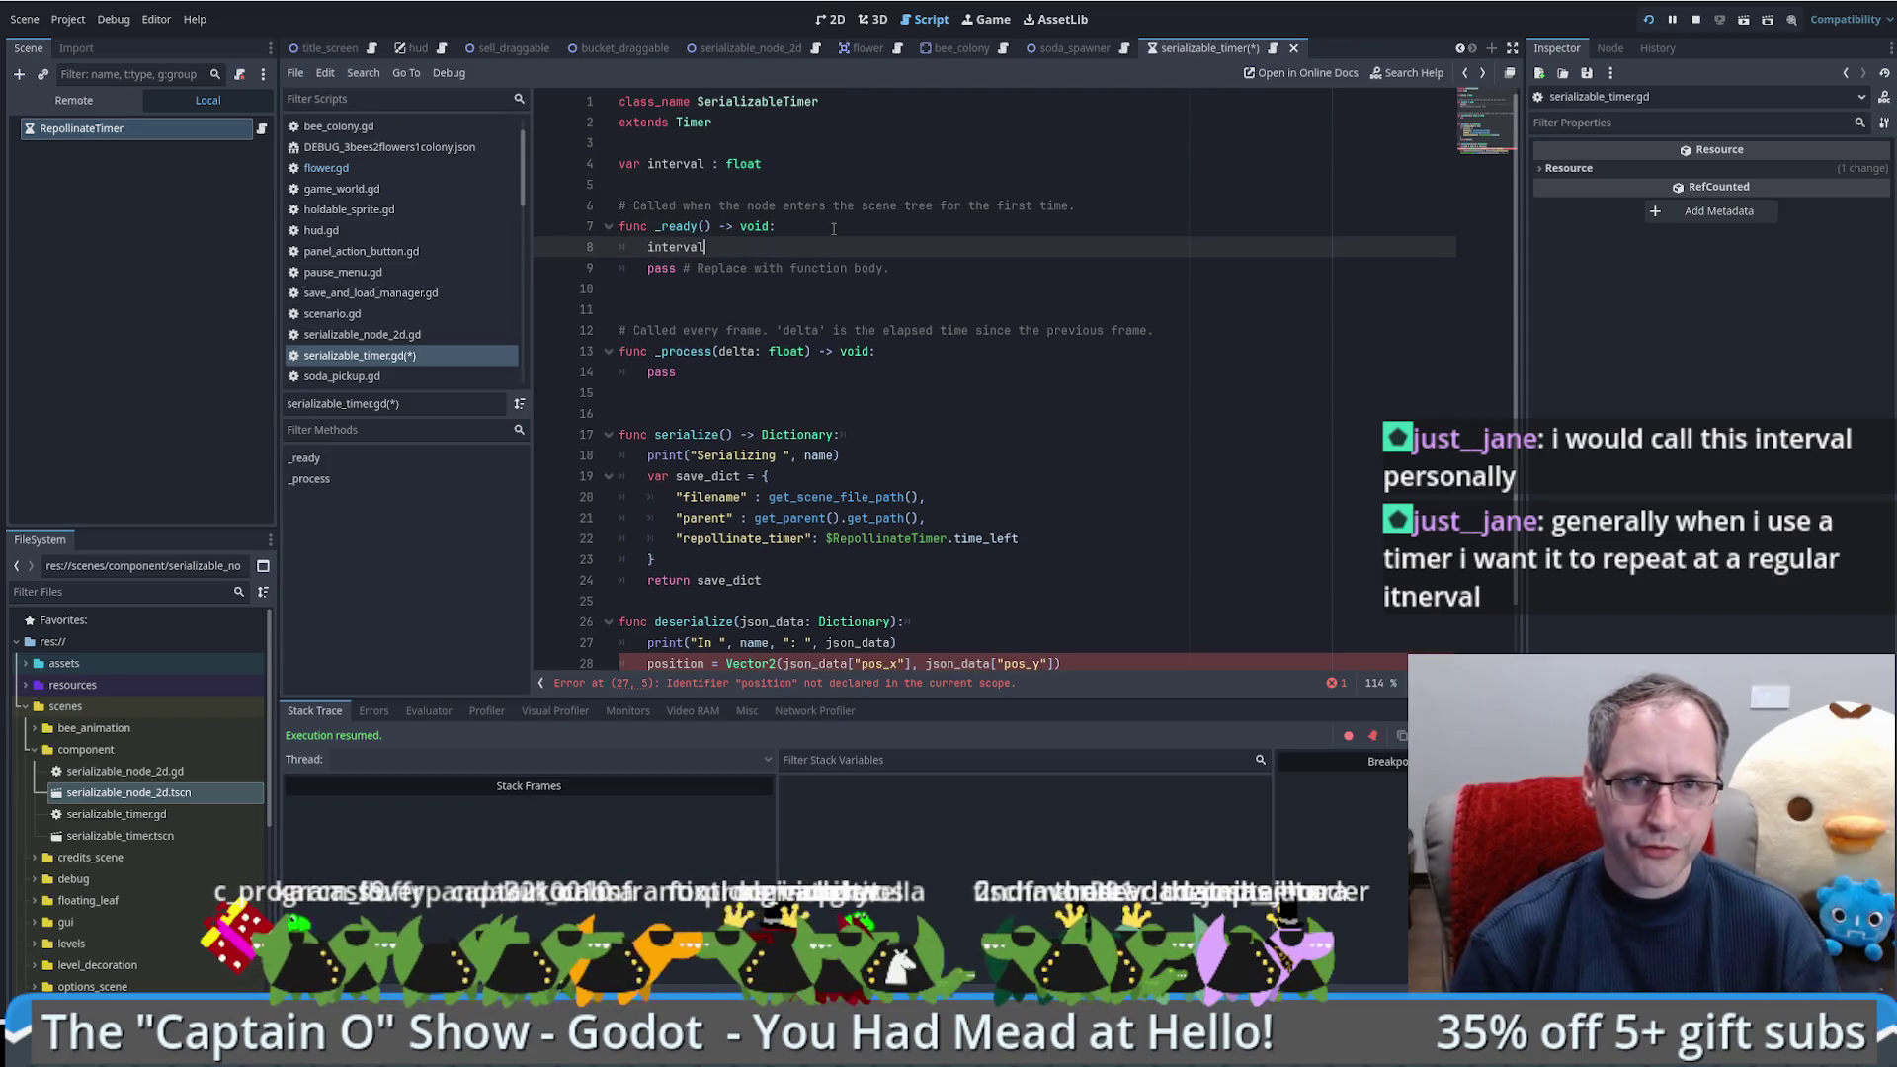
{"action": "type", "text": "=- "}
{"action": "type", "text": " wait"}
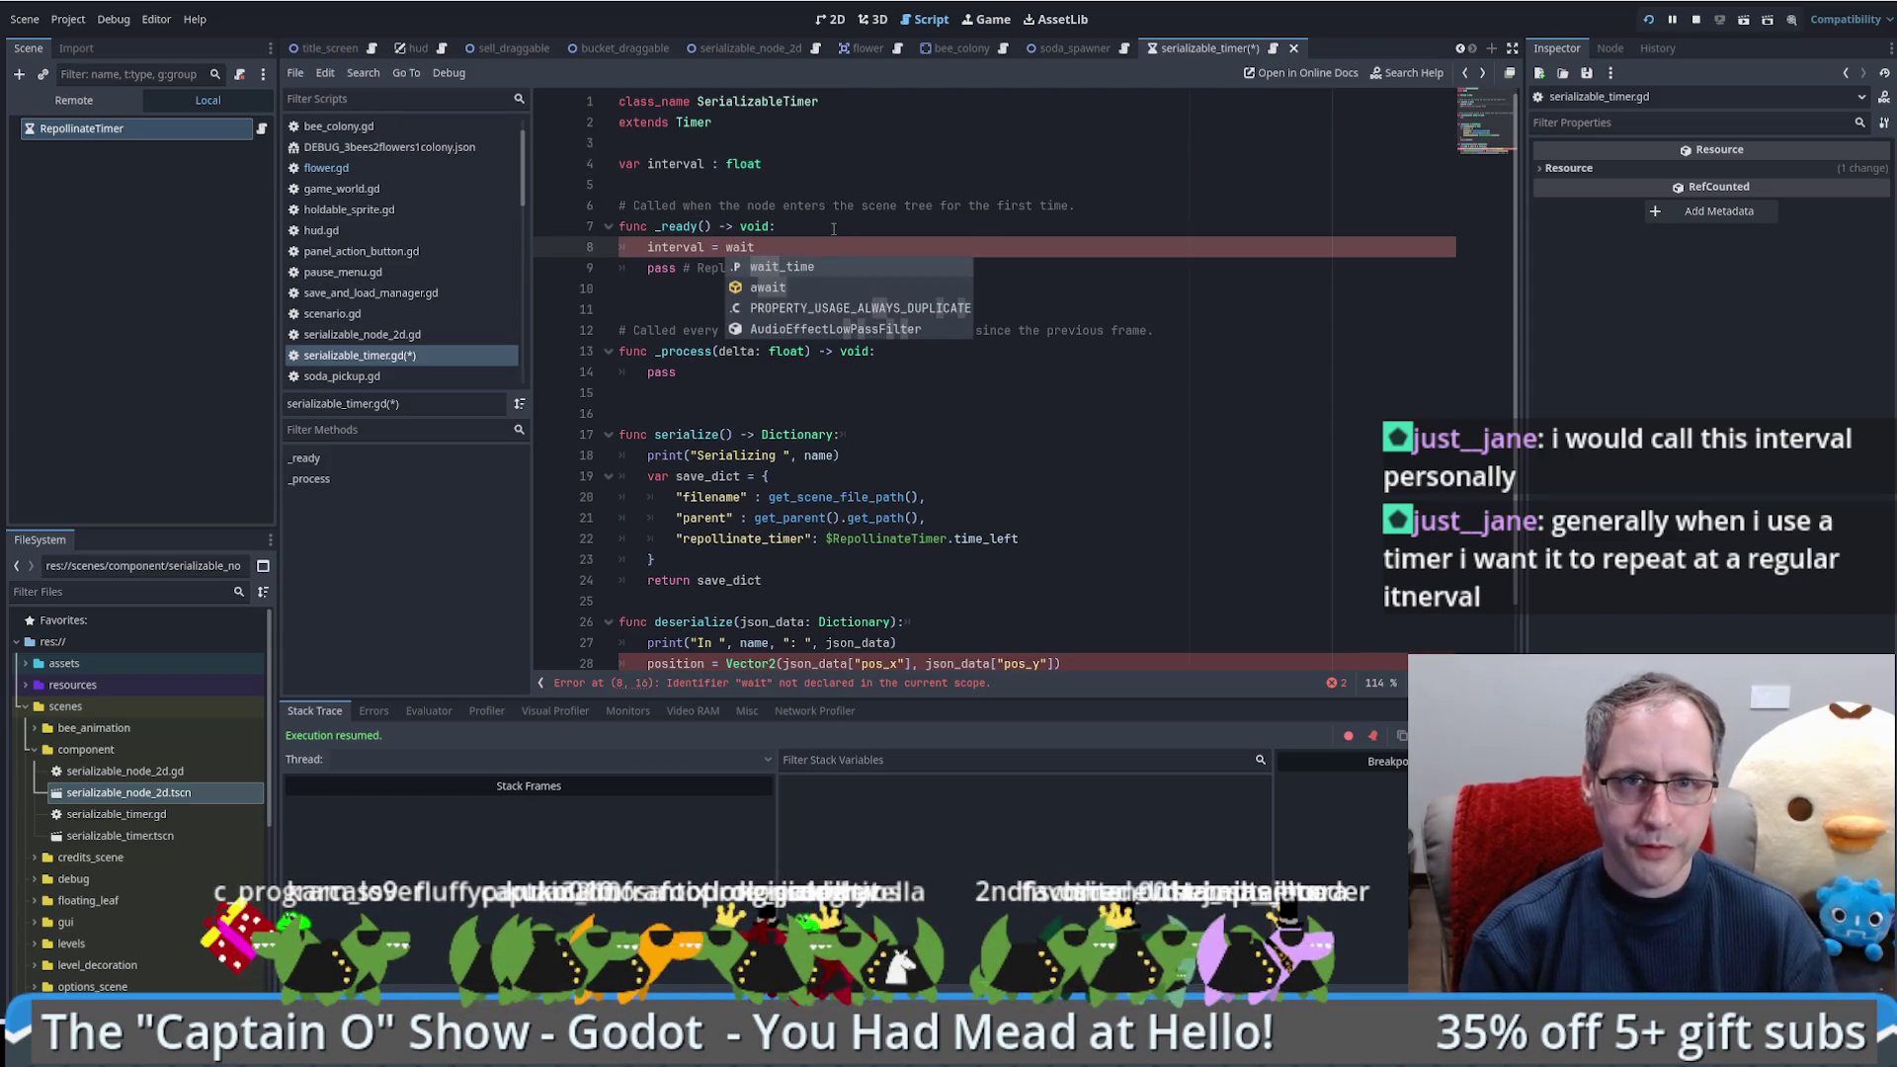
{"action": "key", "text": "Return"}
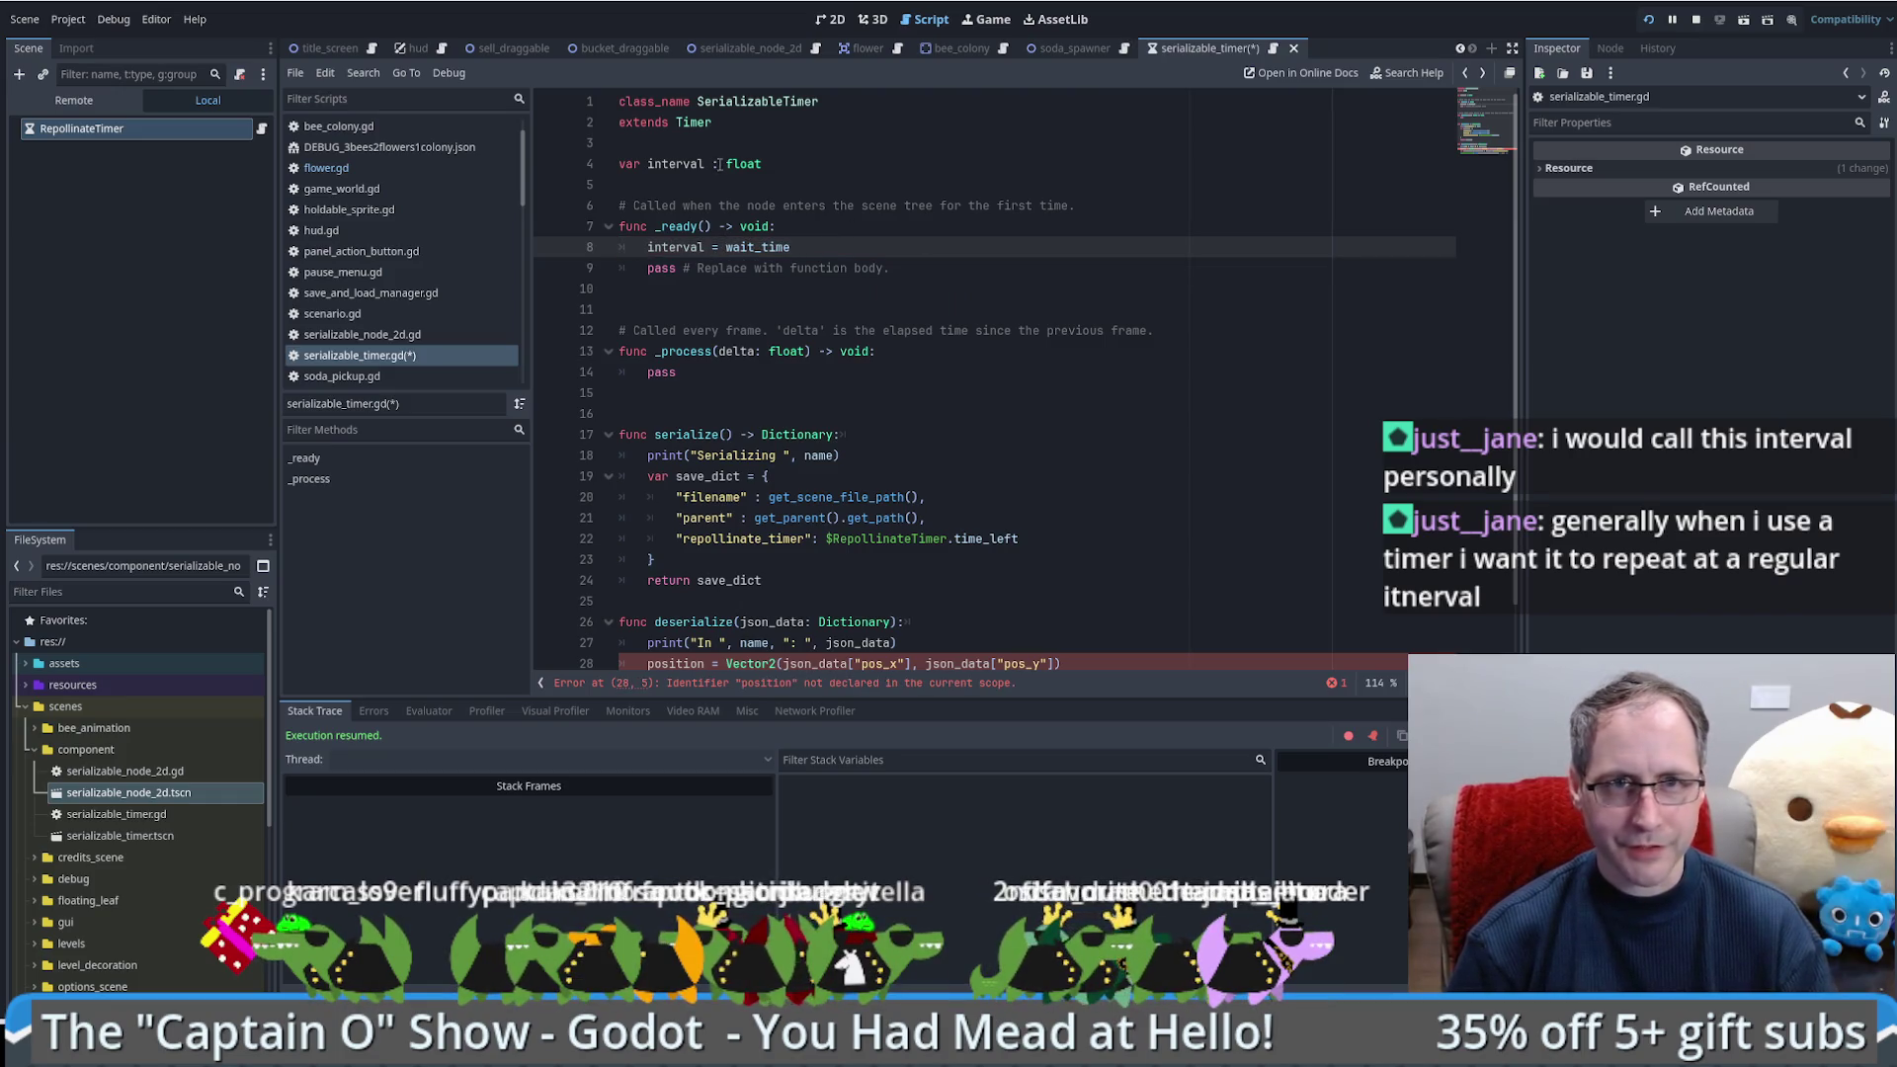
Step: Write a comment after the interval declaration, first '# This is the real interval for the timer'
{"action": "left_click", "coordinate": [719, 163]}
{"action": "key", "text": "ctrl+shift+Return"}
{"action": "type", "text": "#"}
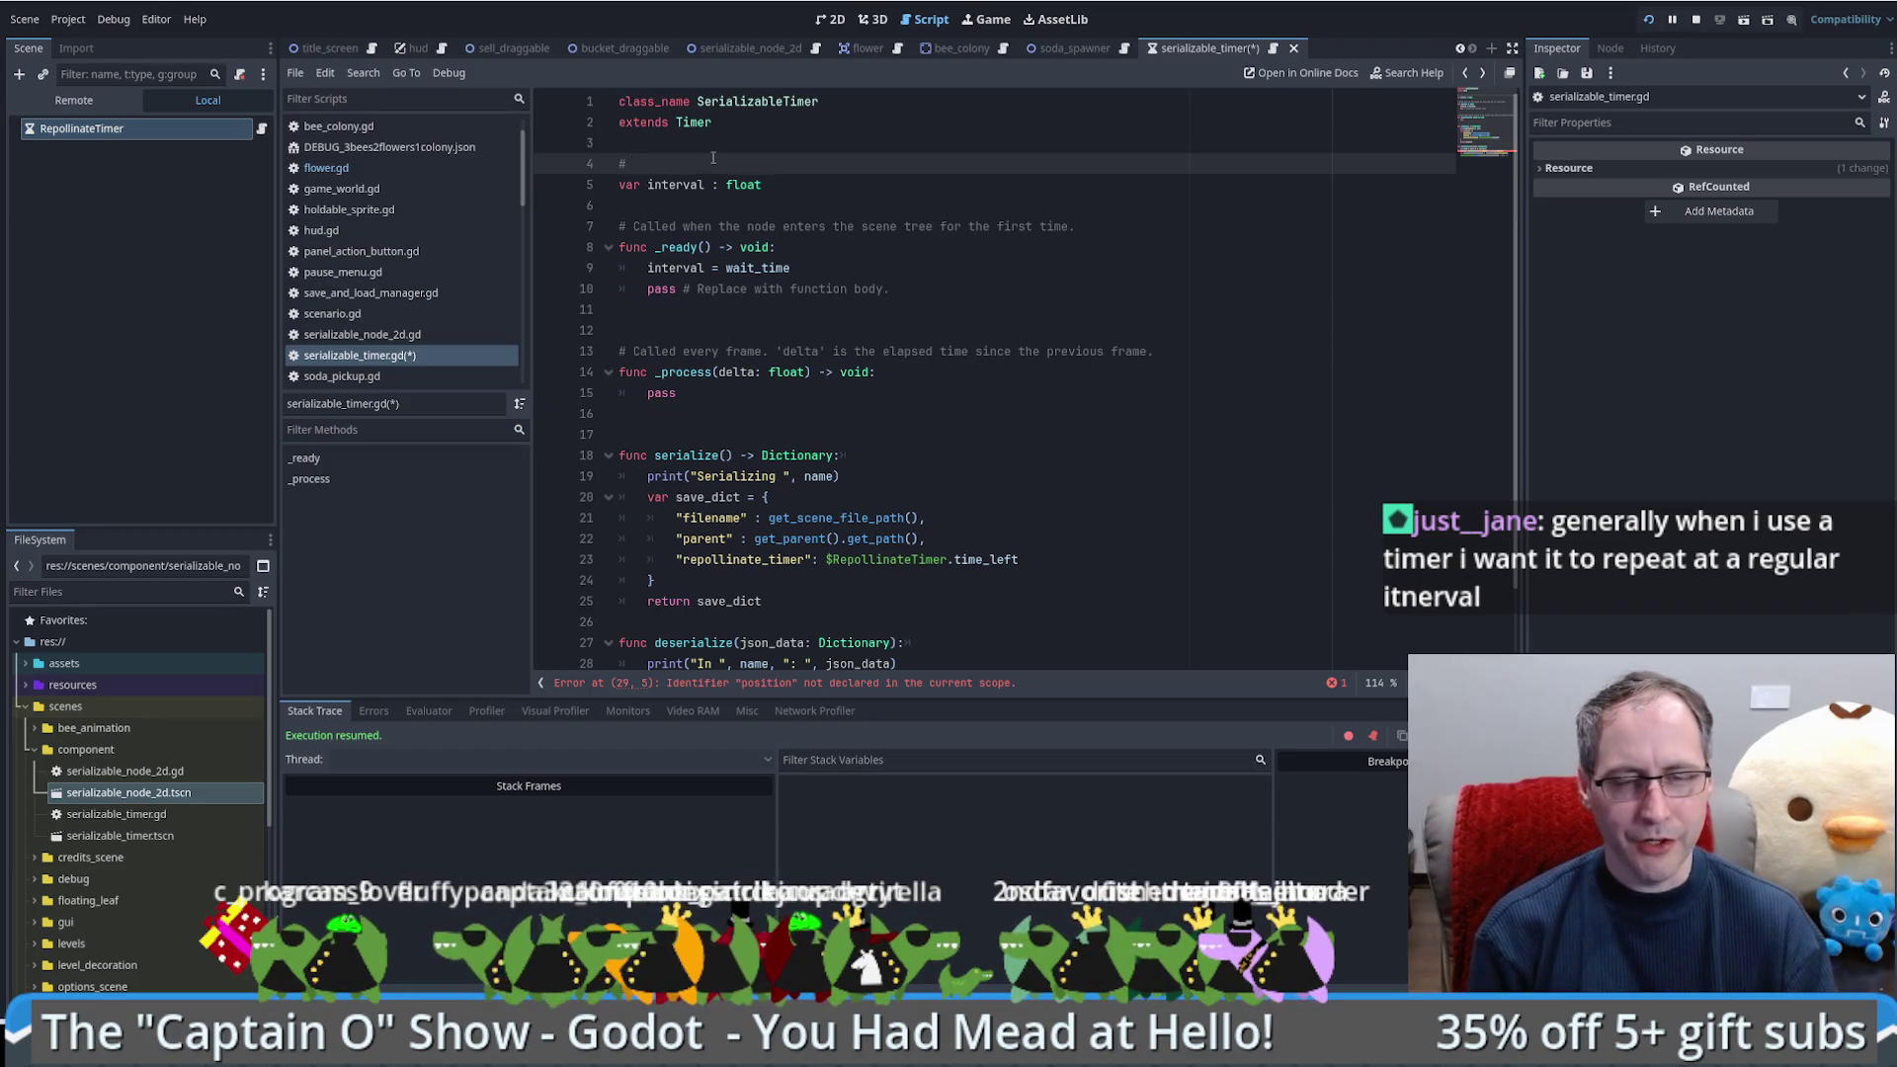
{"action": "key", "text": "Delete"}
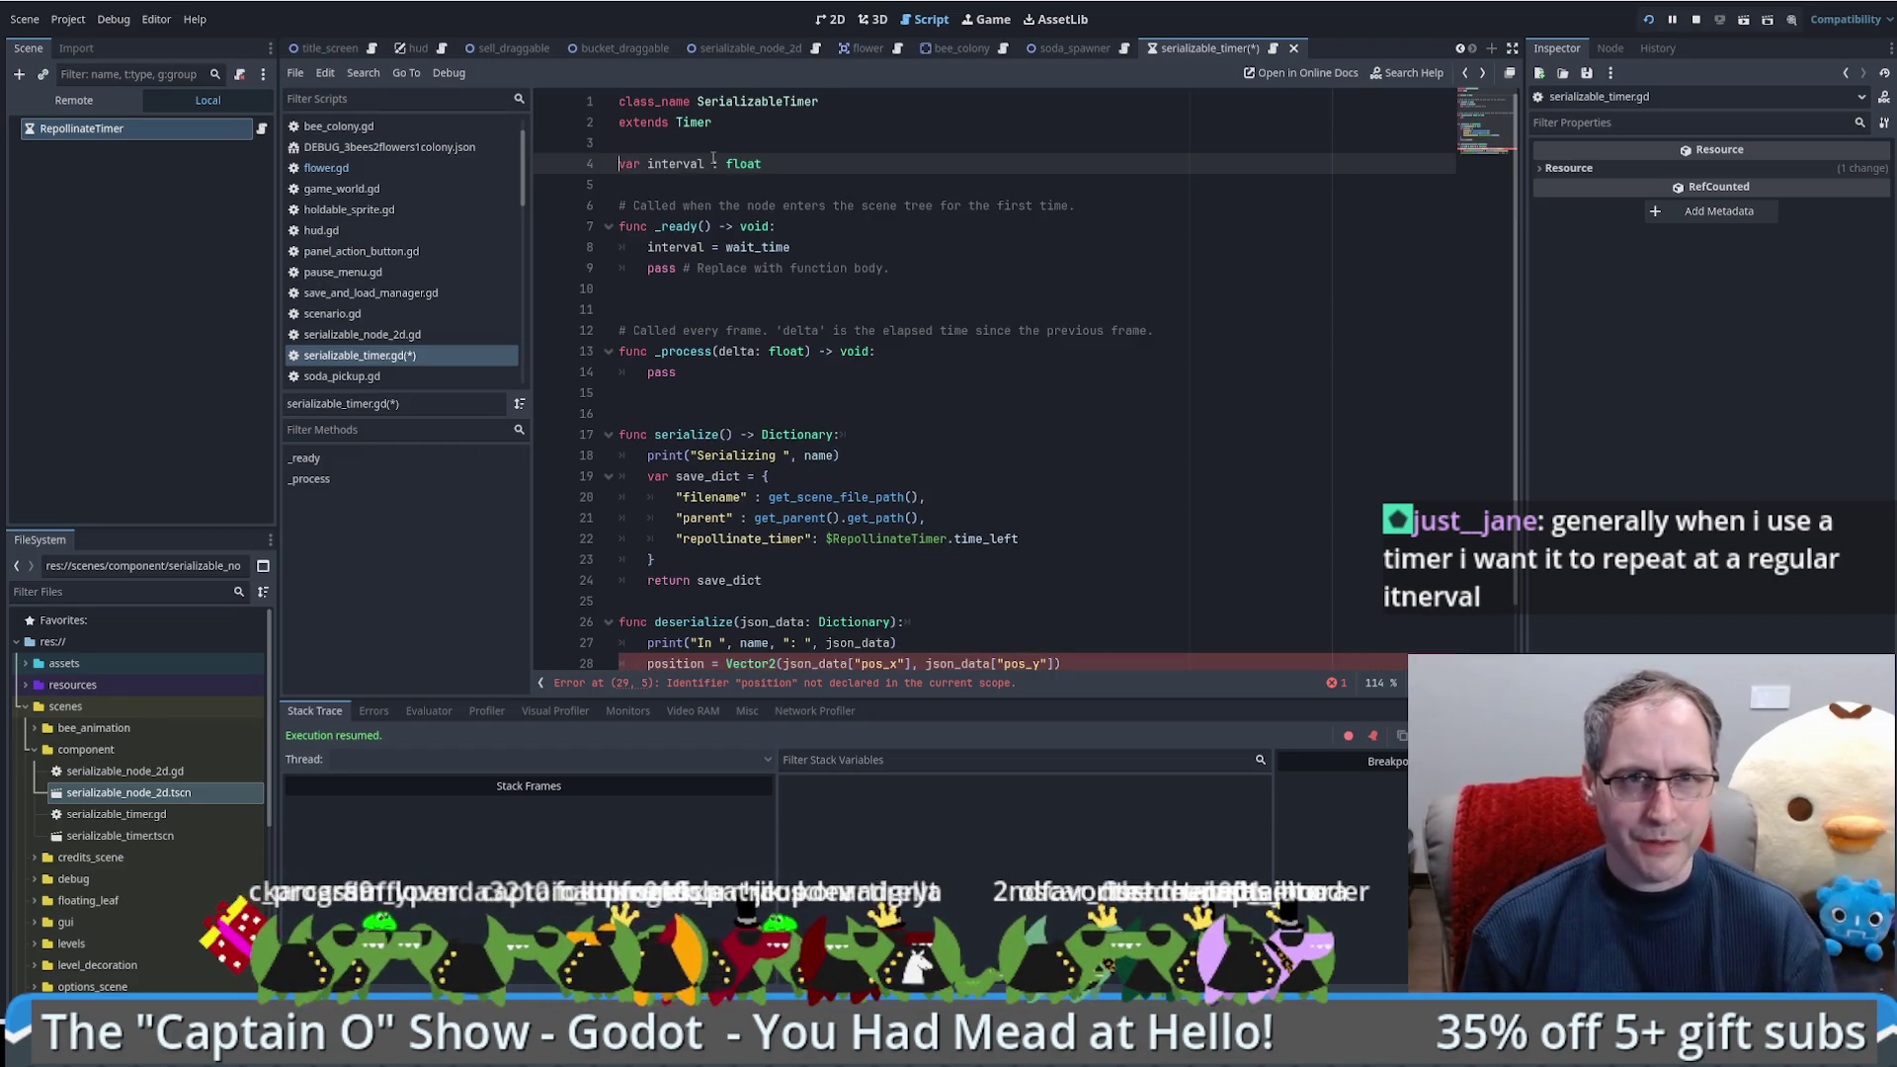
{"action": "key", "text": "End"}
{"action": "type", "text": "#"}
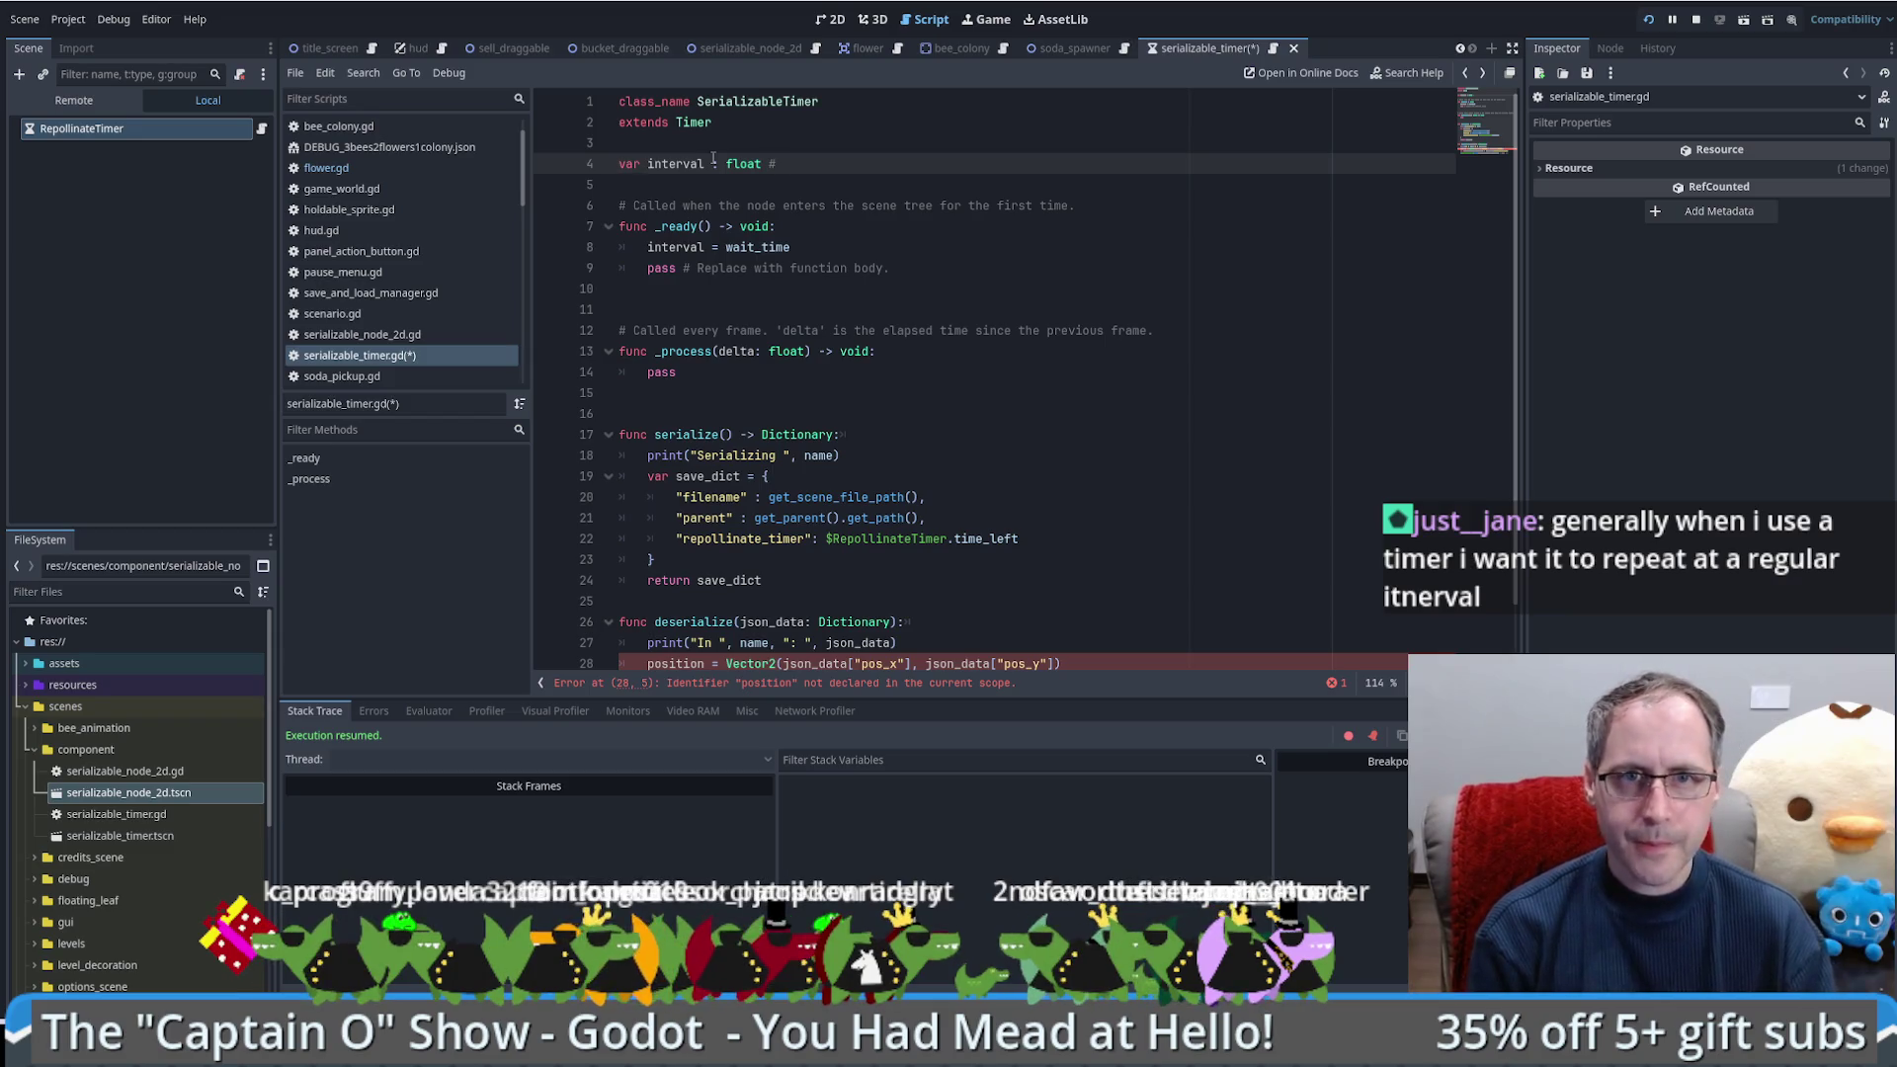
{"action": "type", "text": " This is the real "}
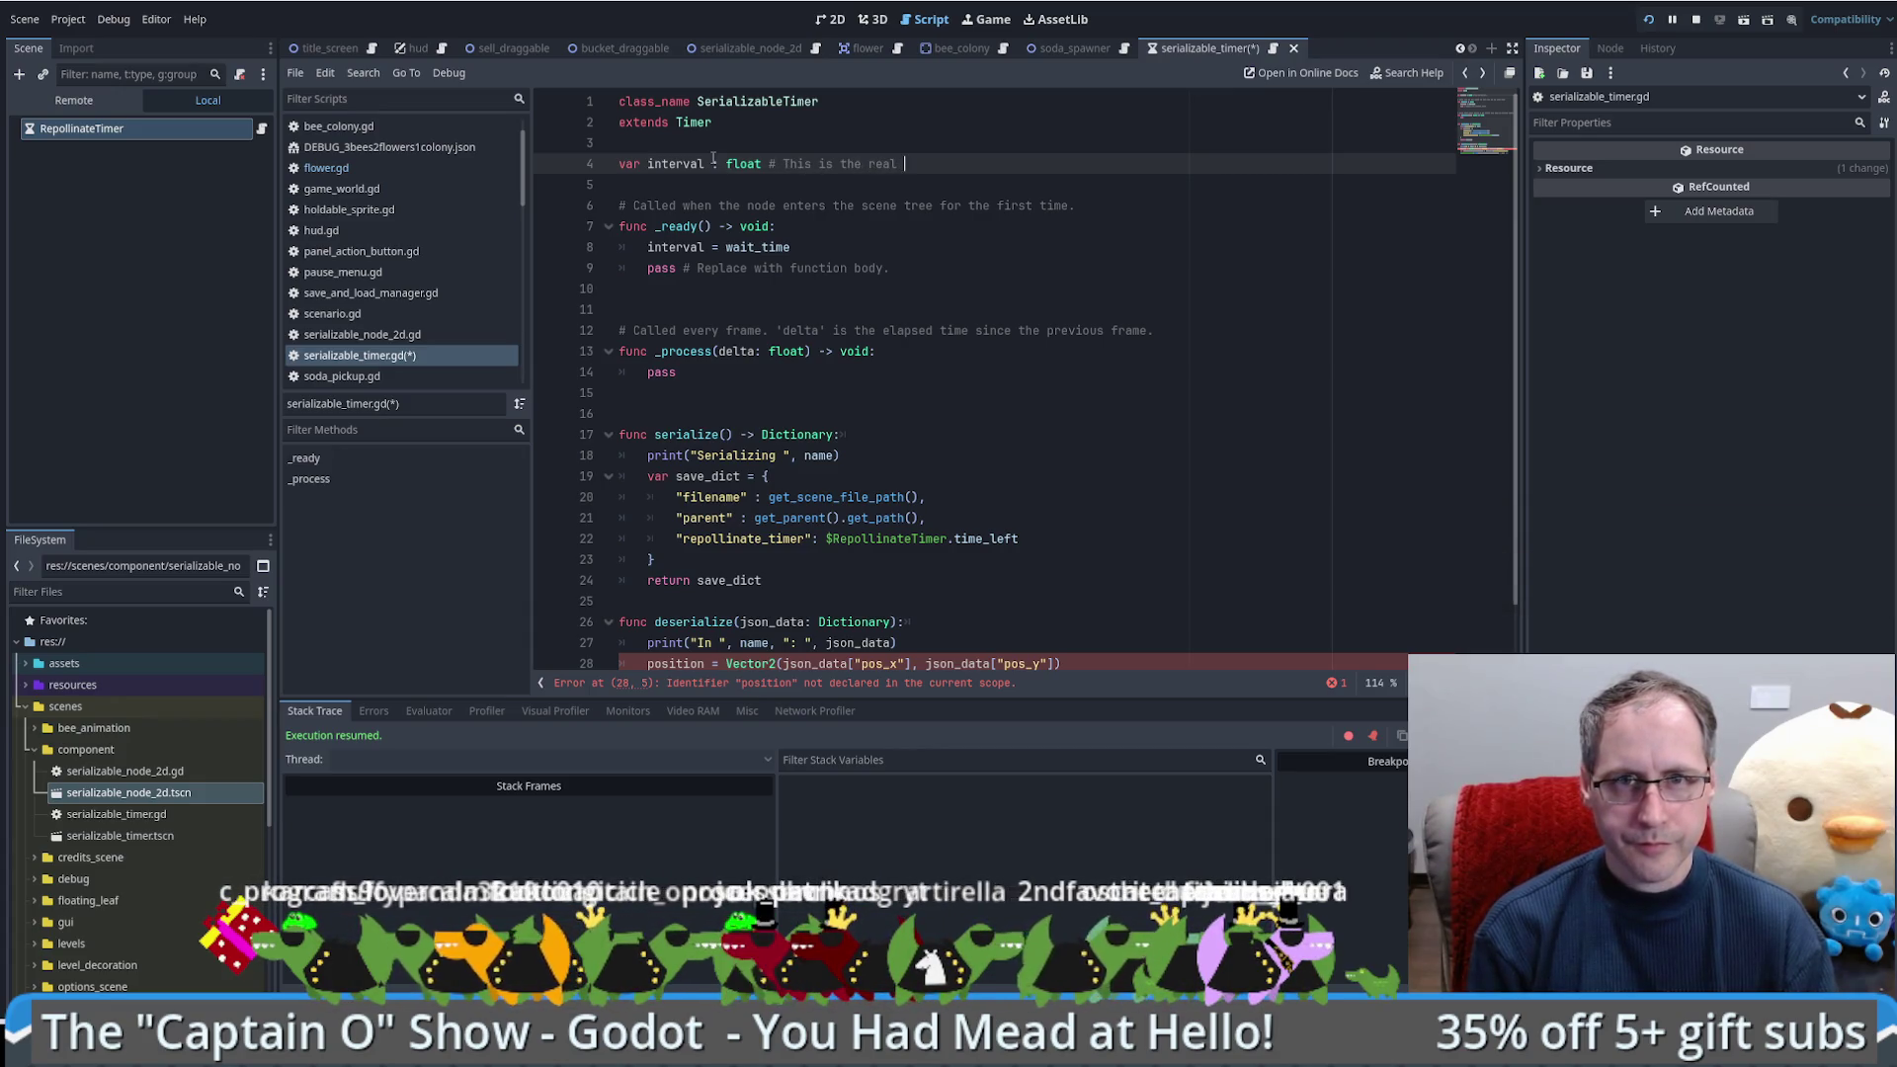
{"action": "type", "text": "interval for the timer"}
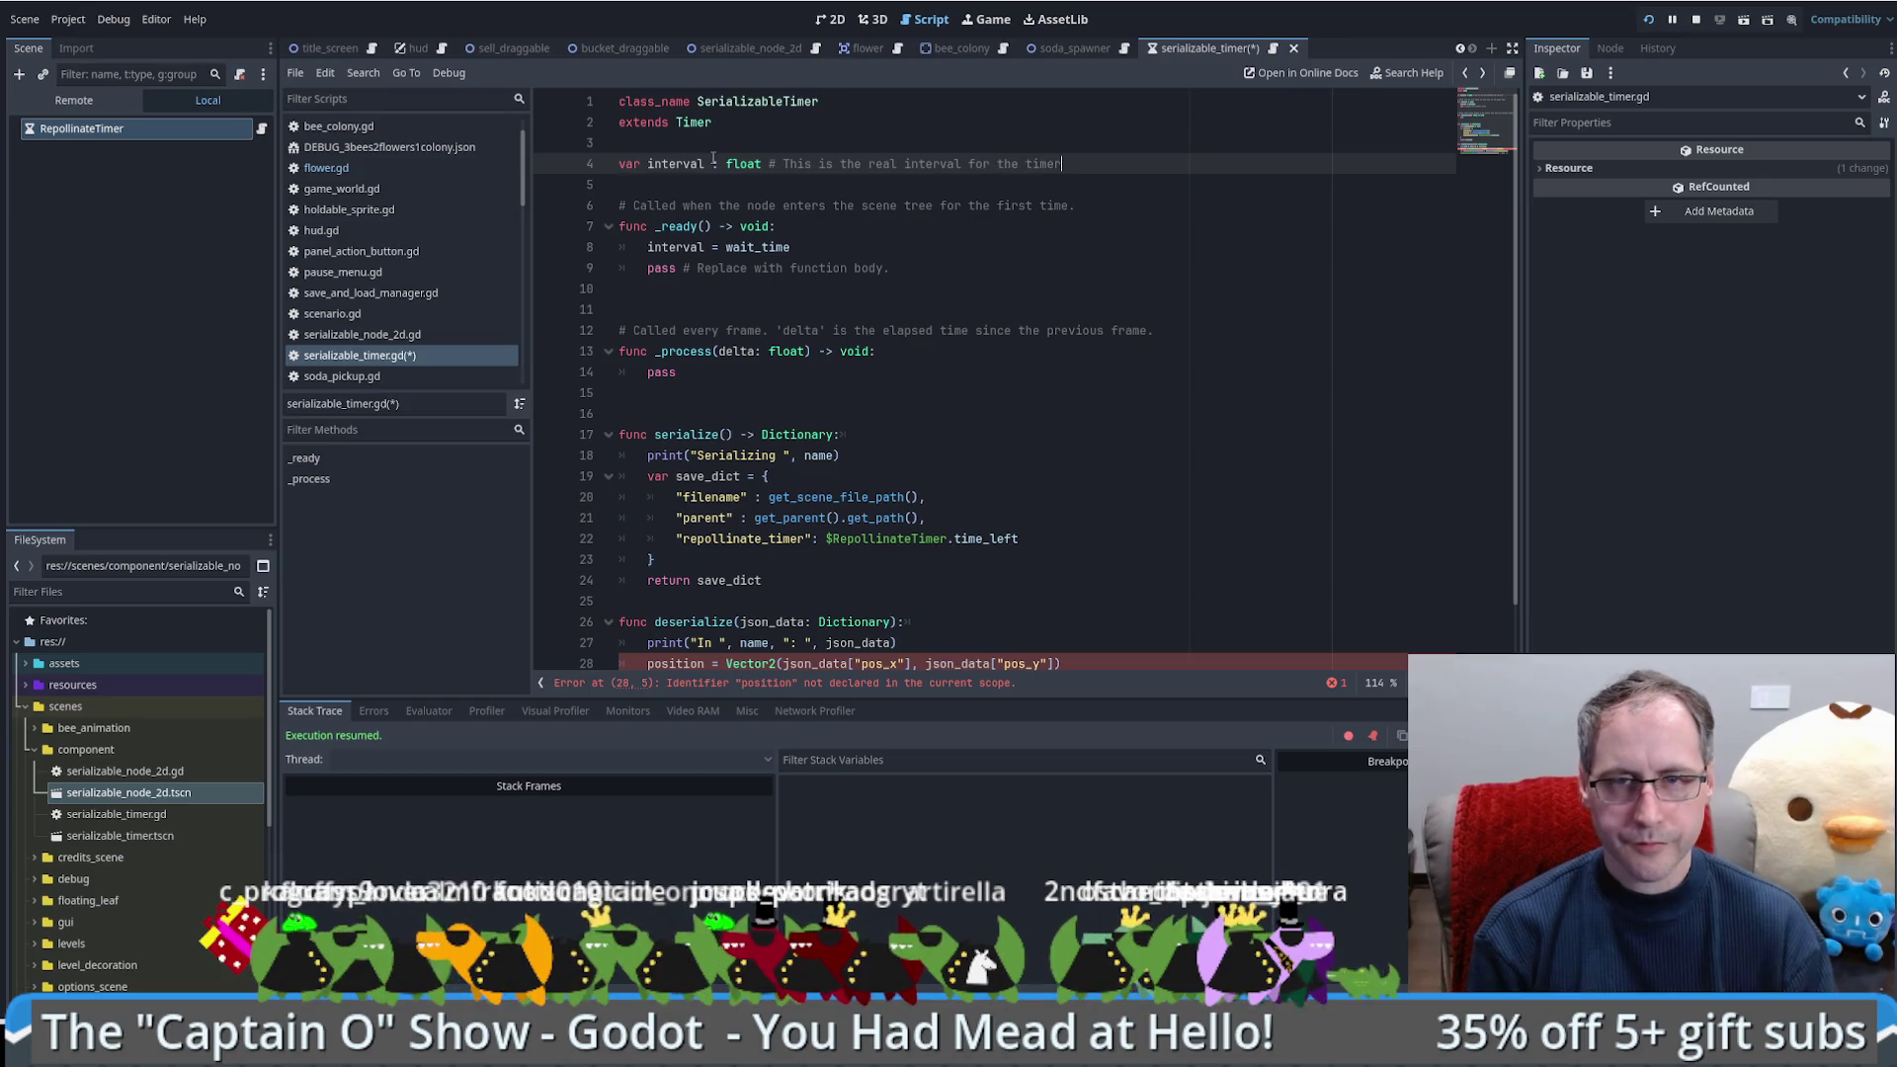
{"action": "key", "text": "ctrl+BackSpace"}
{"action": "key", "text": "ctrl+BackSpace"}
{"action": "key", "text": "ctrl+BackSpace"}
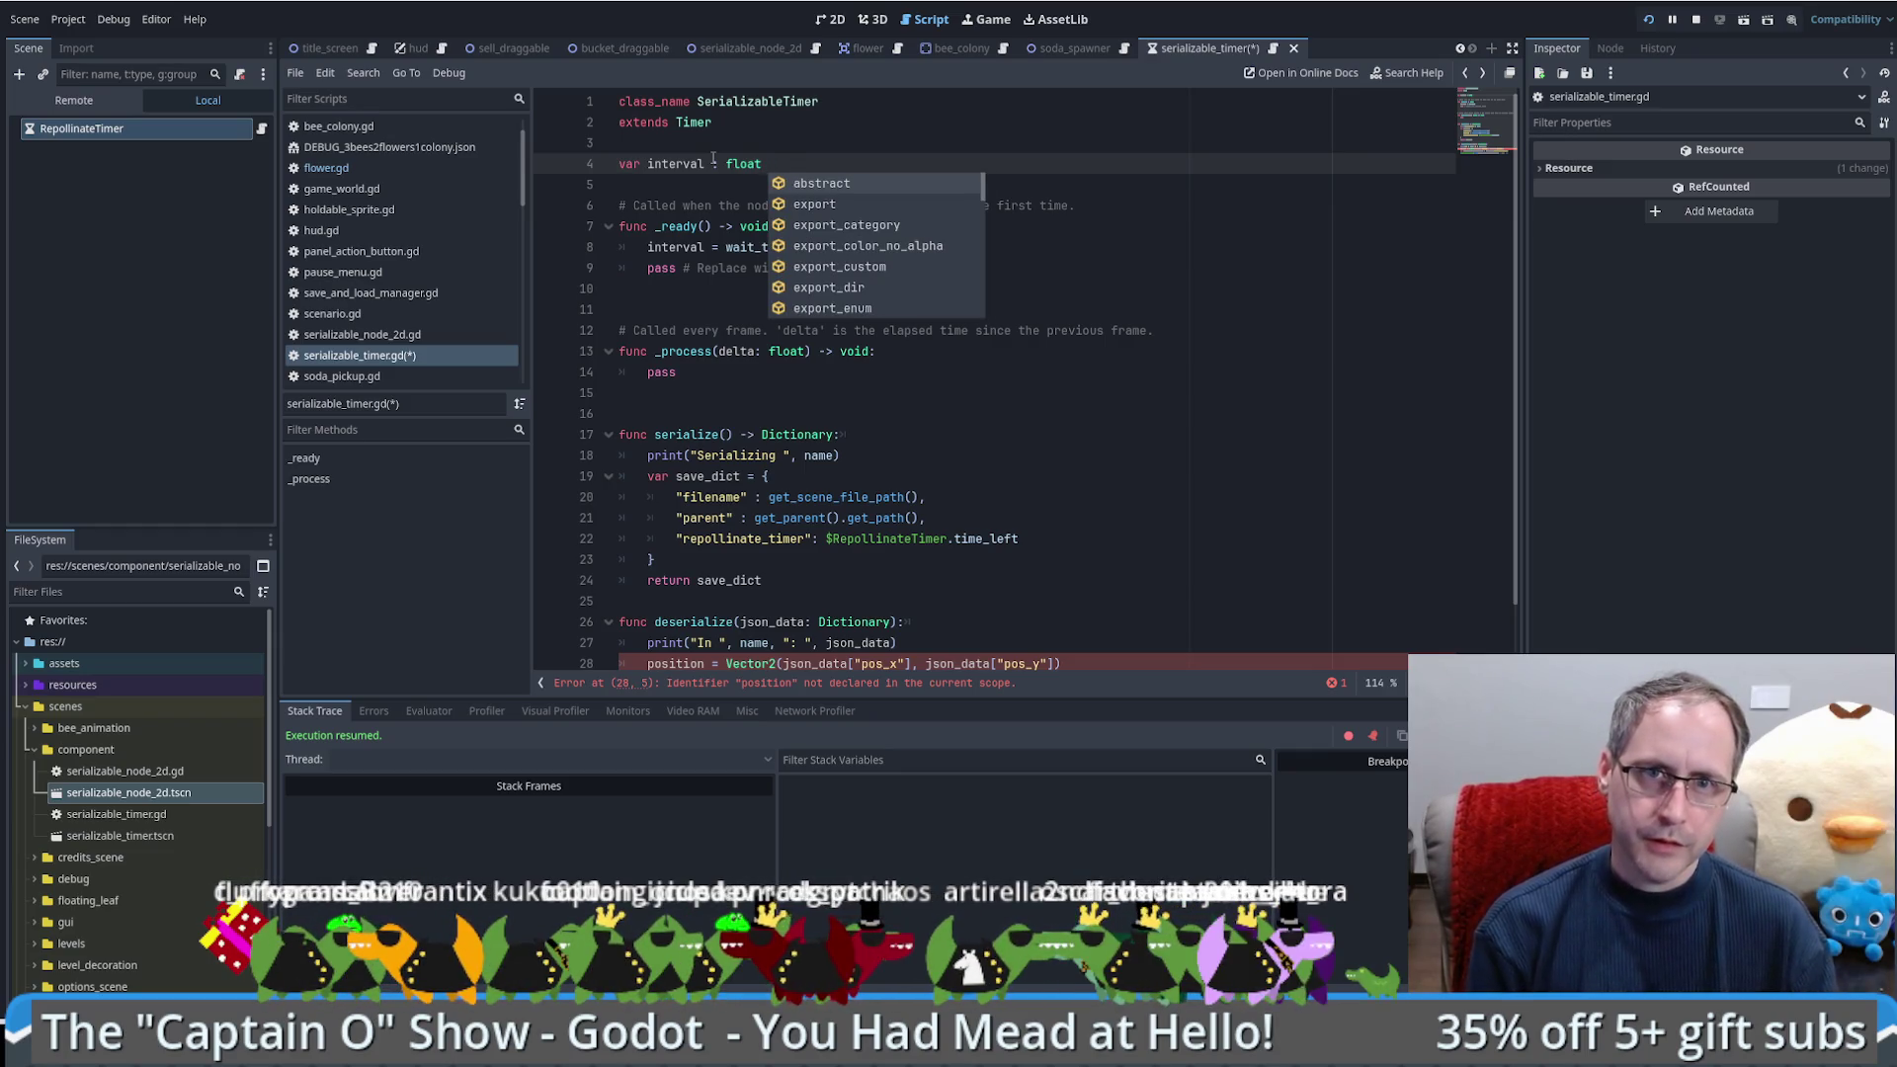
{"action": "type", "text": "# The value we want the timer to wa"}
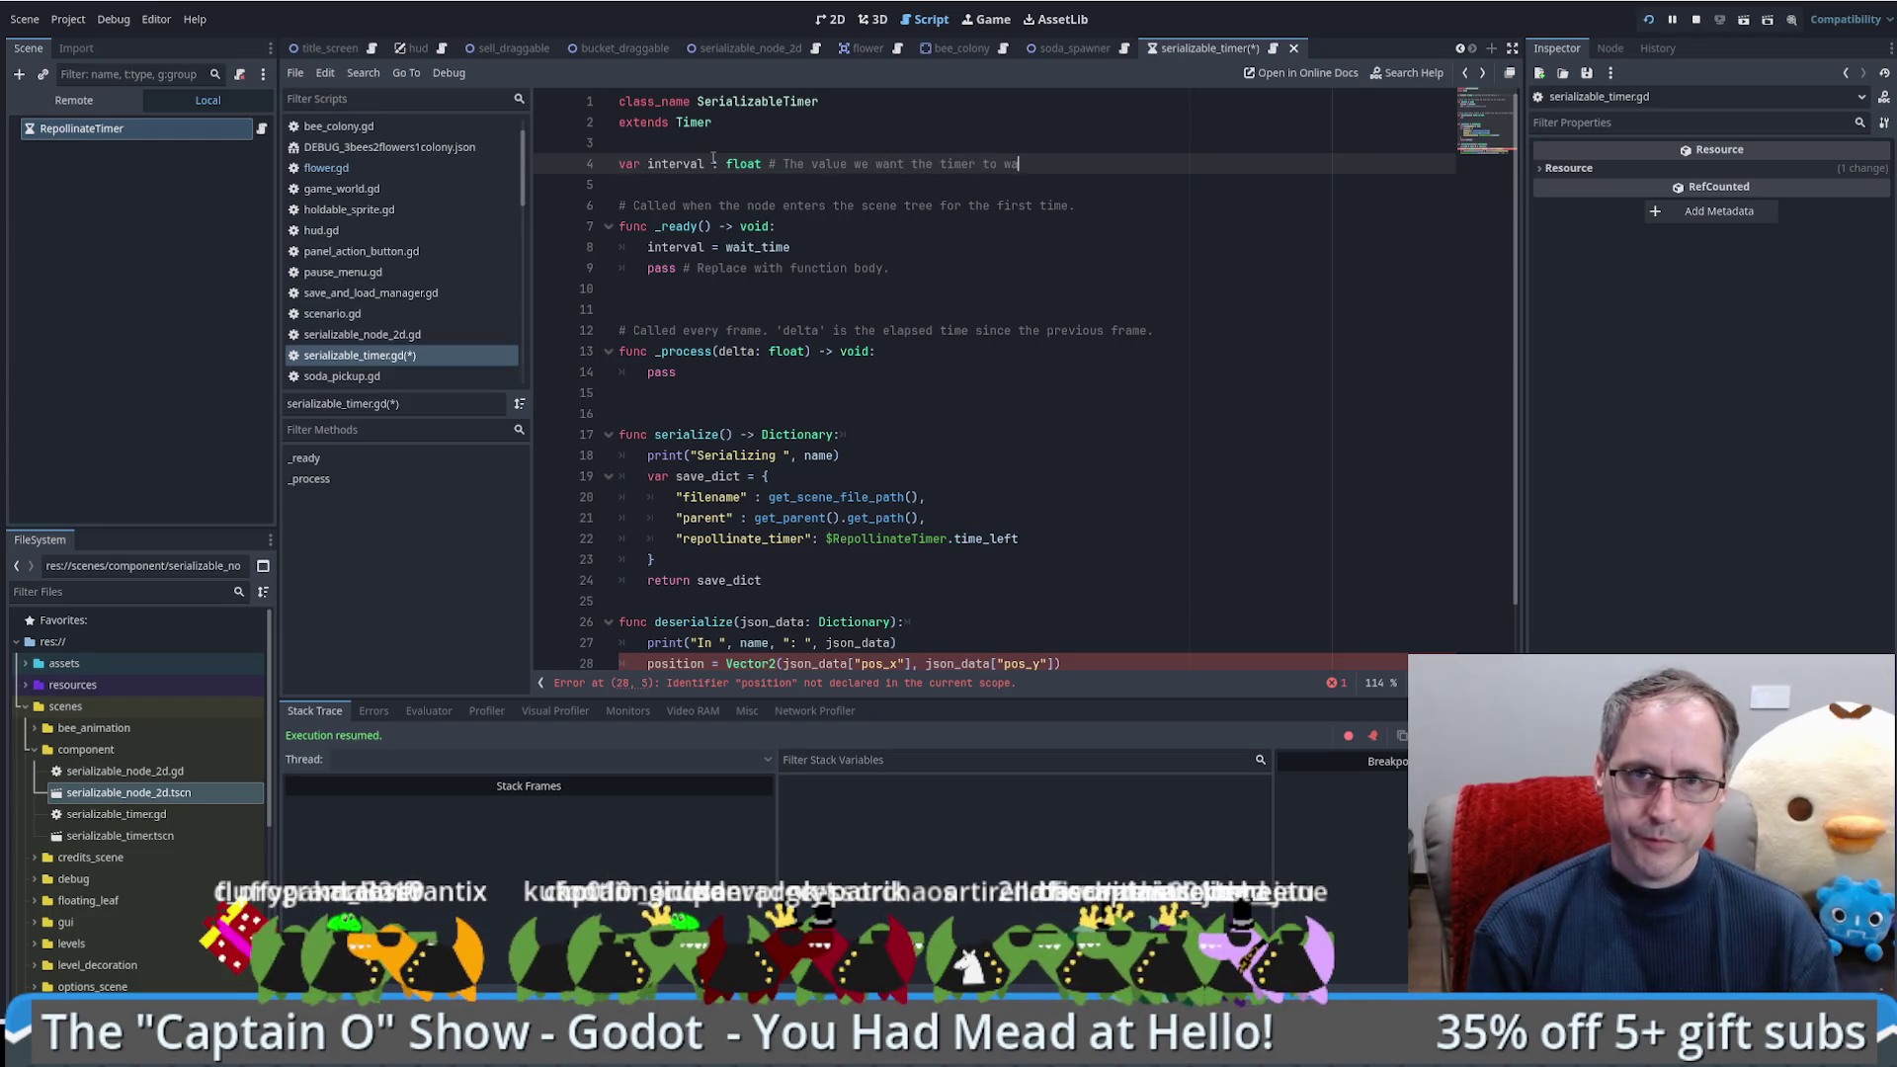
{"action": "type", "text": "tes"}
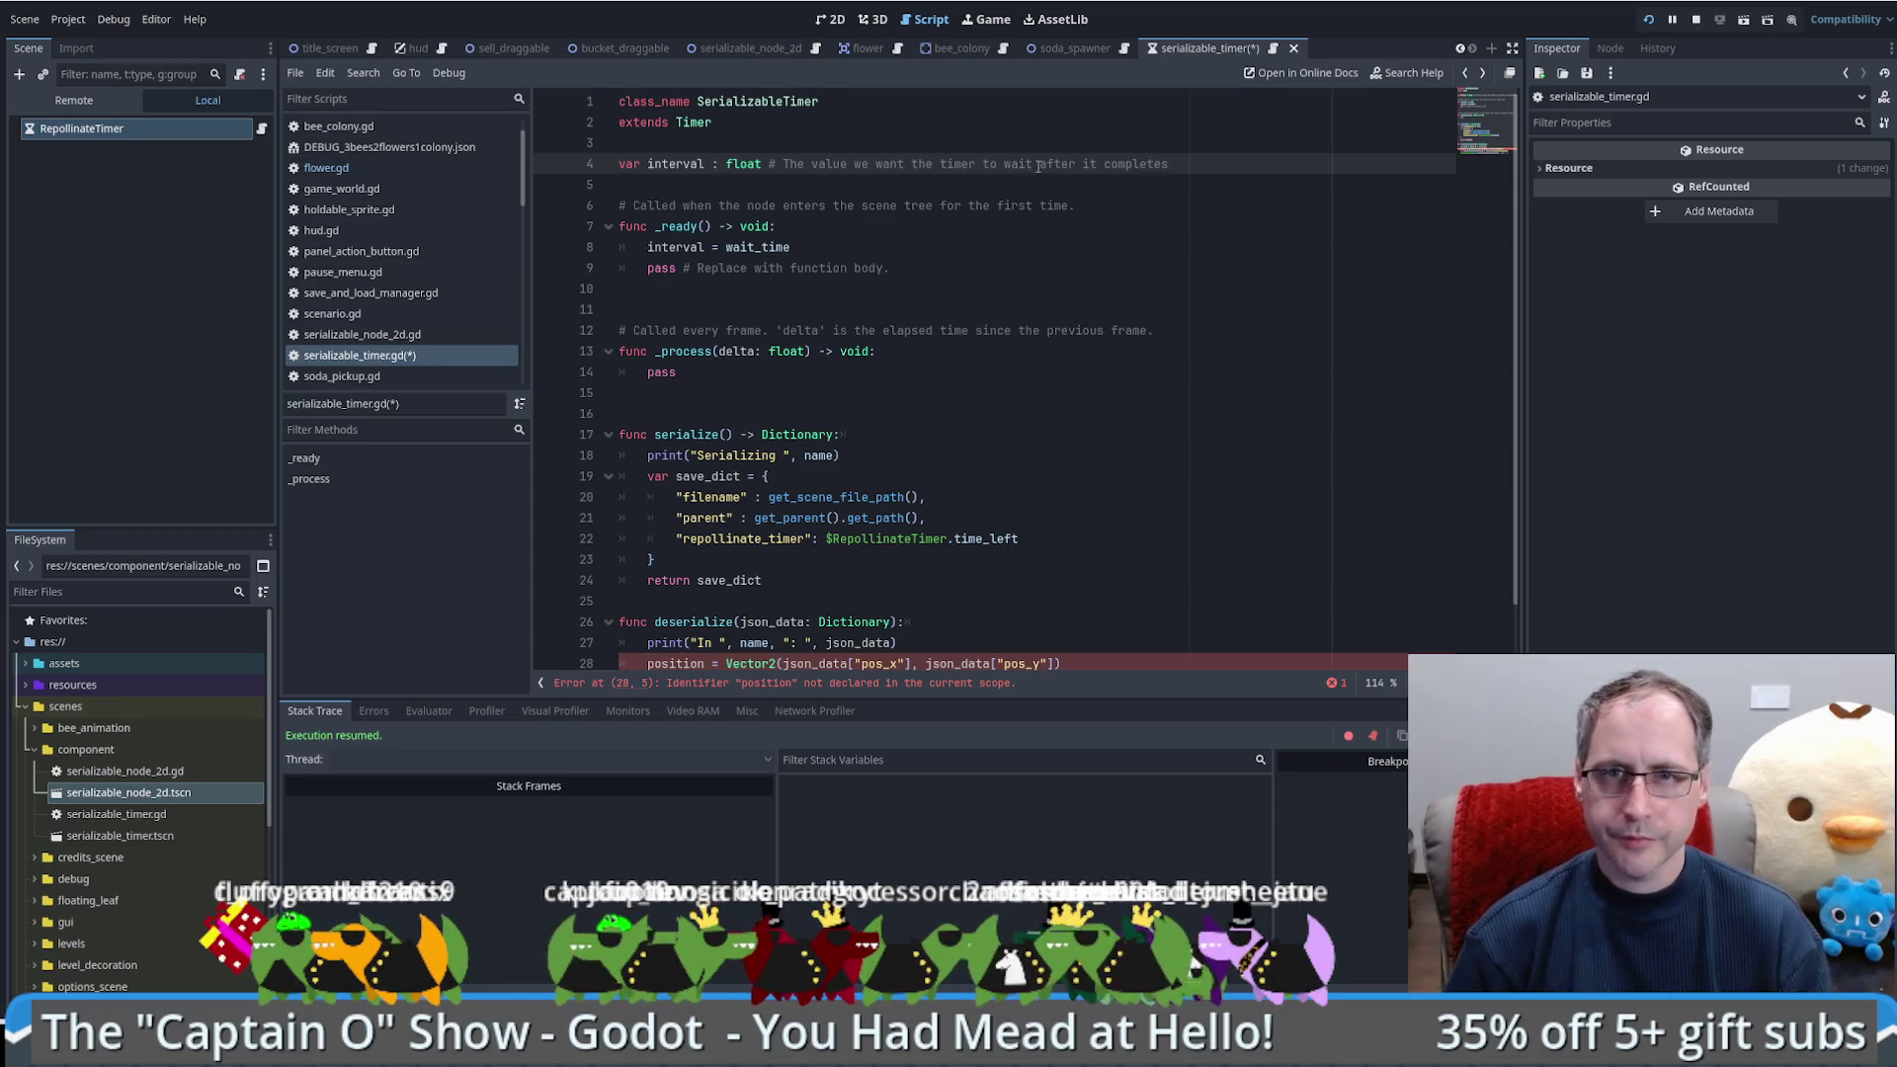
Step: Reword the comment, then delete the whole trailing comment from the interval line
{"action": "left_click_drag", "start_coordinate": [1040, 166], "coordinate": [1171, 166]}
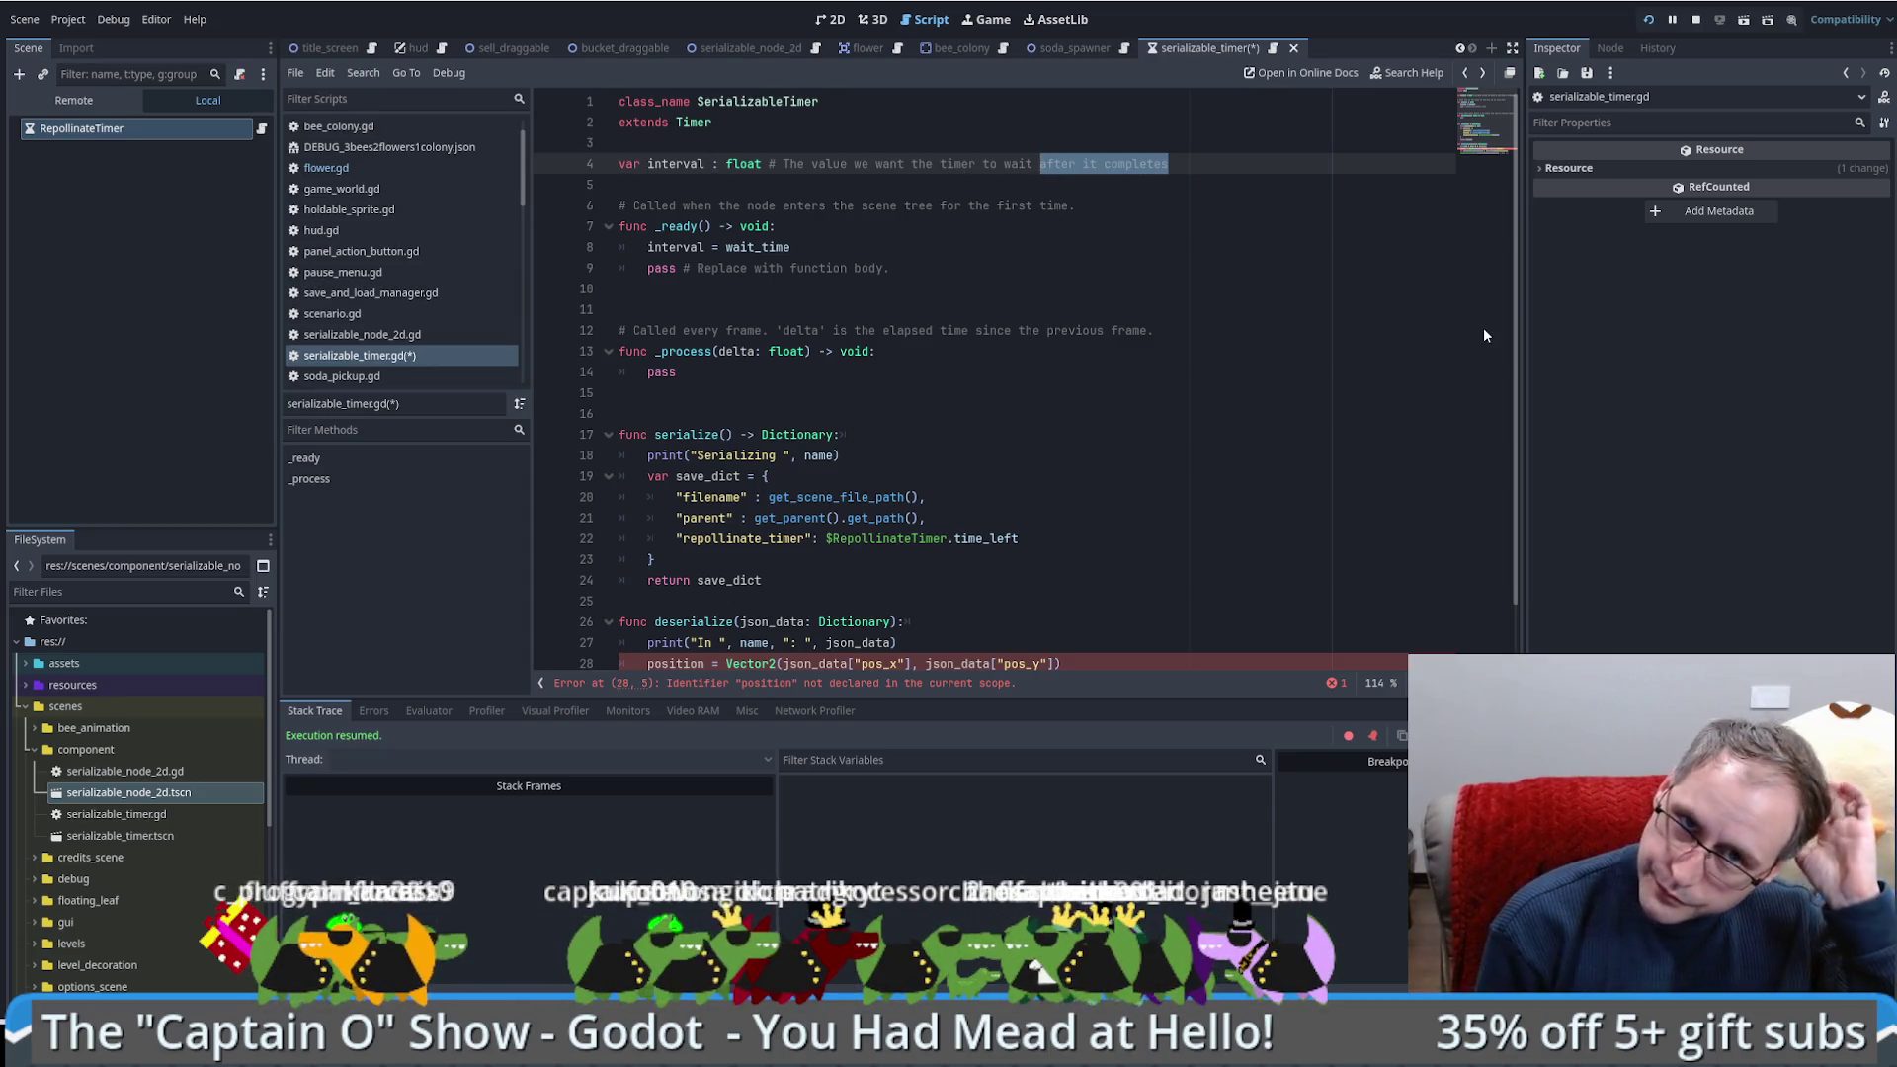
{"action": "double_click", "coordinate": [840, 163]}
{"action": "type", "text": "time"}
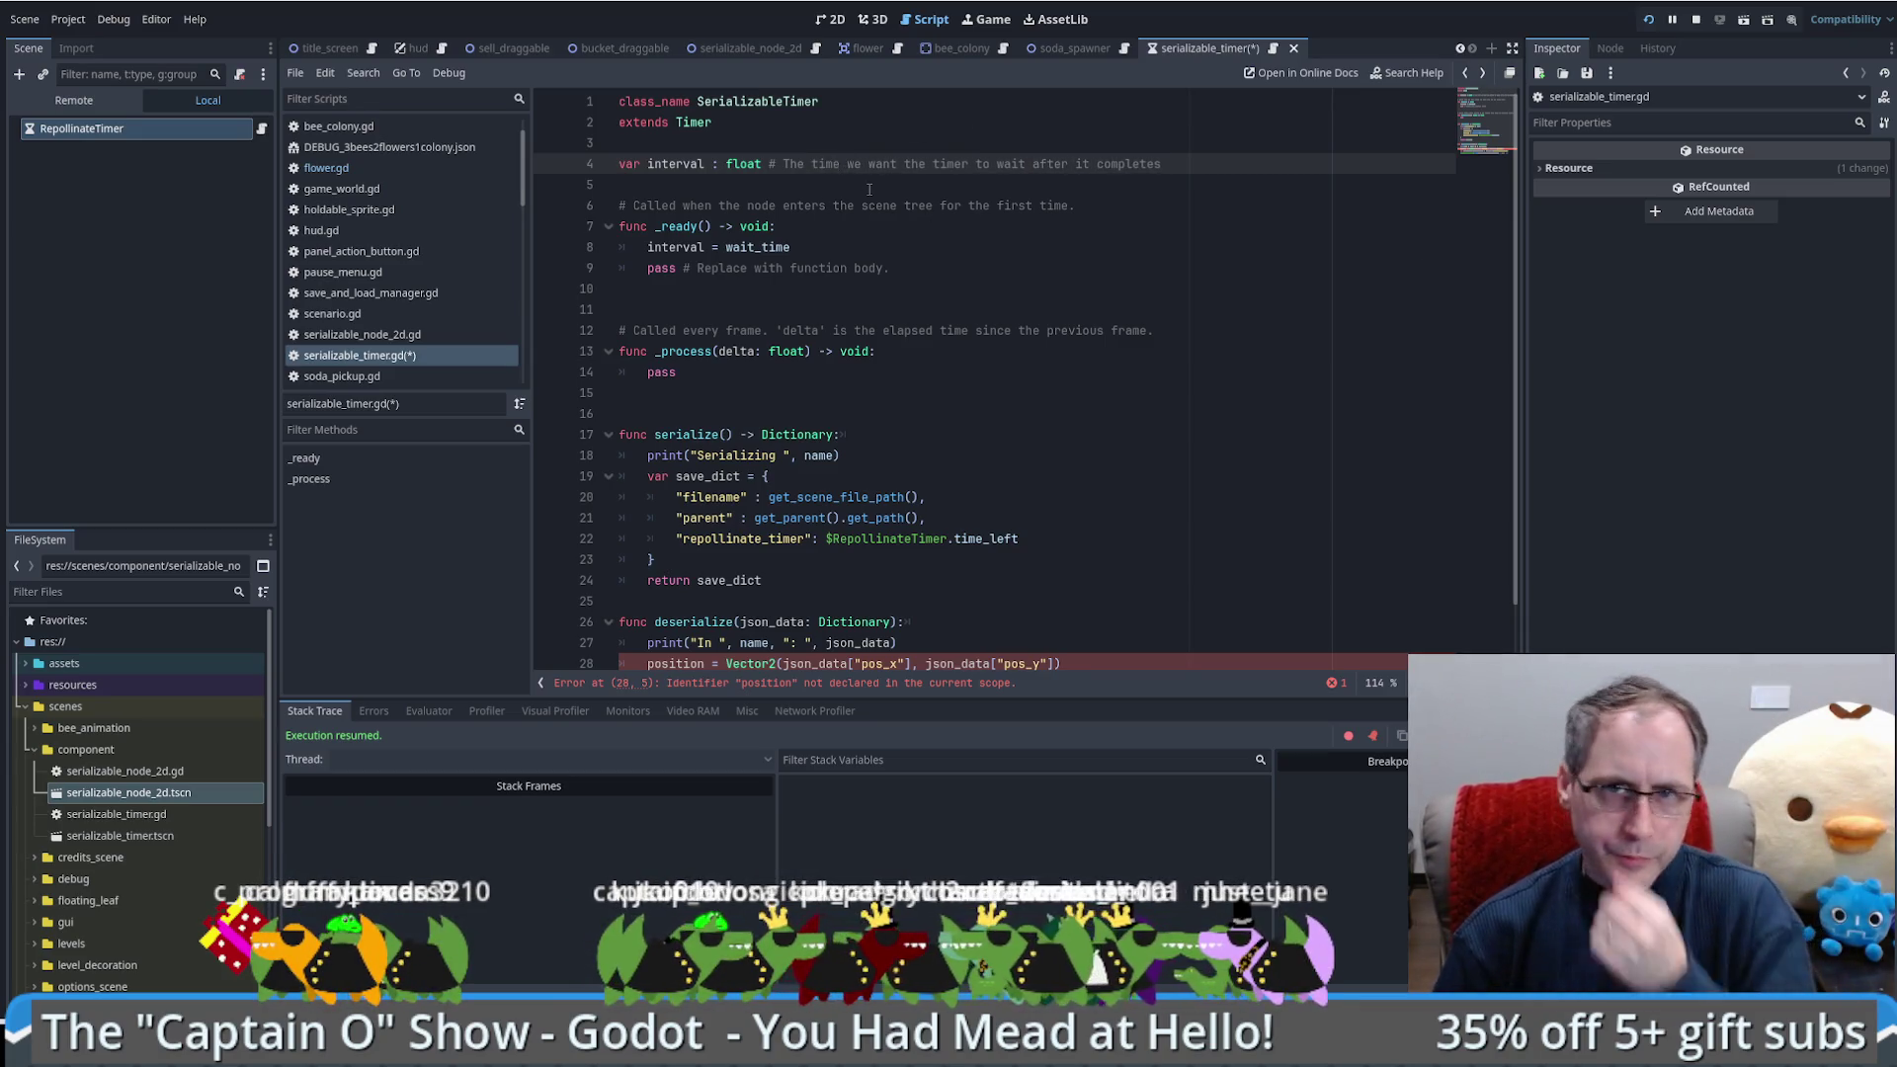
{"action": "left_click", "coordinate": [1190, 165]}
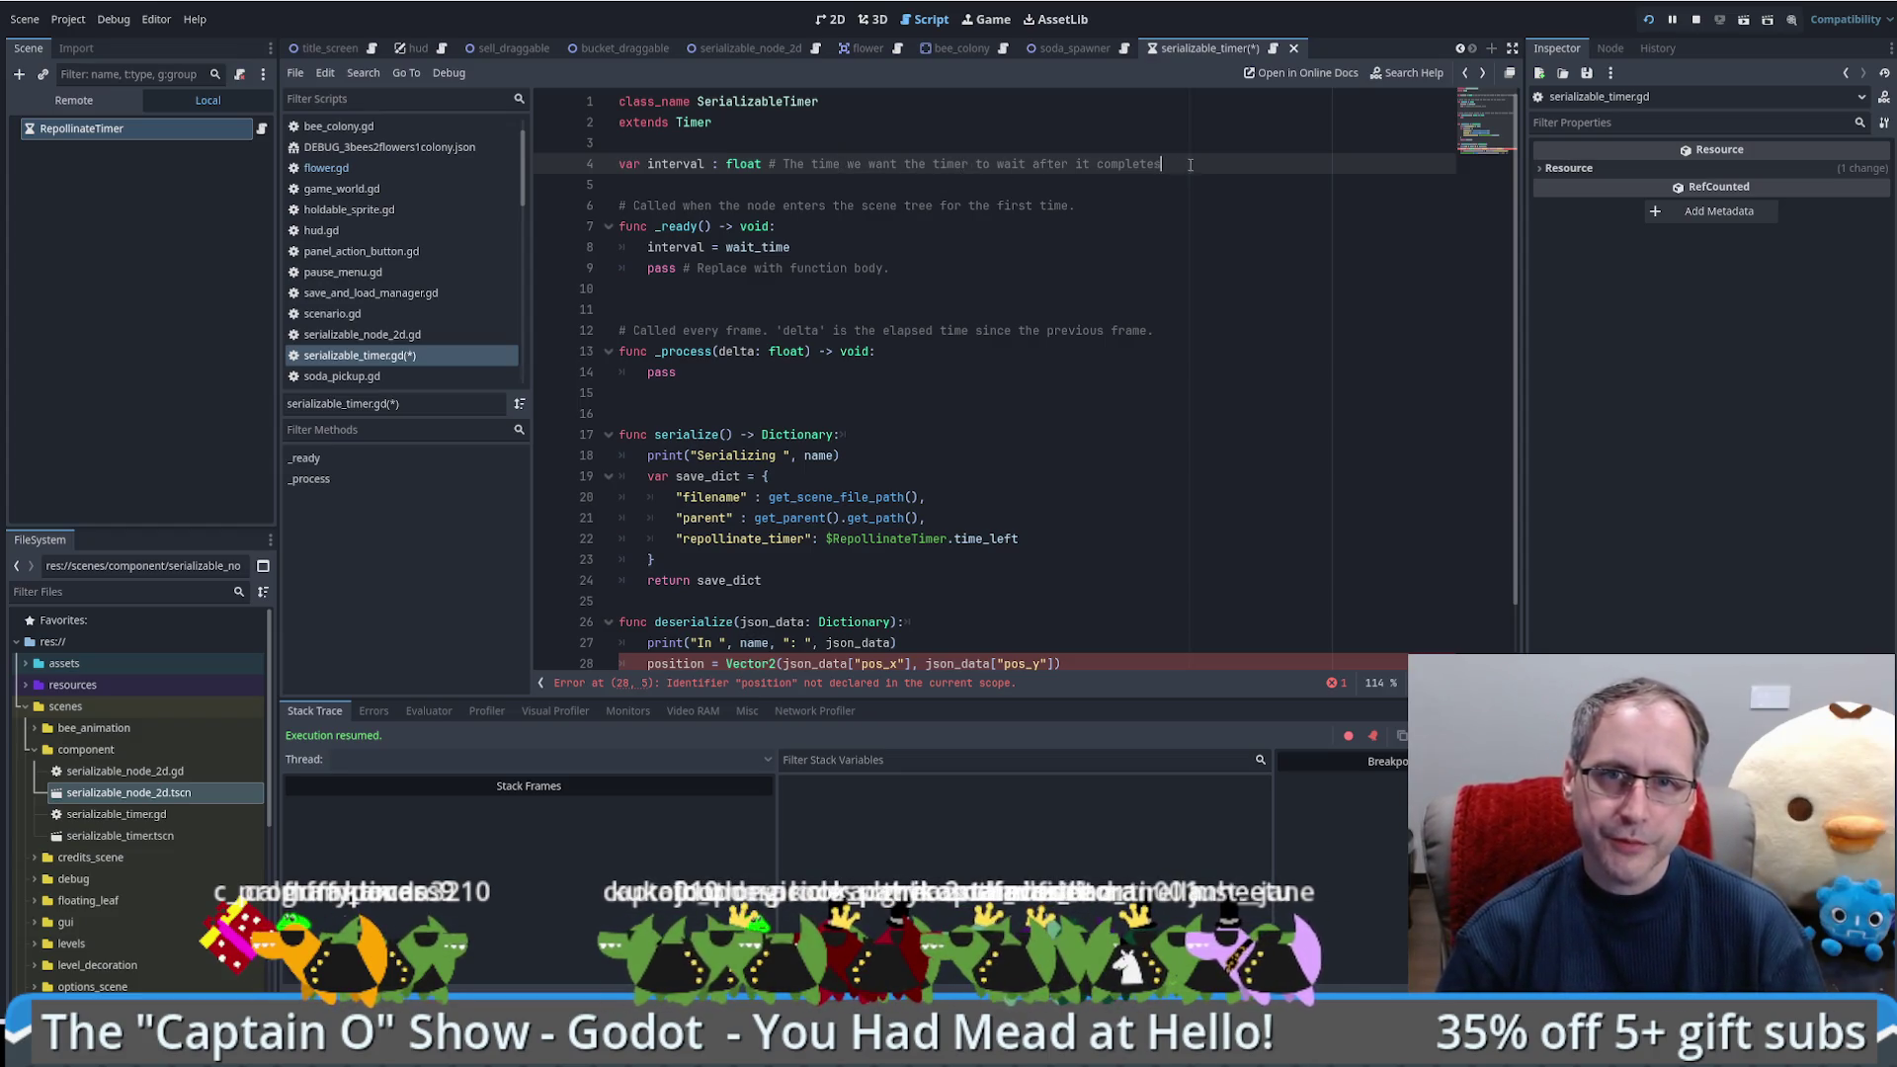
{"action": "left_click_drag", "start_coordinate": [1191, 165], "coordinate": [772, 166]}
{"action": "key", "text": "BackSpace"}
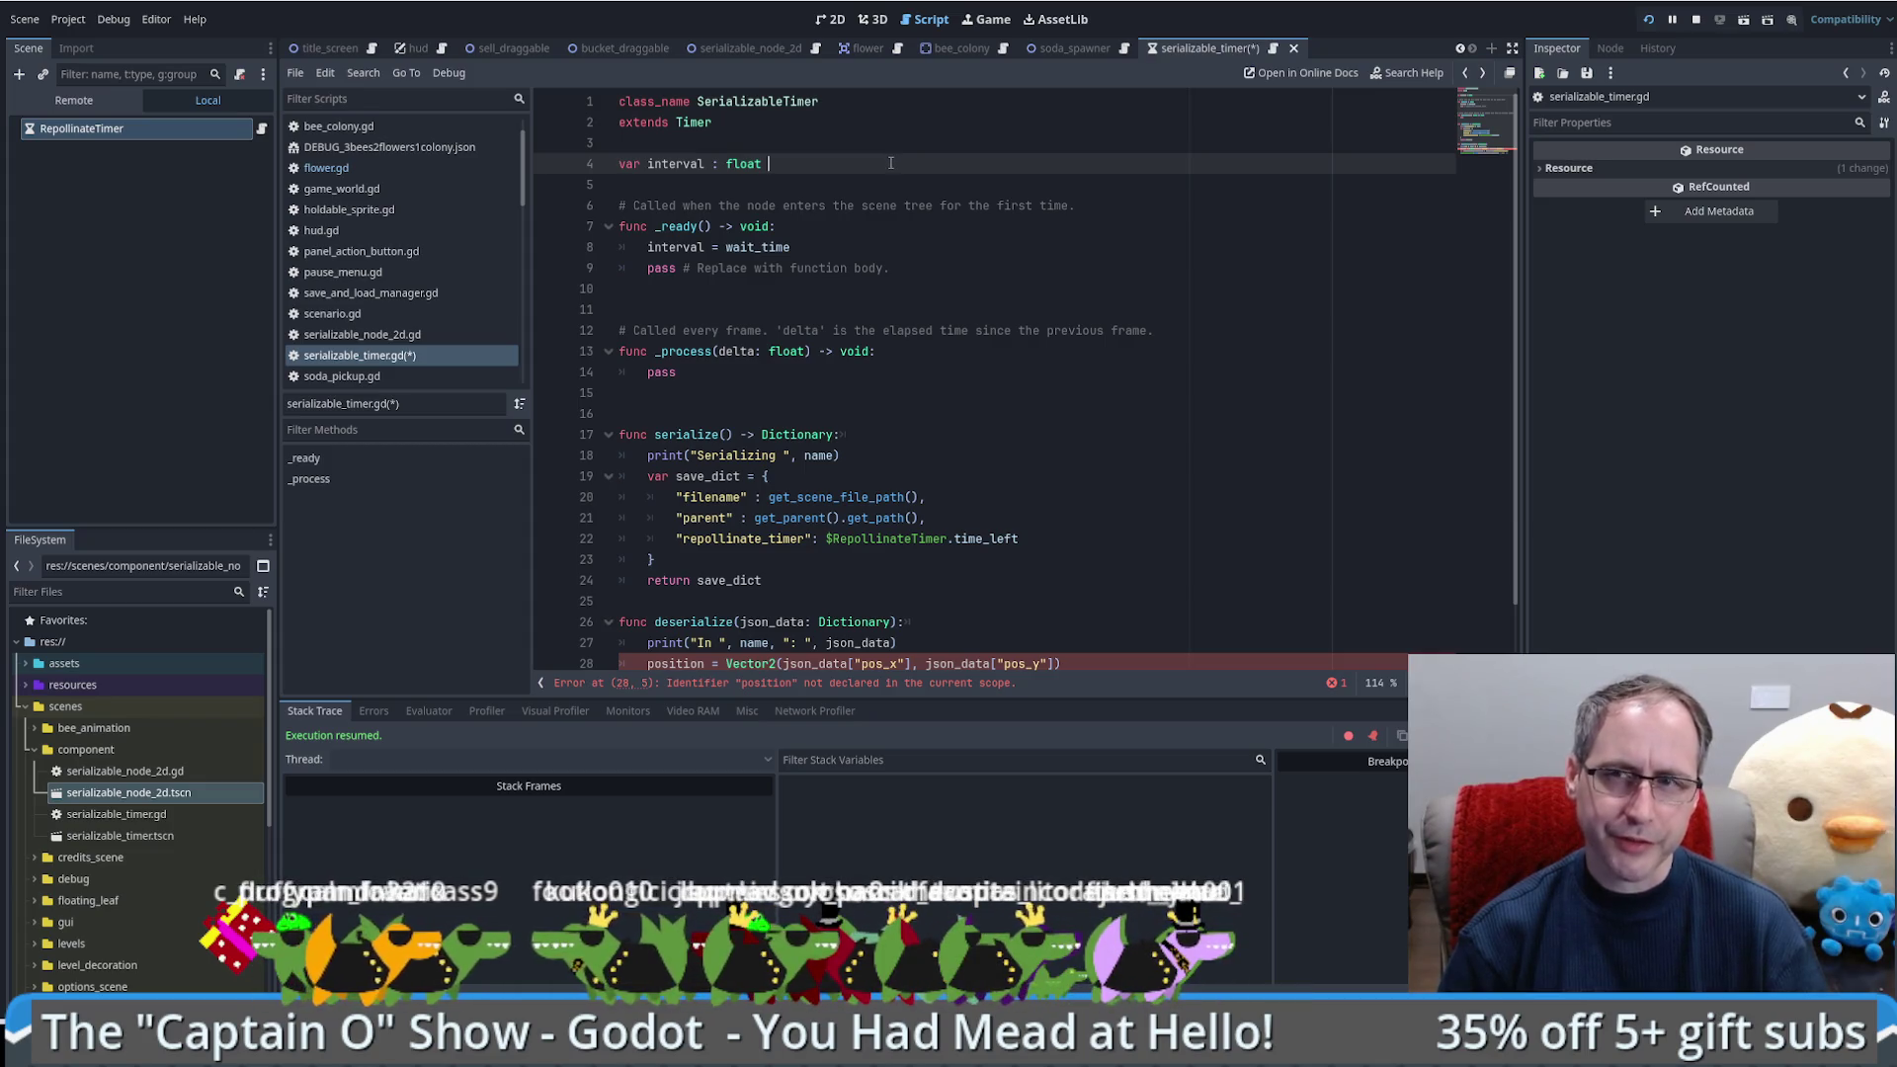
{"action": "scroll", "coordinate": [1039, 219], "scroll_direction": "down", "scroll_amount": 1}
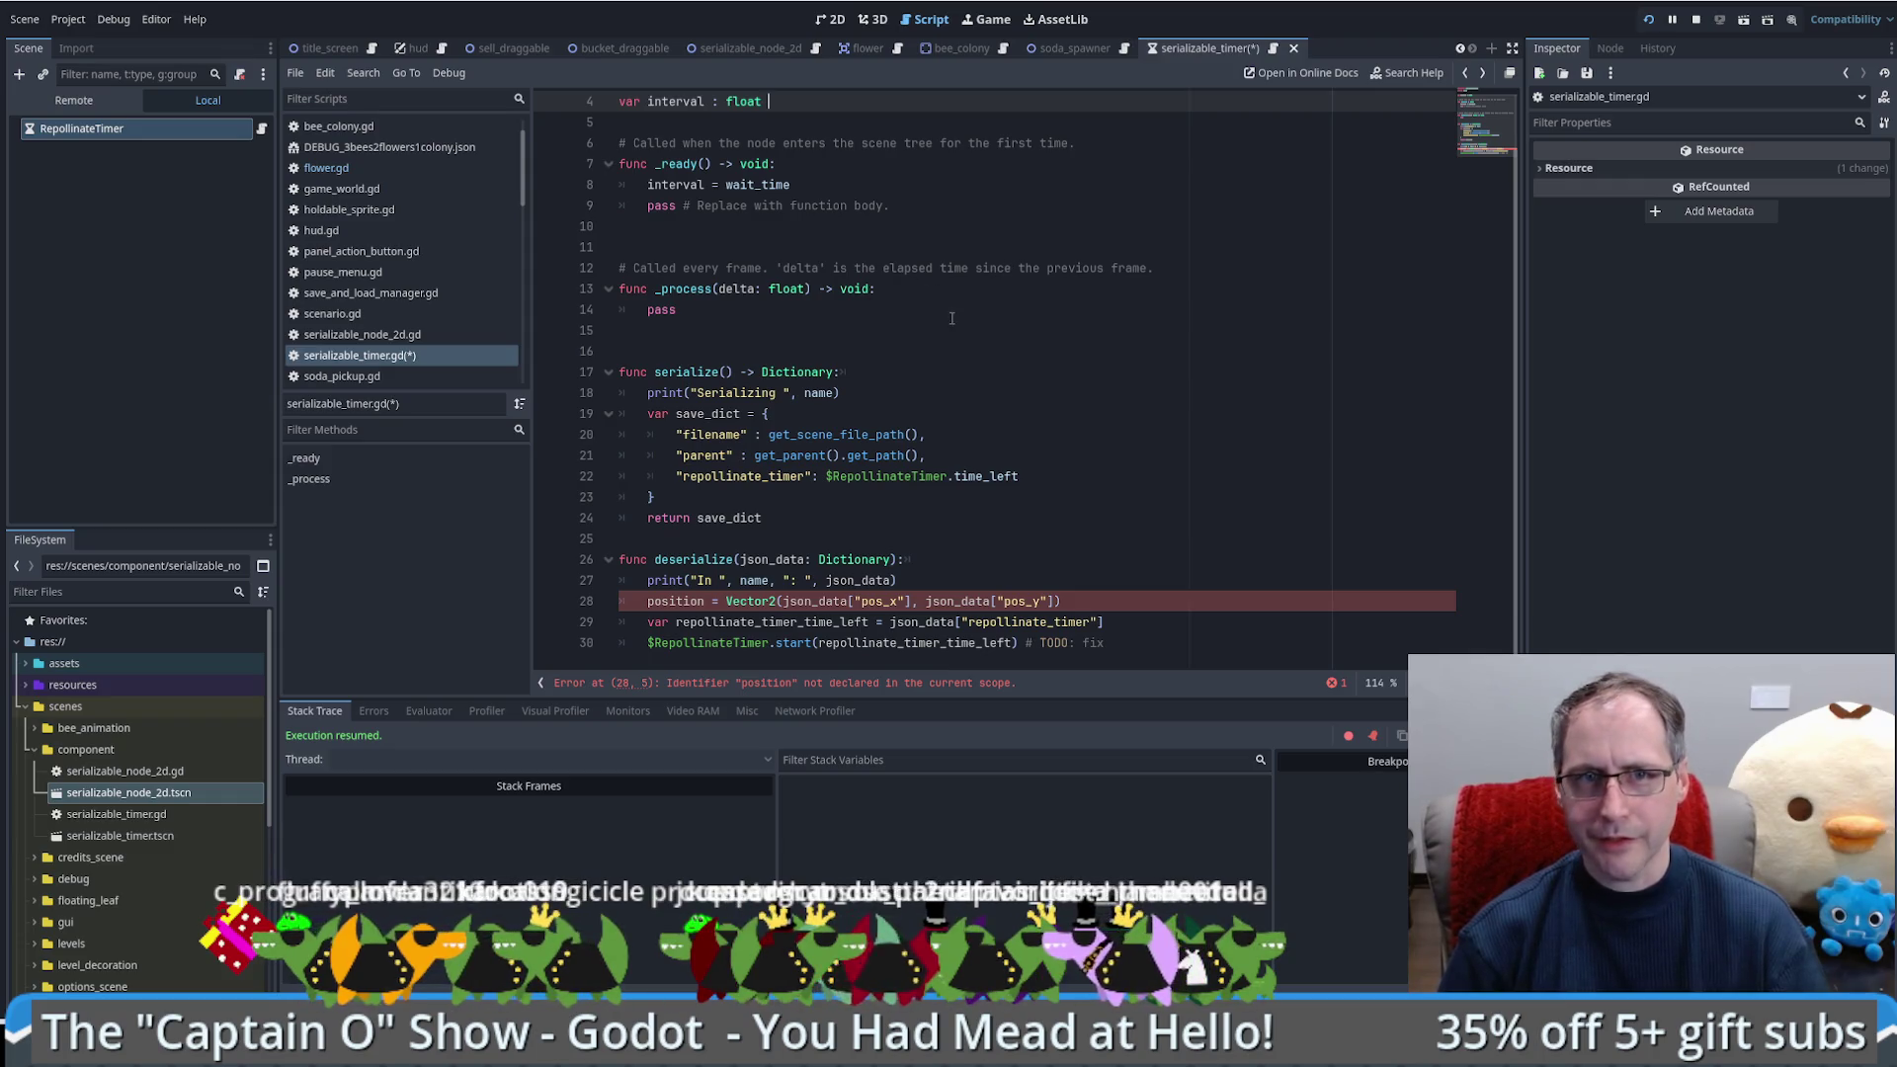
{"action": "left_click", "coordinate": [991, 19]}
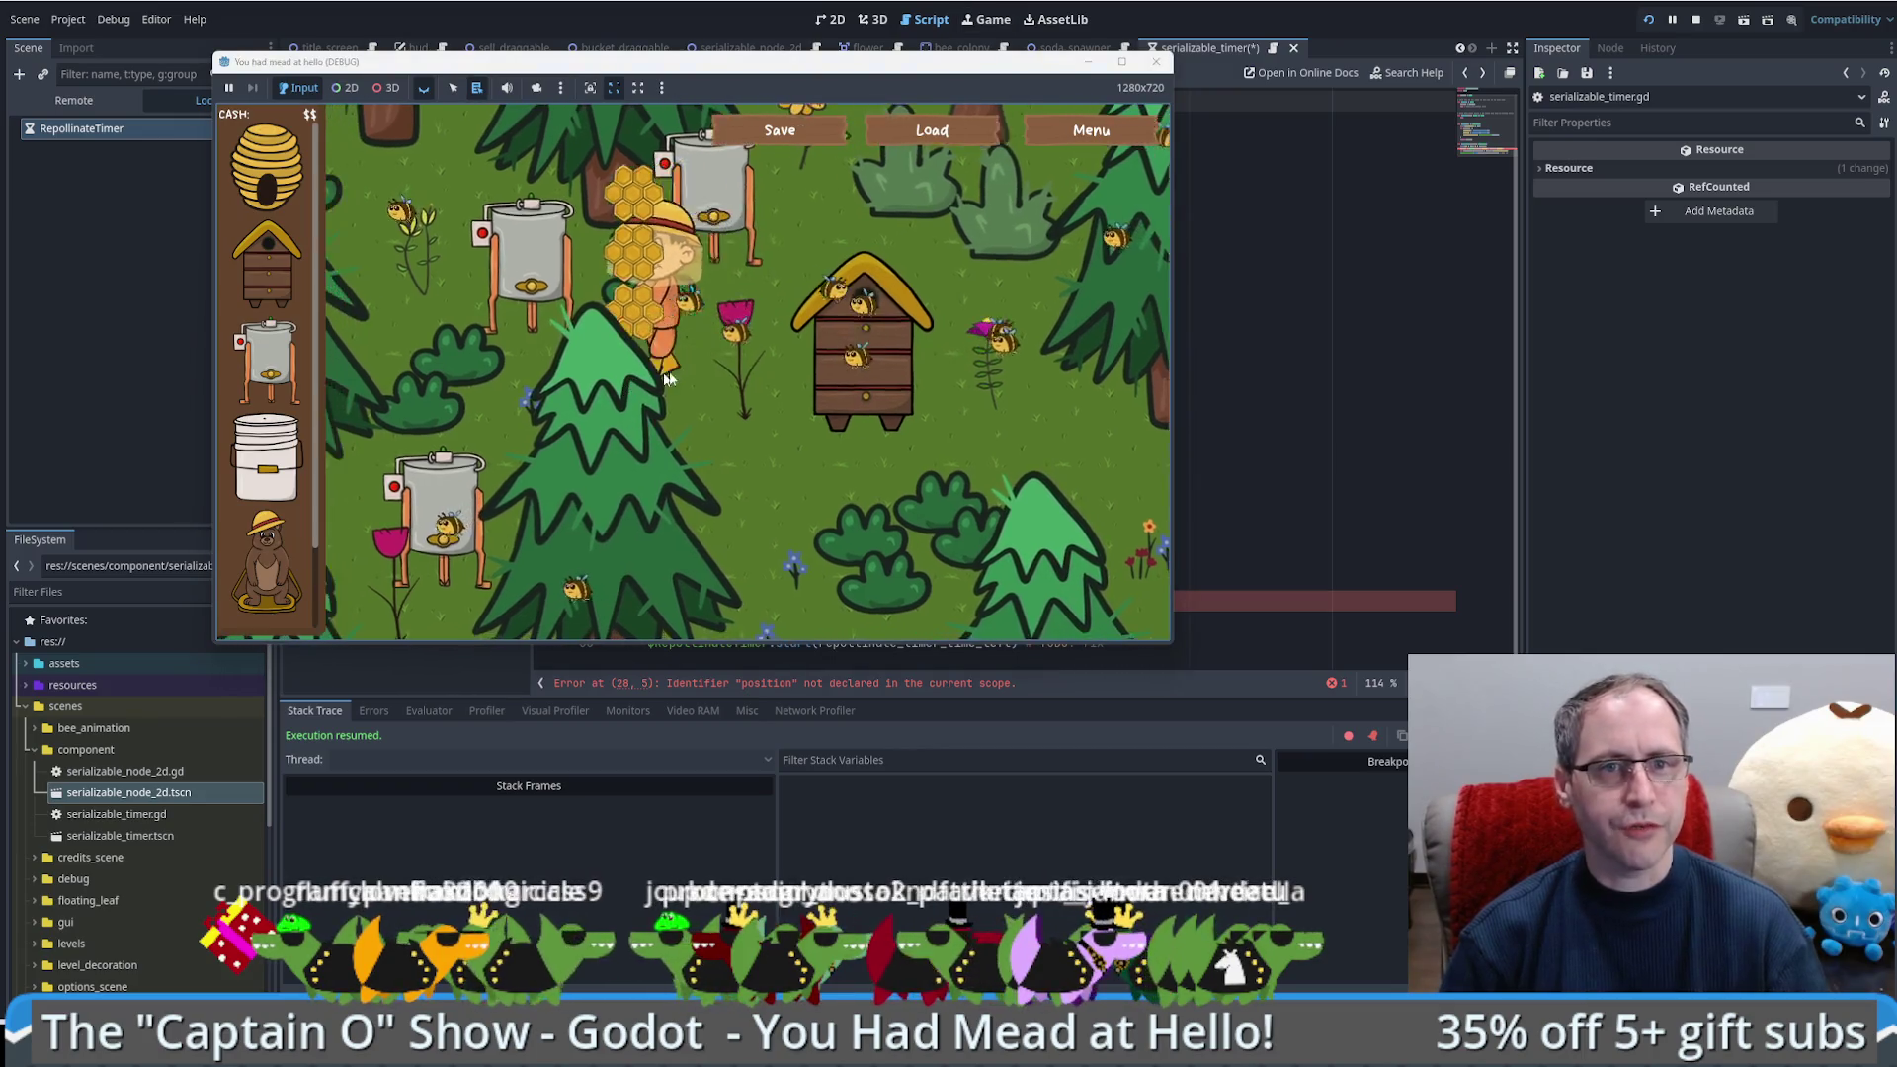
{"action": "key", "text": "w"}
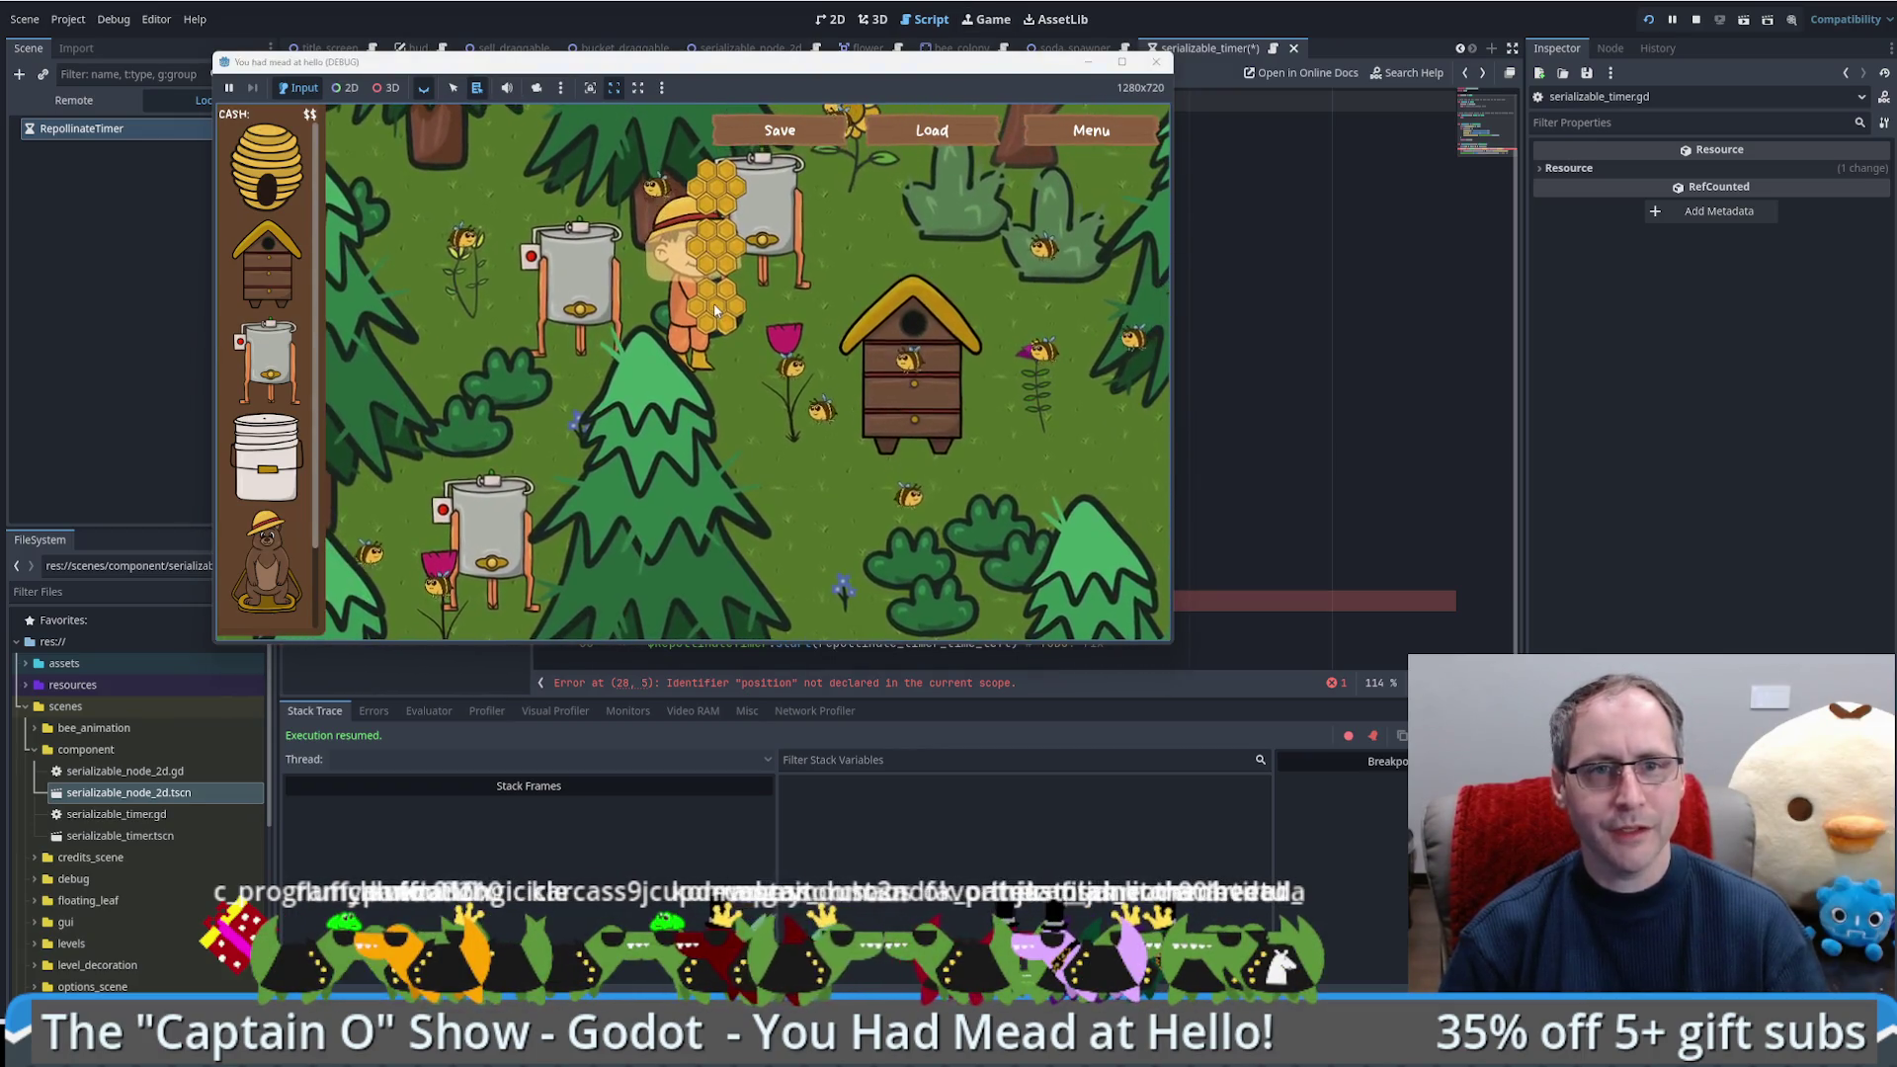
{"action": "key", "text": "d"}
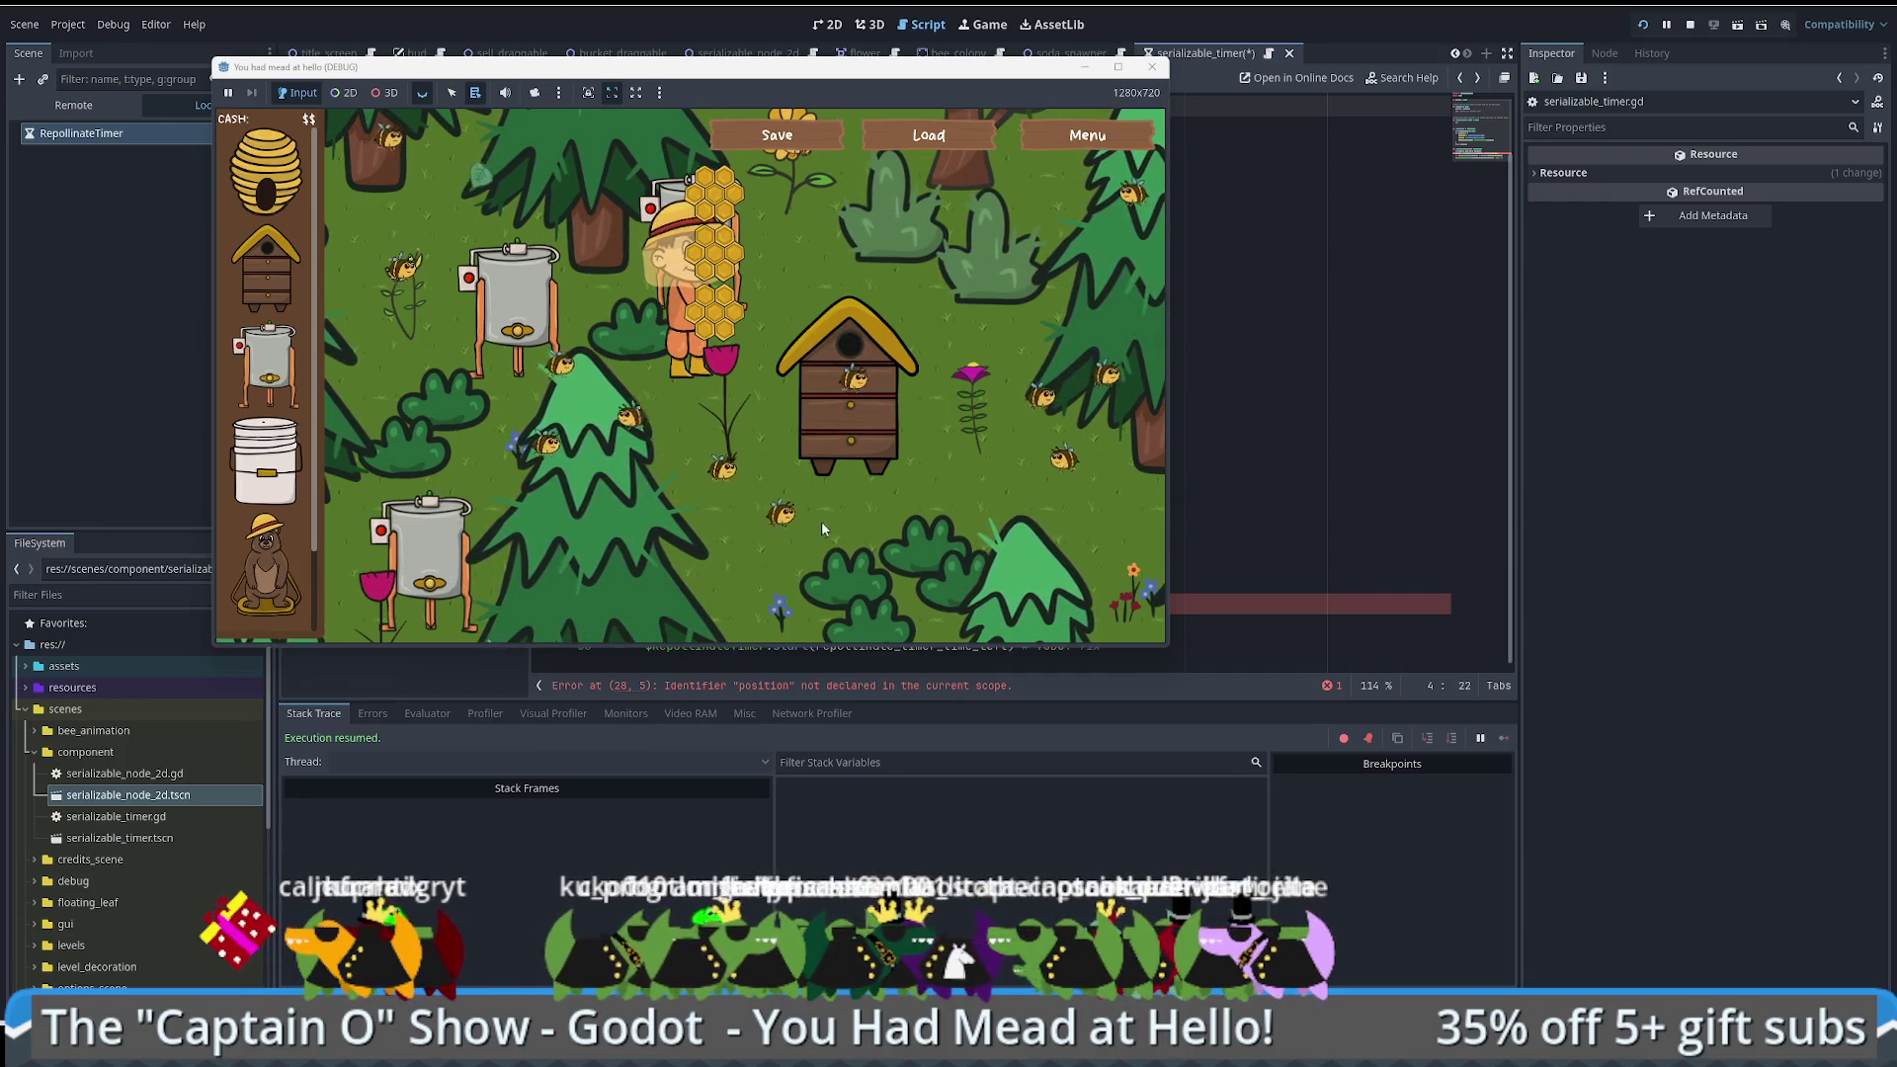
{"action": "scroll", "coordinate": [689, 407], "scroll_direction": "down", "scroll_amount": 2}
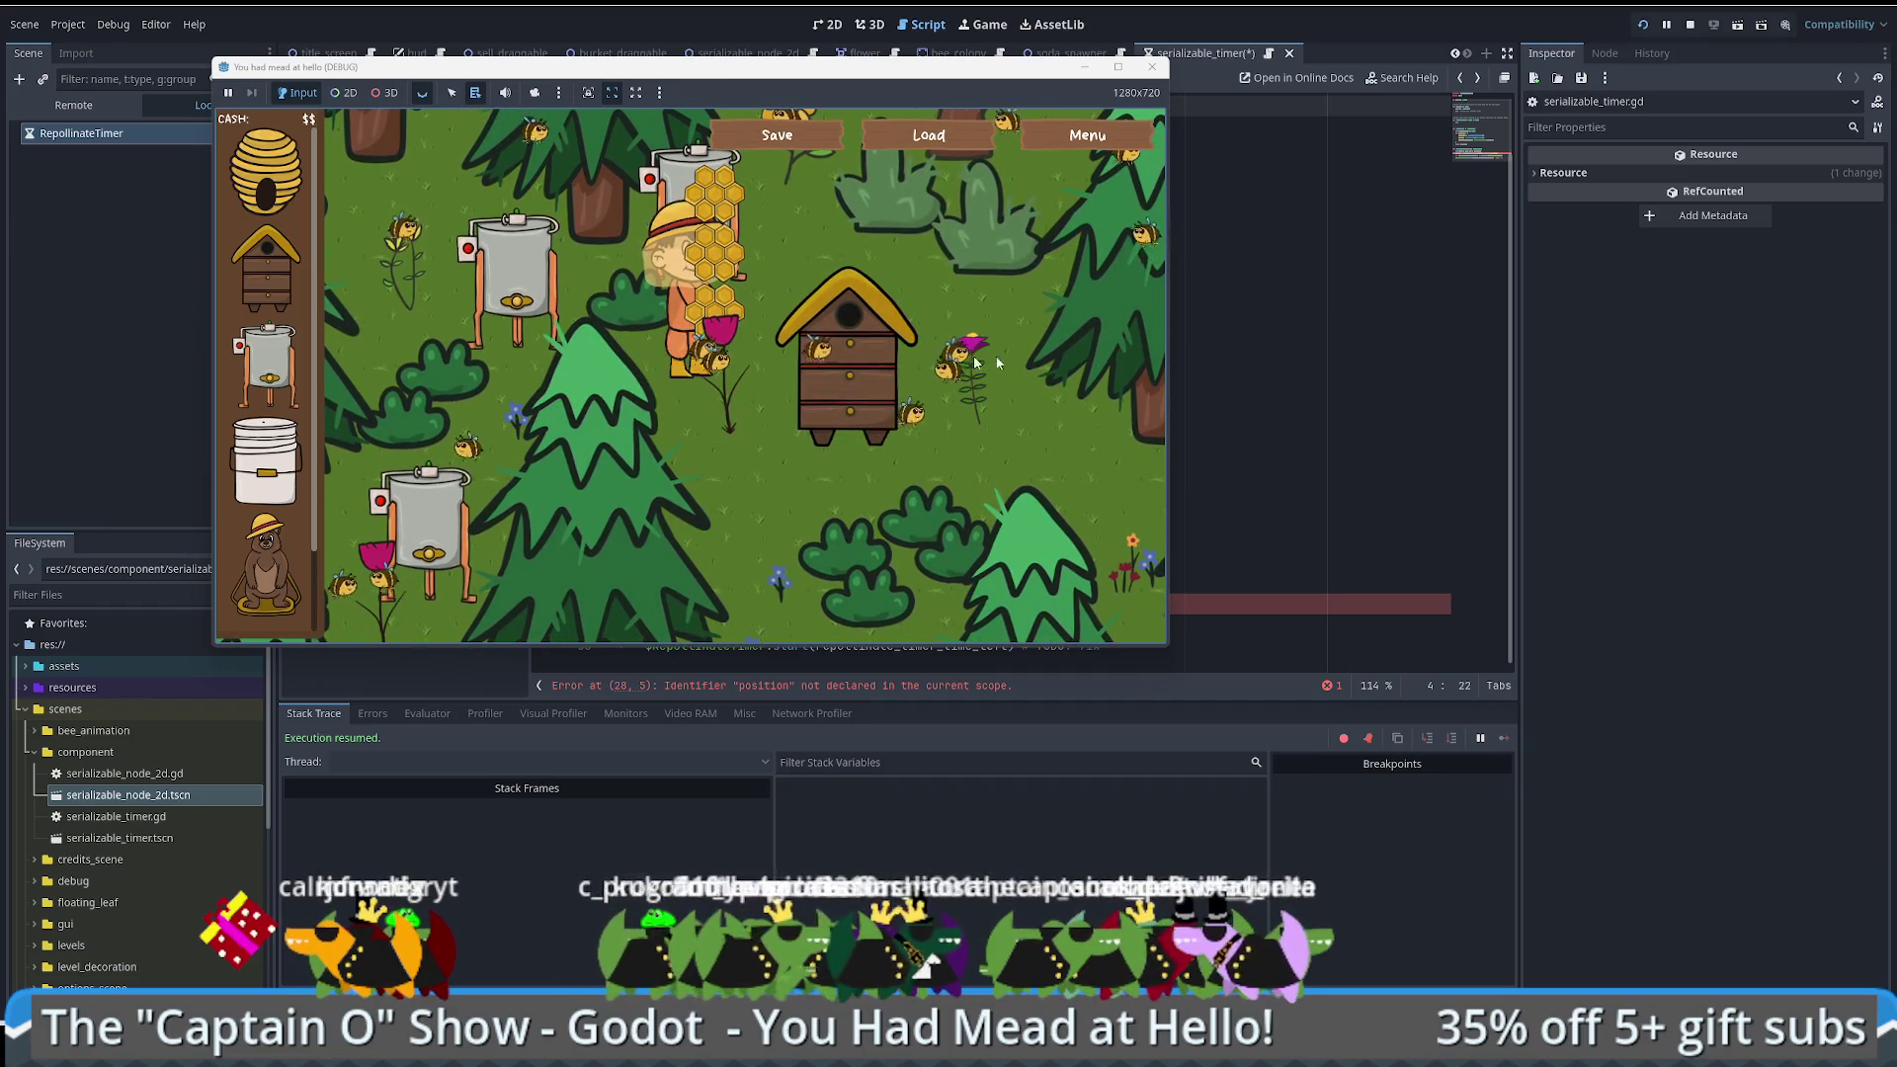
{"action": "left_click", "coordinate": [1229, 534]}
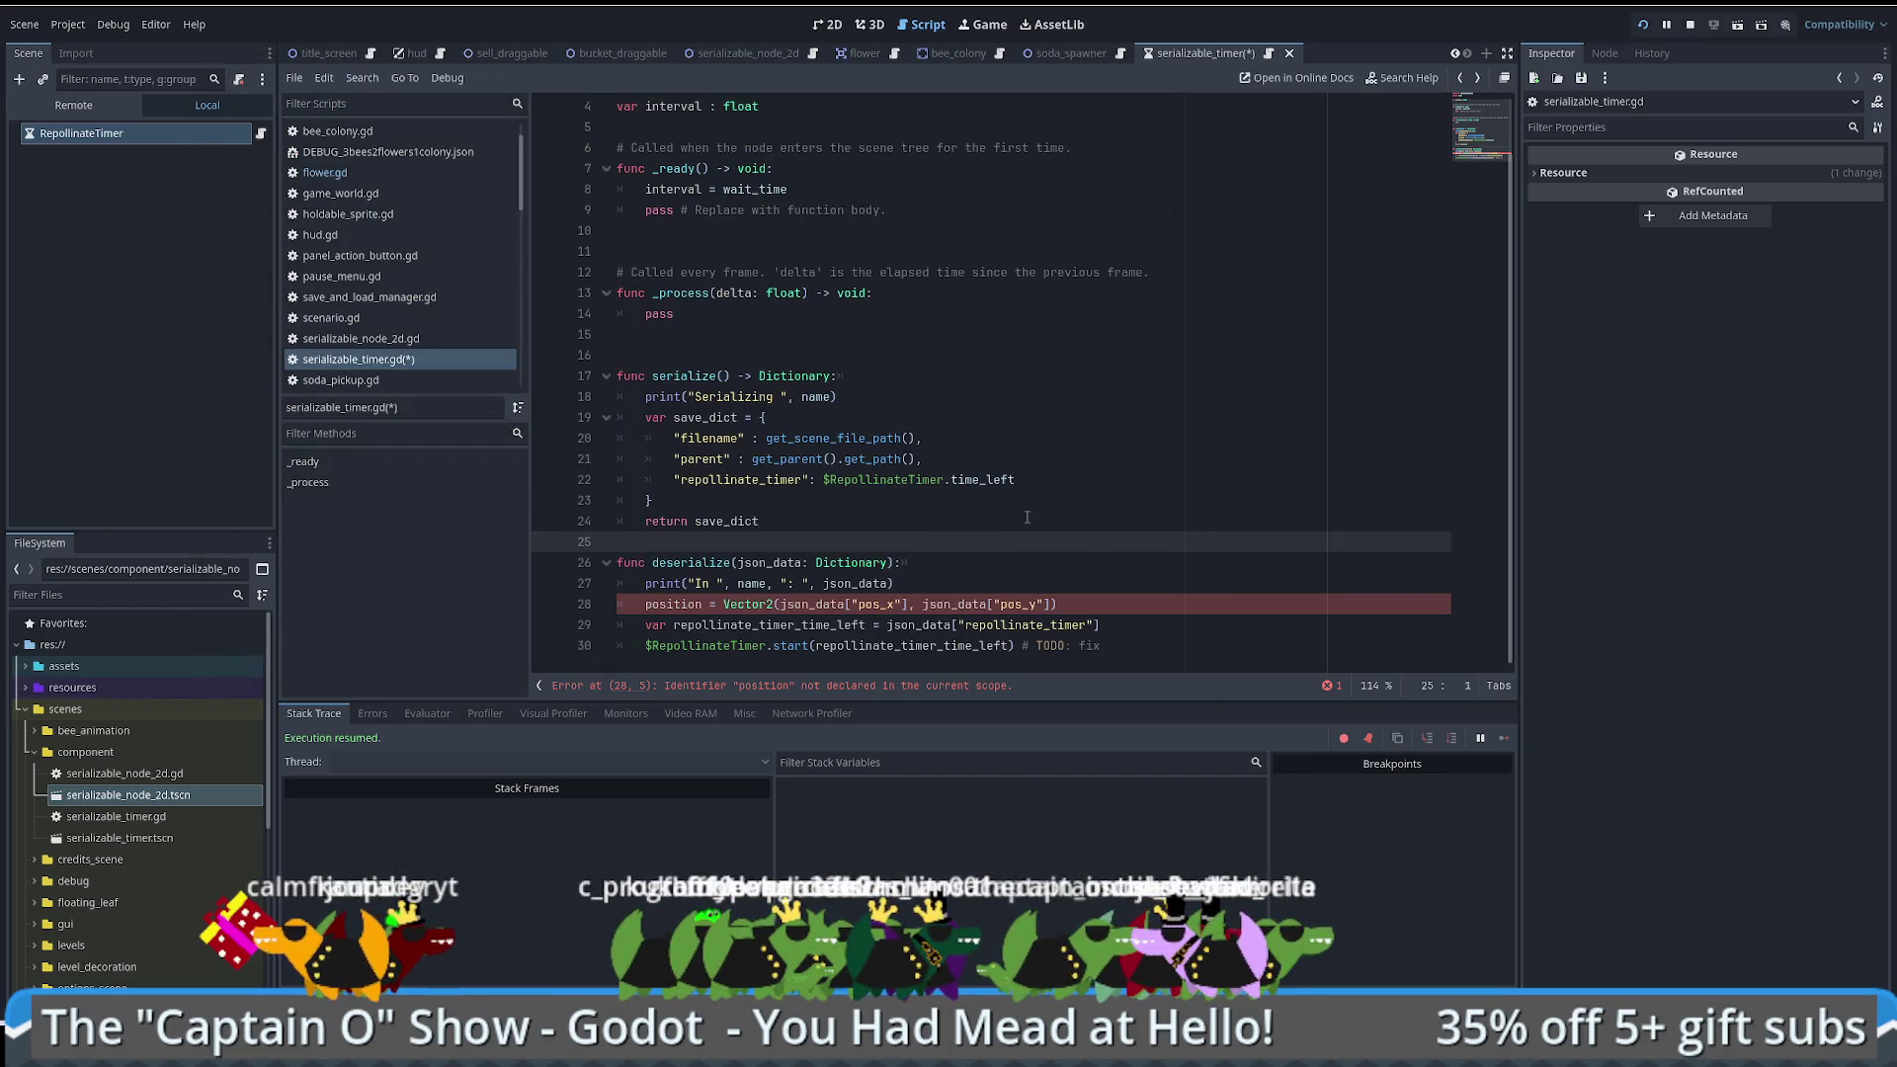
Step: Remove the placeholder pass line from _ready
{"action": "double_click", "coordinate": [699, 190]}
{"action": "left_click", "coordinate": [912, 193]}
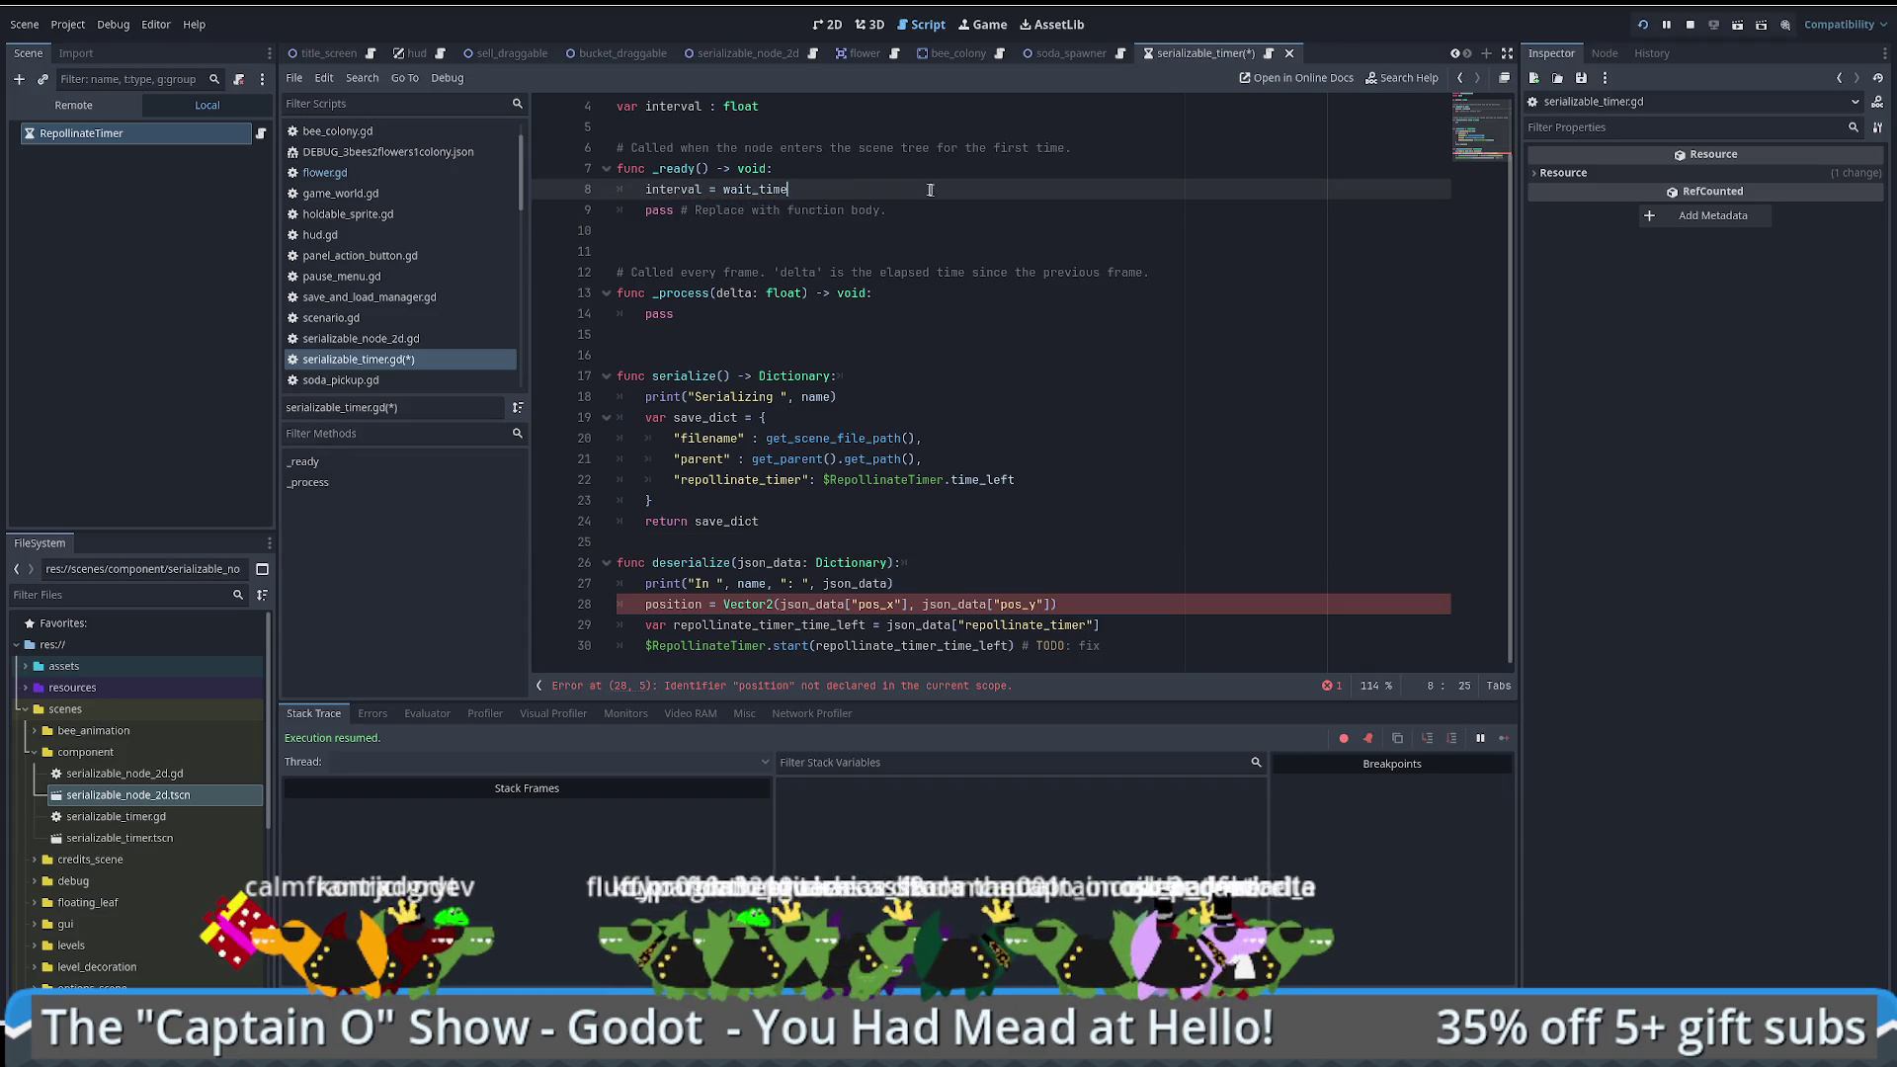
{"action": "left_click_drag", "start_coordinate": [912, 194], "coordinate": [919, 213]}
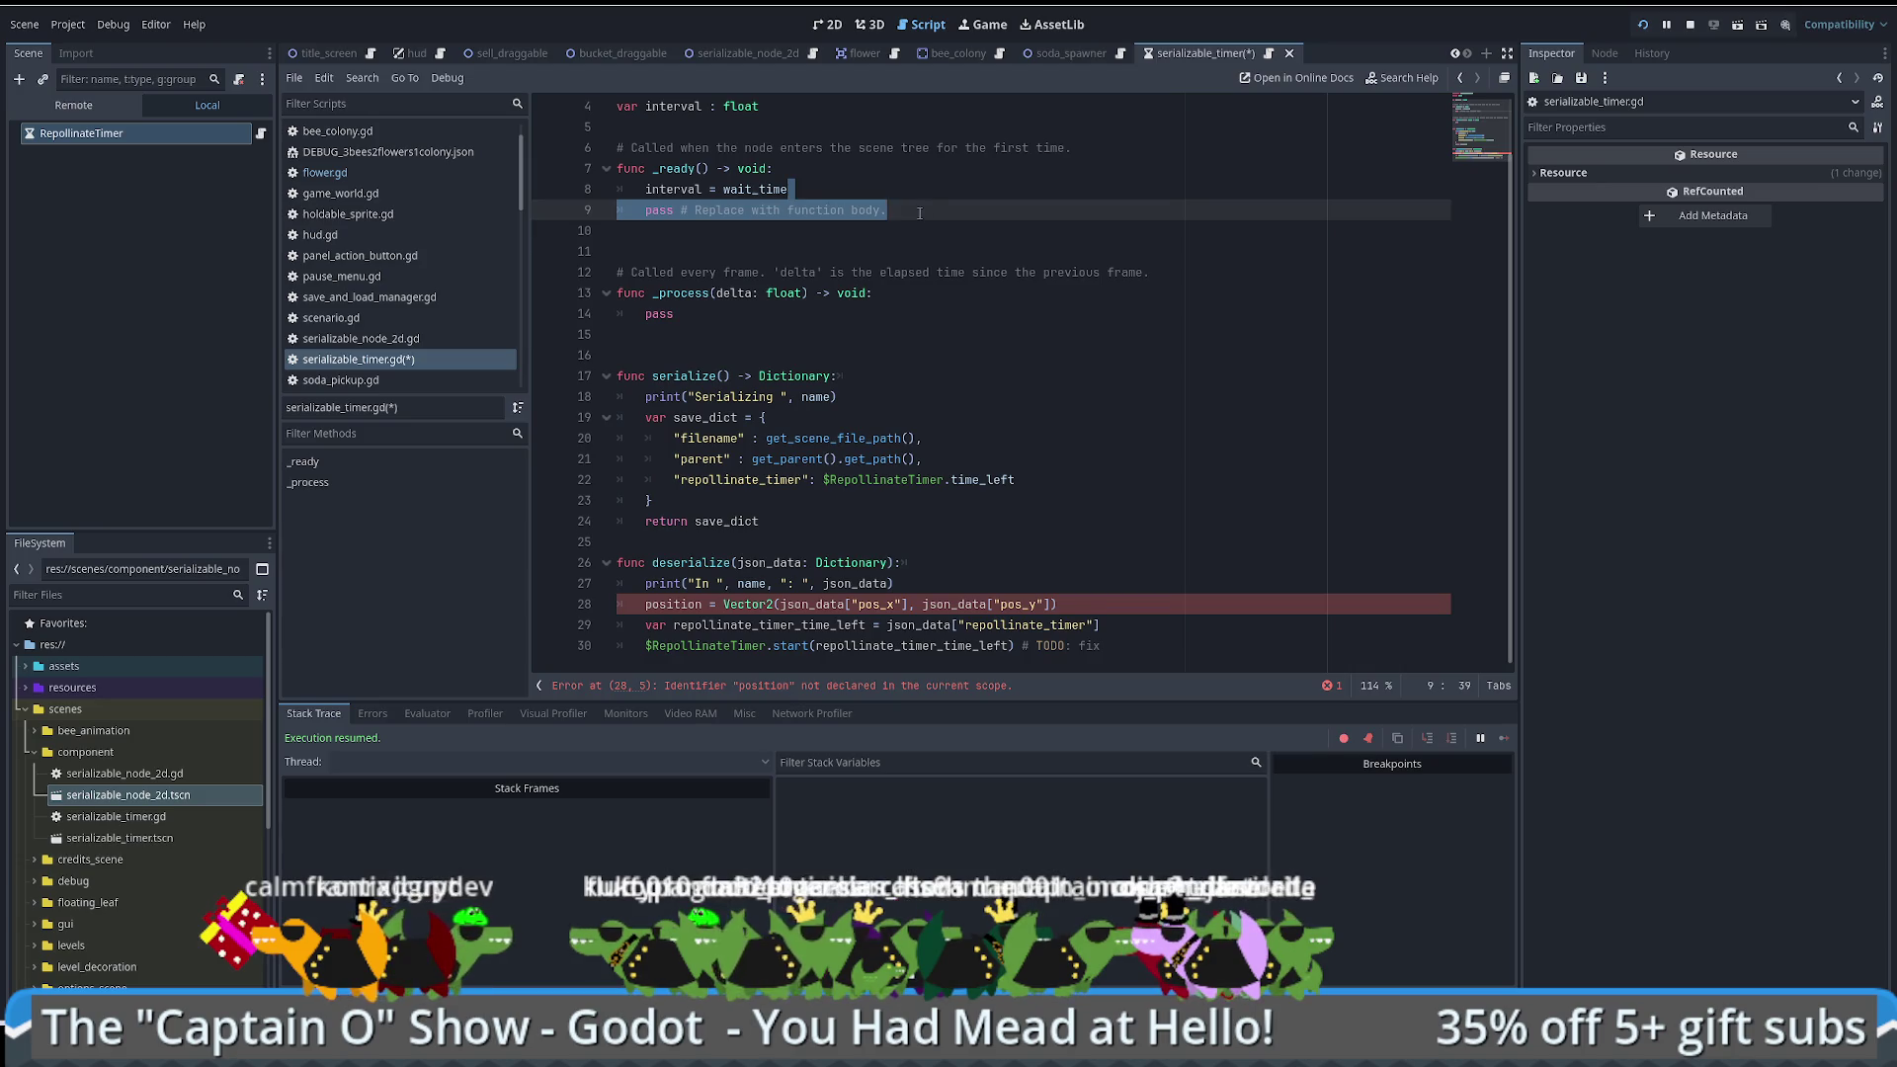
{"action": "key", "text": "BackSpace"}
Step: Change line 21 to save interval under an "interval" key
{"action": "double_click", "coordinate": [653, 188]}
{"action": "key", "text": "ctrl+c"}
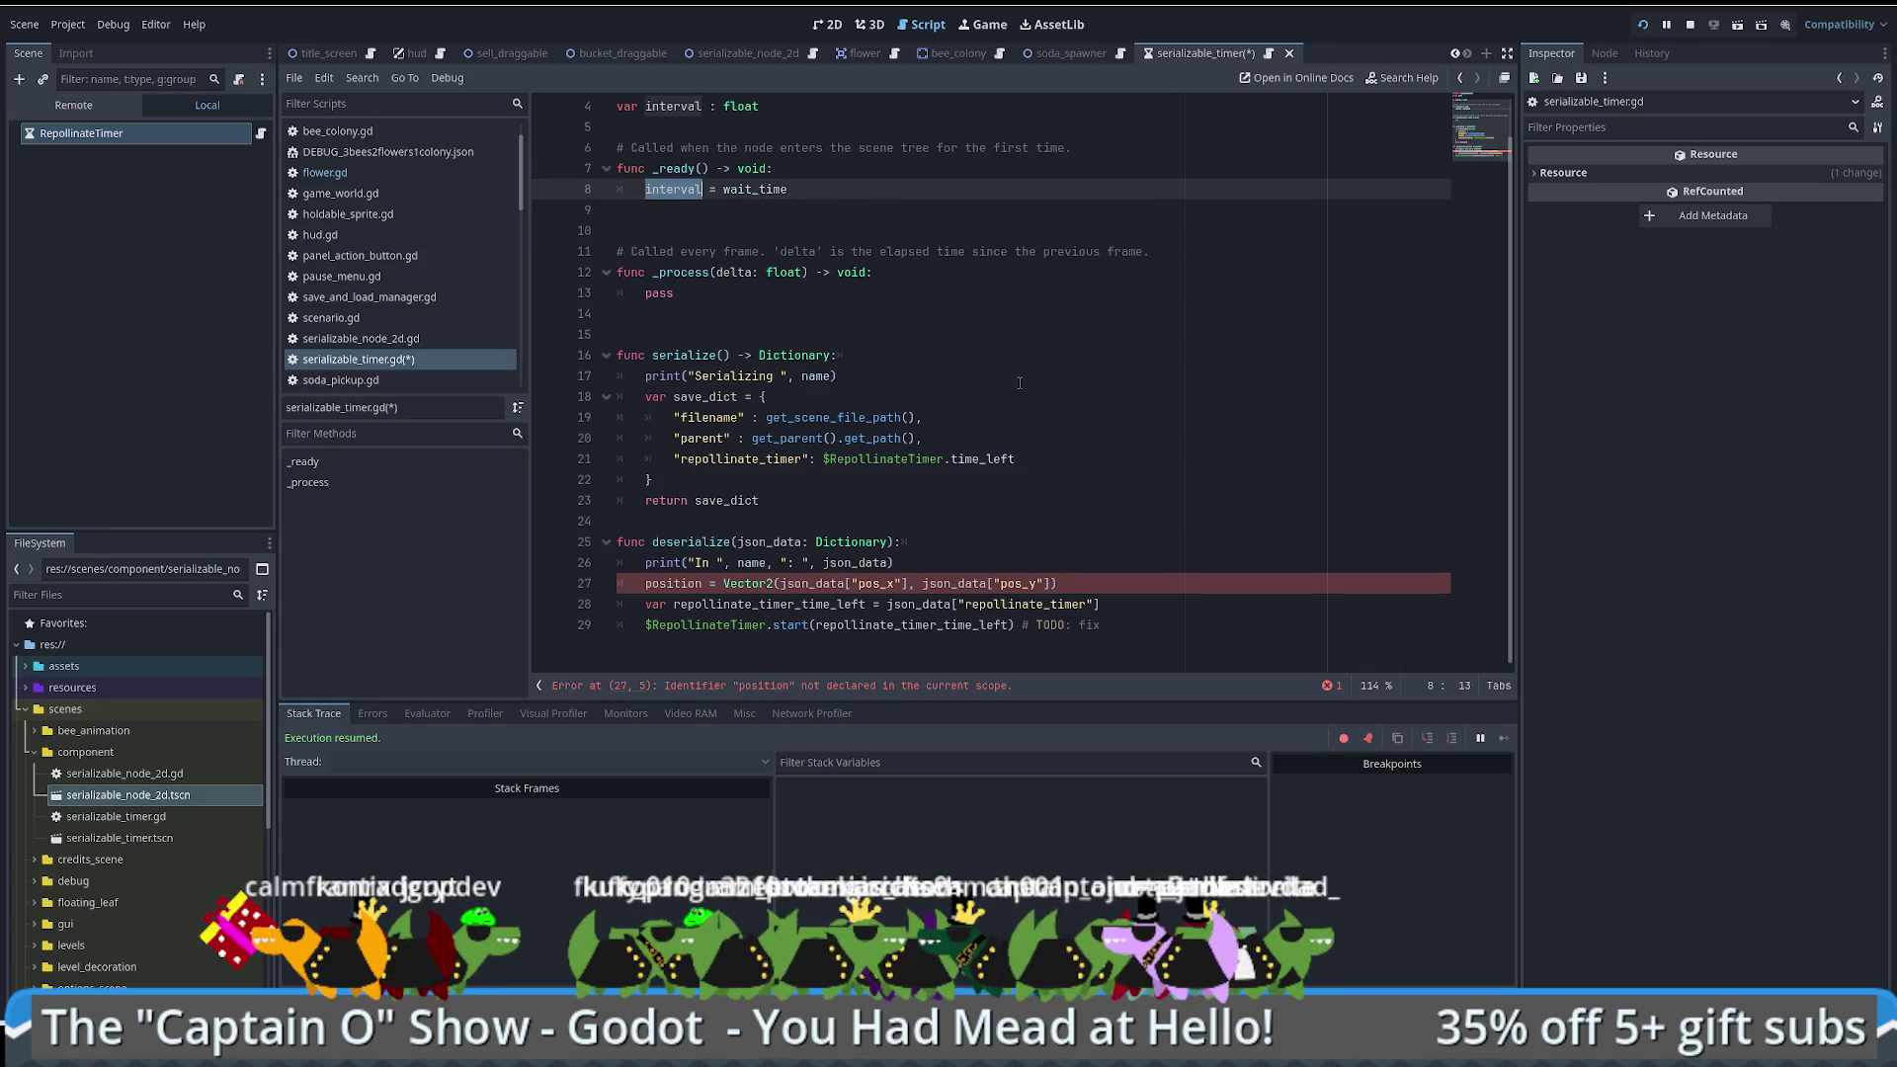
{"action": "left_click", "coordinate": [823, 459]}
{"action": "key", "text": "shift+End"}
{"action": "key", "text": "ctrl+v"}
{"action": "double_click", "coordinate": [762, 458]}
{"action": "key", "text": "ctrl+v"}
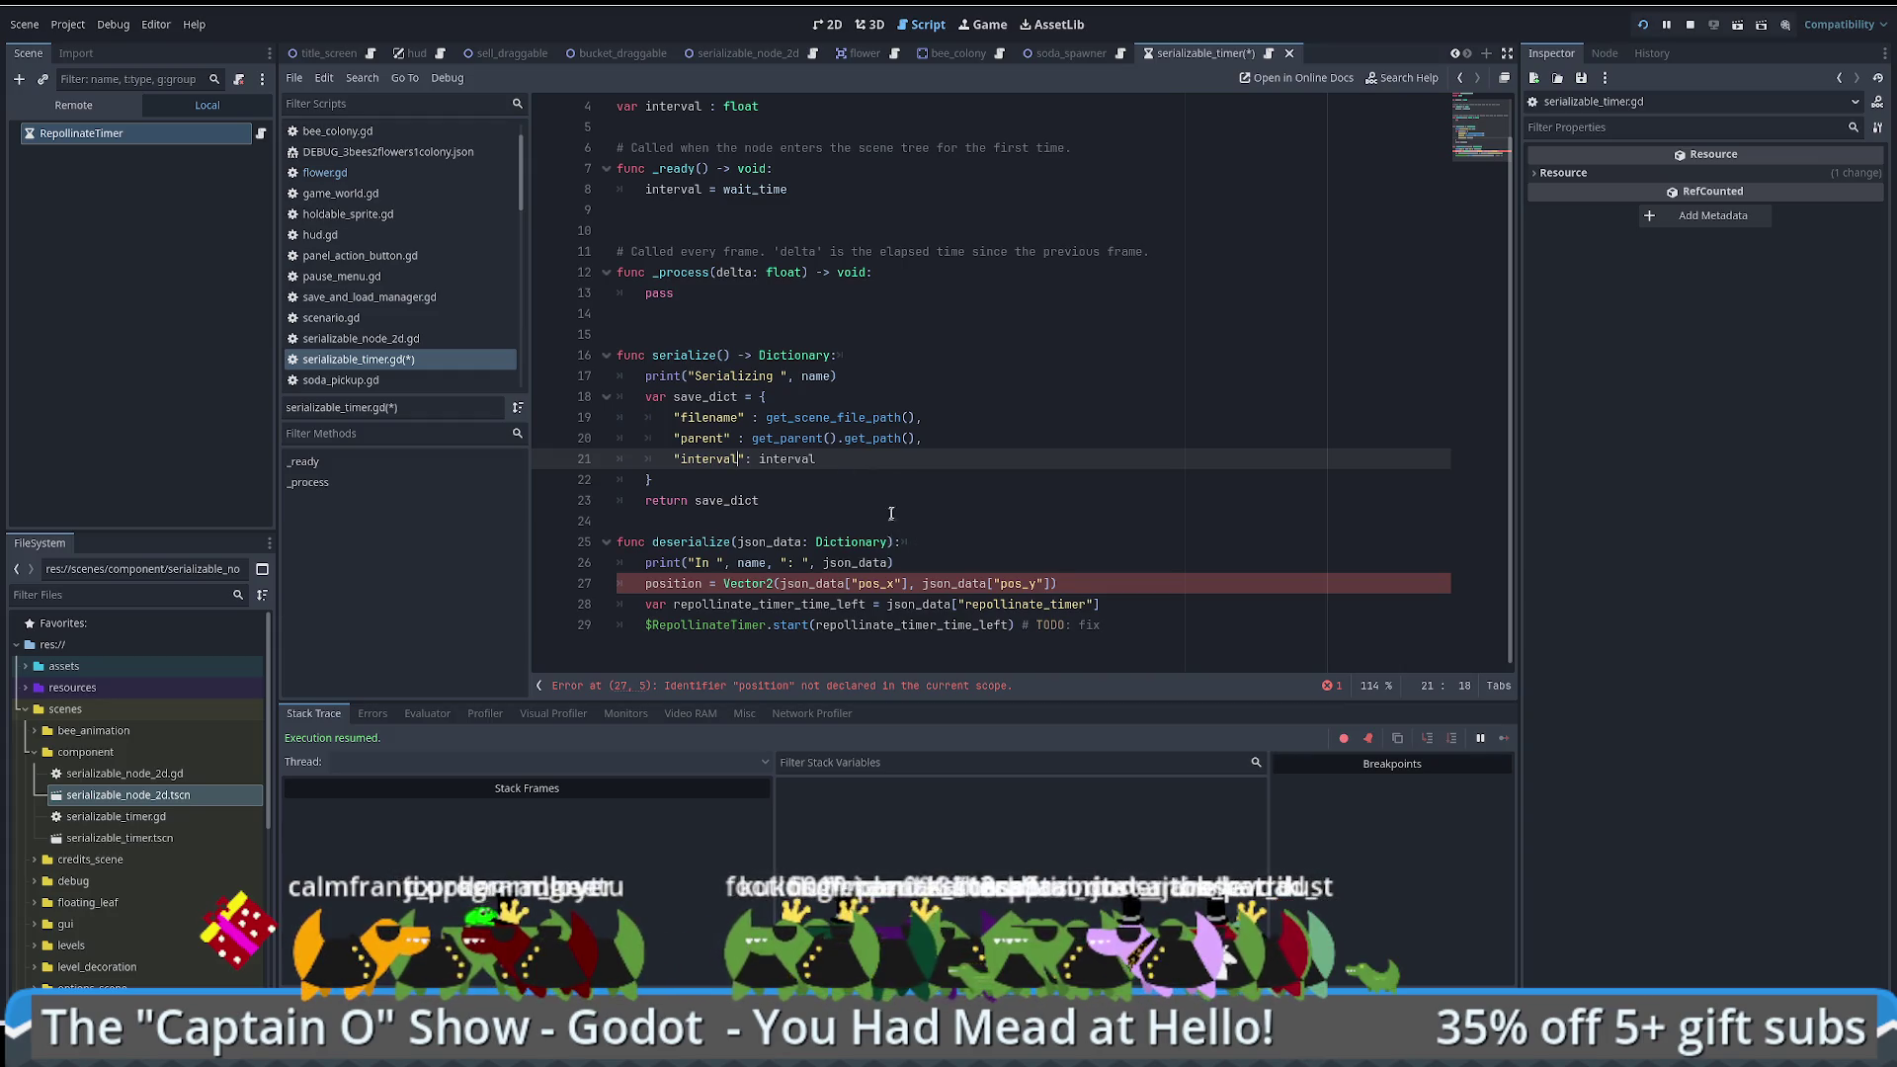
Step: Select the position assignment line in deserialize
{"action": "scroll", "coordinate": [903, 470], "scroll_direction": "up", "scroll_amount": 2}
{"action": "scroll", "coordinate": [938, 441], "scroll_direction": "down", "scroll_amount": 2}
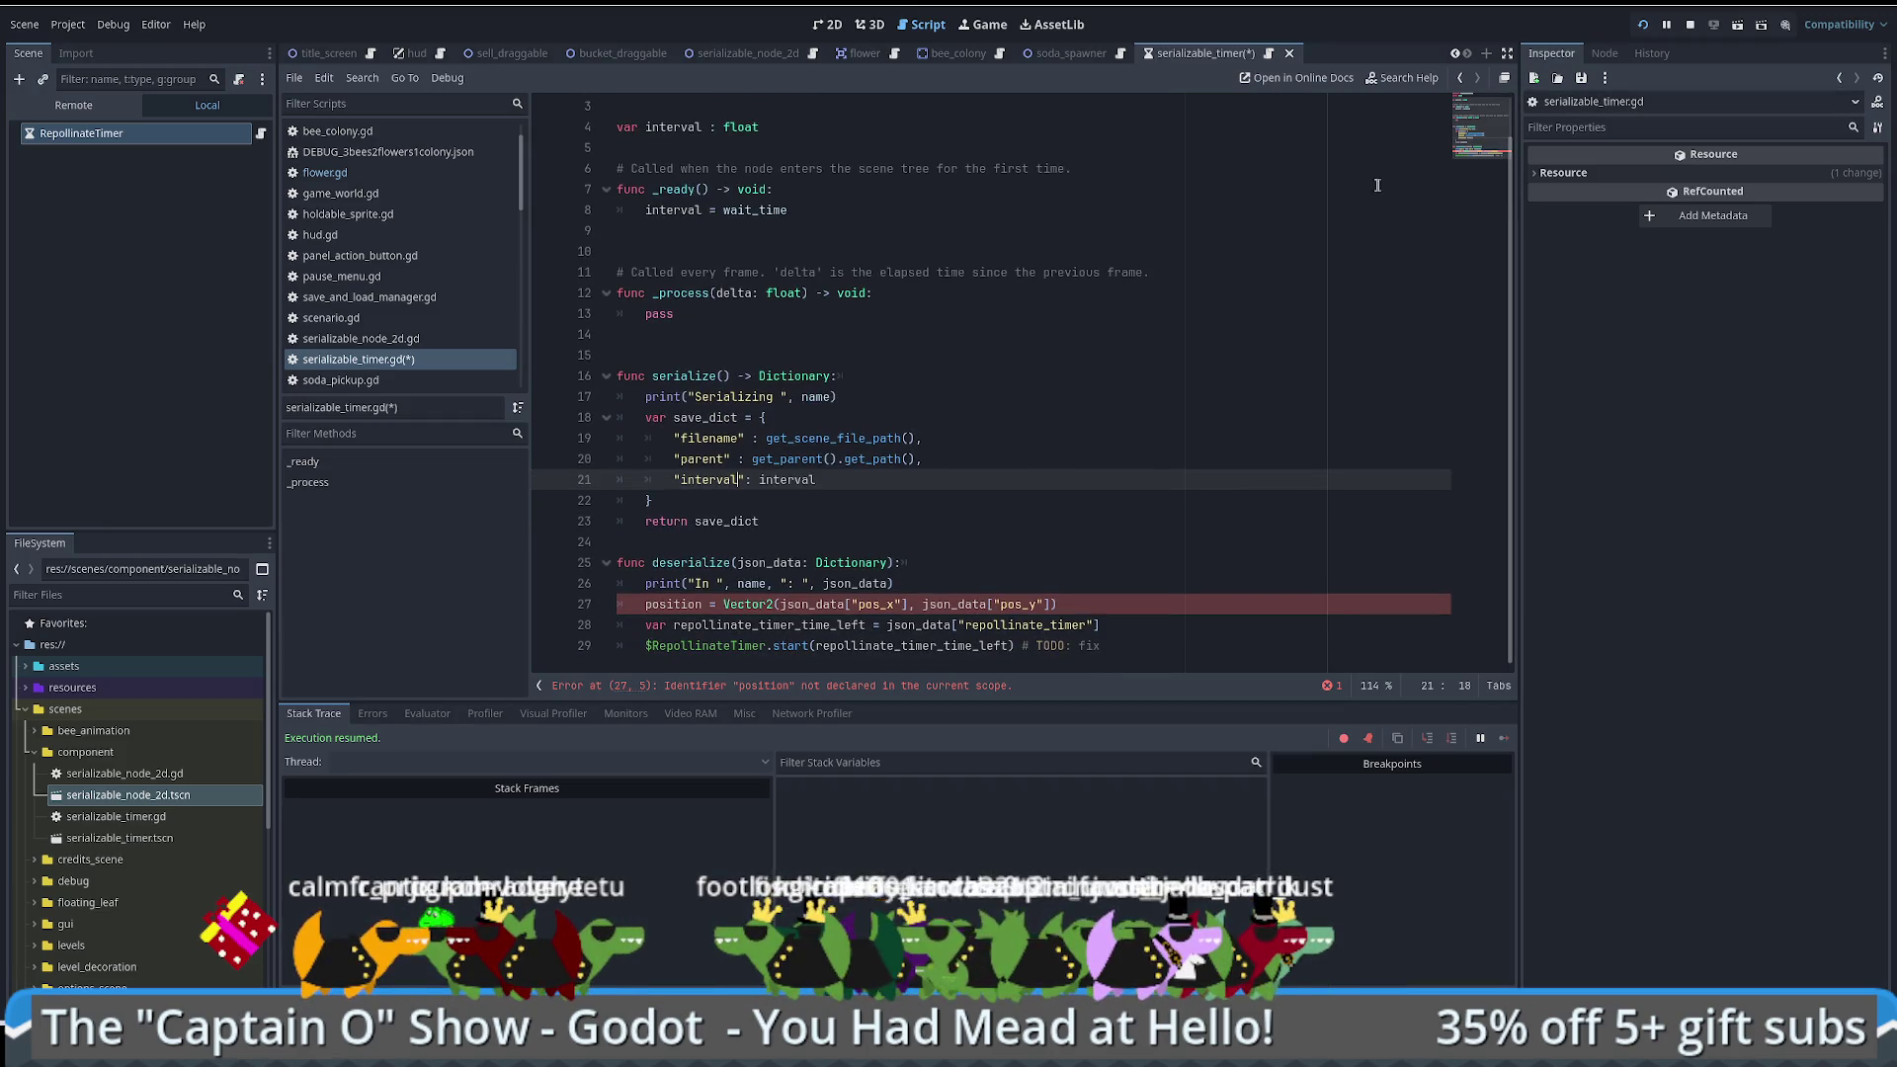
{"action": "scroll", "coordinate": [1137, 219], "scroll_direction": "up", "scroll_amount": 2}
{"action": "left_click", "coordinate": [1605, 52]}
{"action": "left_click", "coordinate": [1551, 52]}
{"action": "scroll", "coordinate": [882, 378], "scroll_direction": "down", "scroll_amount": 2}
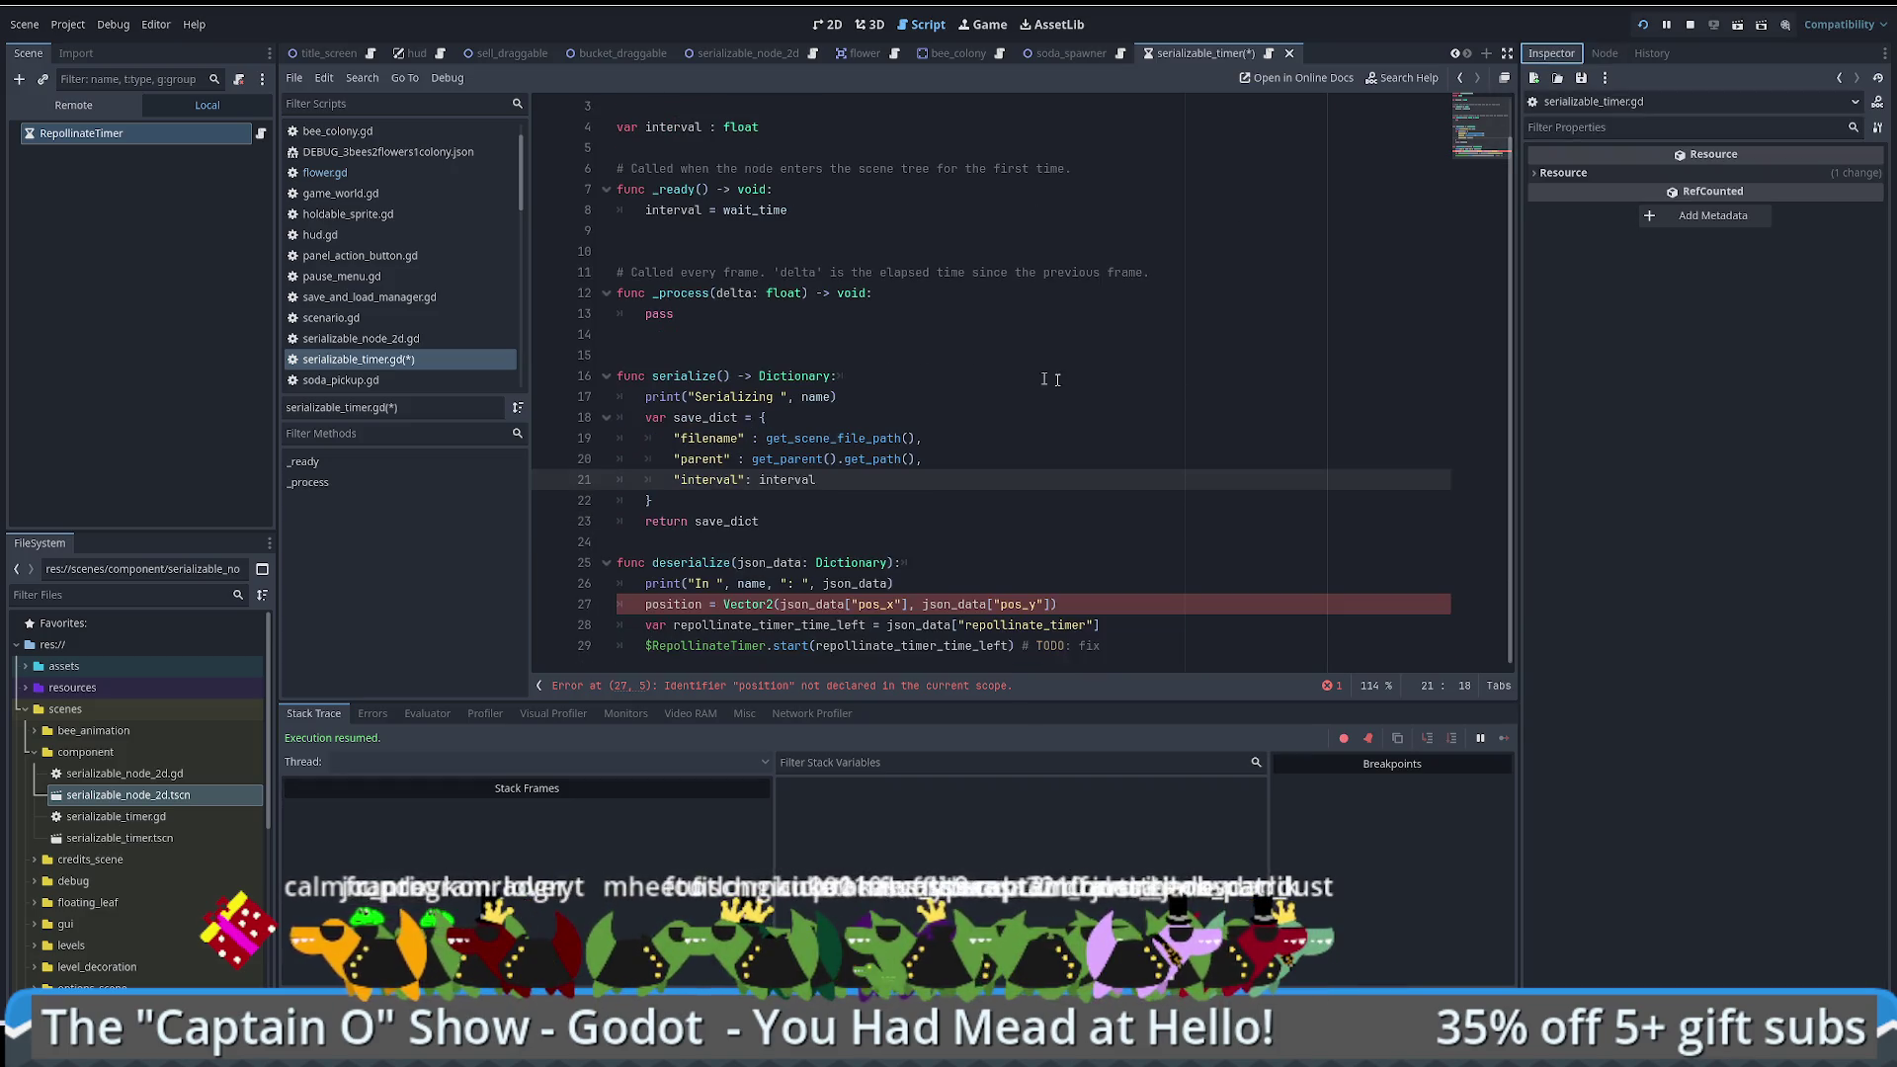
{"action": "left_click_drag", "start_coordinate": [1026, 580], "coordinate": [1100, 604]}
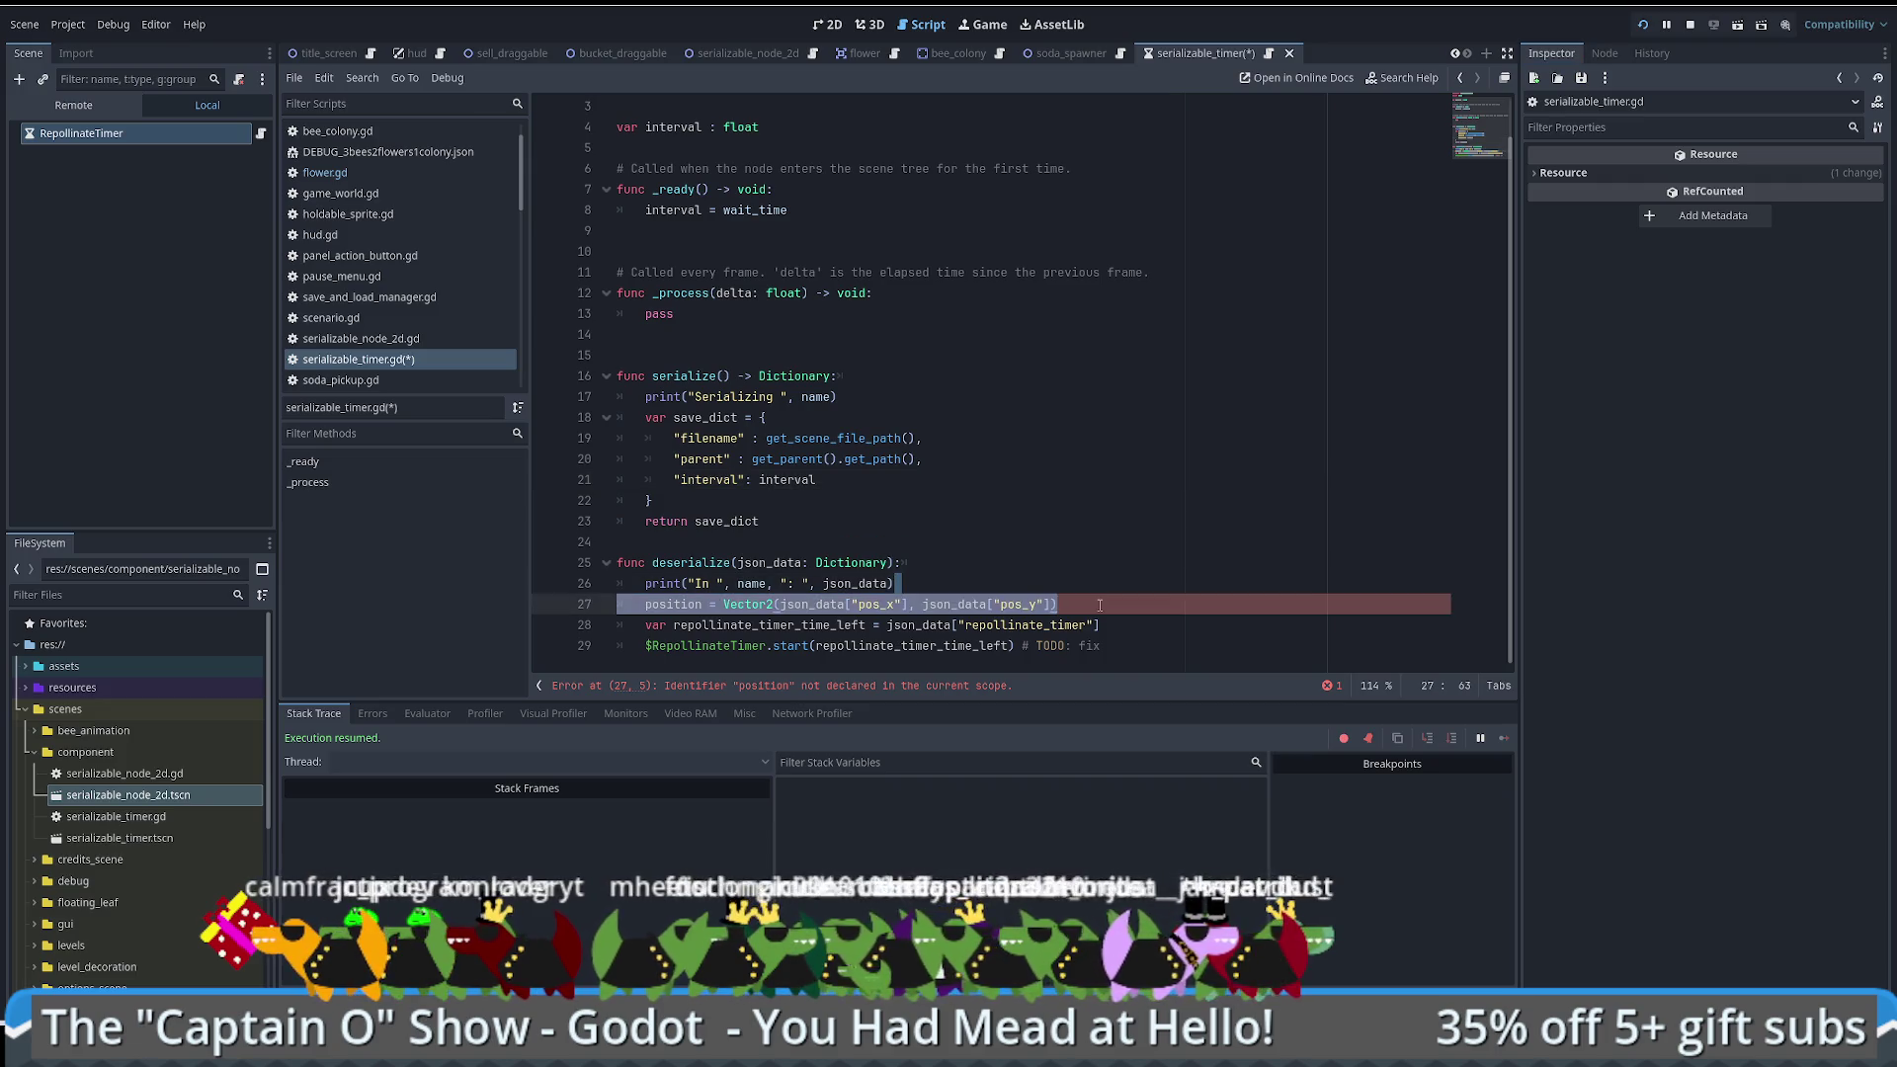
Step: Delete the position = Vector2 line and add a new interval line above the start call
{"action": "key", "text": "BackSpace"}
{"action": "left_click_drag", "start_coordinate": [647, 625], "coordinate": [1177, 621]}
{"action": "key", "text": "ctrl+c"}
{"action": "key", "text": "BackSpace"}
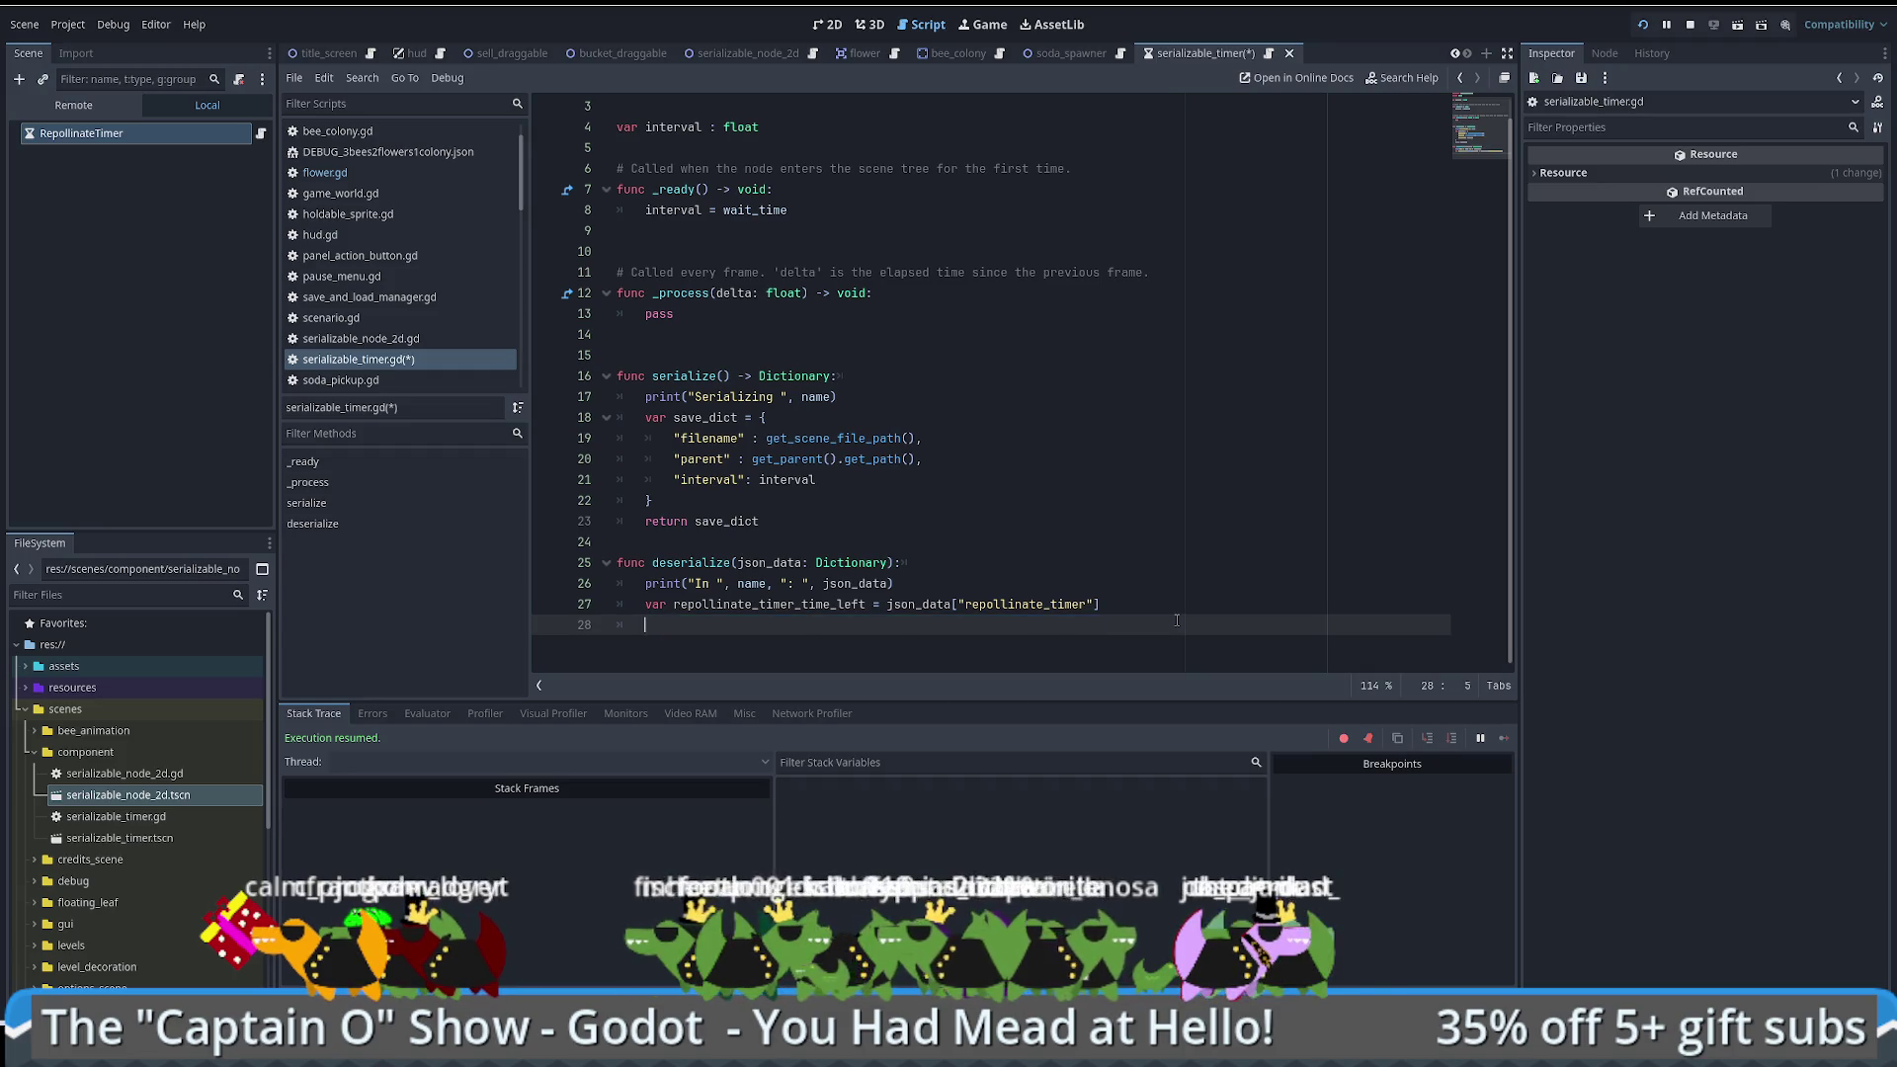
{"action": "key", "text": "ctrl+v"}
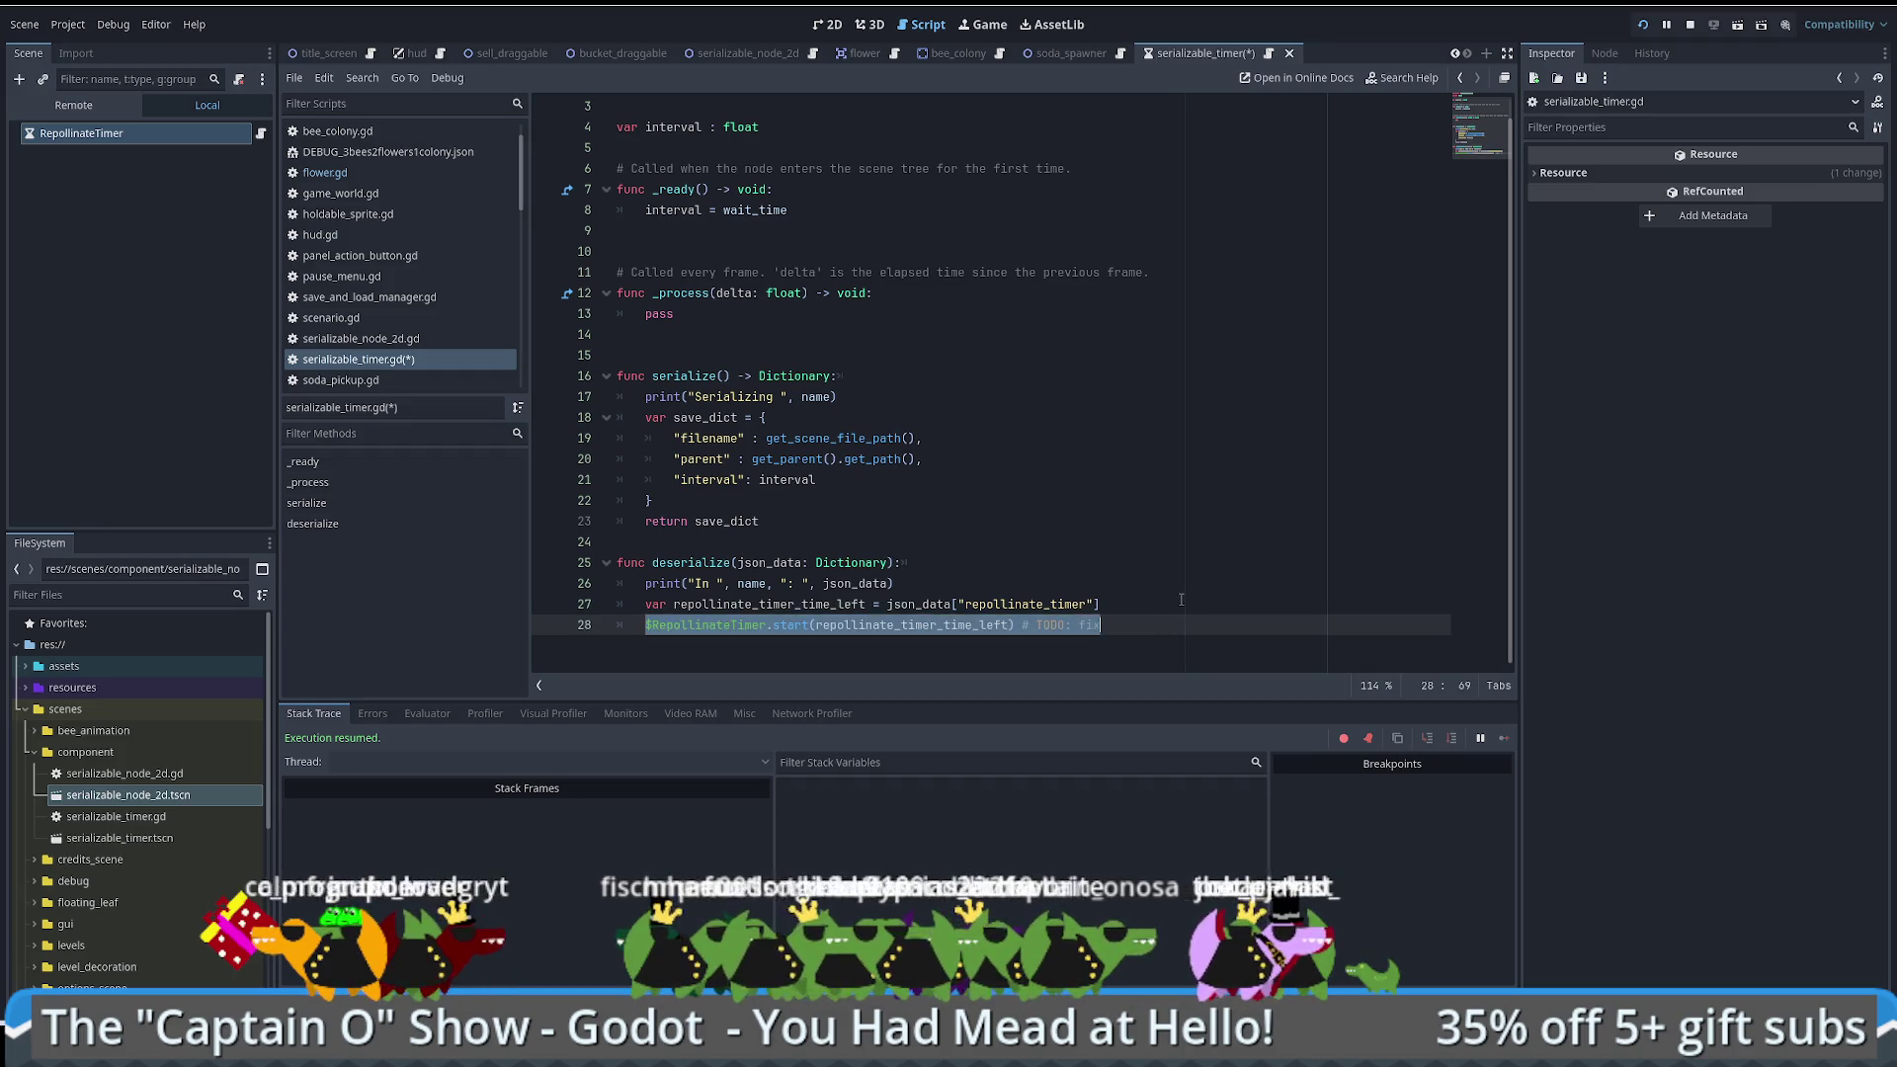
{"action": "key", "text": "Home"}
{"action": "key", "text": "Return"}
{"action": "key", "text": "Up"}
{"action": "type", "text": "interval"}
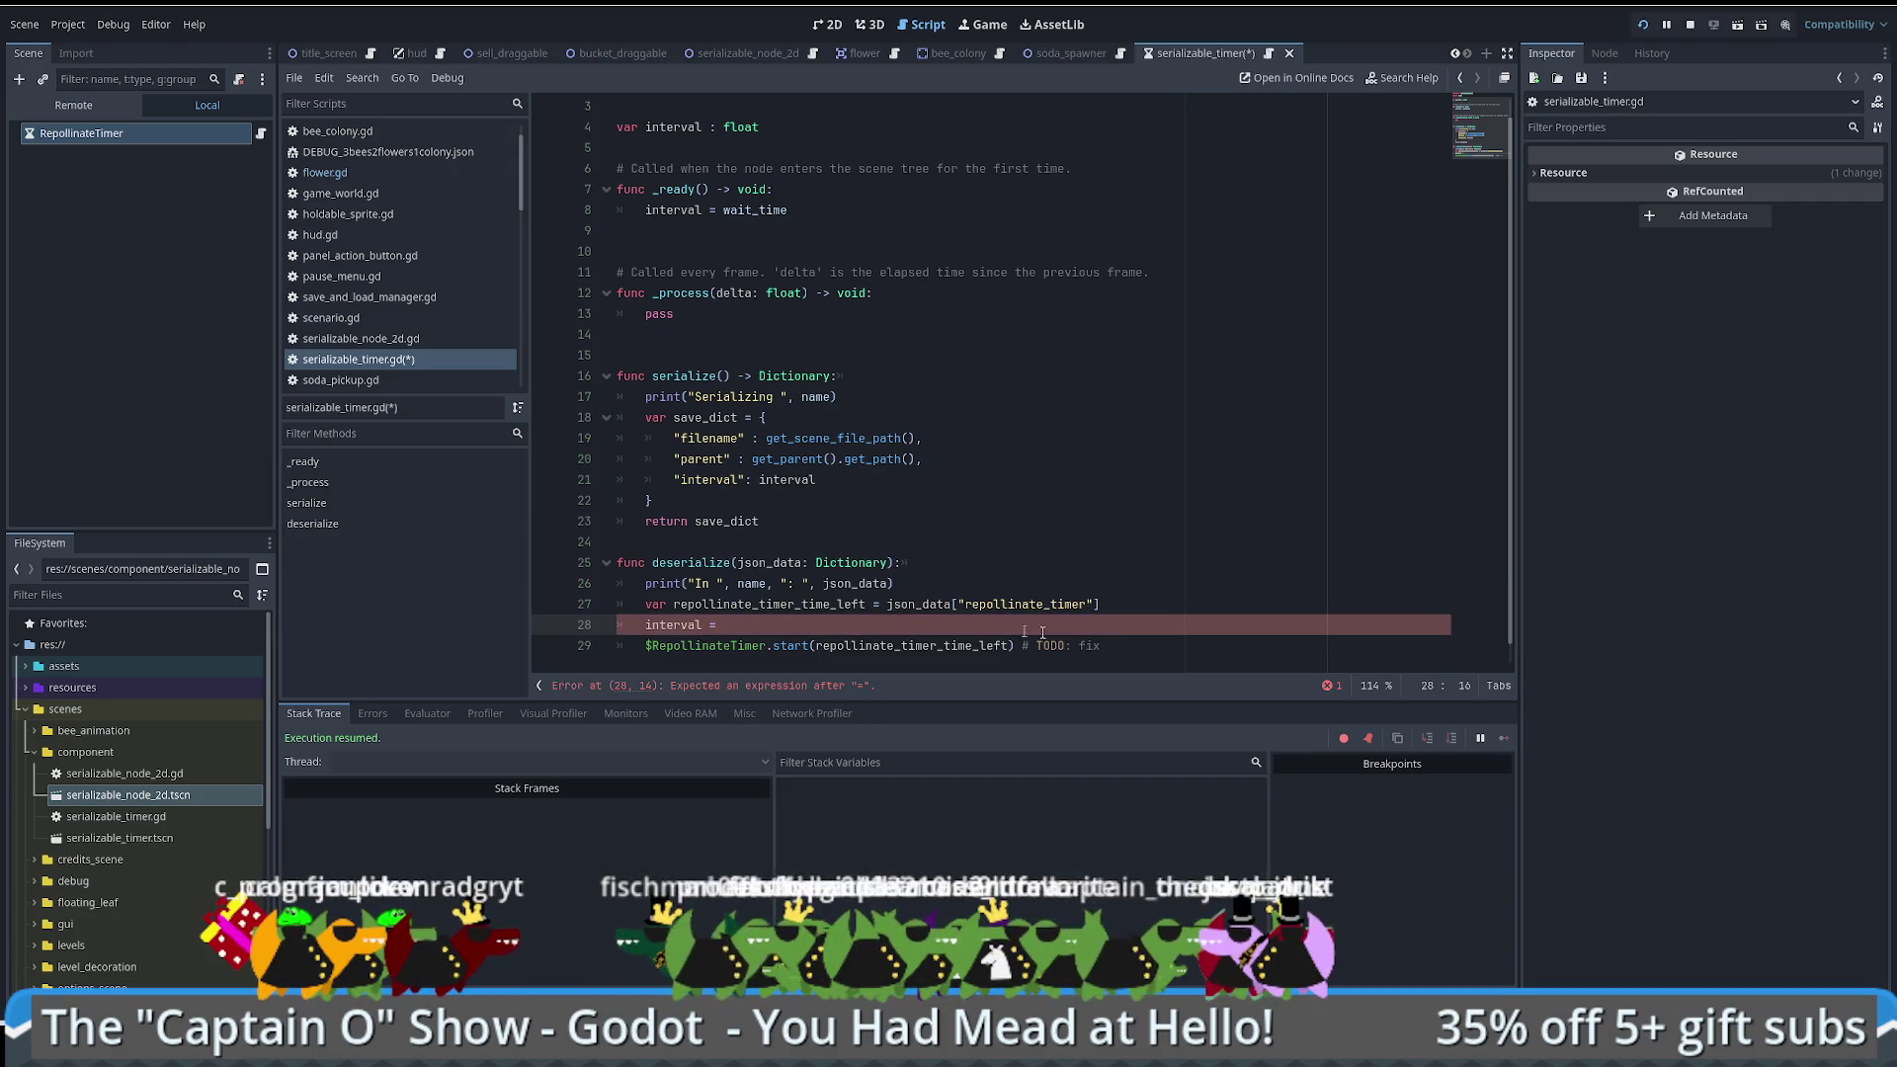
Step: Move the interval line below the print and complete it as interval = json_data["interval"]
{"action": "left_click_drag", "start_coordinate": [1132, 606], "coordinate": [1128, 619]}
{"action": "key", "text": "ctrl+x"}
{"action": "left_click", "coordinate": [922, 581]}
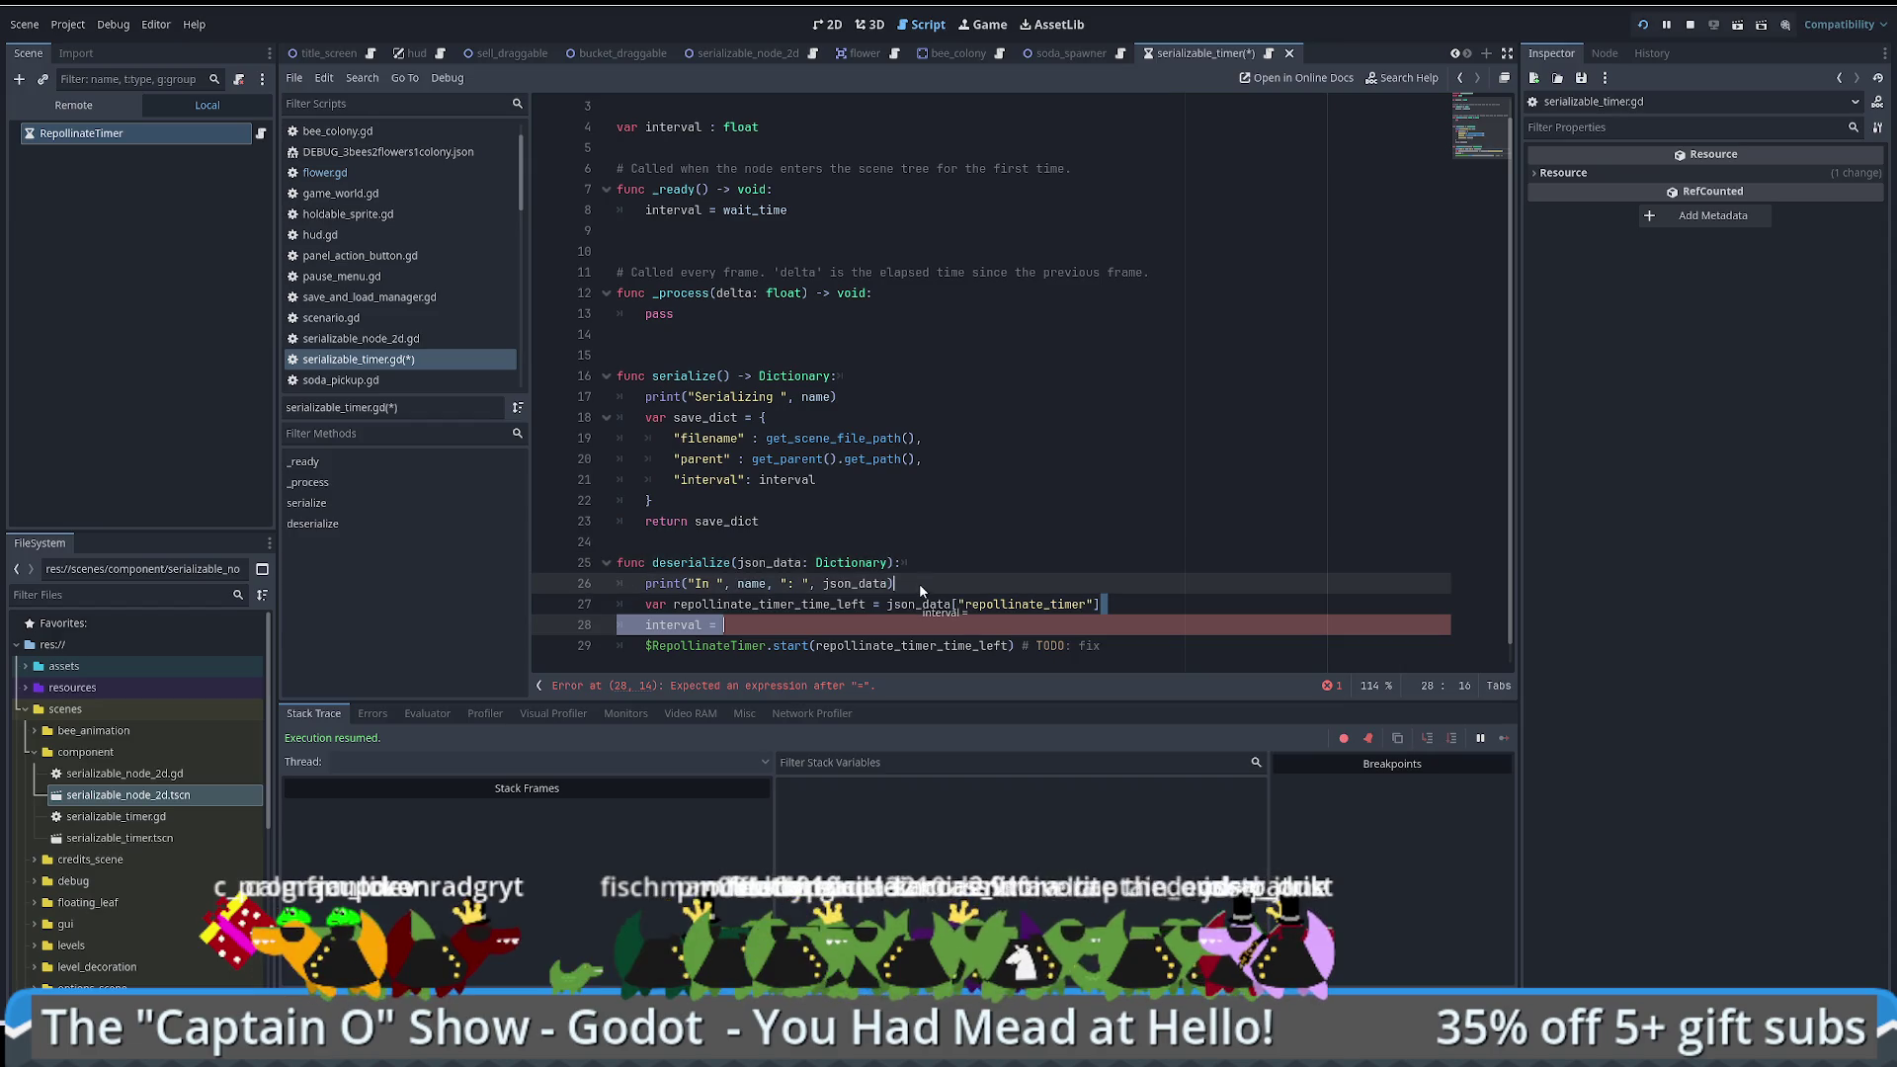
{"action": "key", "text": "ctrl+v"}
{"action": "left_click", "coordinate": [931, 587]}
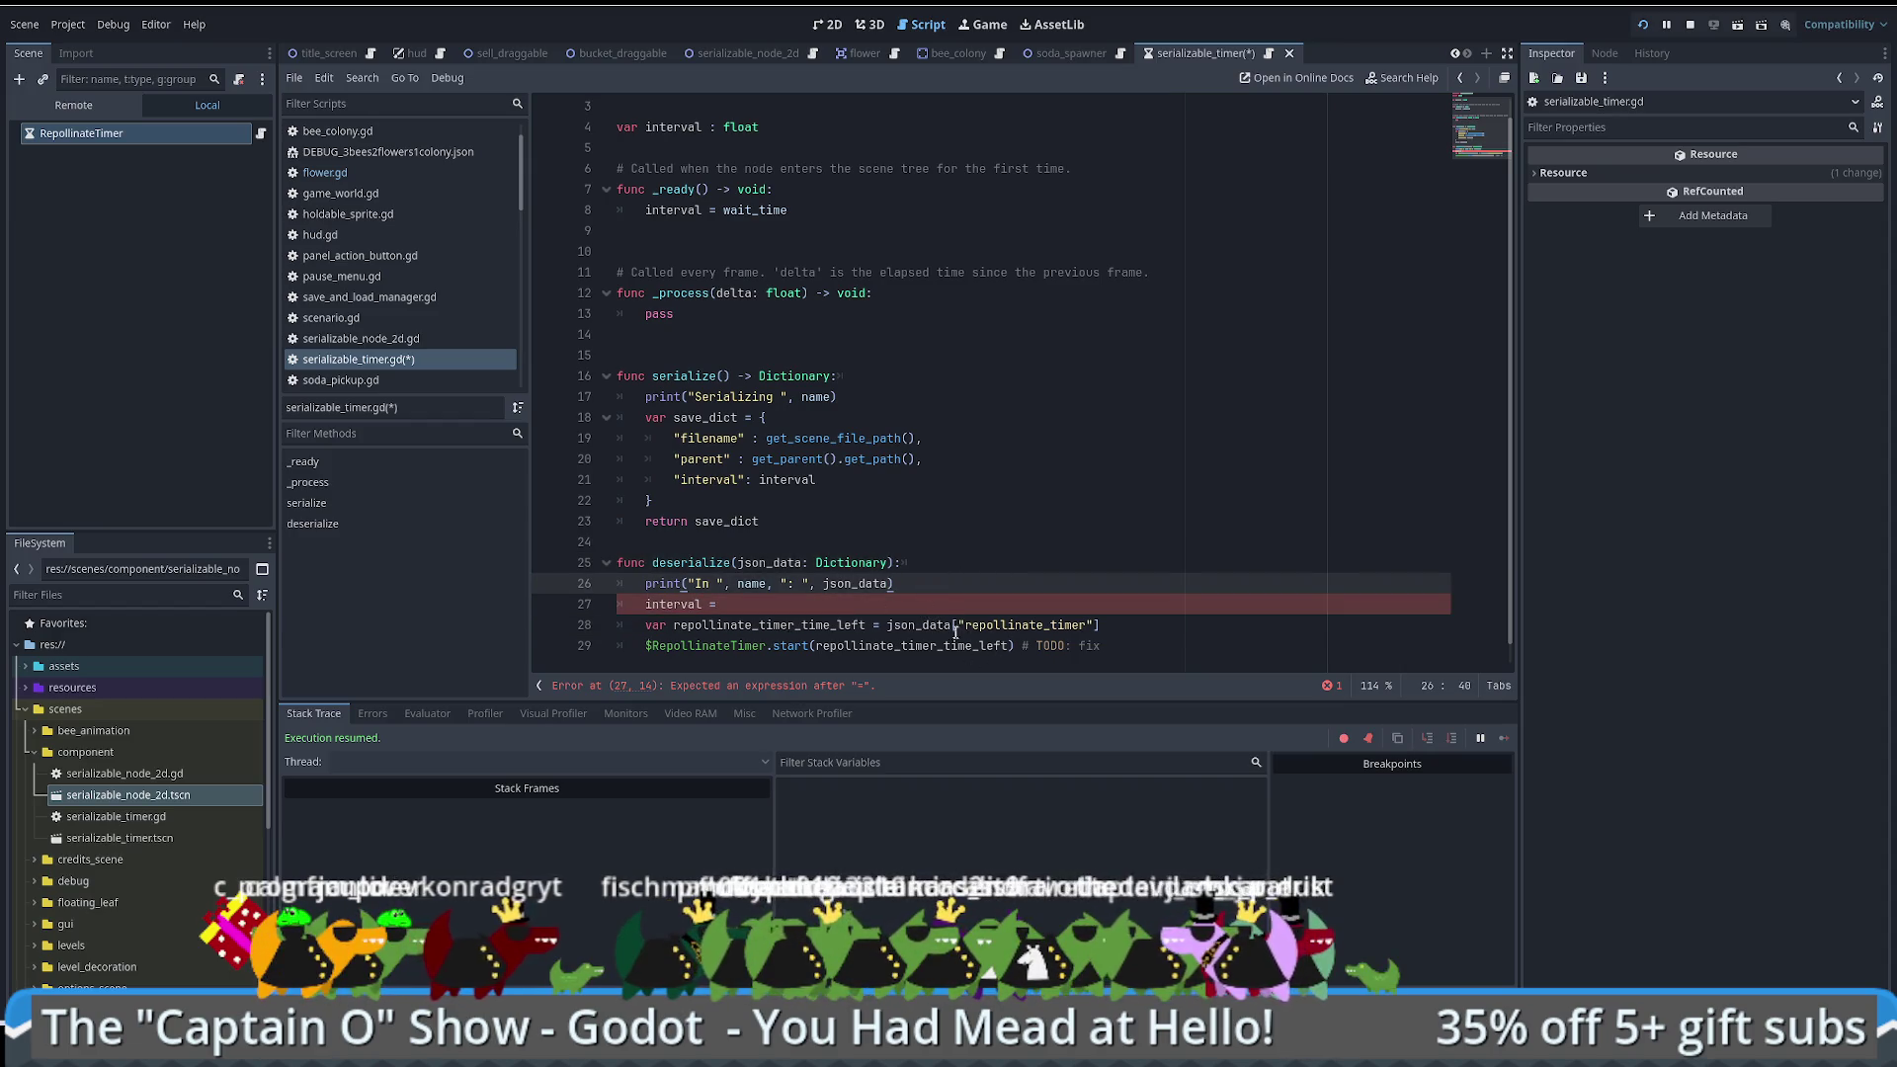
{"action": "left_click_drag", "start_coordinate": [888, 624], "coordinate": [1089, 624]}
{"action": "key", "text": "ctrl+c"}
{"action": "key", "text": "Up"}
{"action": "key", "text": "ctrl+v"}
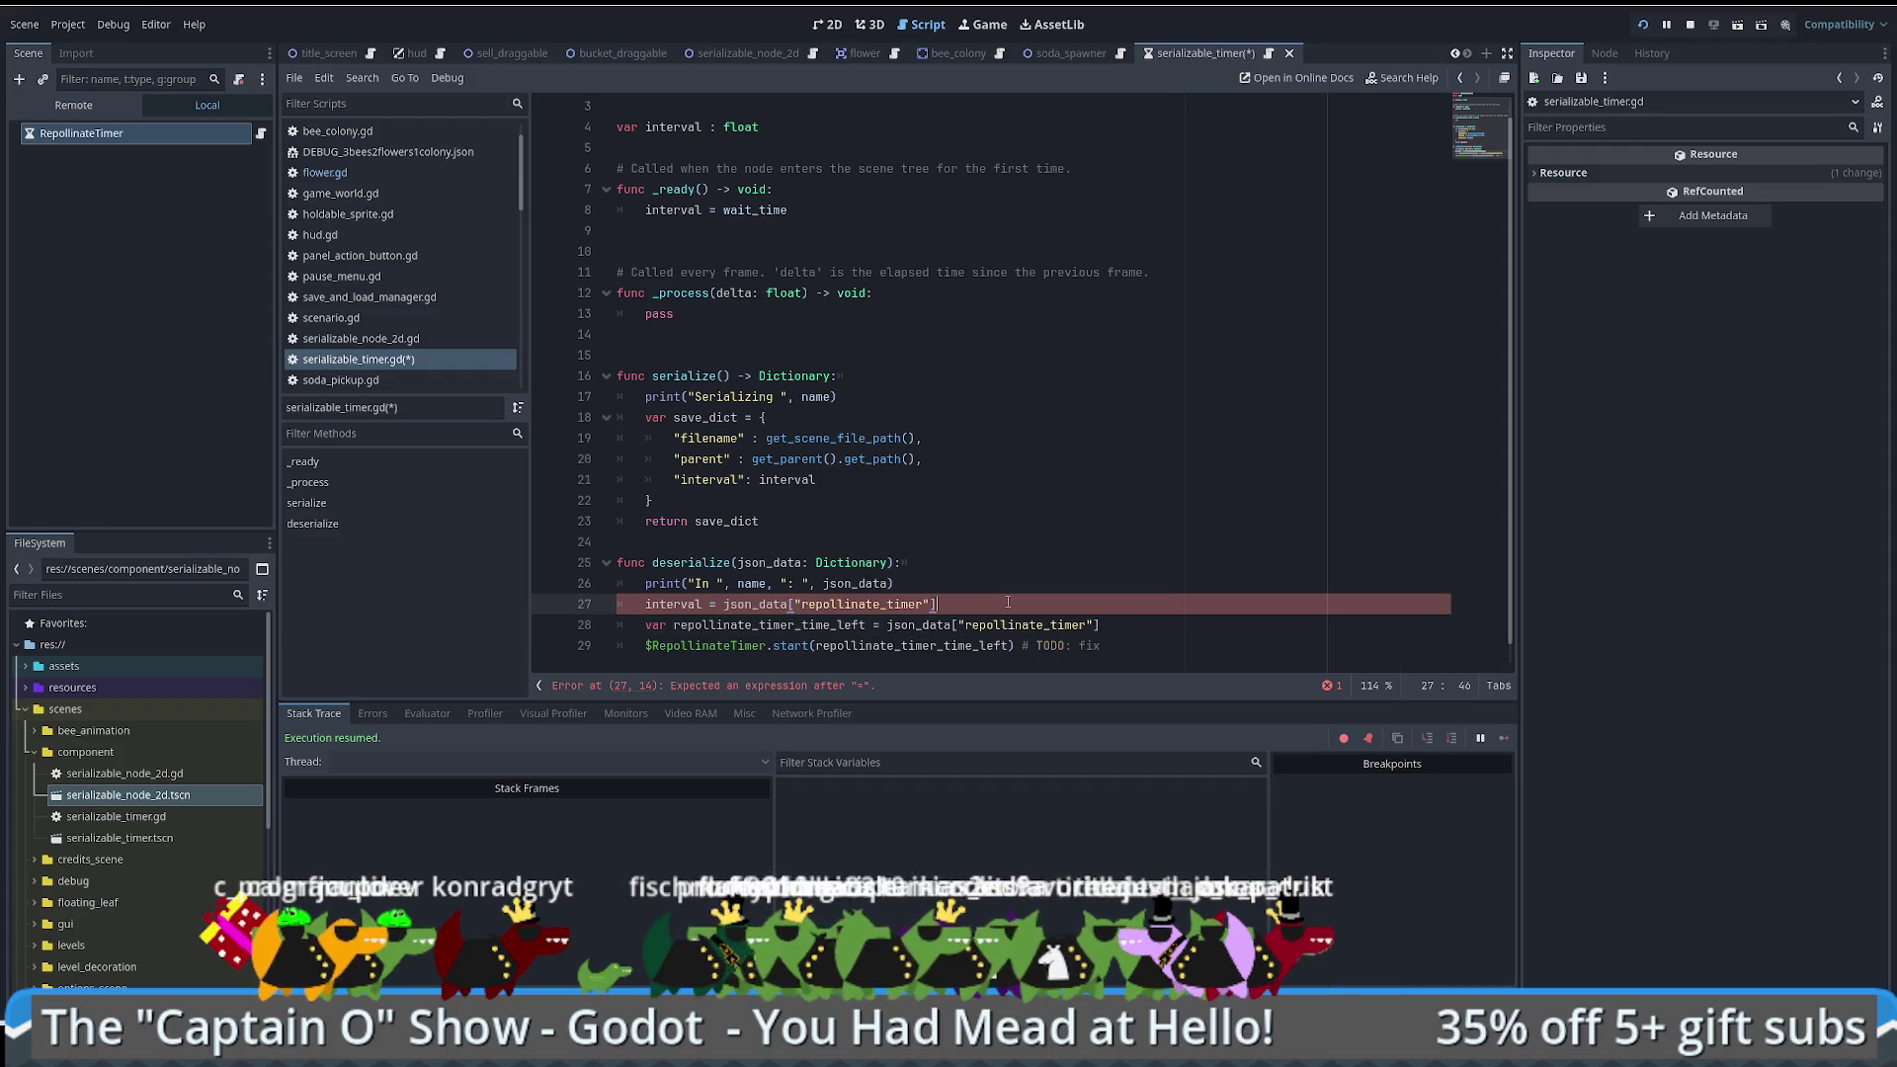
{"action": "left_click", "coordinate": [708, 481]}
{"action": "key", "text": "ctrl+c"}
{"action": "double_click", "coordinate": [844, 604]}
{"action": "key", "text": "ctrl+v"}
{"action": "key", "text": "End"}
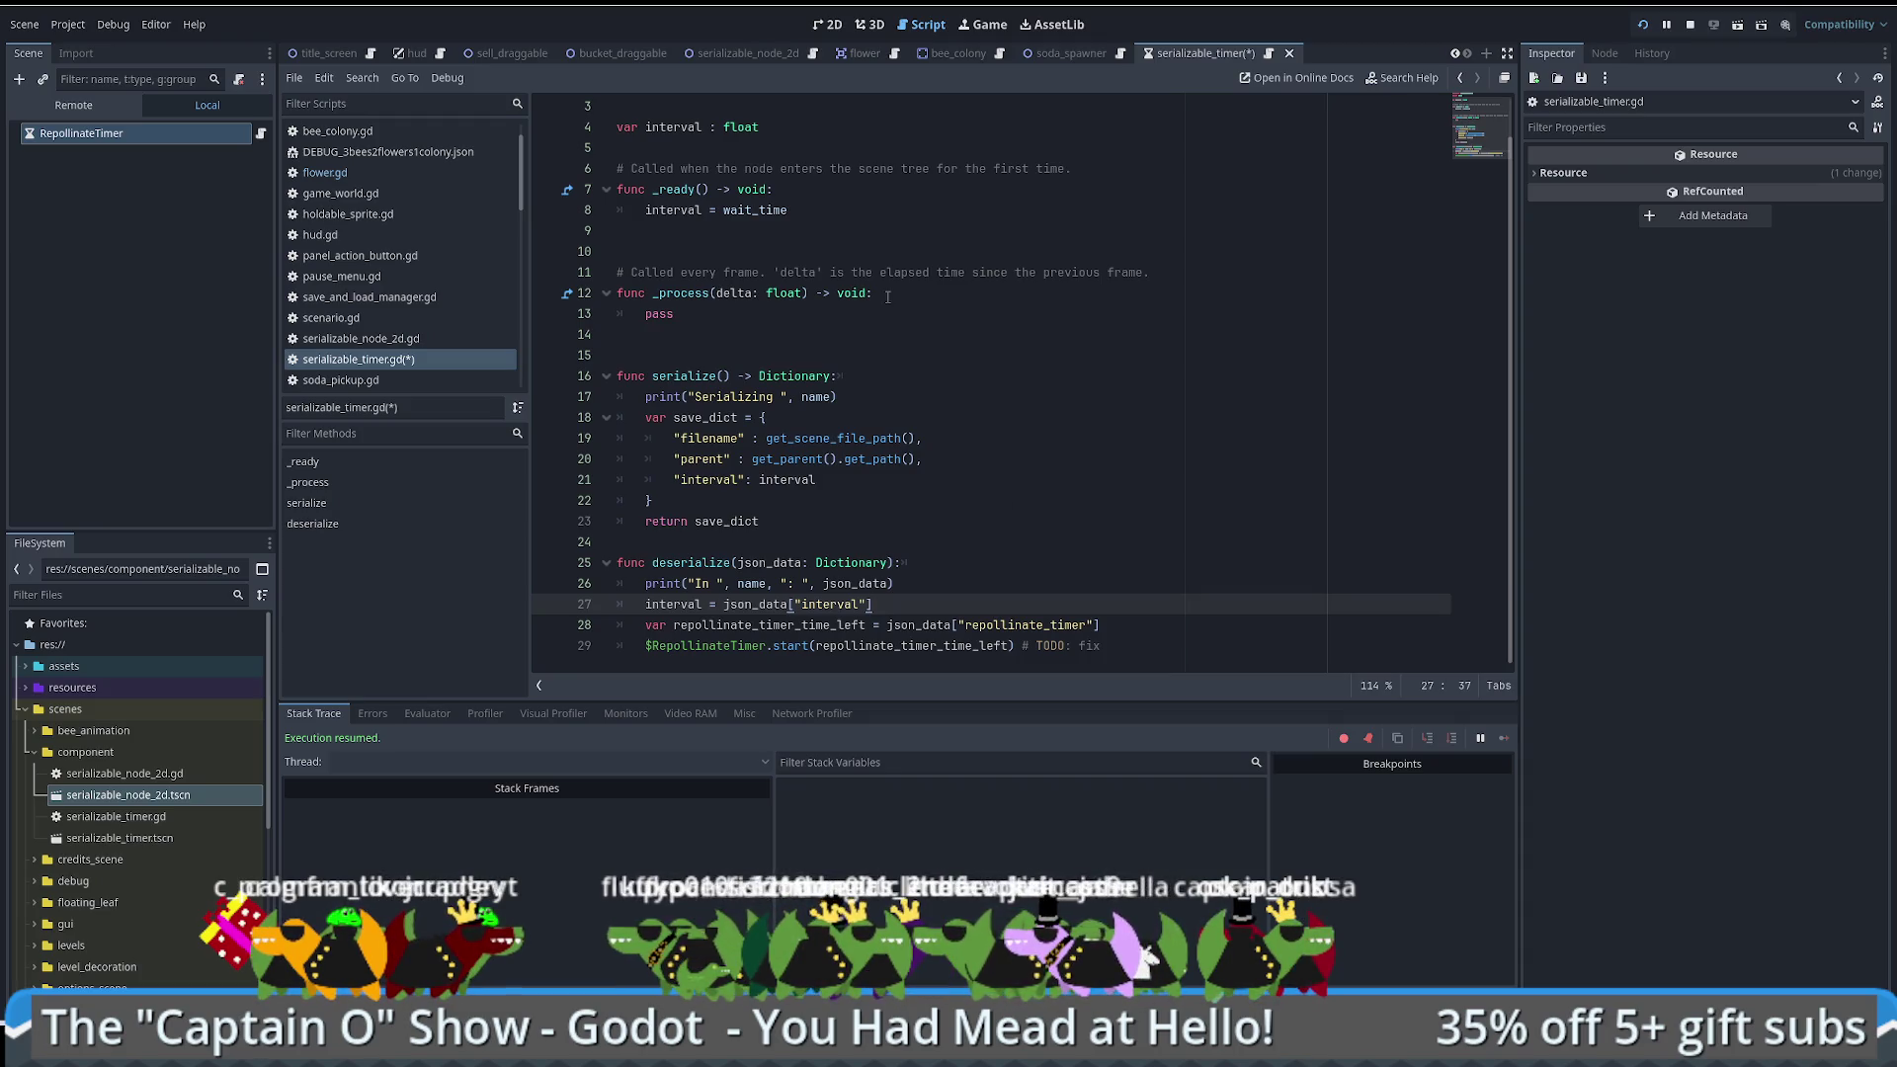
{"action": "left_click", "coordinate": [847, 127]}
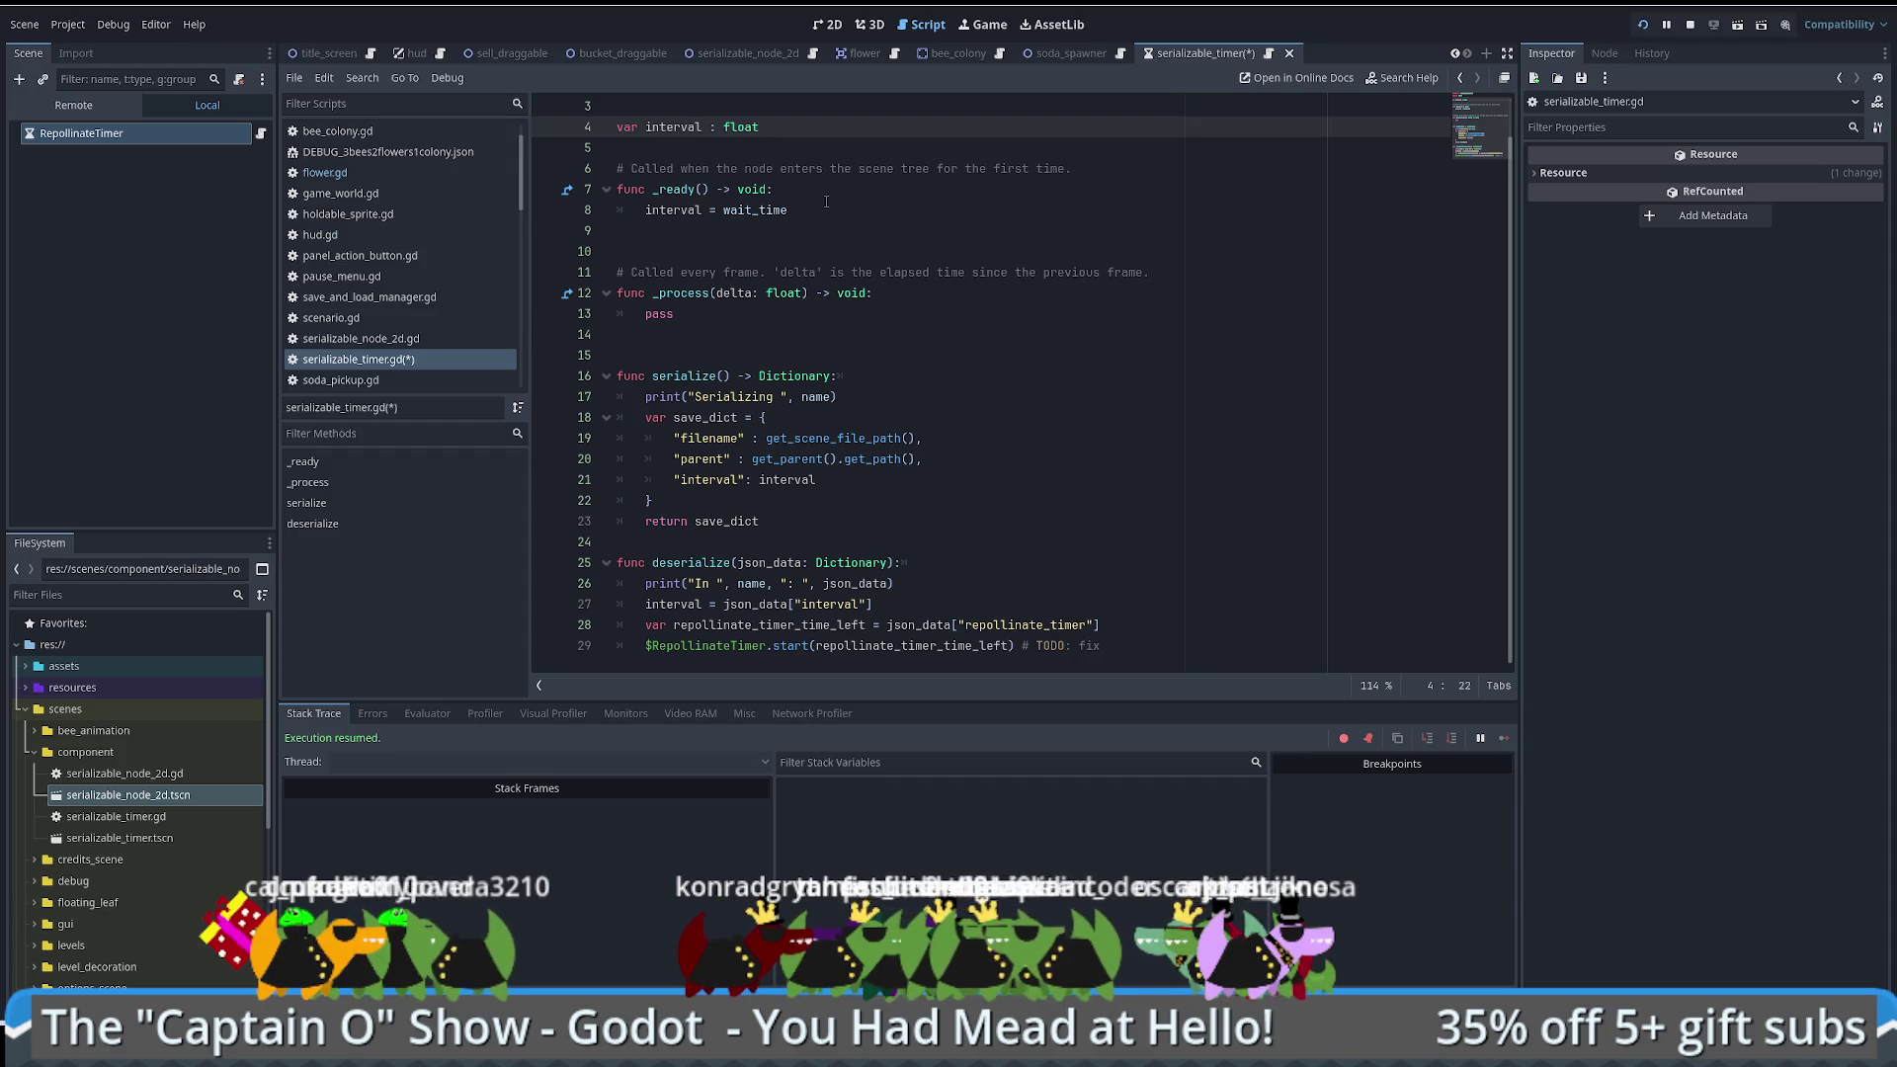
Step: Declare a _first_run_after_deserializing bool defaulting to false and set it true in deserialize
{"action": "key", "text": "Return"}
{"action": "type", "text": "var _"}
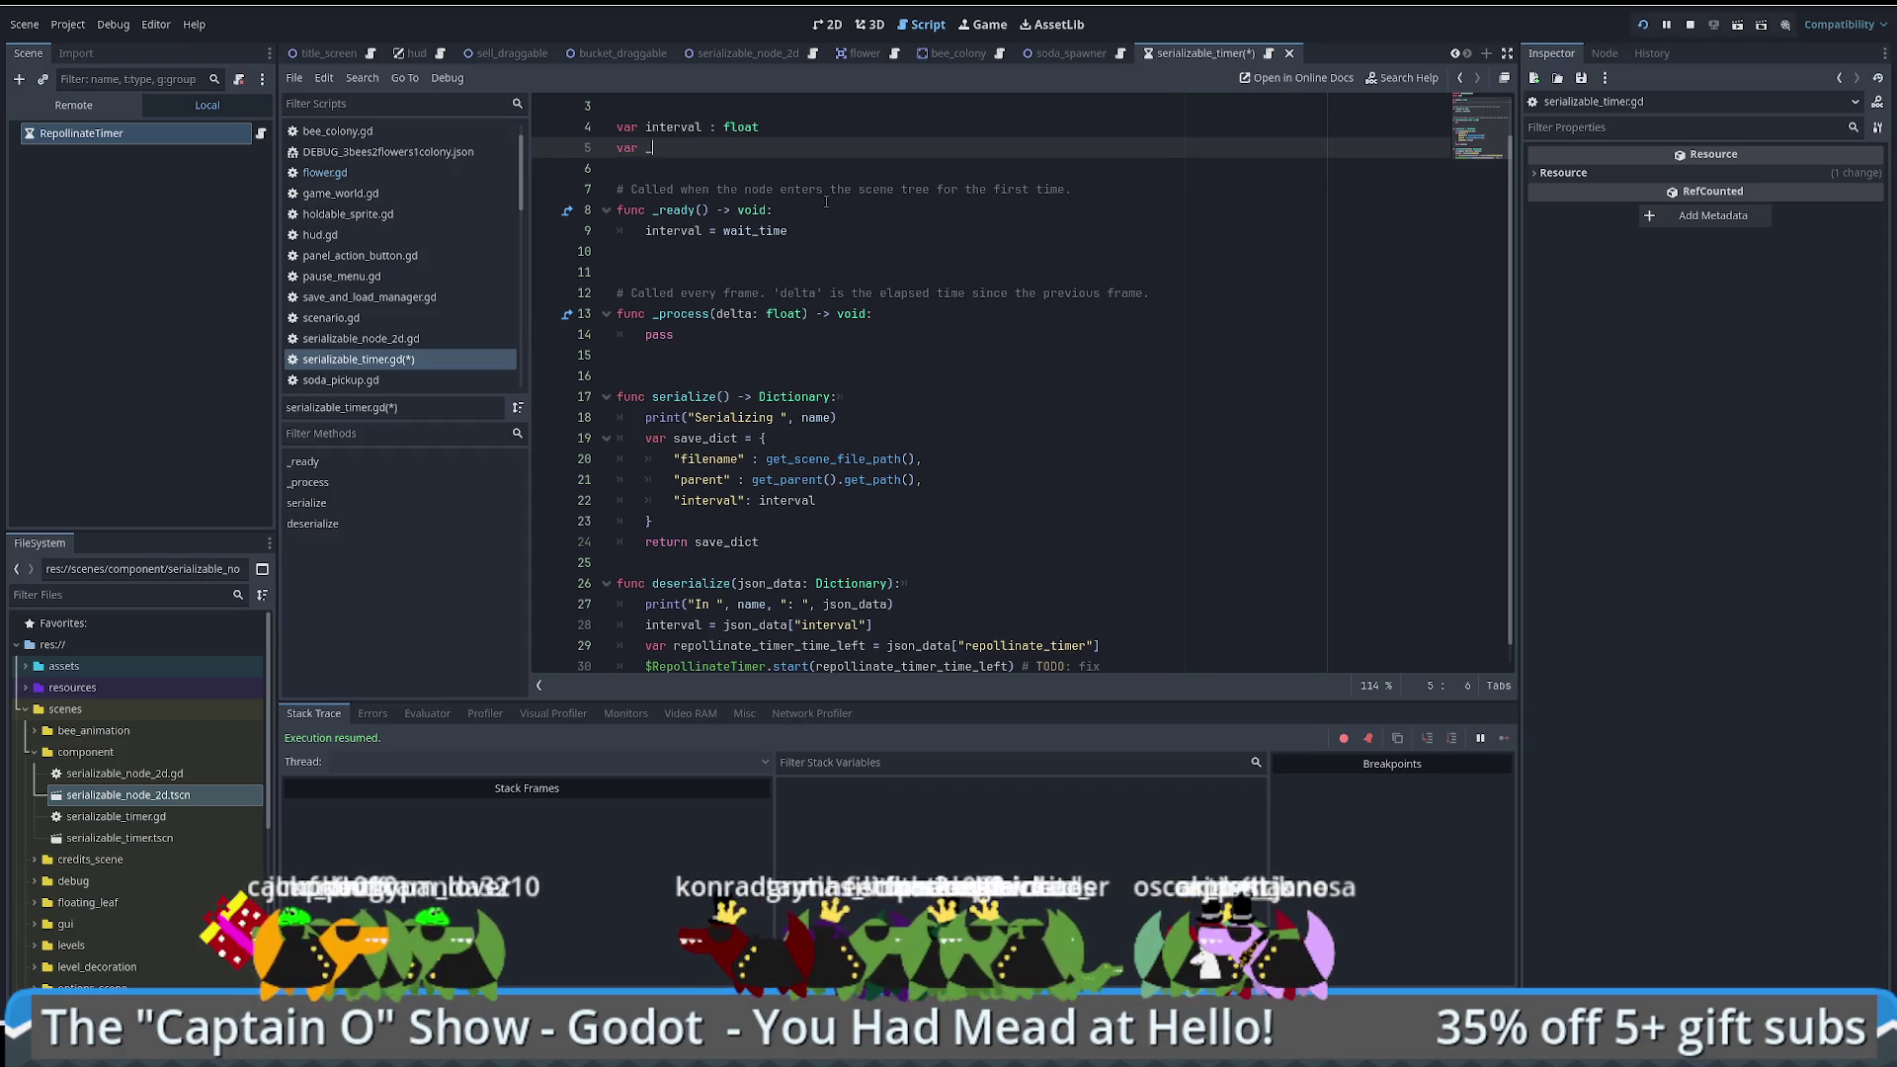
{"action": "type", "text": "first_"}
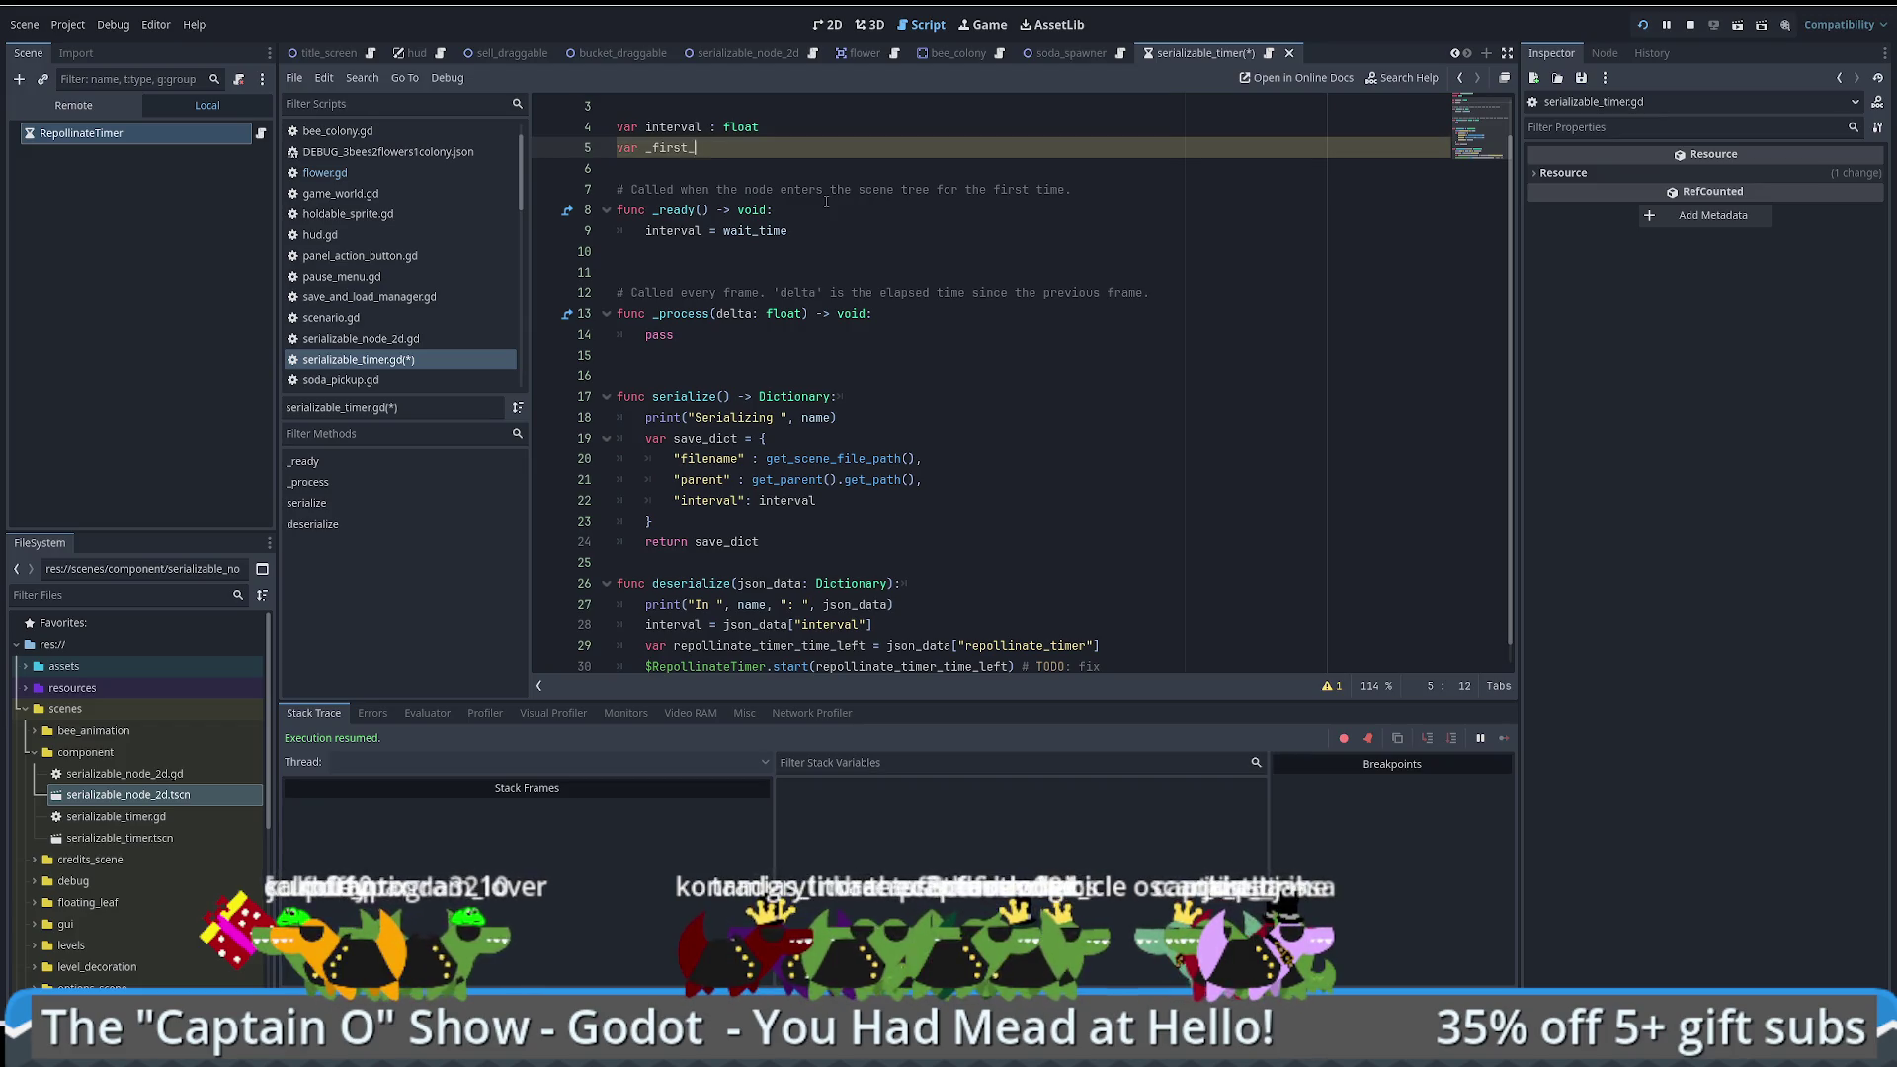
{"action": "type", "text": "un_afater_"}
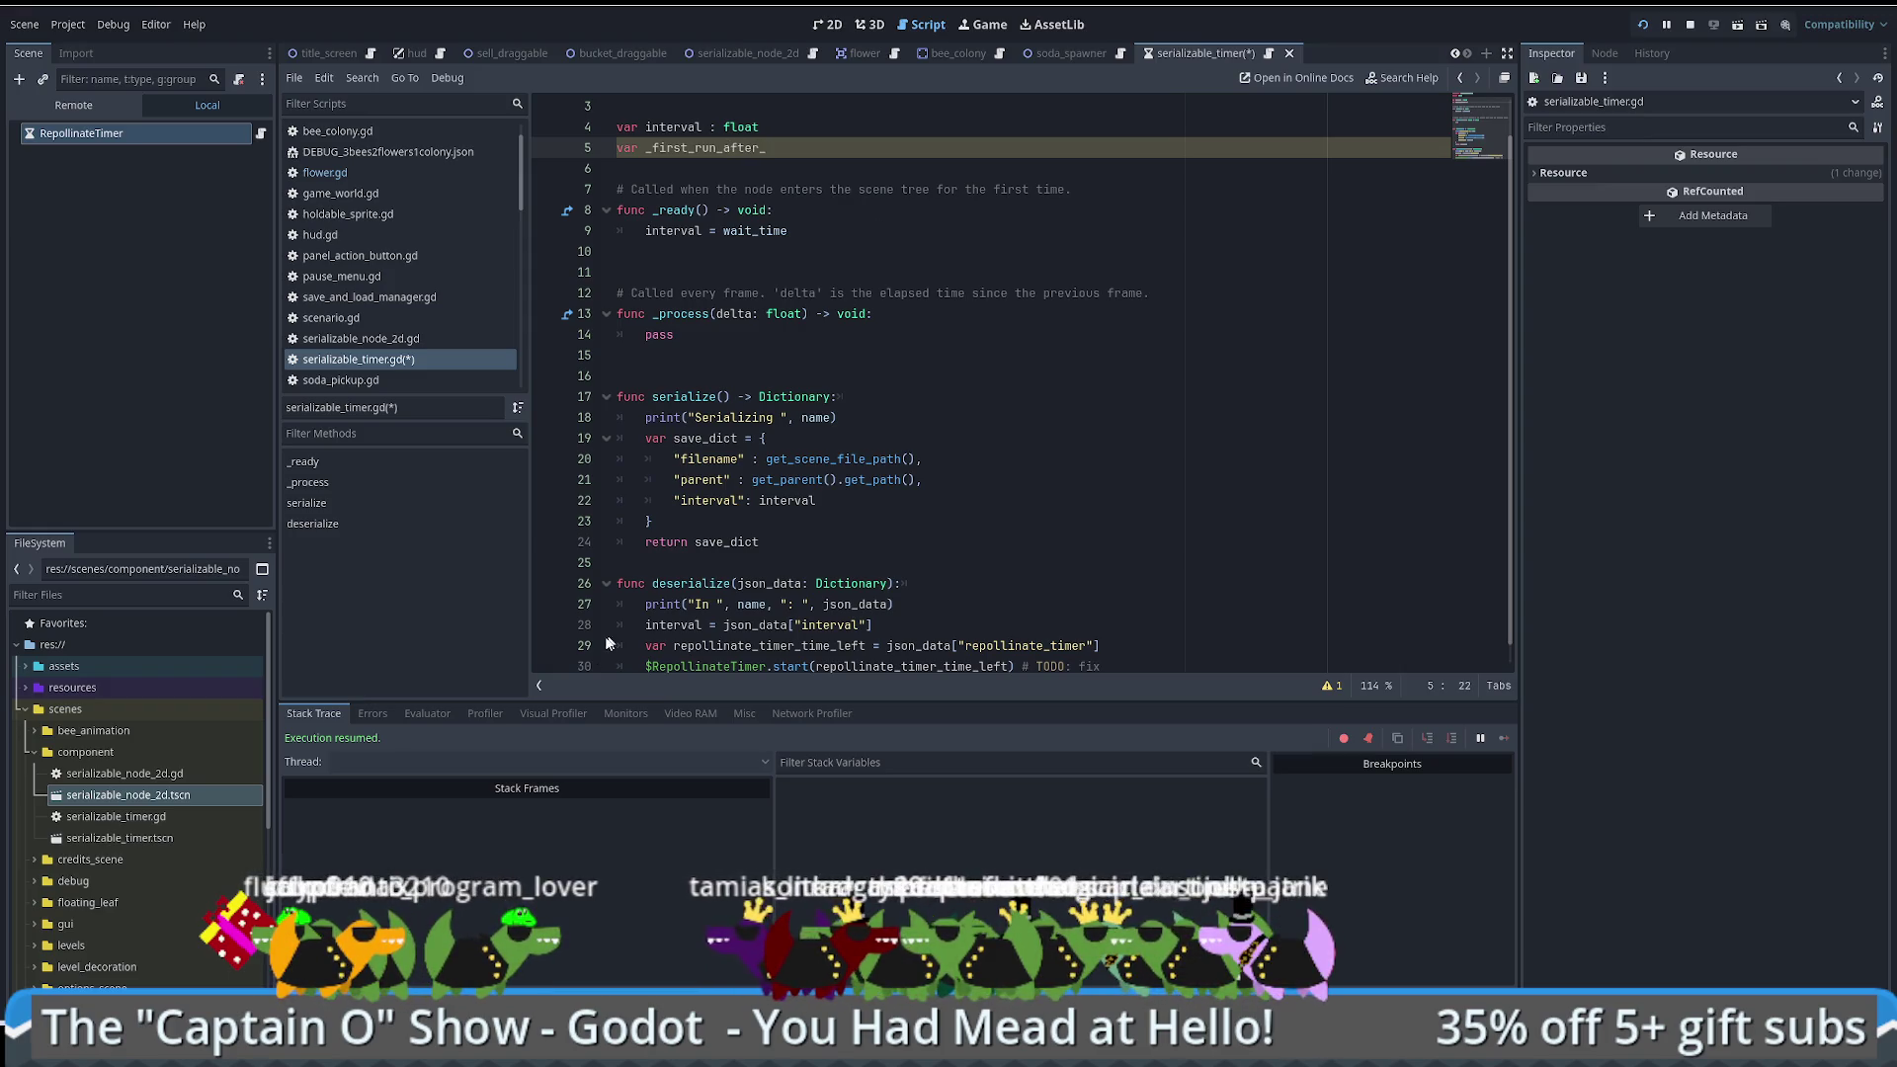
{"action": "type", "text": "deserializing"}
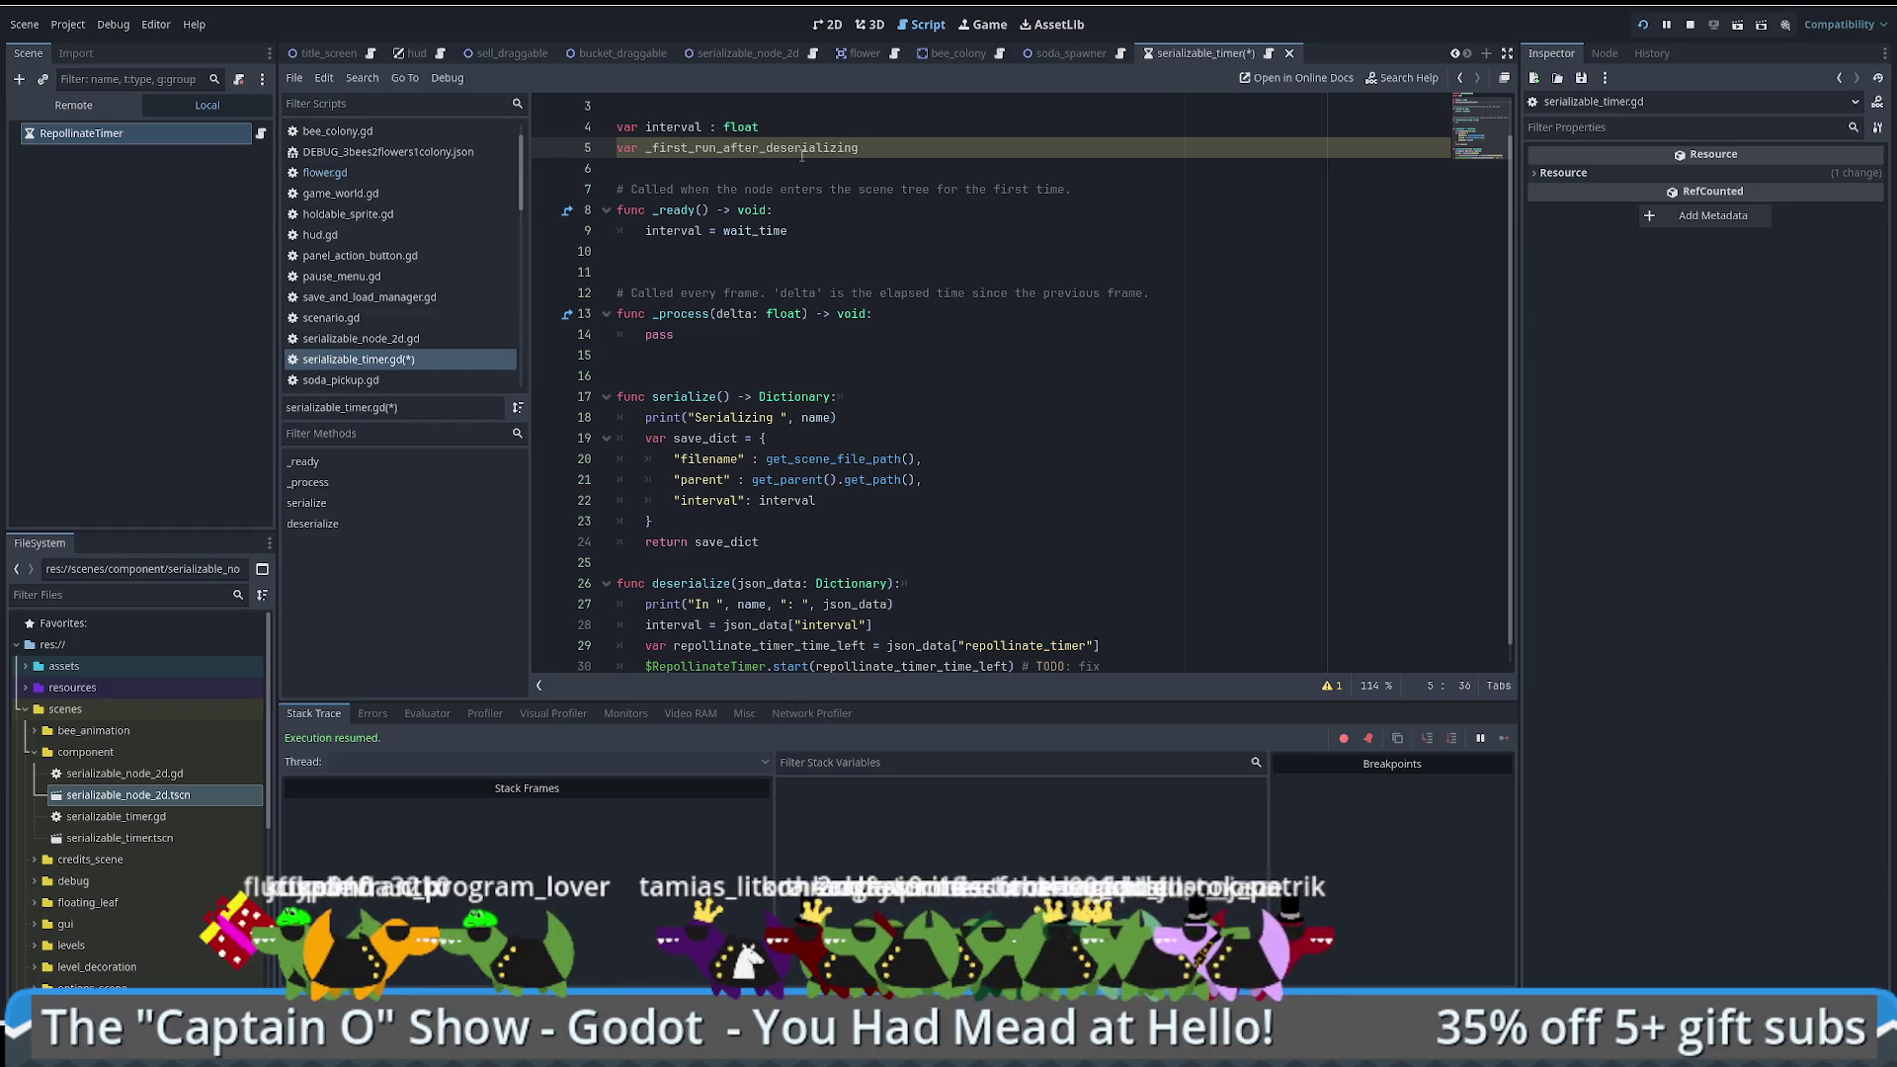
{"action": "type", "text": "bool = false"}
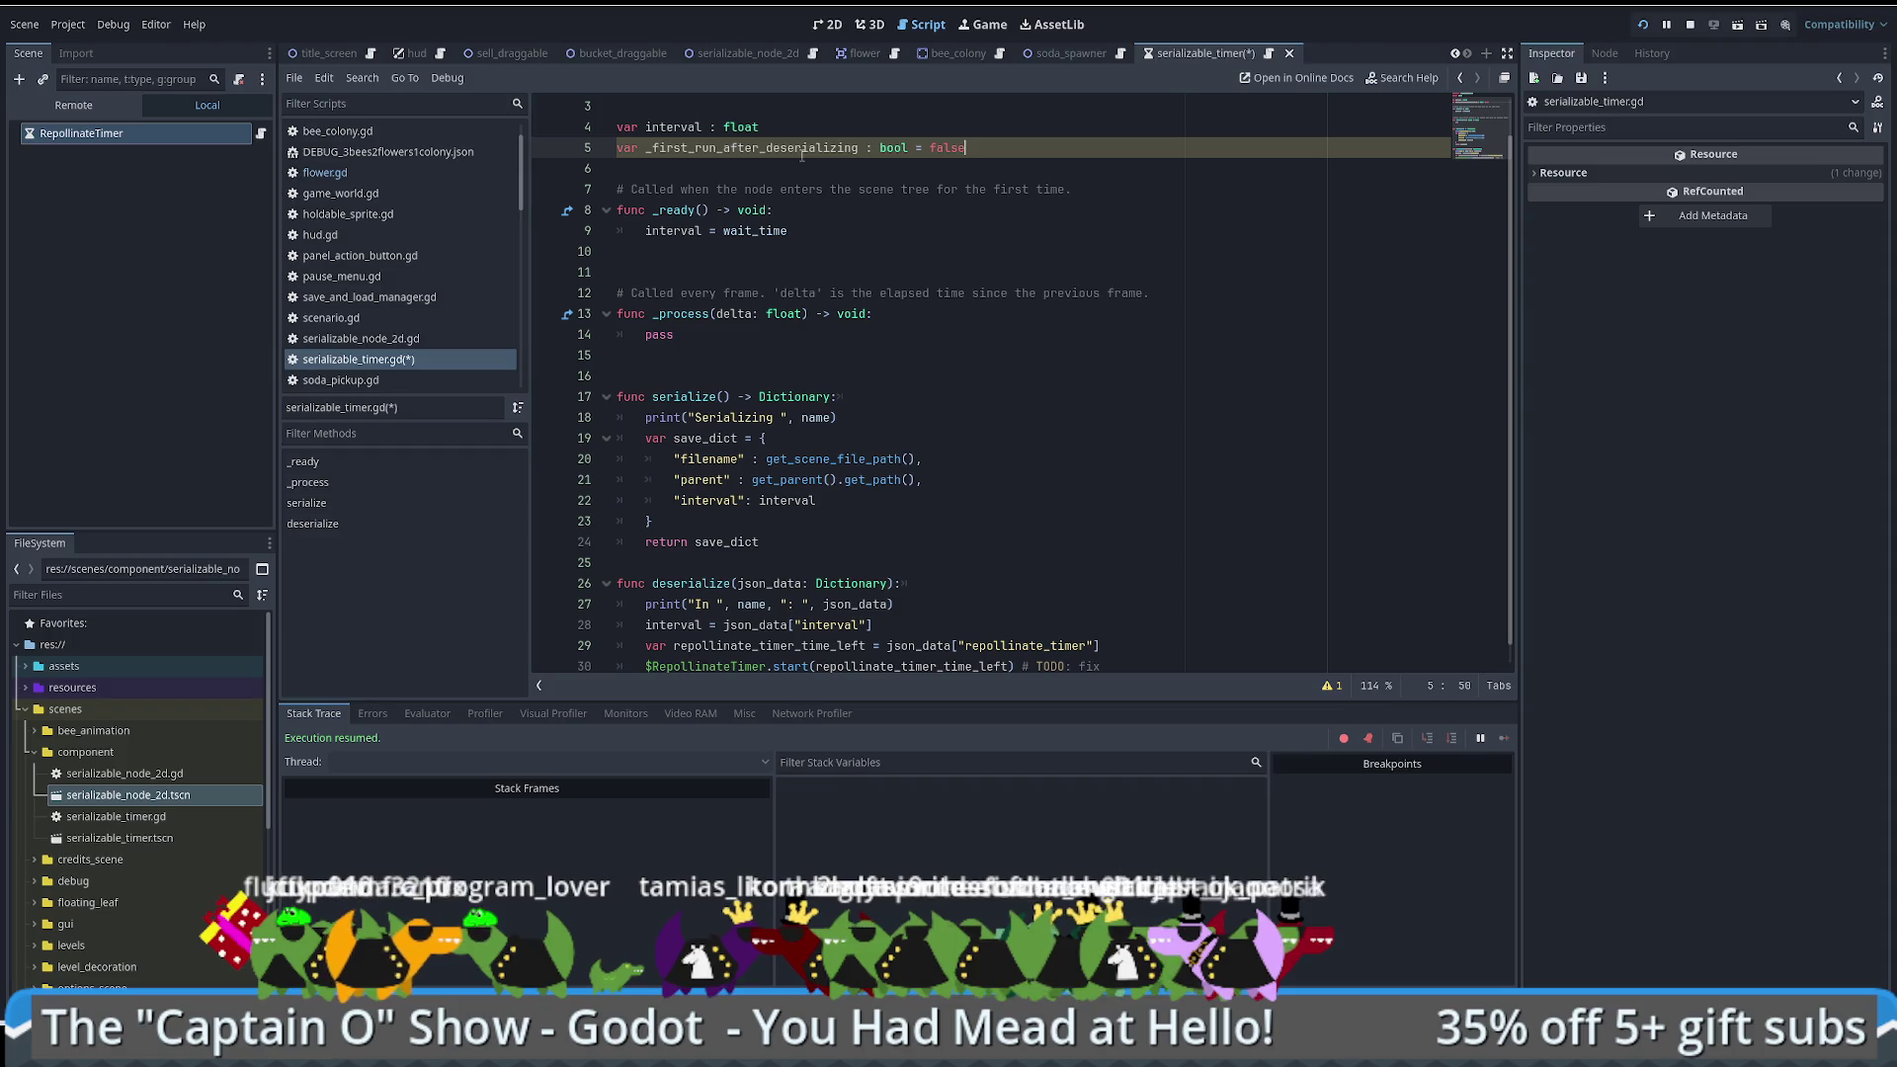
{"action": "double_click", "coordinate": [751, 147]}
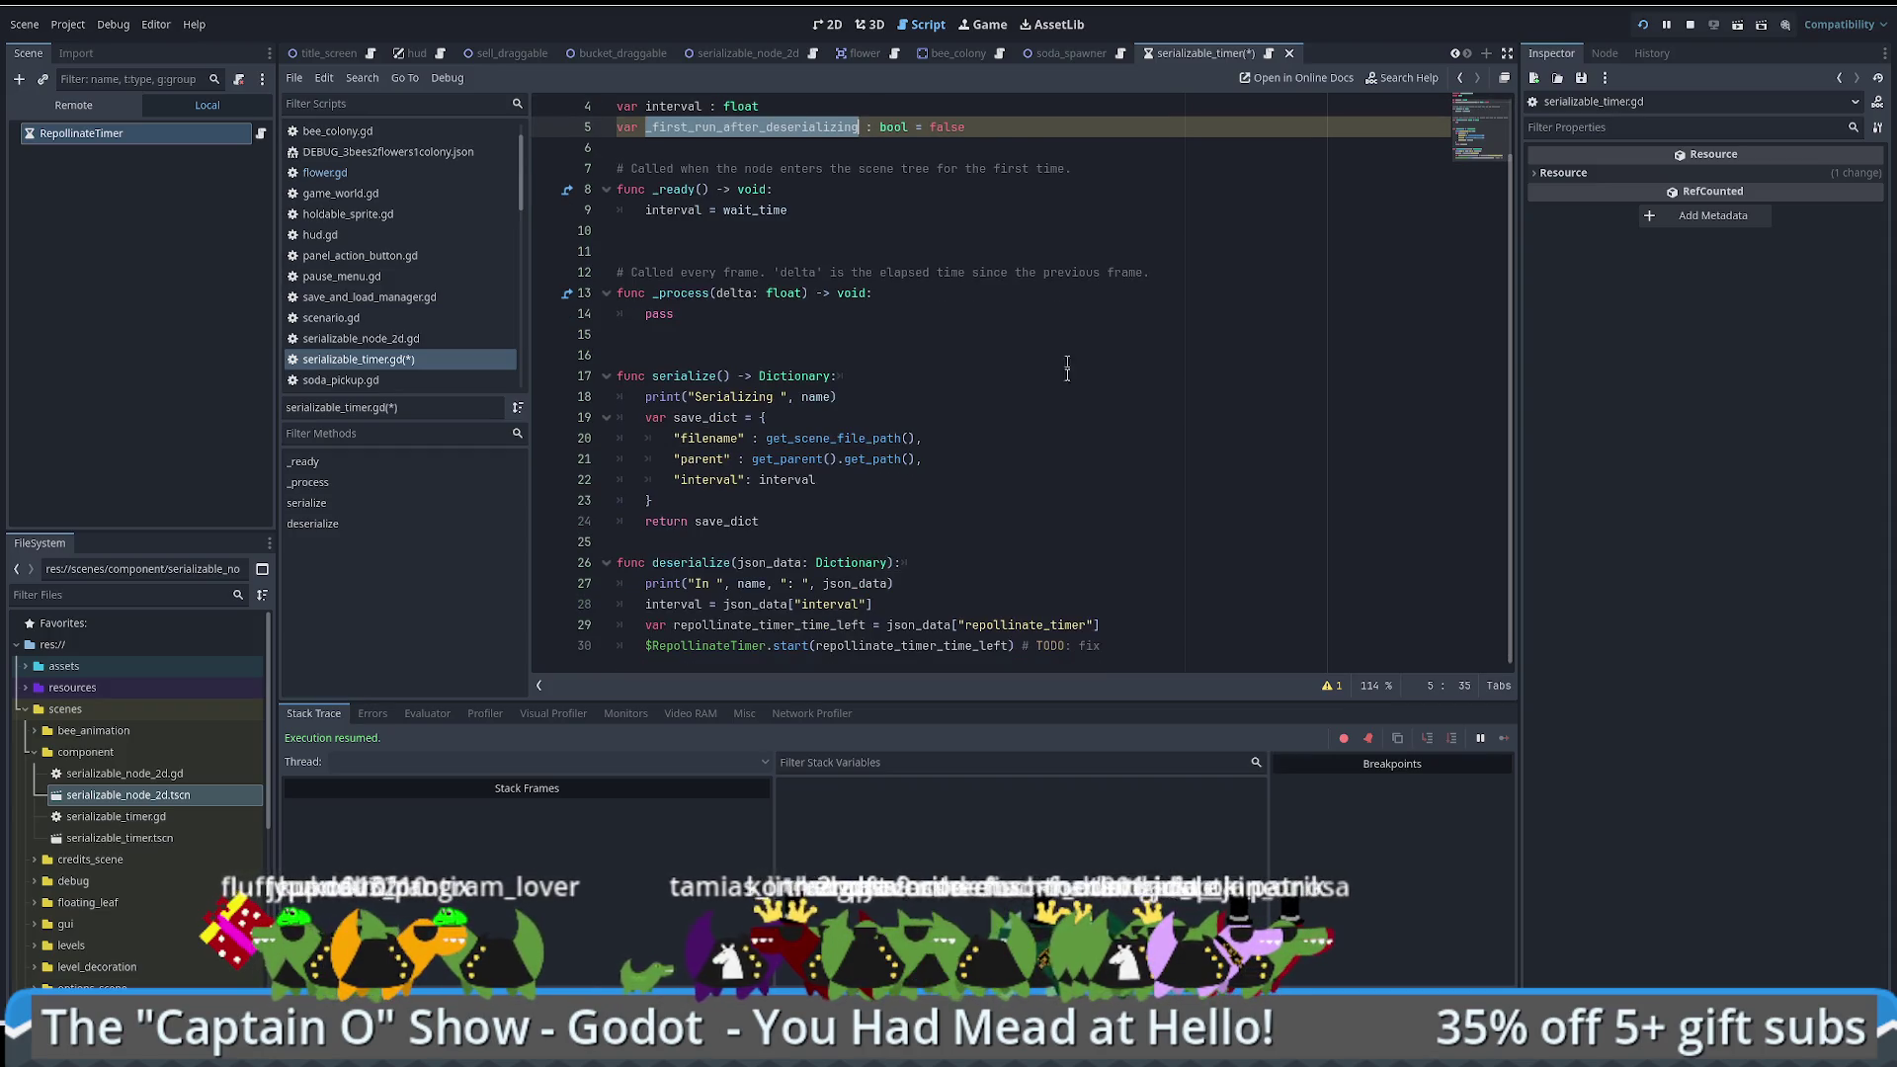
{"action": "left_click", "coordinate": [1146, 625]}
{"action": "key", "text": "ctrl+shift+Return"}
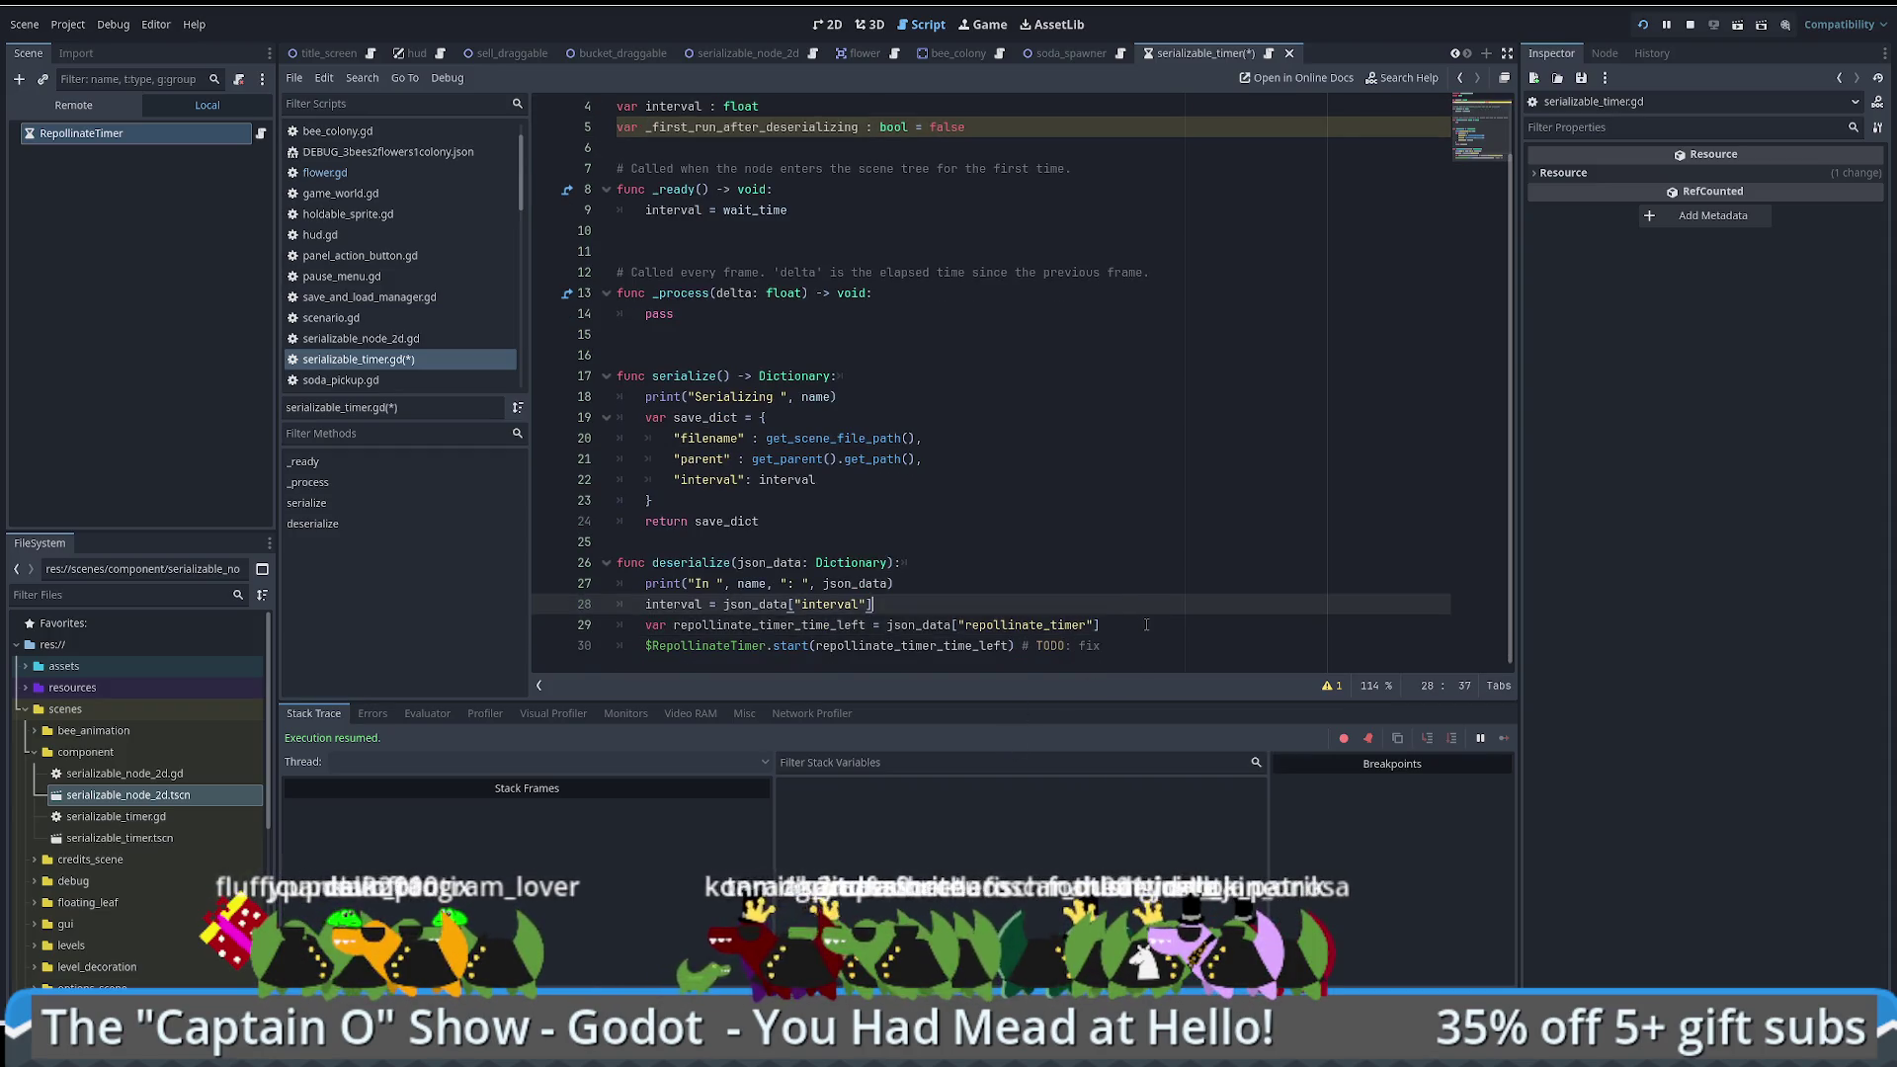
{"action": "key", "text": "ctrl+z"}
{"action": "left_click", "coordinate": [1039, 593]}
{"action": "key", "text": "ctrl+shift+Return"}
{"action": "type", "text": "_first_run_after_deserializing = true"}
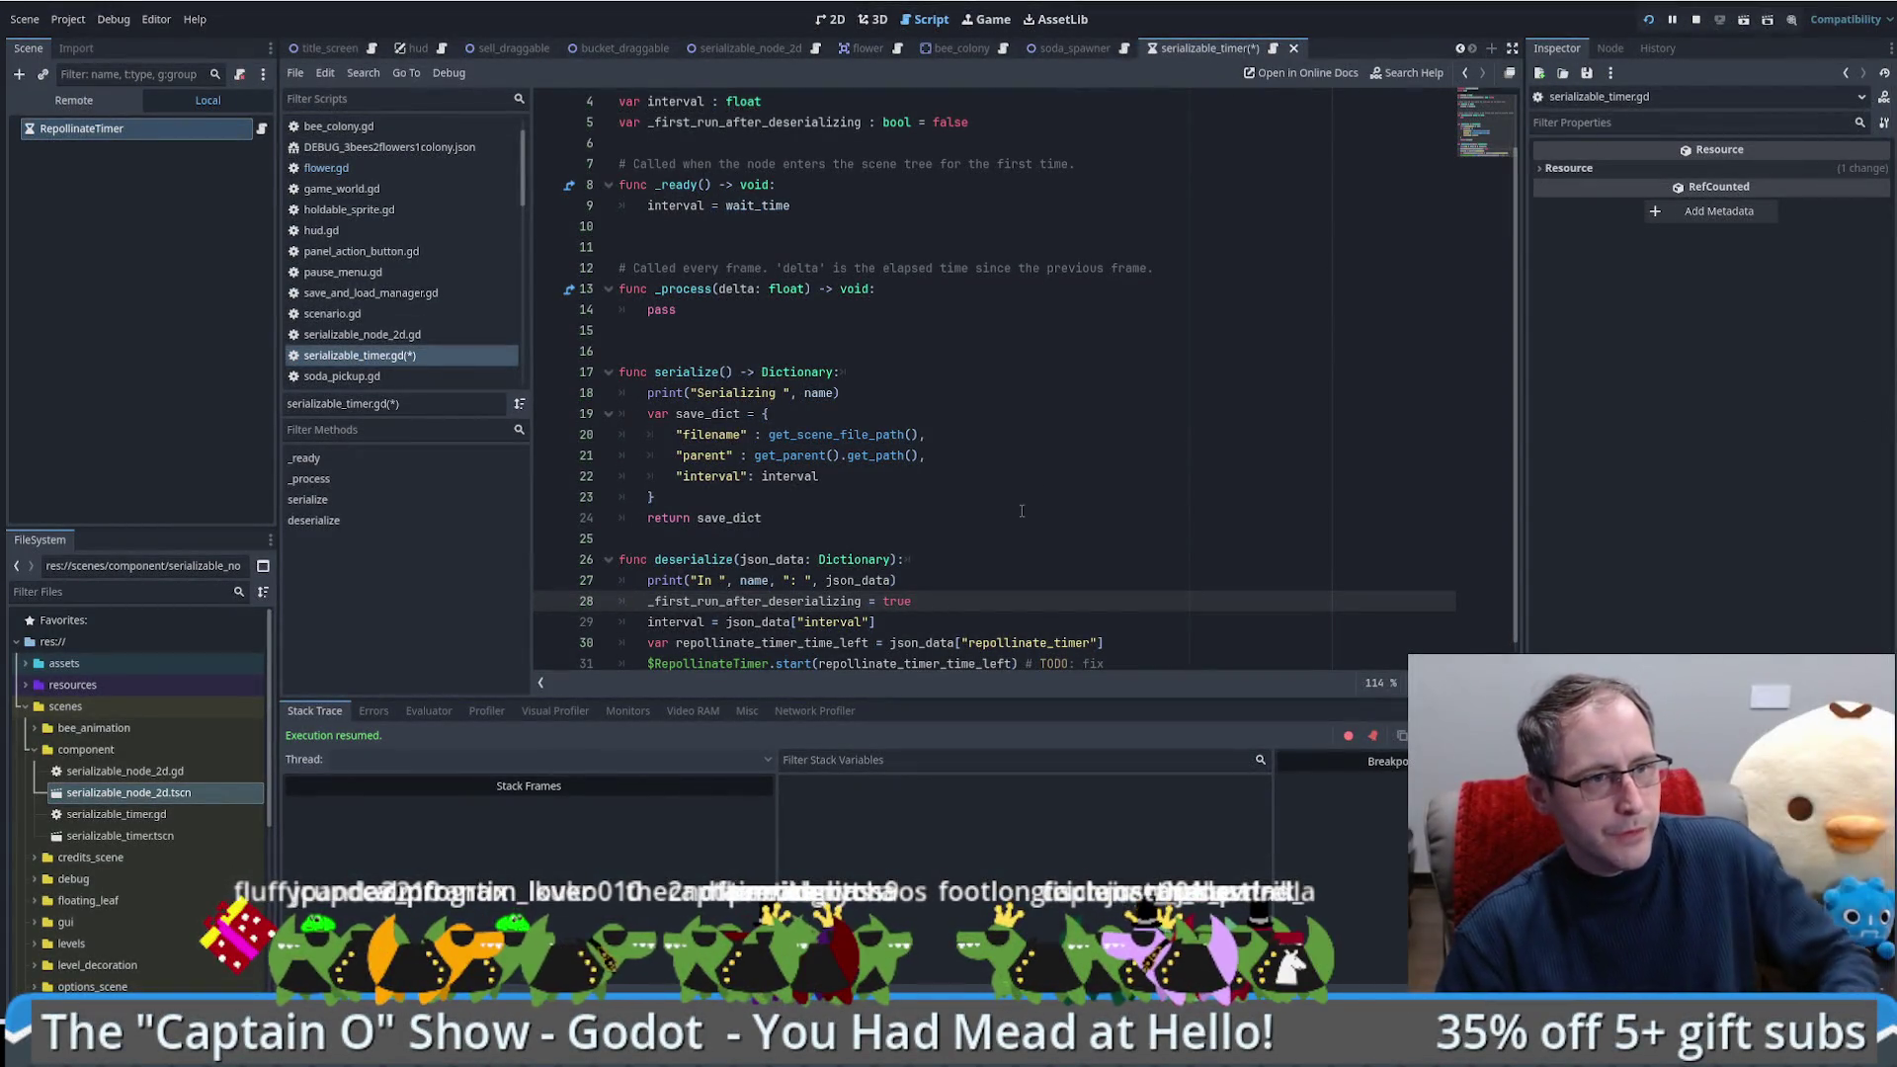
Step: Select the RepollinateTimer node in the scene tree
{"action": "scroll", "coordinate": [1177, 462], "scroll_direction": "down", "scroll_amount": 1}
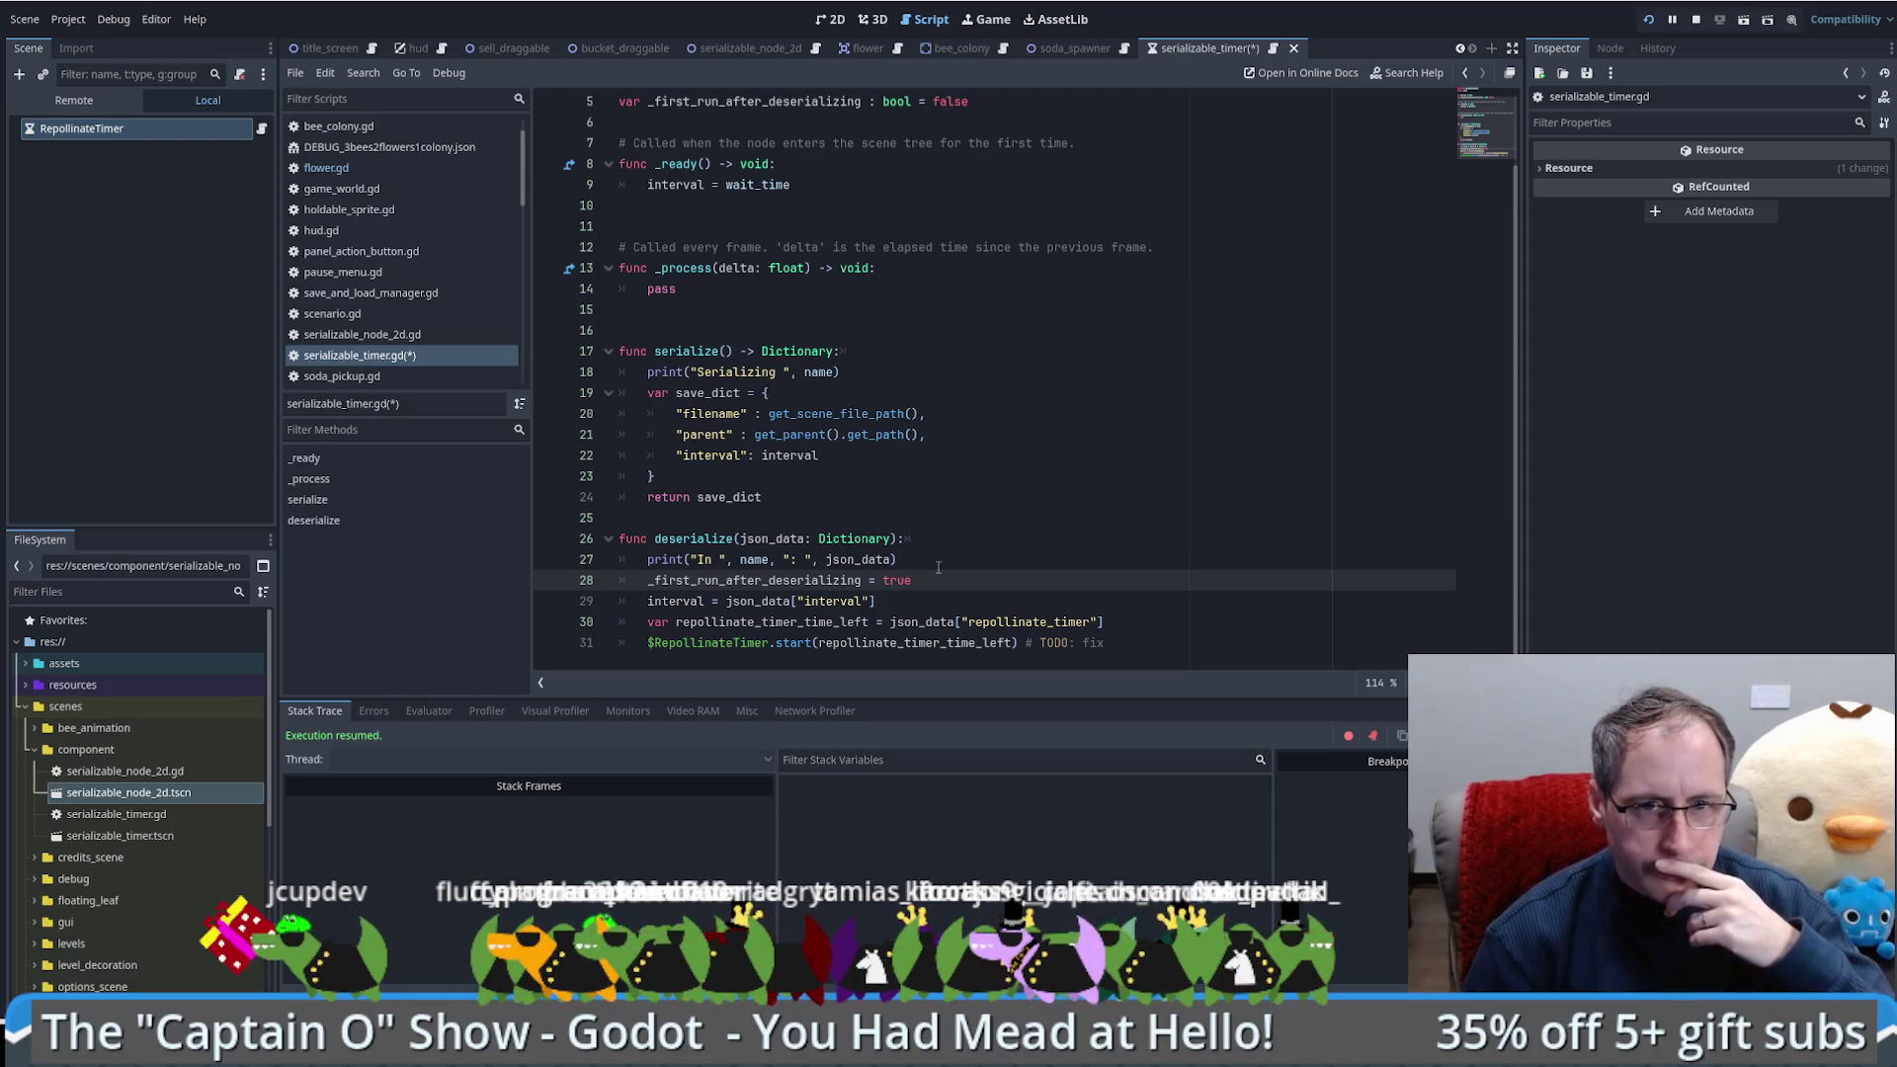
{"action": "left_click", "coordinate": [1606, 49]}
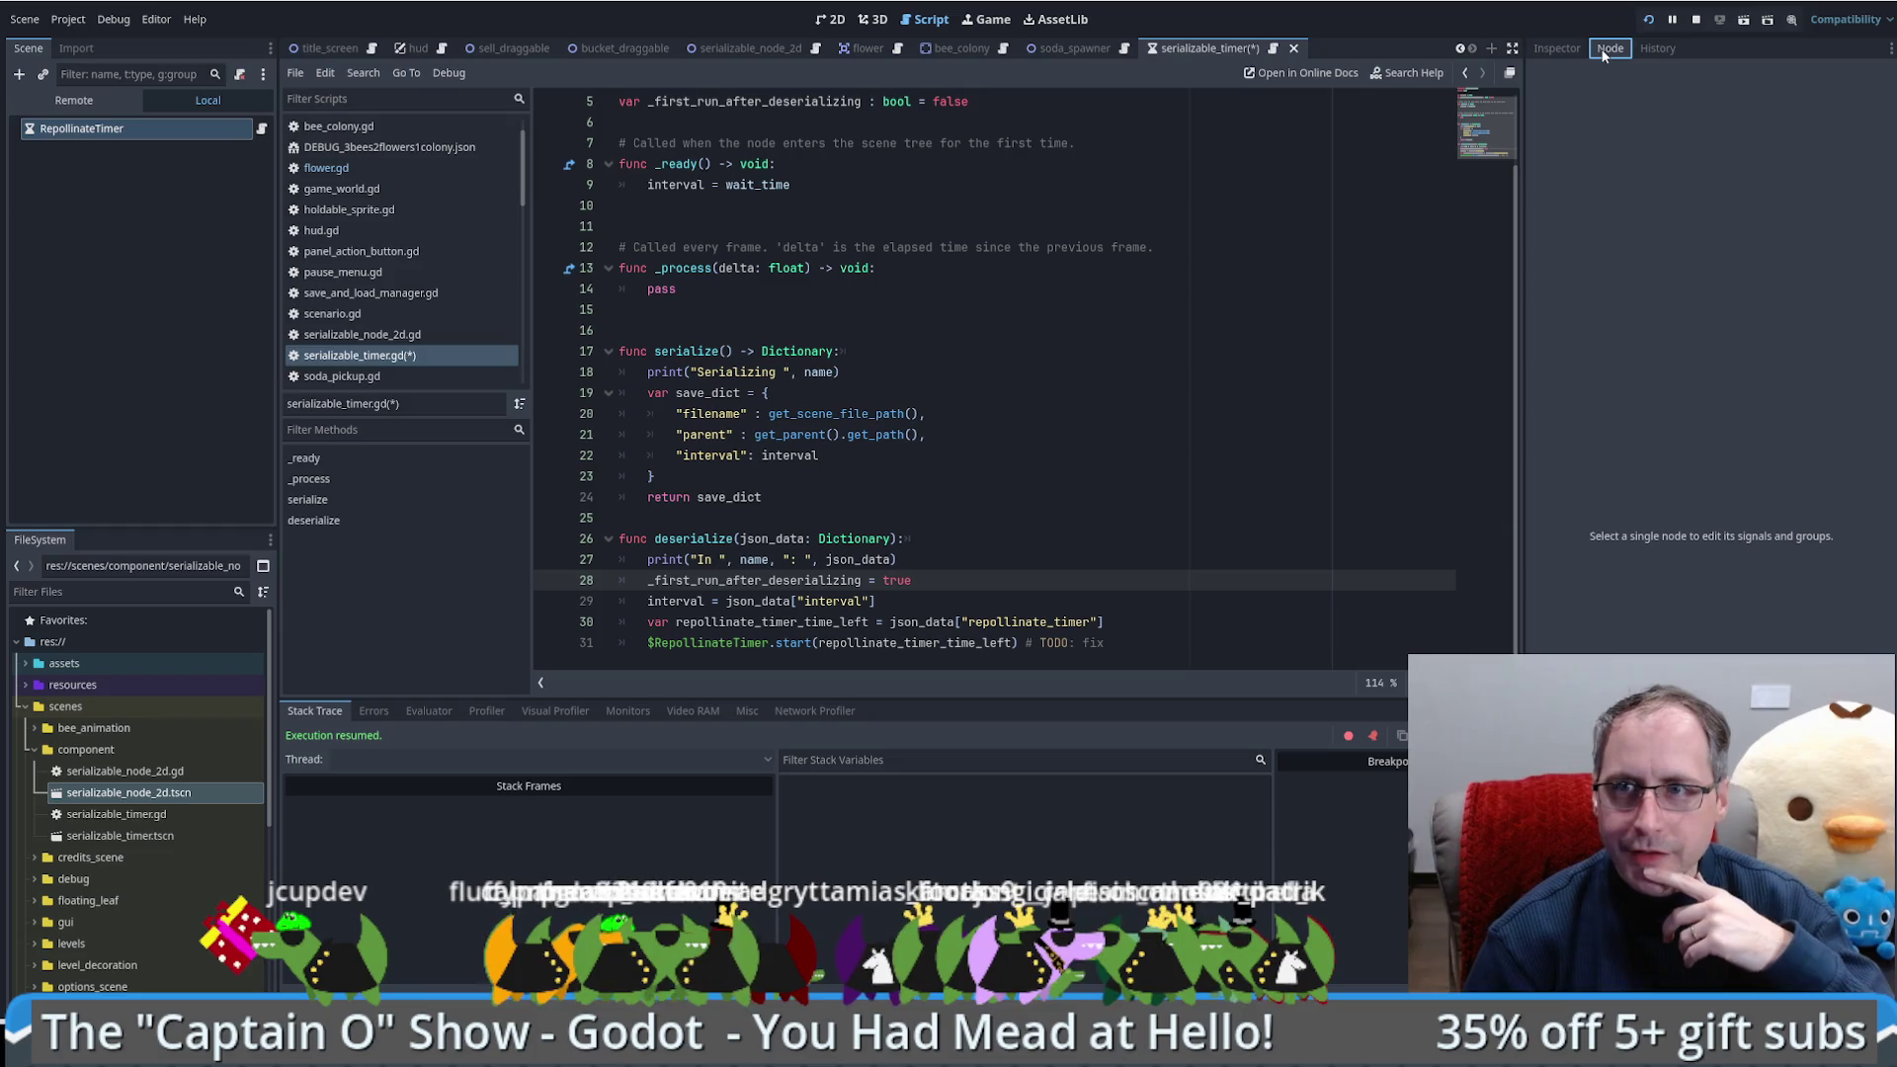
{"action": "left_click", "coordinate": [149, 131]}
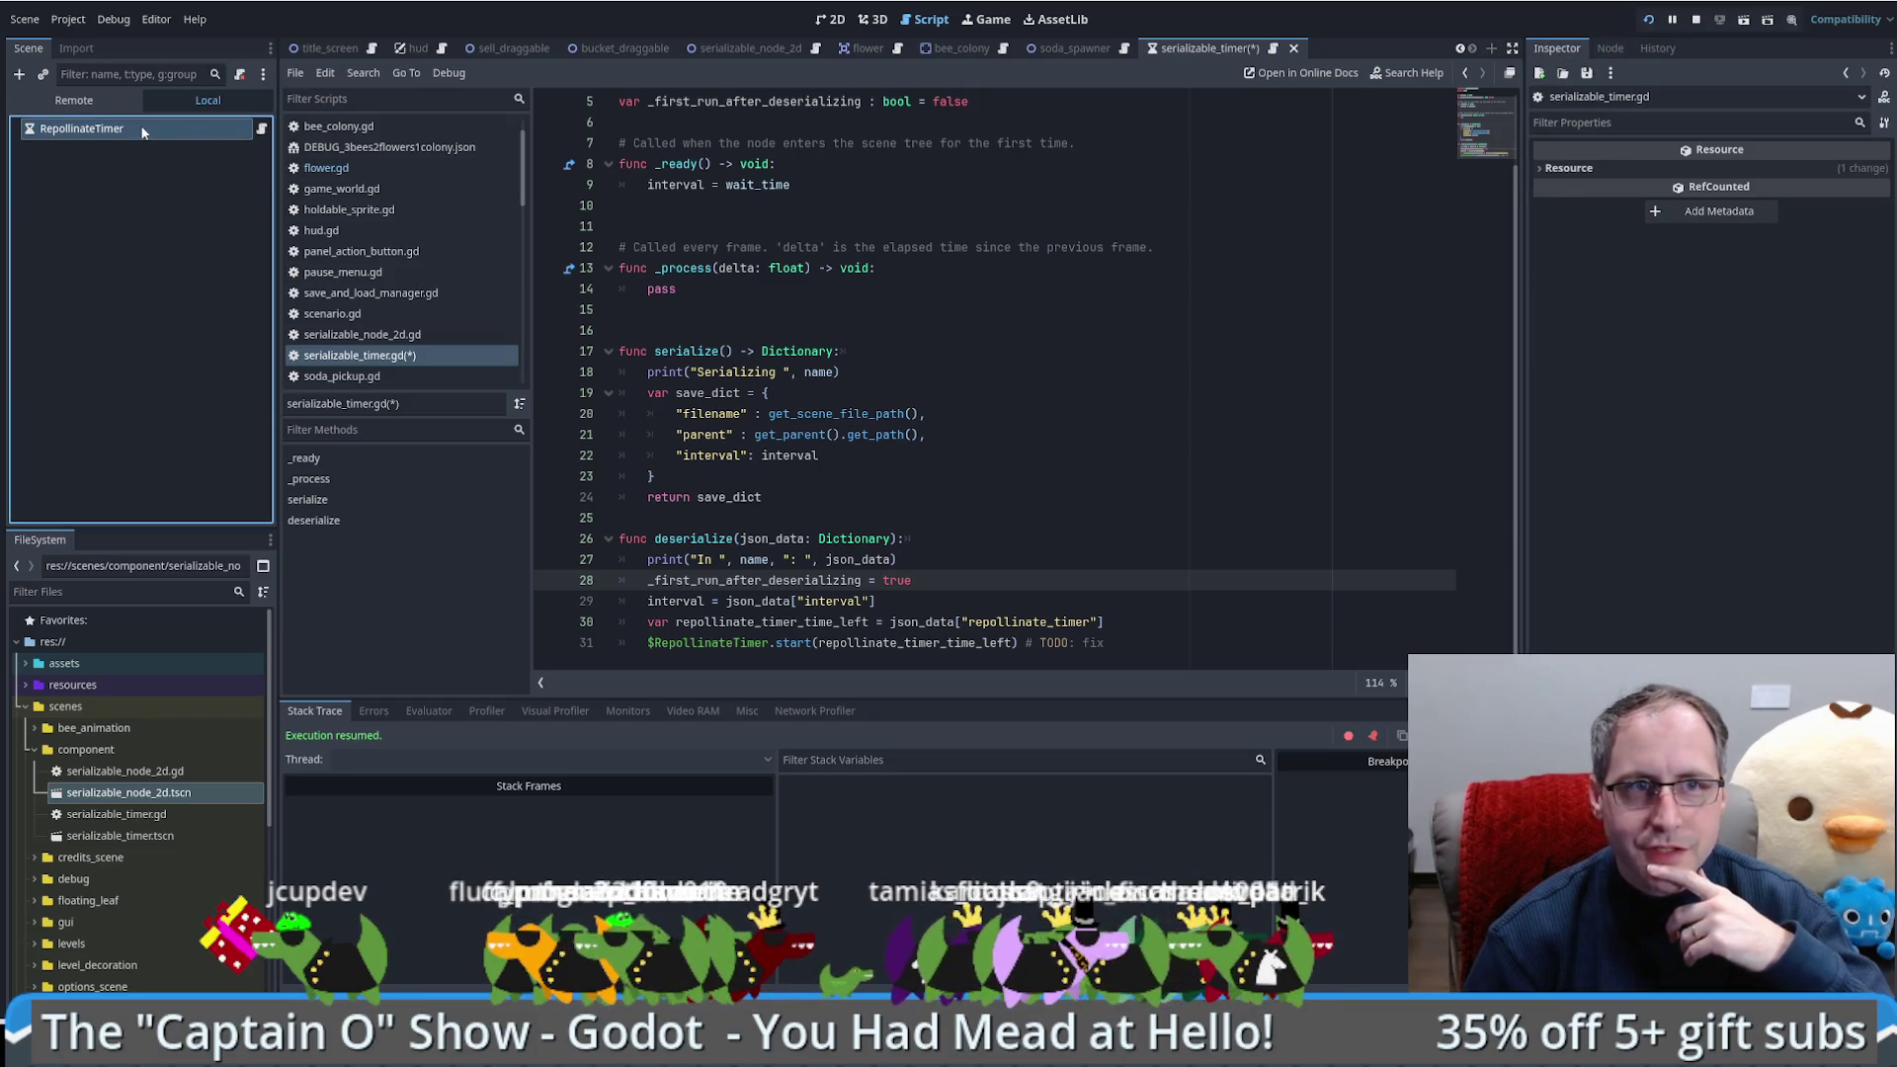
Step: Connect RepollinateTimer's timeout() signal to a new _on_timeout function
{"action": "left_click", "coordinate": [1623, 48]}
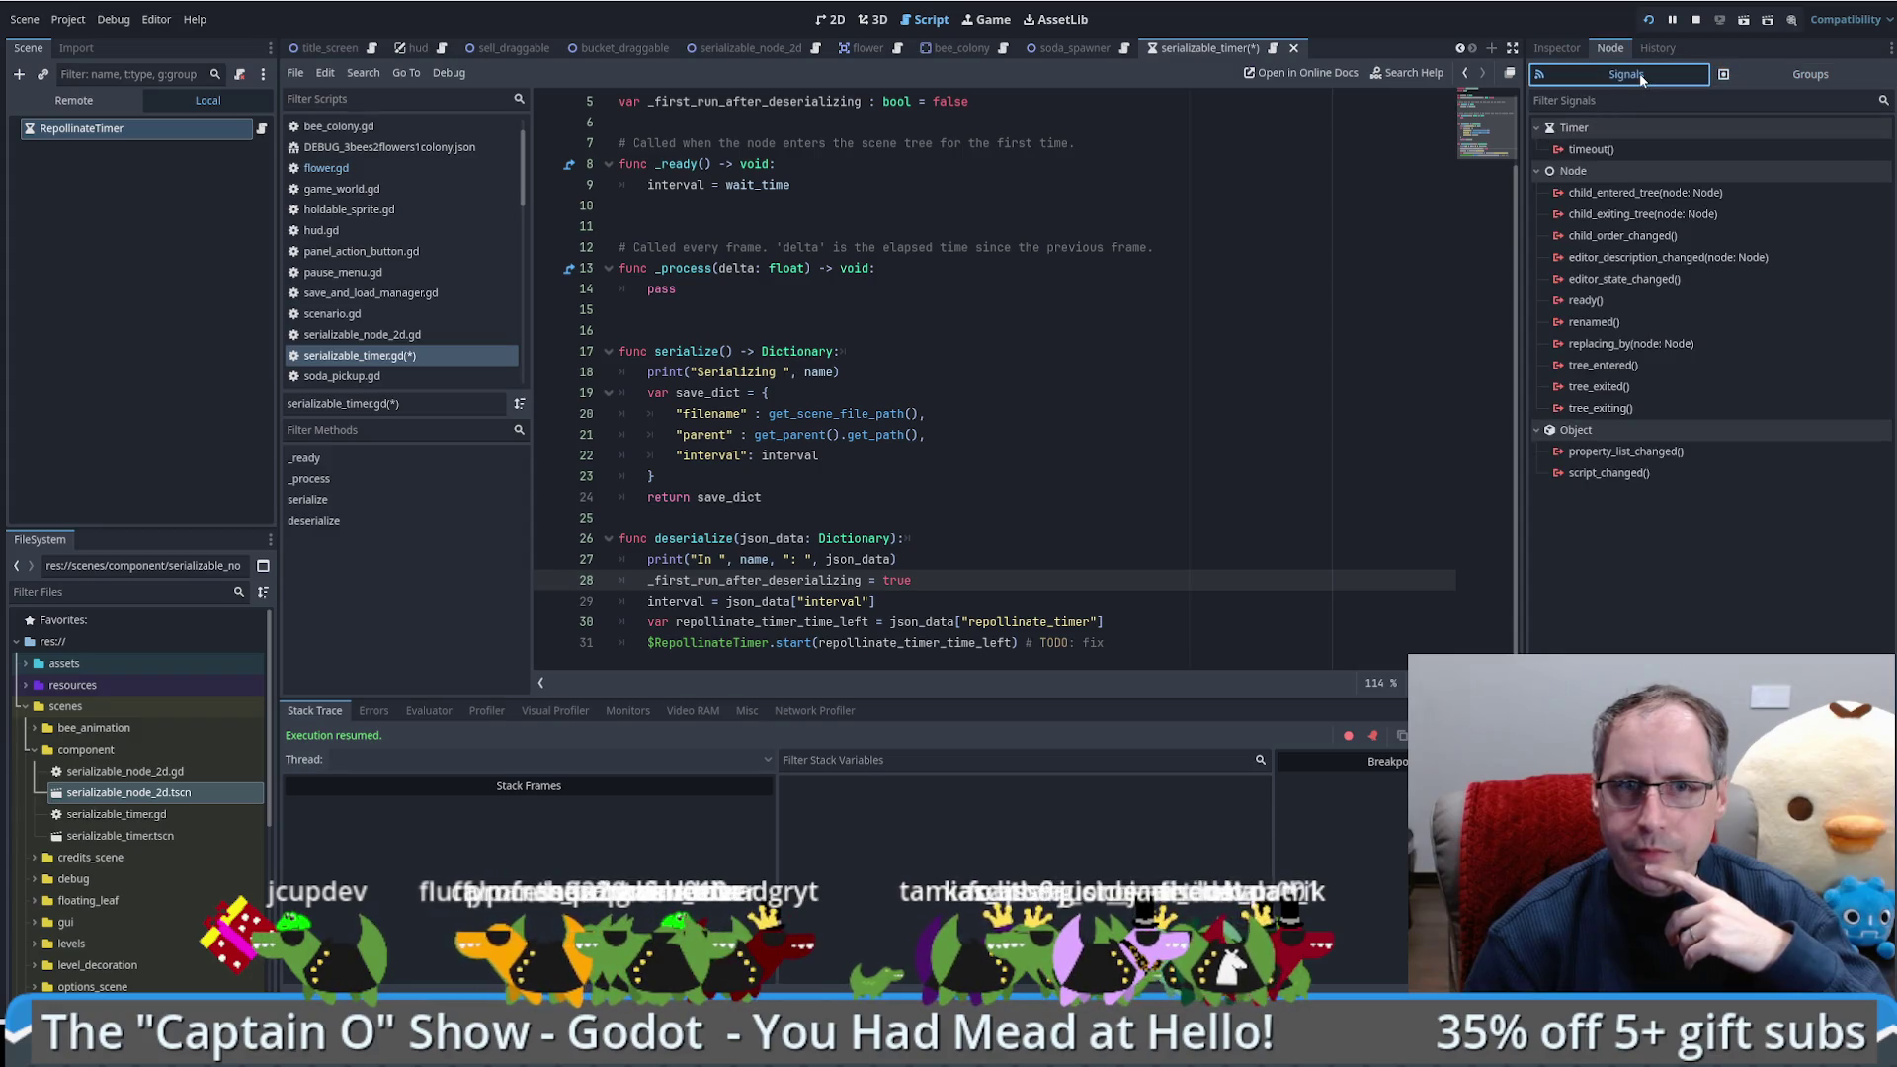
{"action": "double_click", "coordinate": [1602, 149]}
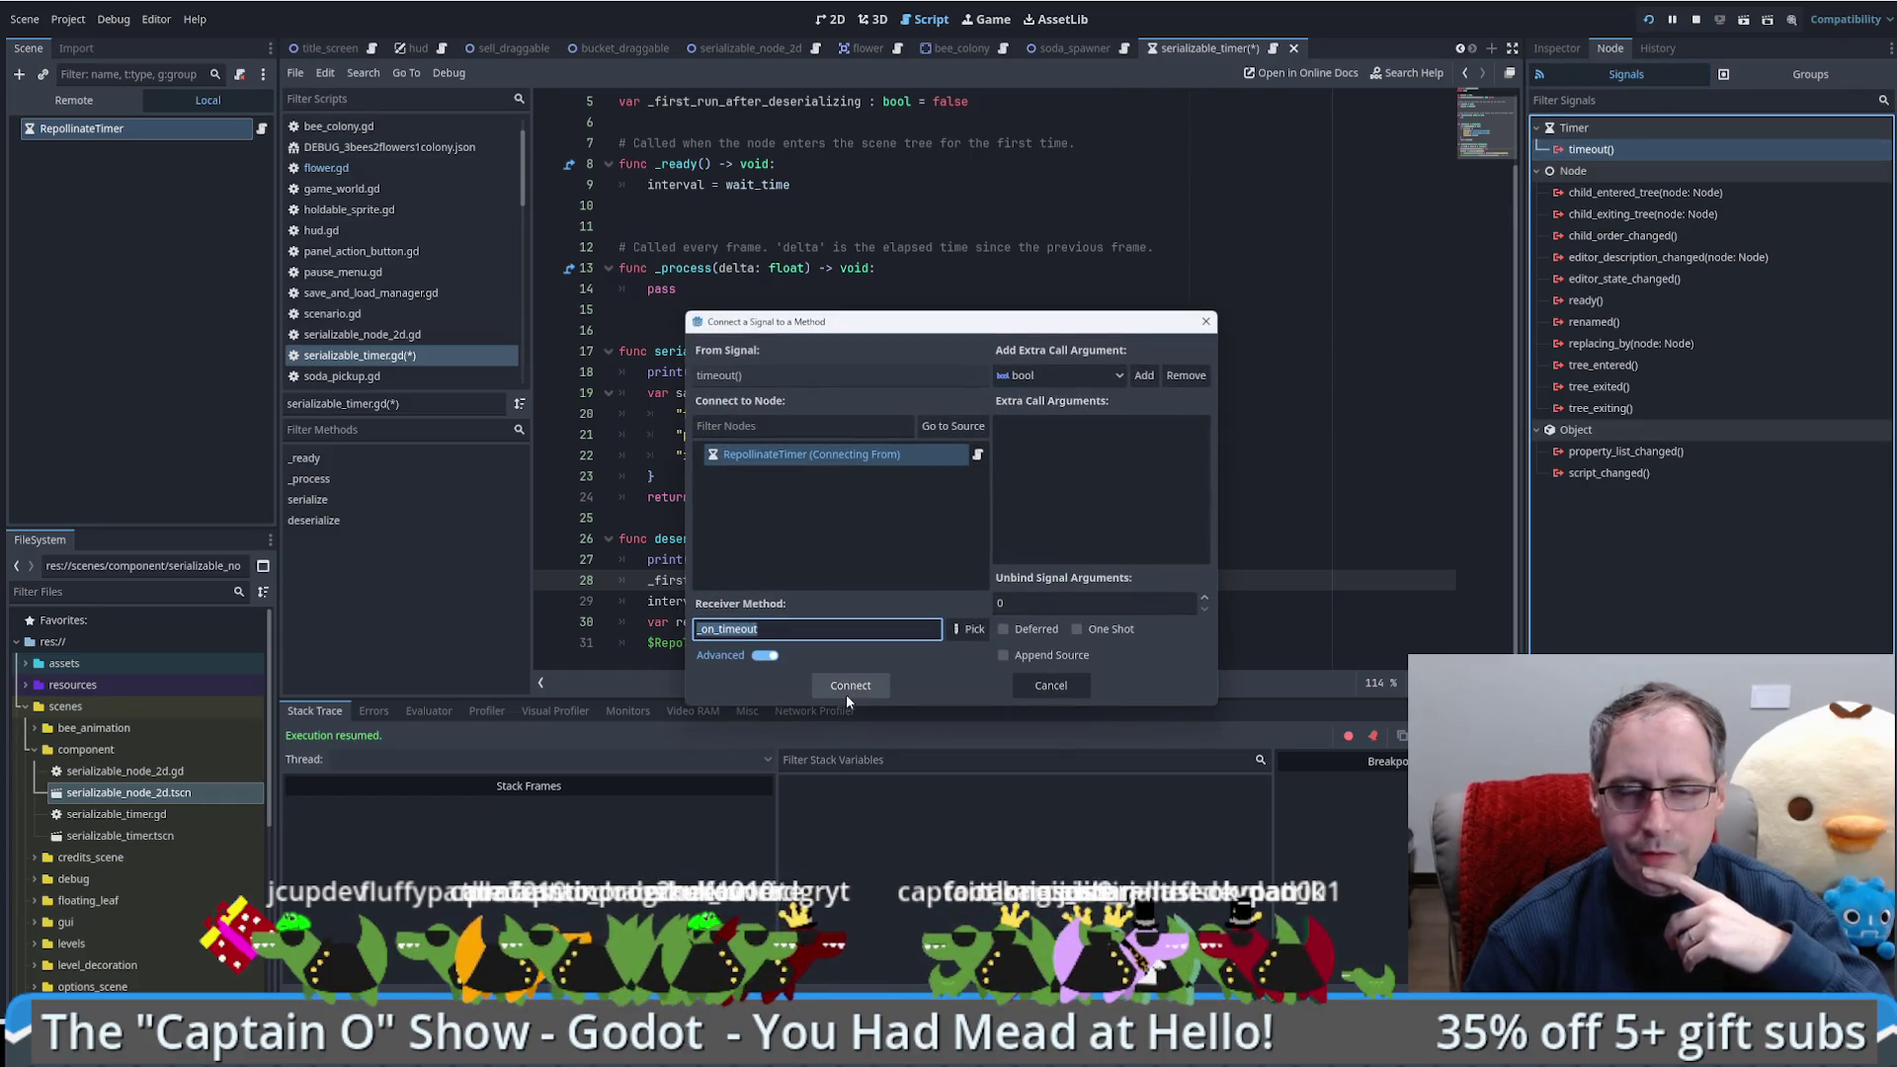
{"action": "left_click", "coordinate": [875, 685]}
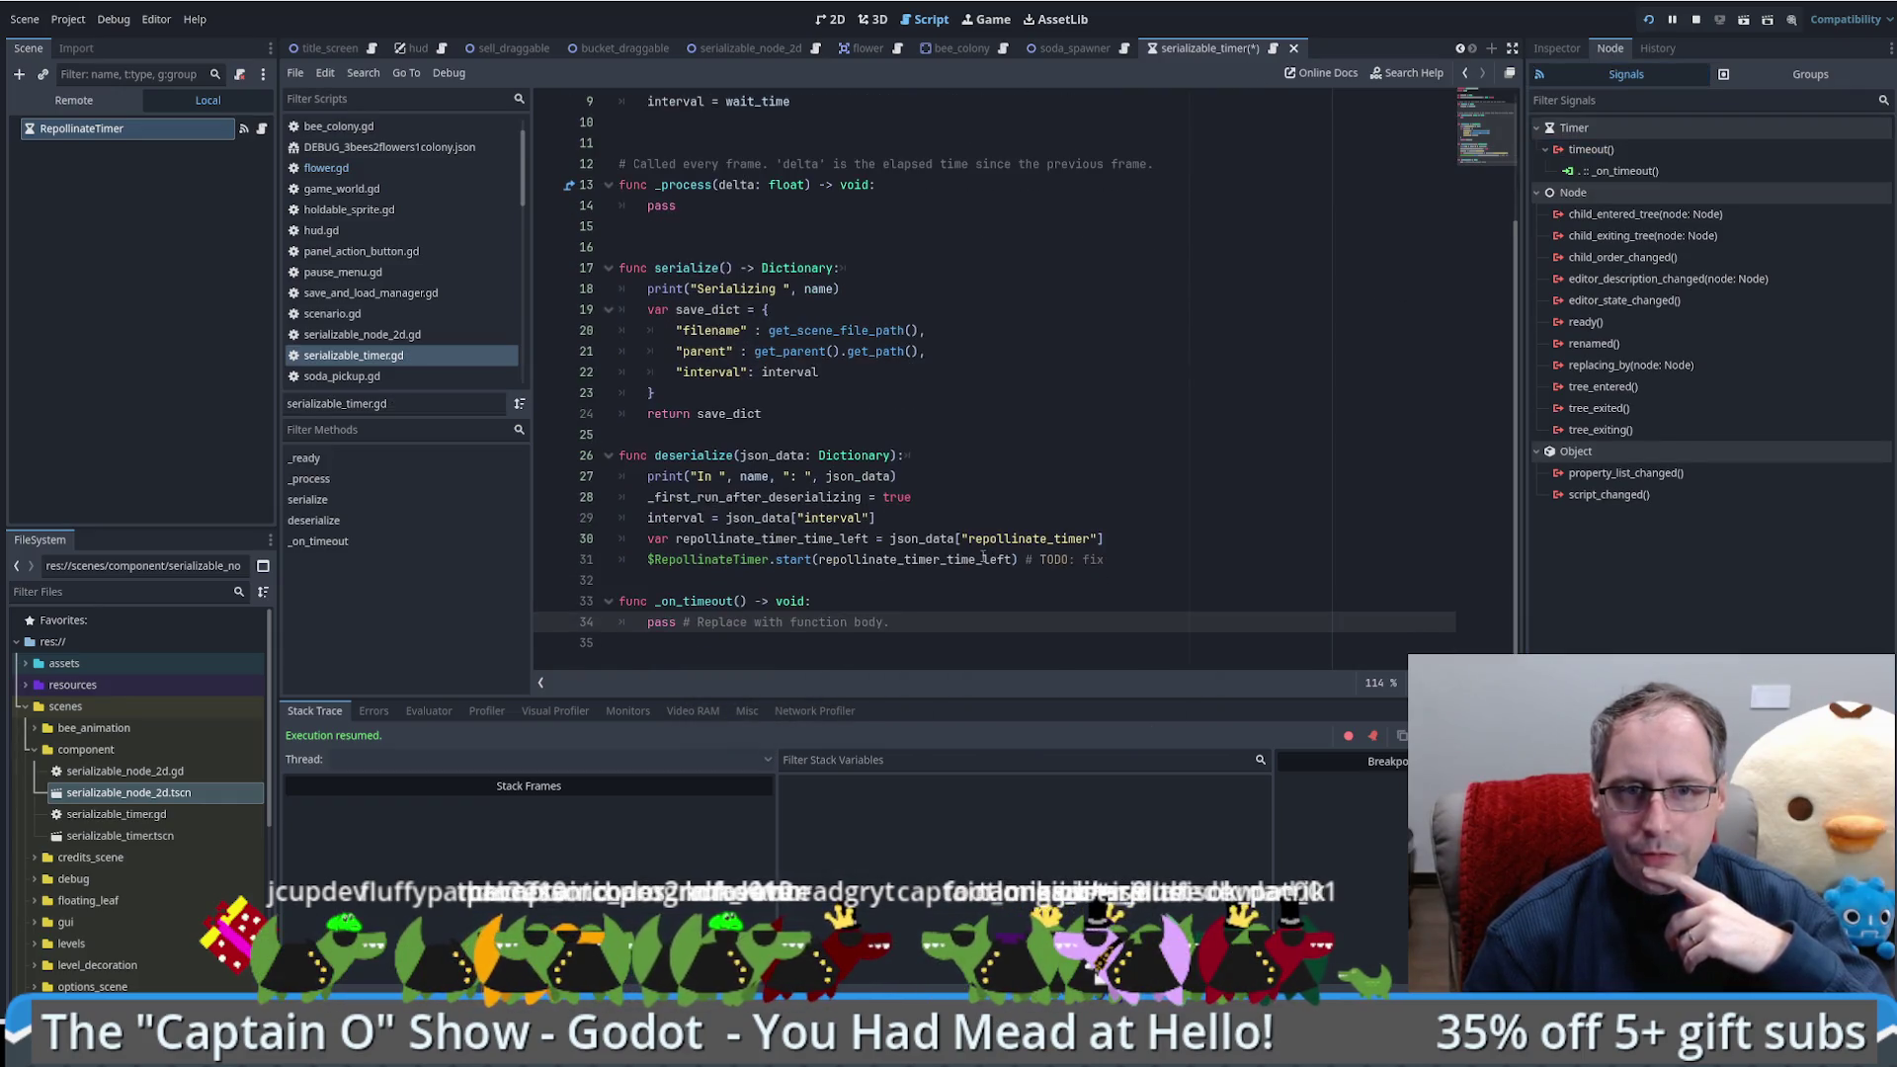
Step: Move the _on_timeout function above serialize and start a new line in its body
{"action": "mouse_move", "coordinate": [619, 580]}
{"action": "left_mouse_down"}
{"action": "mouse_move", "coordinate": [892, 623]}
{"action": "mouse_move", "coordinate": [702, 233]}
{"action": "left_mouse_up"}
{"action": "key", "text": "Return"}
{"action": "left_click", "coordinate": [872, 249]}
{"action": "key", "text": "Return"}
Step: Write 'if _first_run_after_deserializing:' in _on_timeout and remove the placeholder pass
{"action": "type", "text": "if"}
{"action": "scroll", "coordinate": [840, 237], "scroll_direction": "up", "scroll_amount": 3}
{"action": "double_click", "coordinate": [709, 185]}
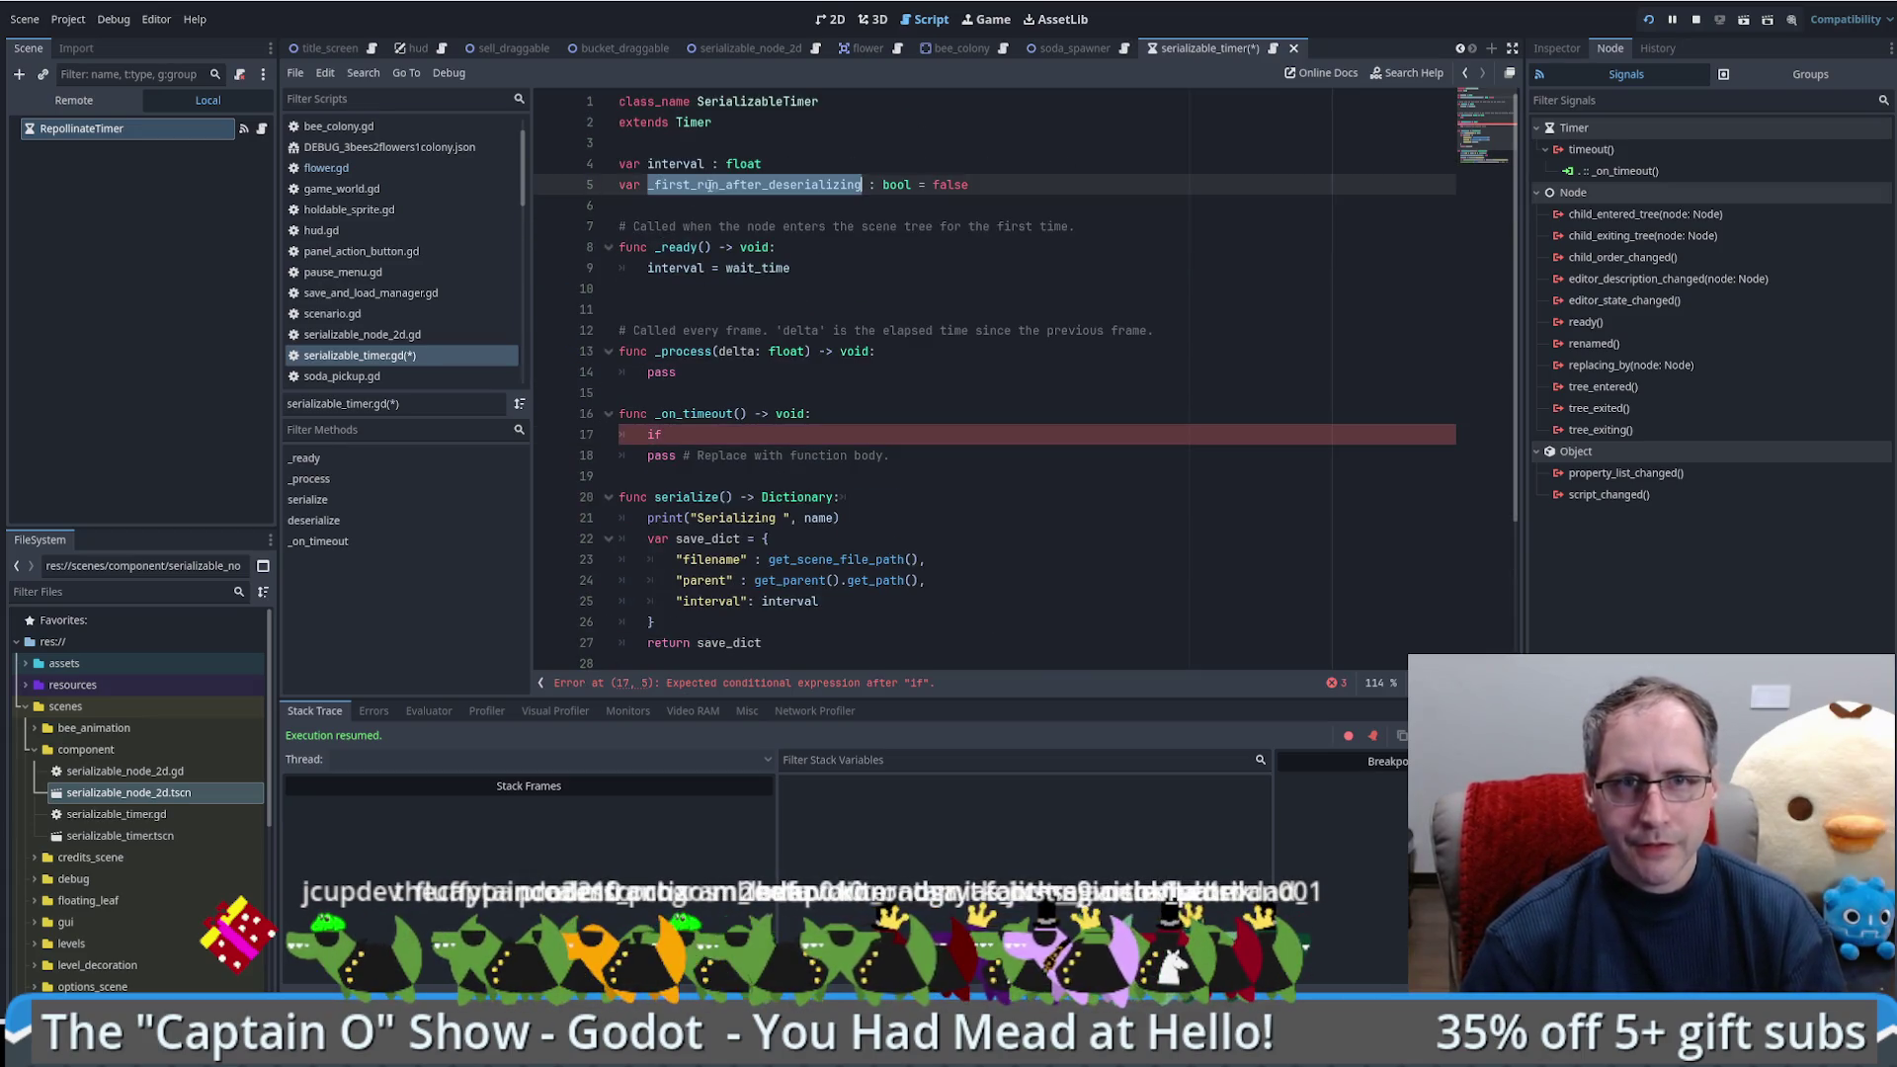
{"action": "middle_click", "coordinate": [734, 415]}
{"action": "key", "text": "ctrl+z"}
{"action": "middle_click", "coordinate": [825, 437]}
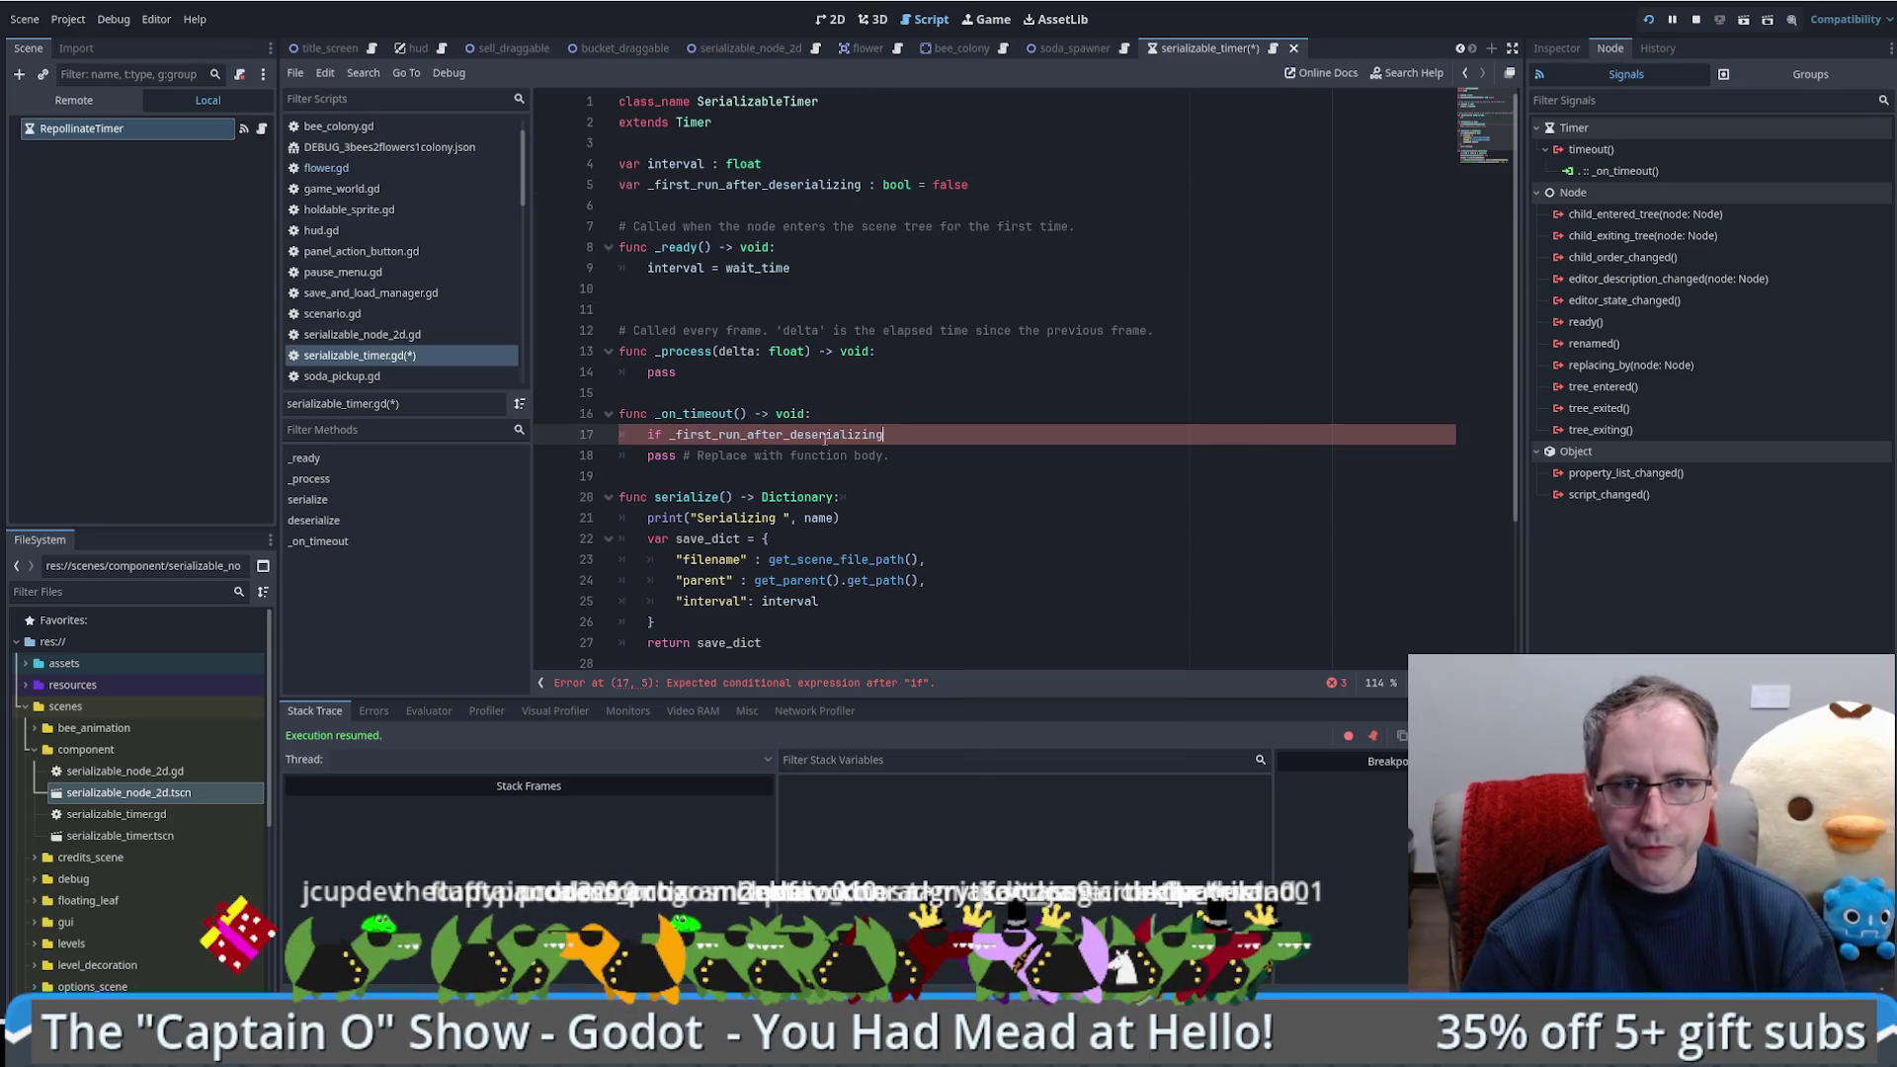
{"action": "type", "text": ":"}
{"action": "key", "text": "Return"}
{"action": "scroll", "coordinate": [789, 477], "scroll_direction": "down", "scroll_amount": 3}
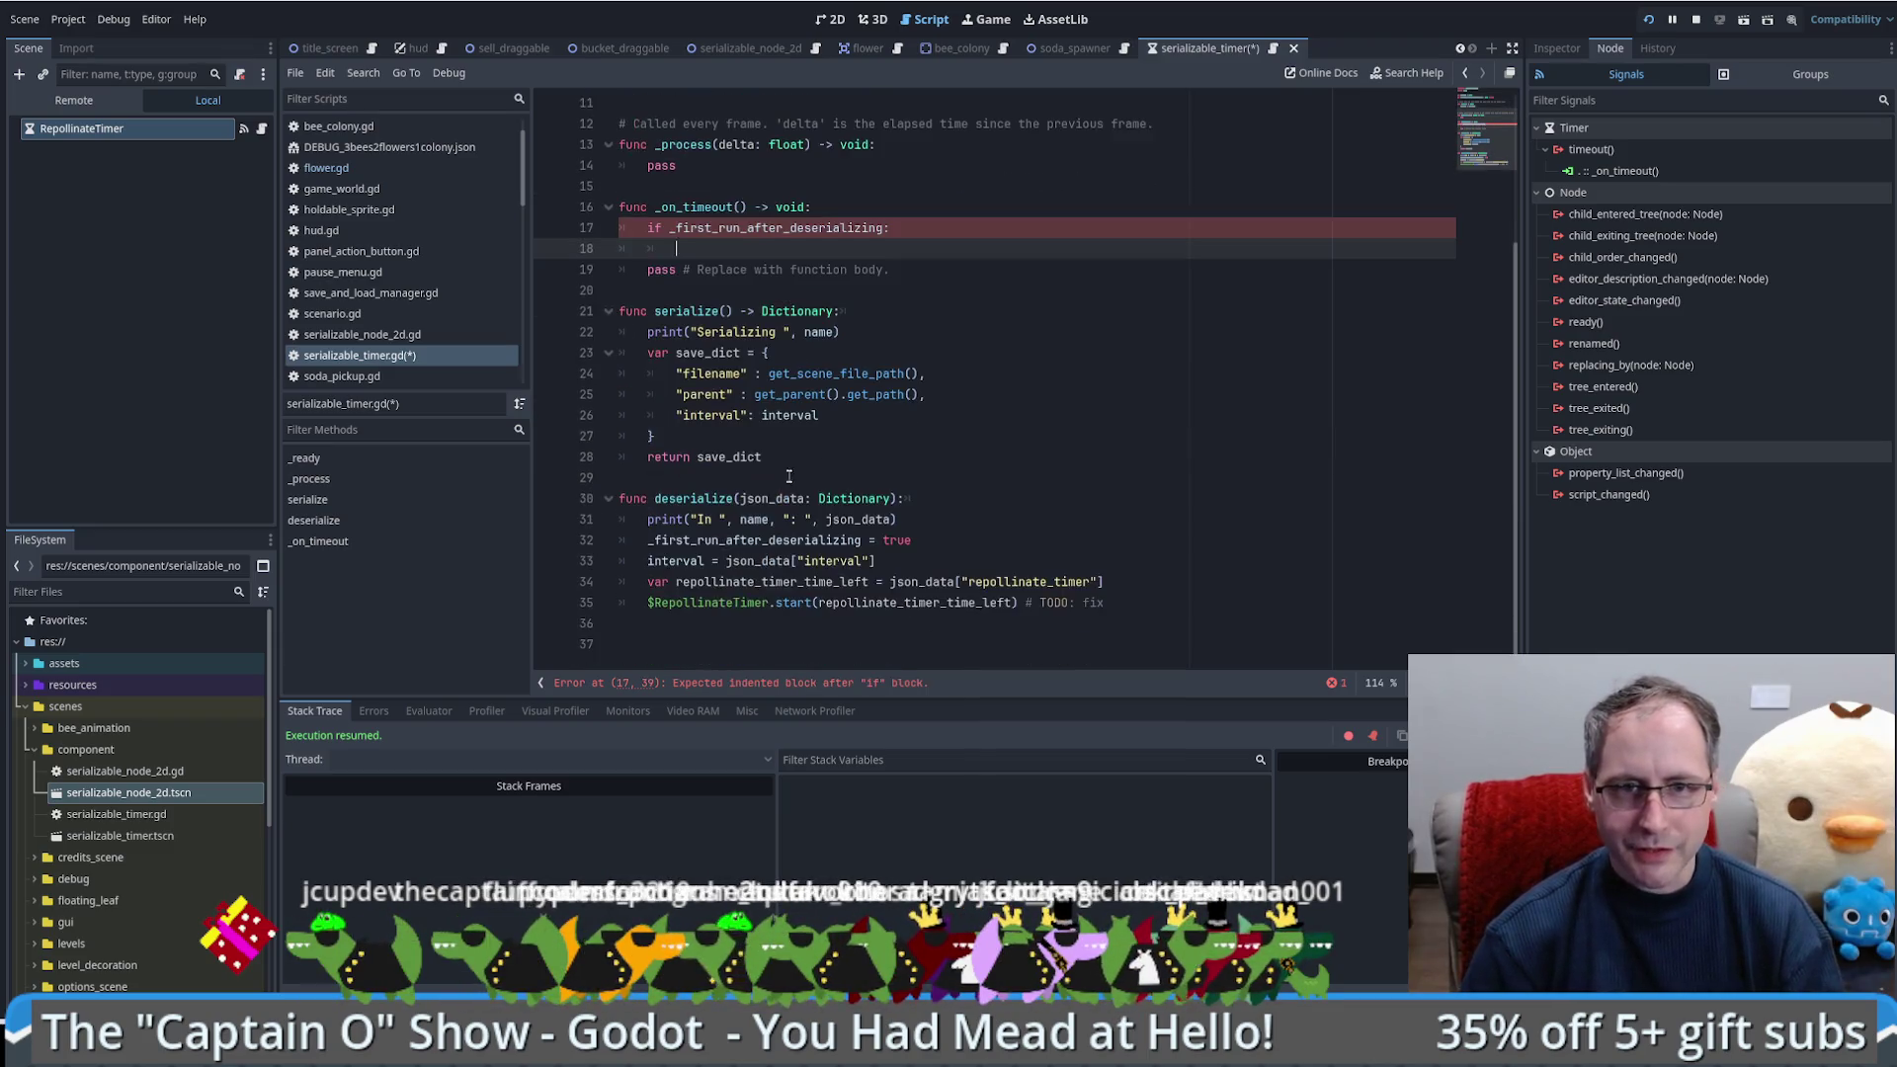
{"action": "key", "text": "shift+Down"}
{"action": "key", "text": "shift+End"}
{"action": "key", "text": "Delete"}
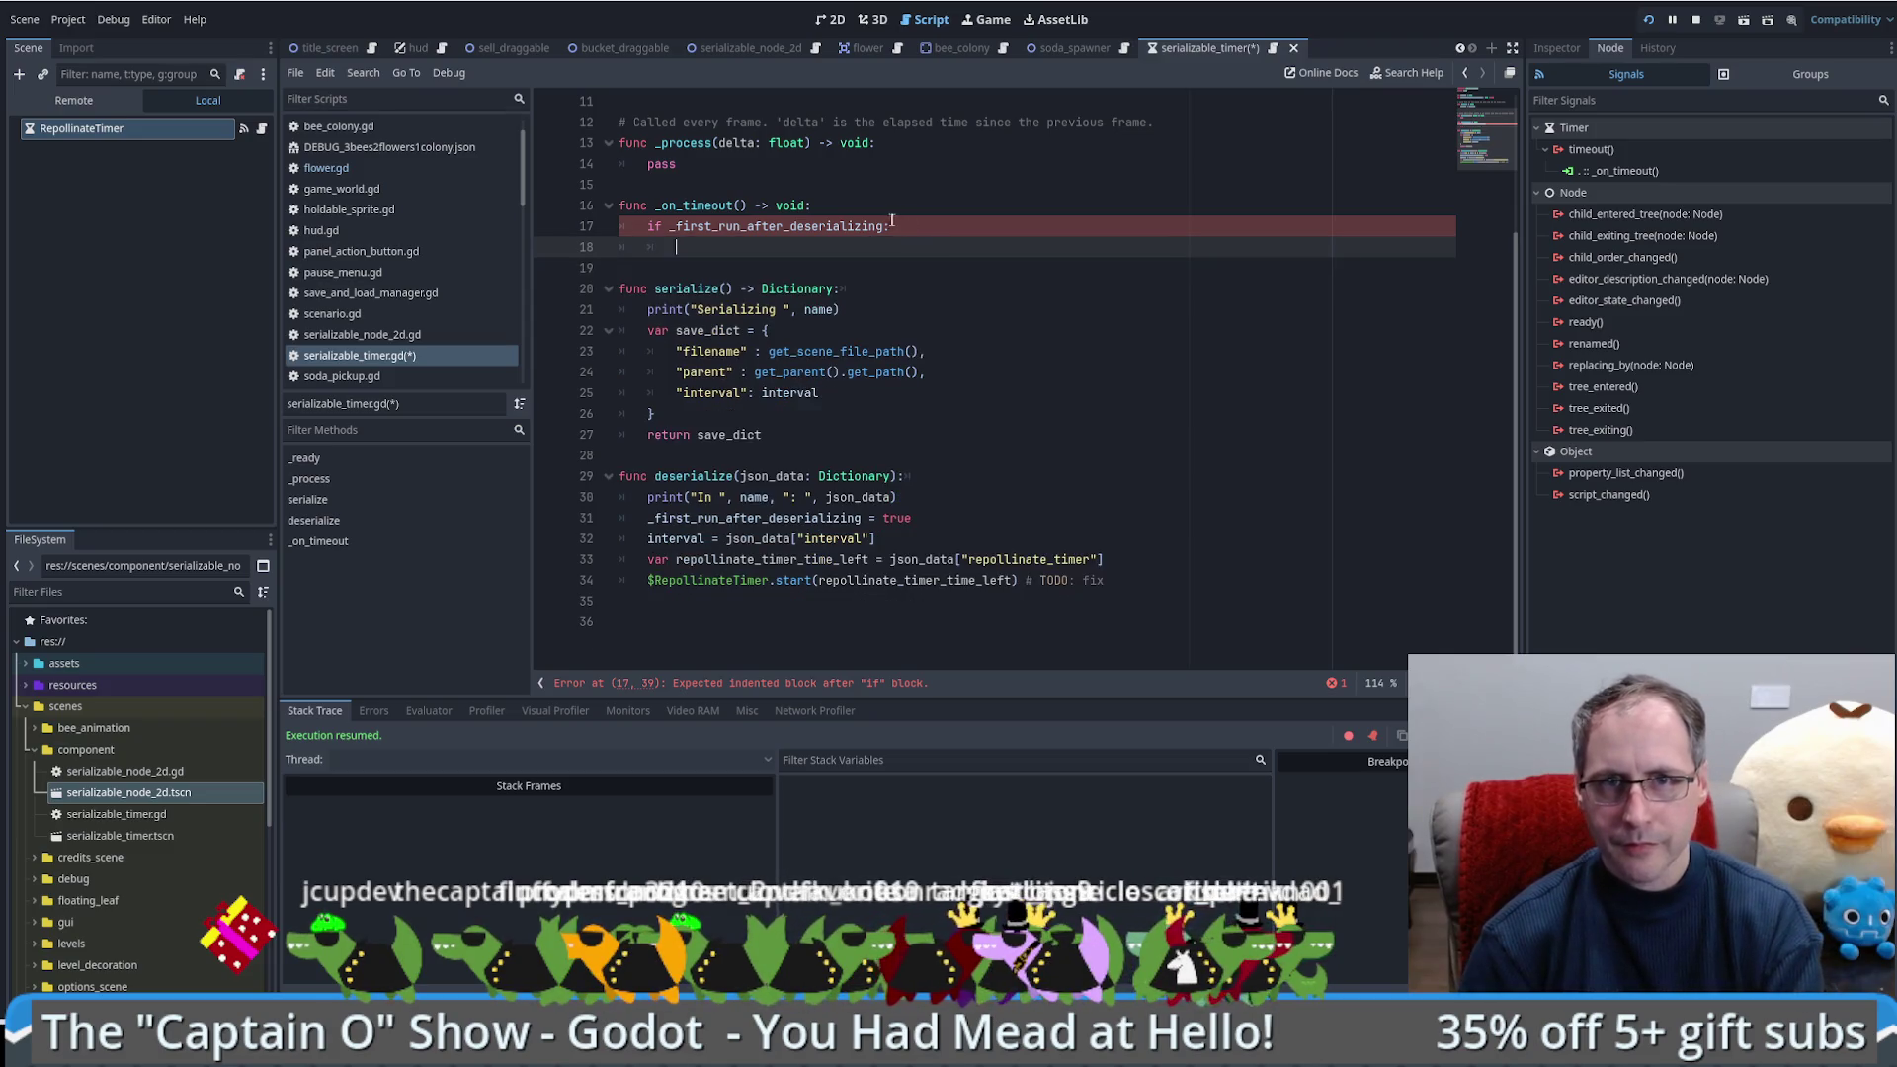
Step: Extend the if condition with '&& !one_shot'
{"action": "left_click", "coordinate": [1570, 49]}
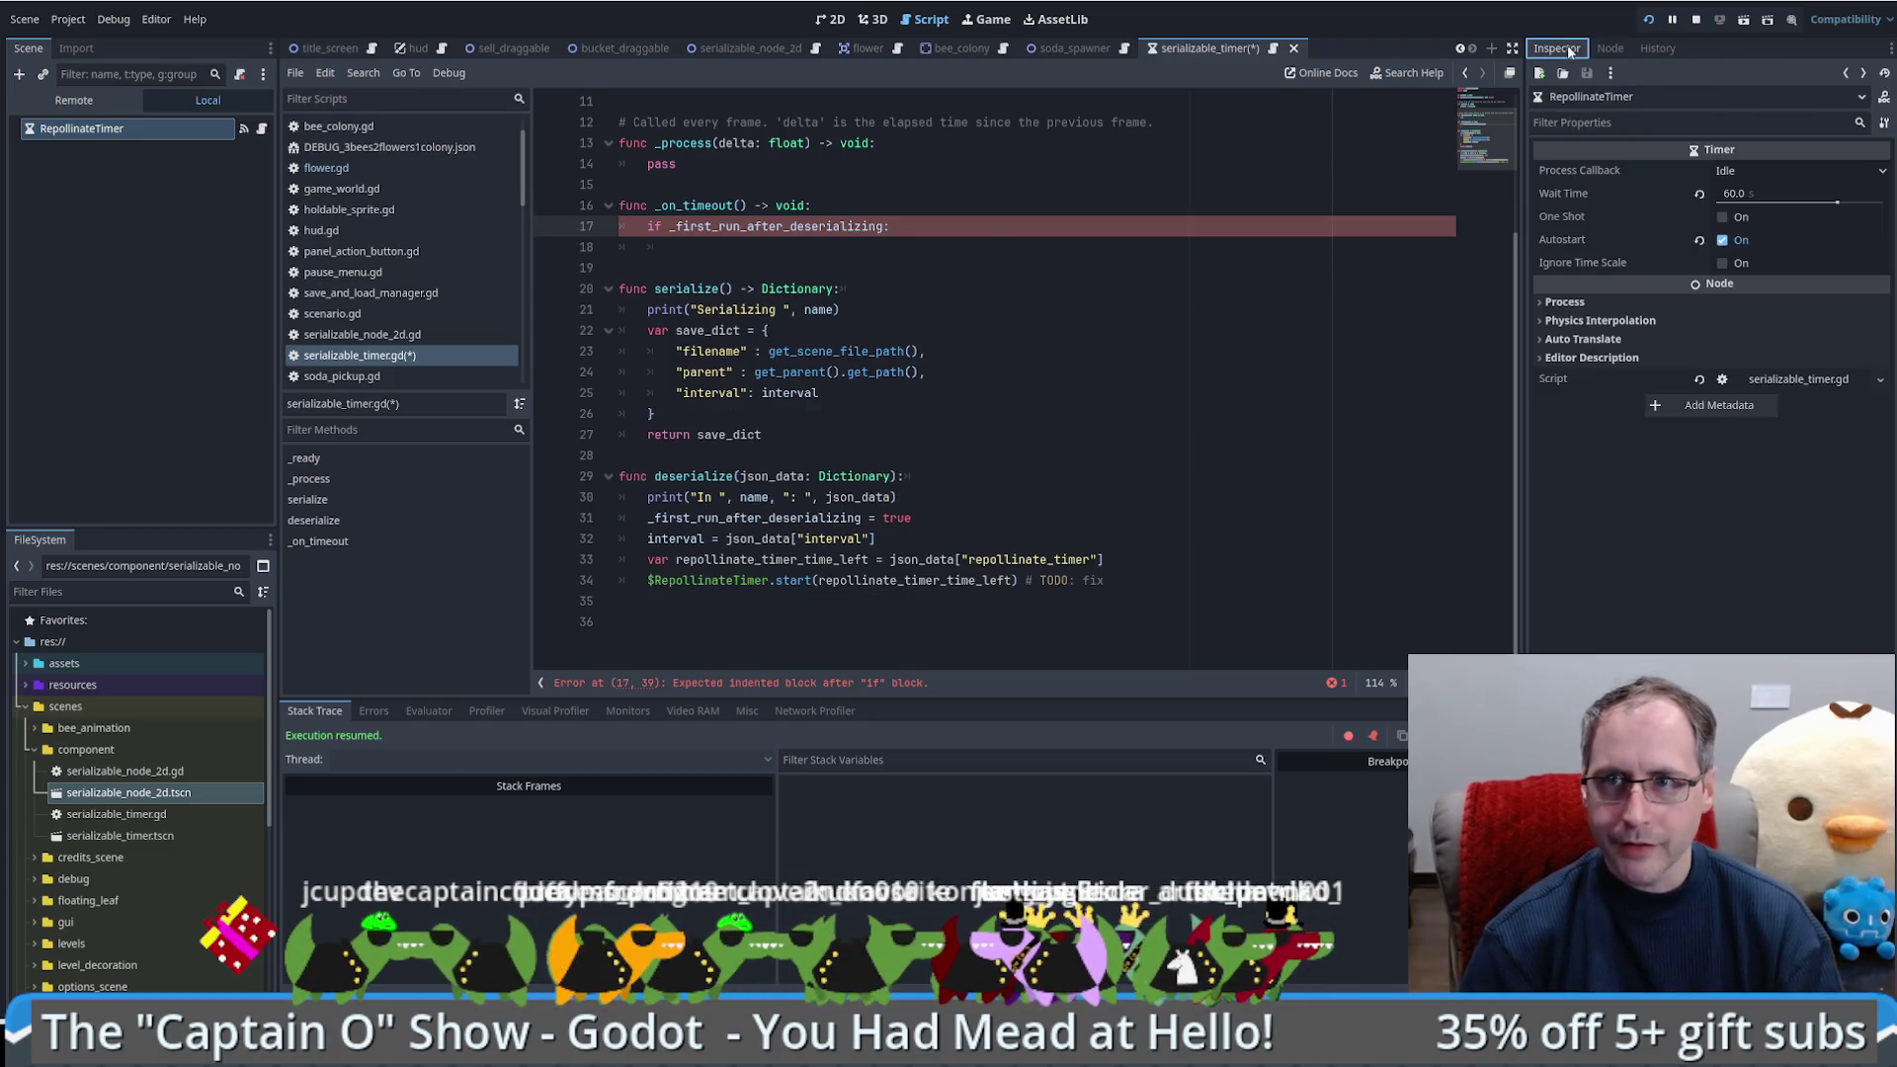
{"action": "mouse_move", "coordinate": [1560, 235]}
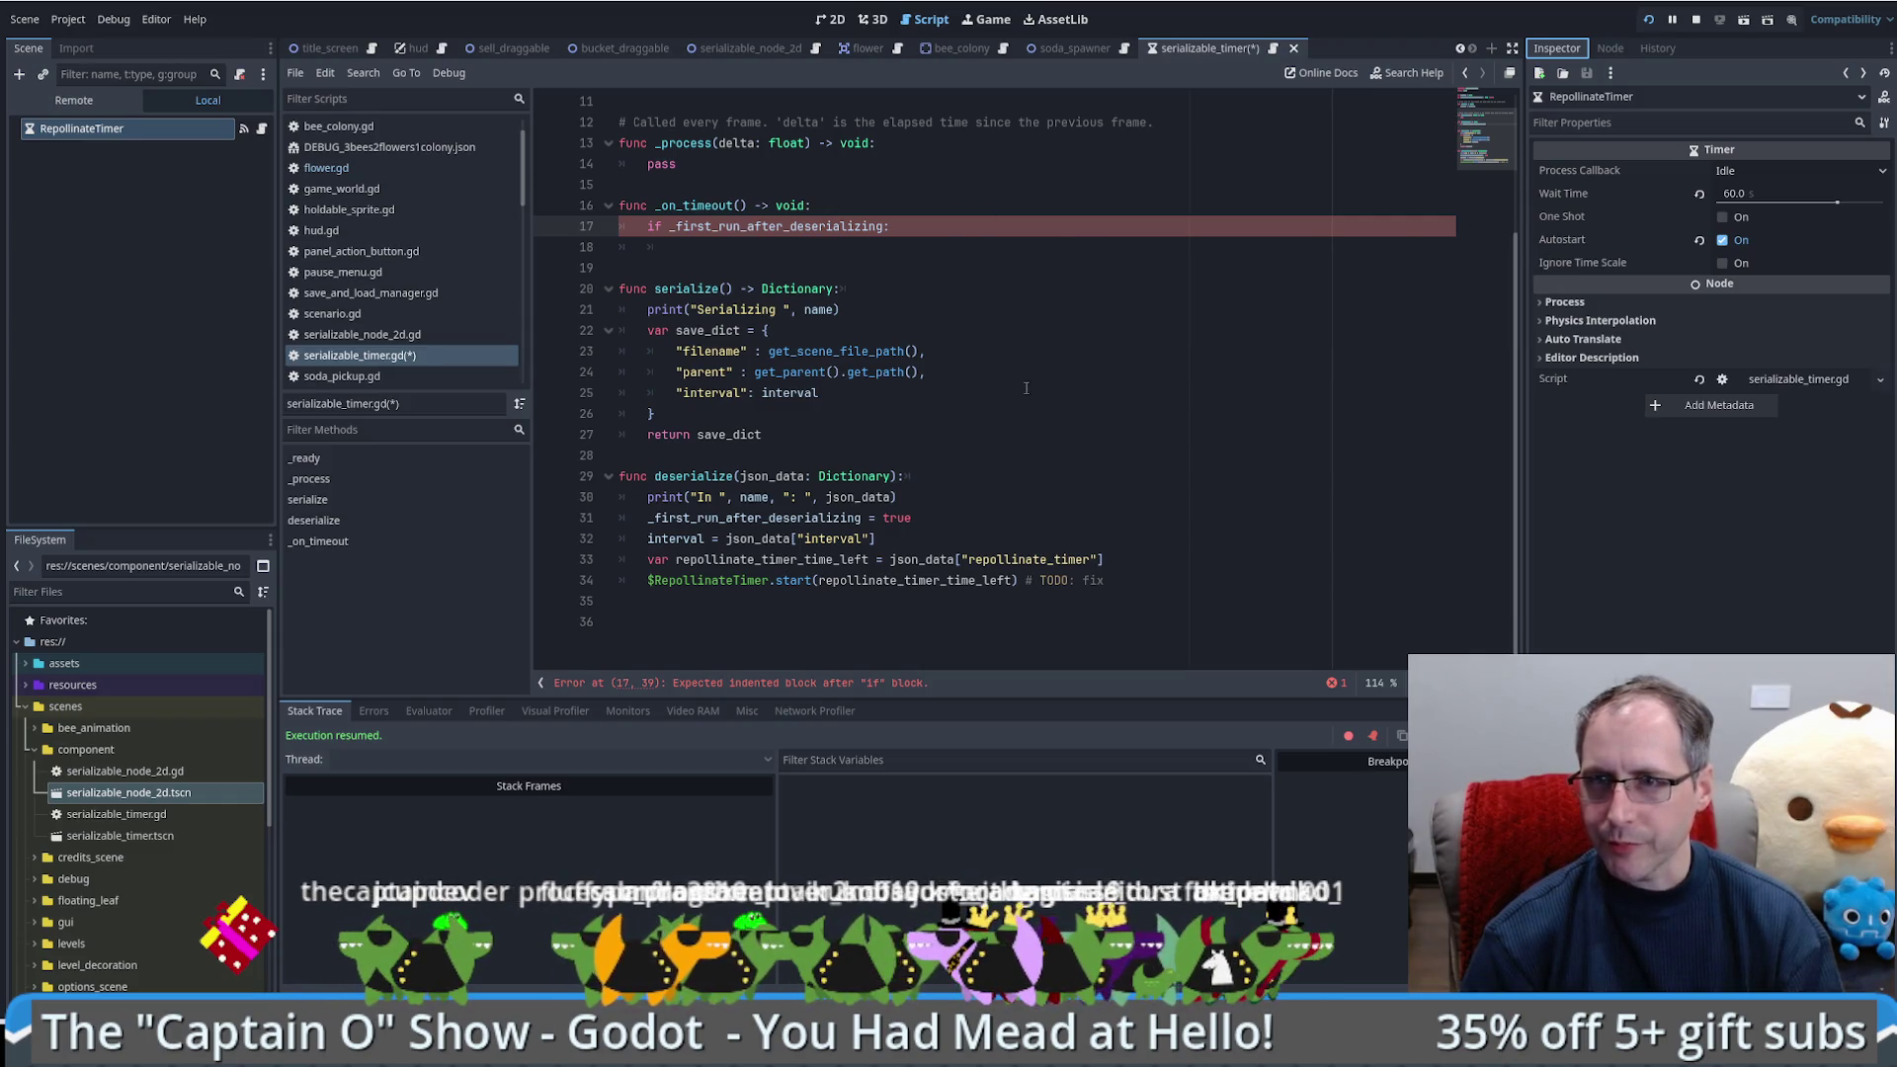
{"action": "left_click", "coordinate": [886, 228]}
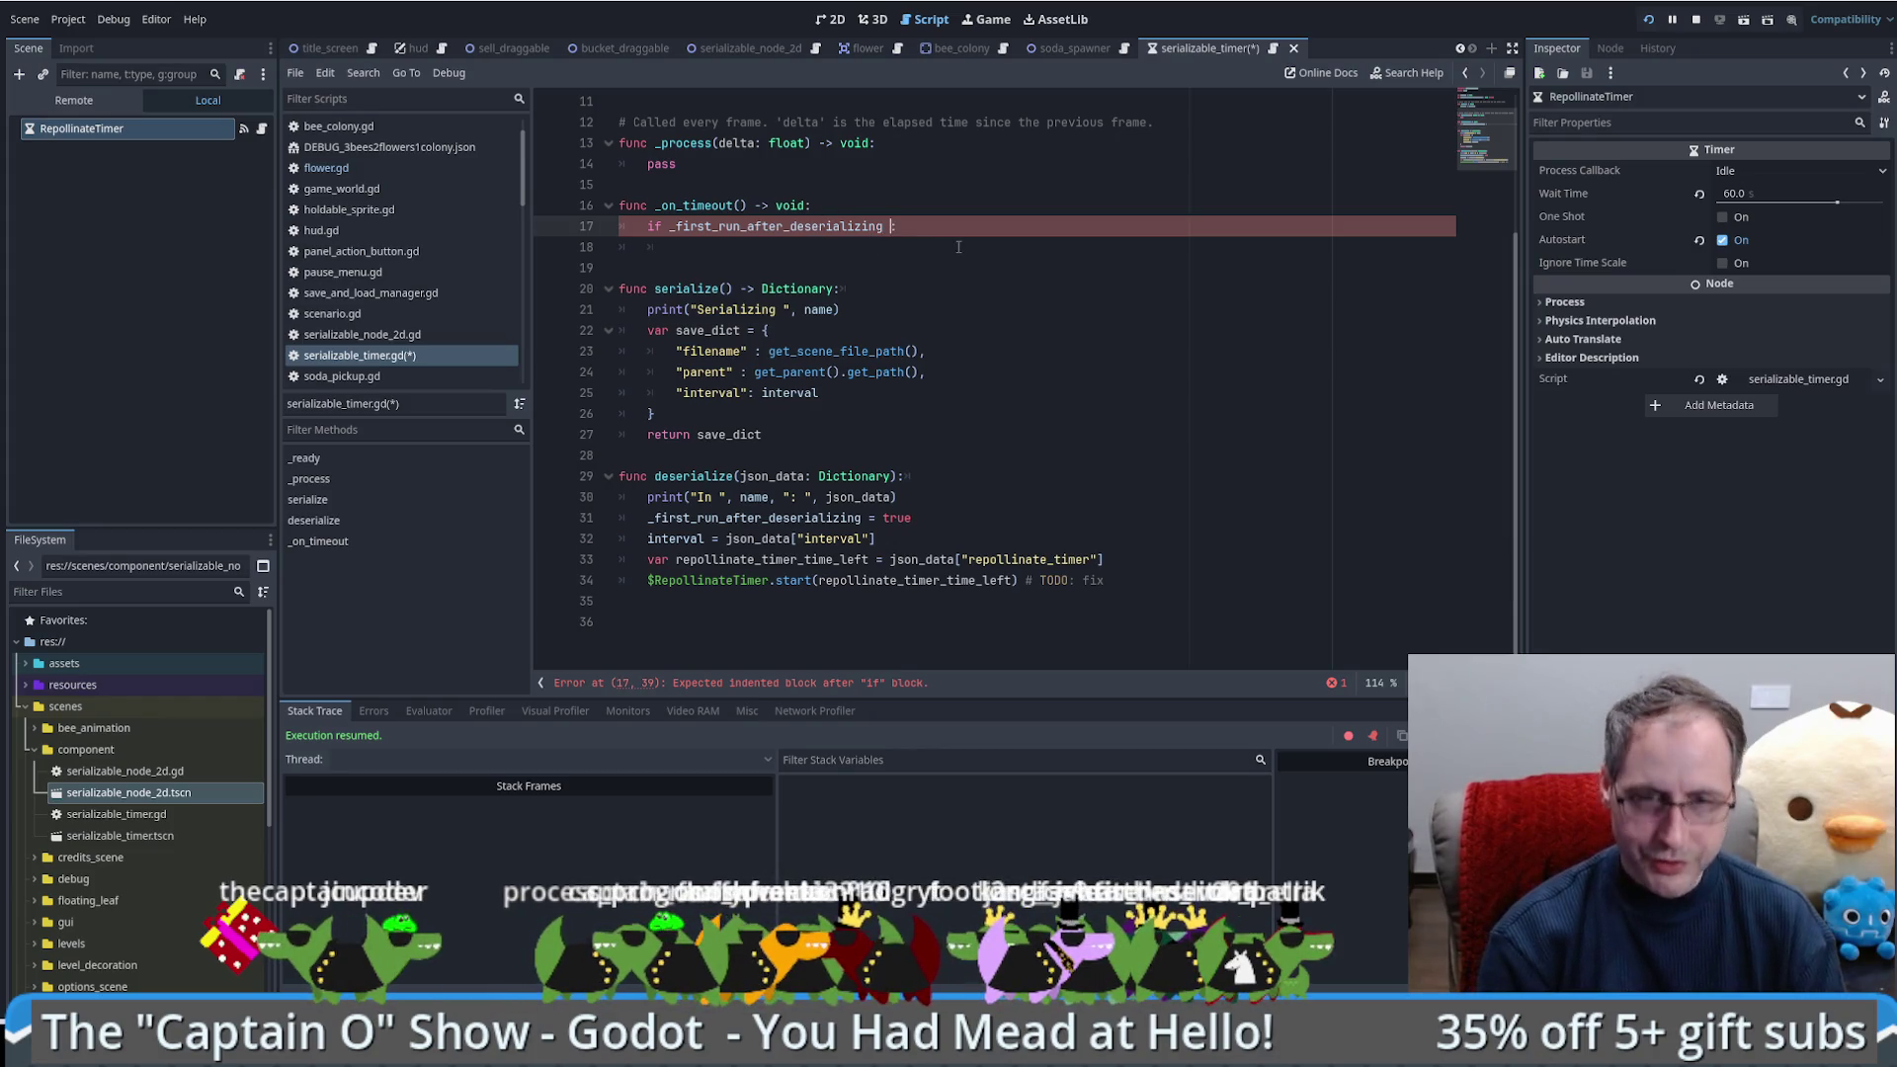
{"action": "type", "text": "&&"}
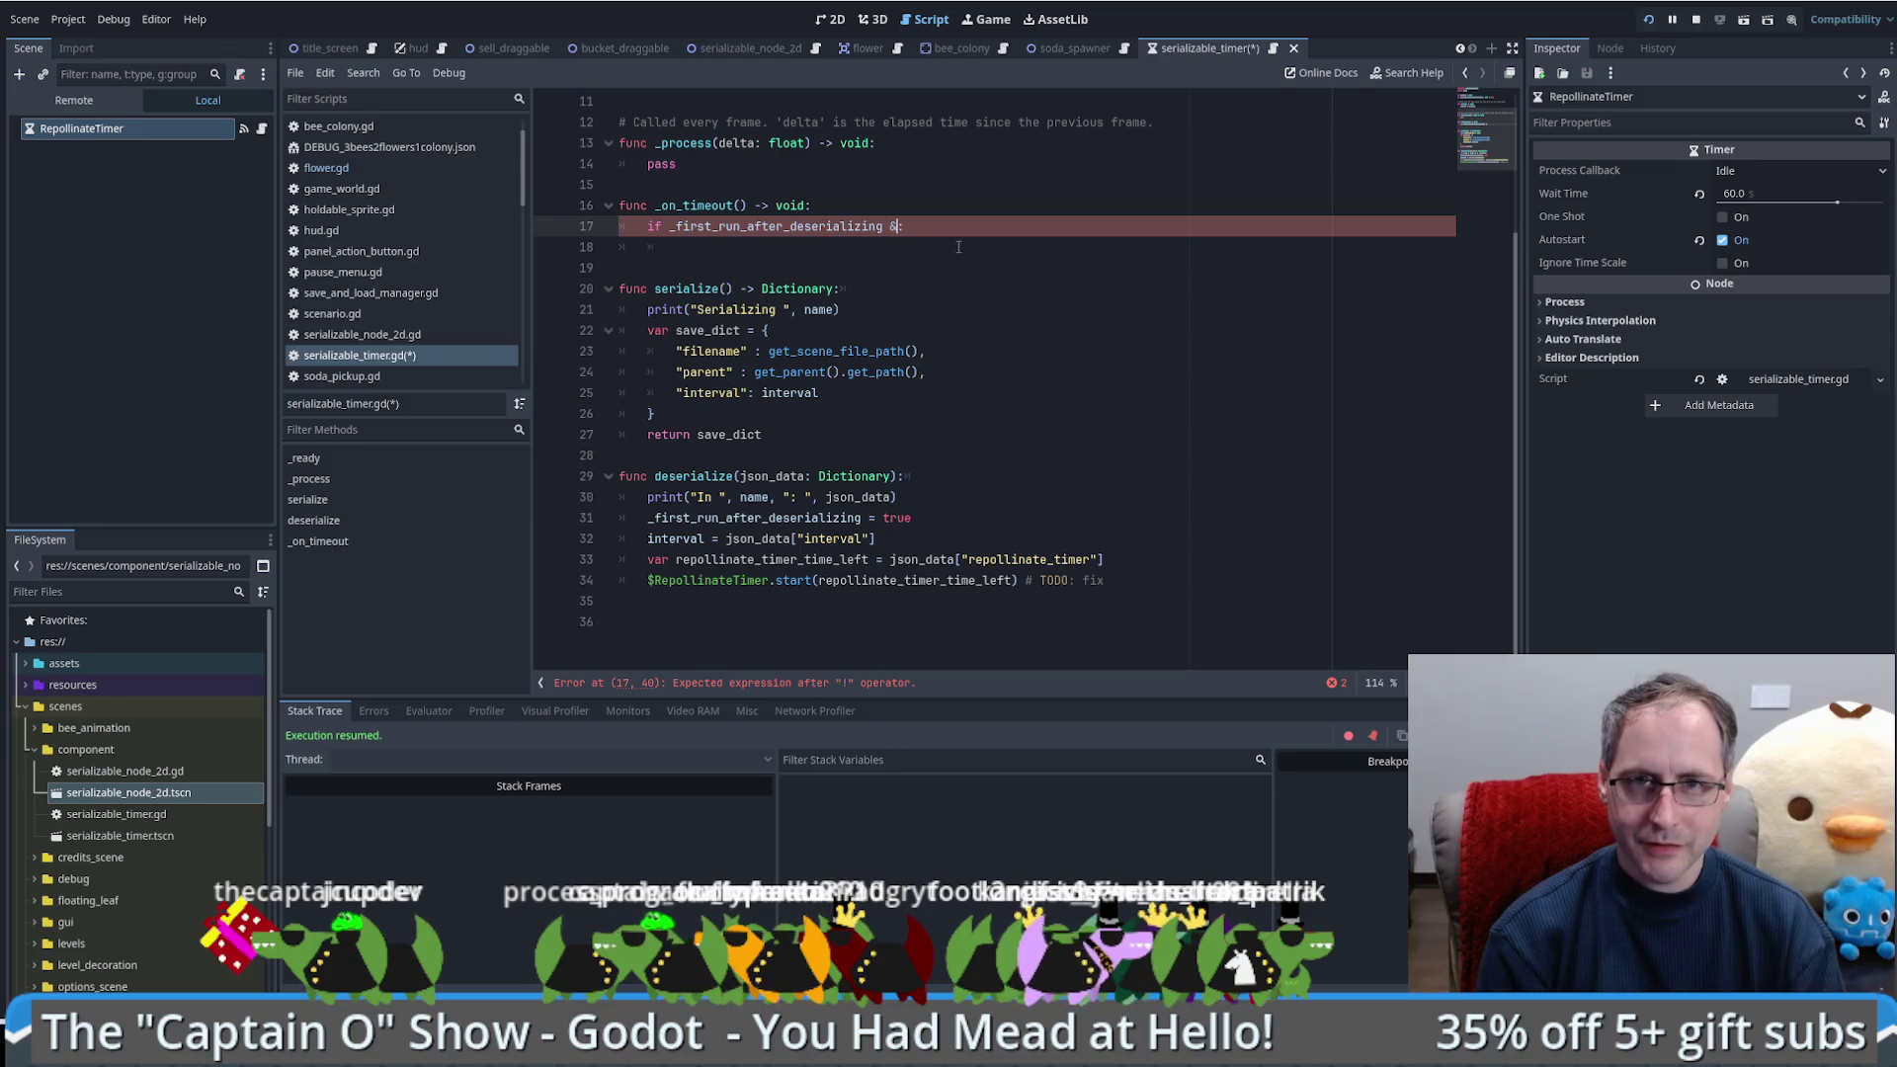
{"action": "type", "text": " !one_s"}
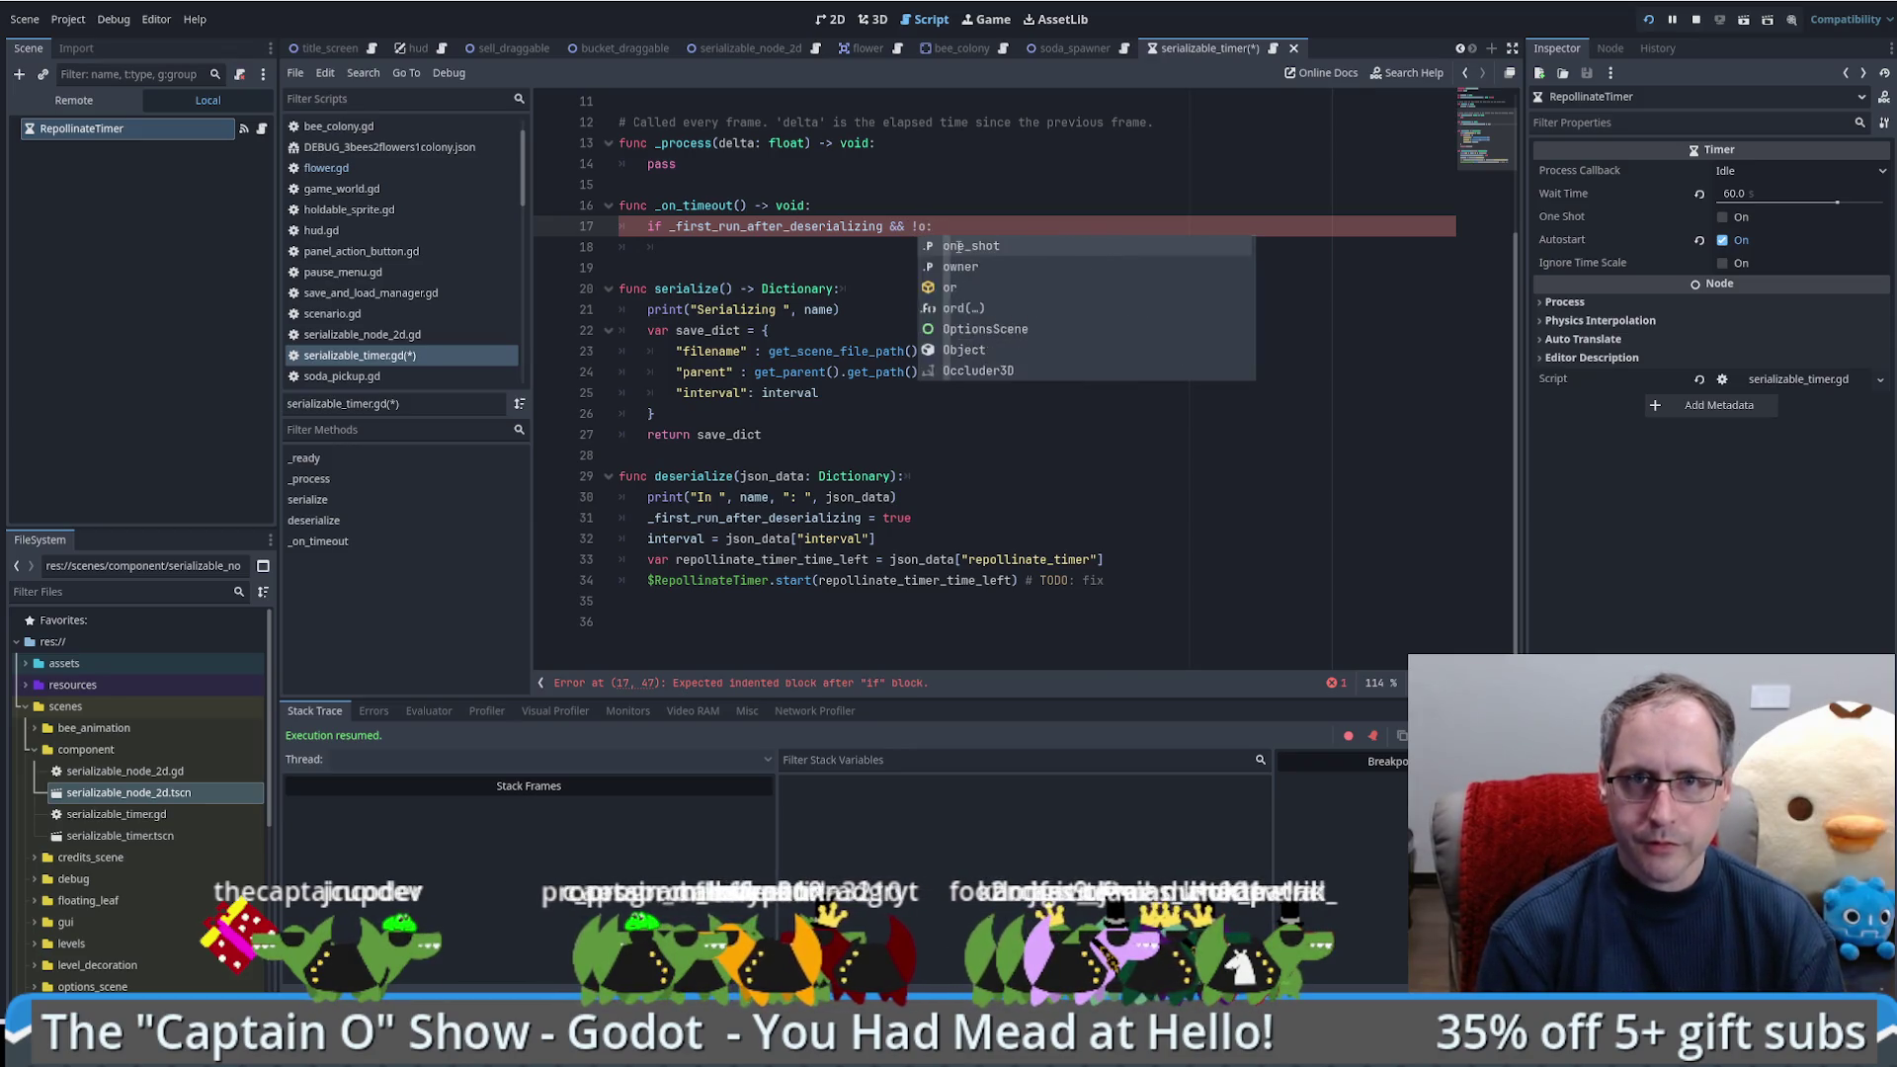
{"action": "key", "text": "Return"}
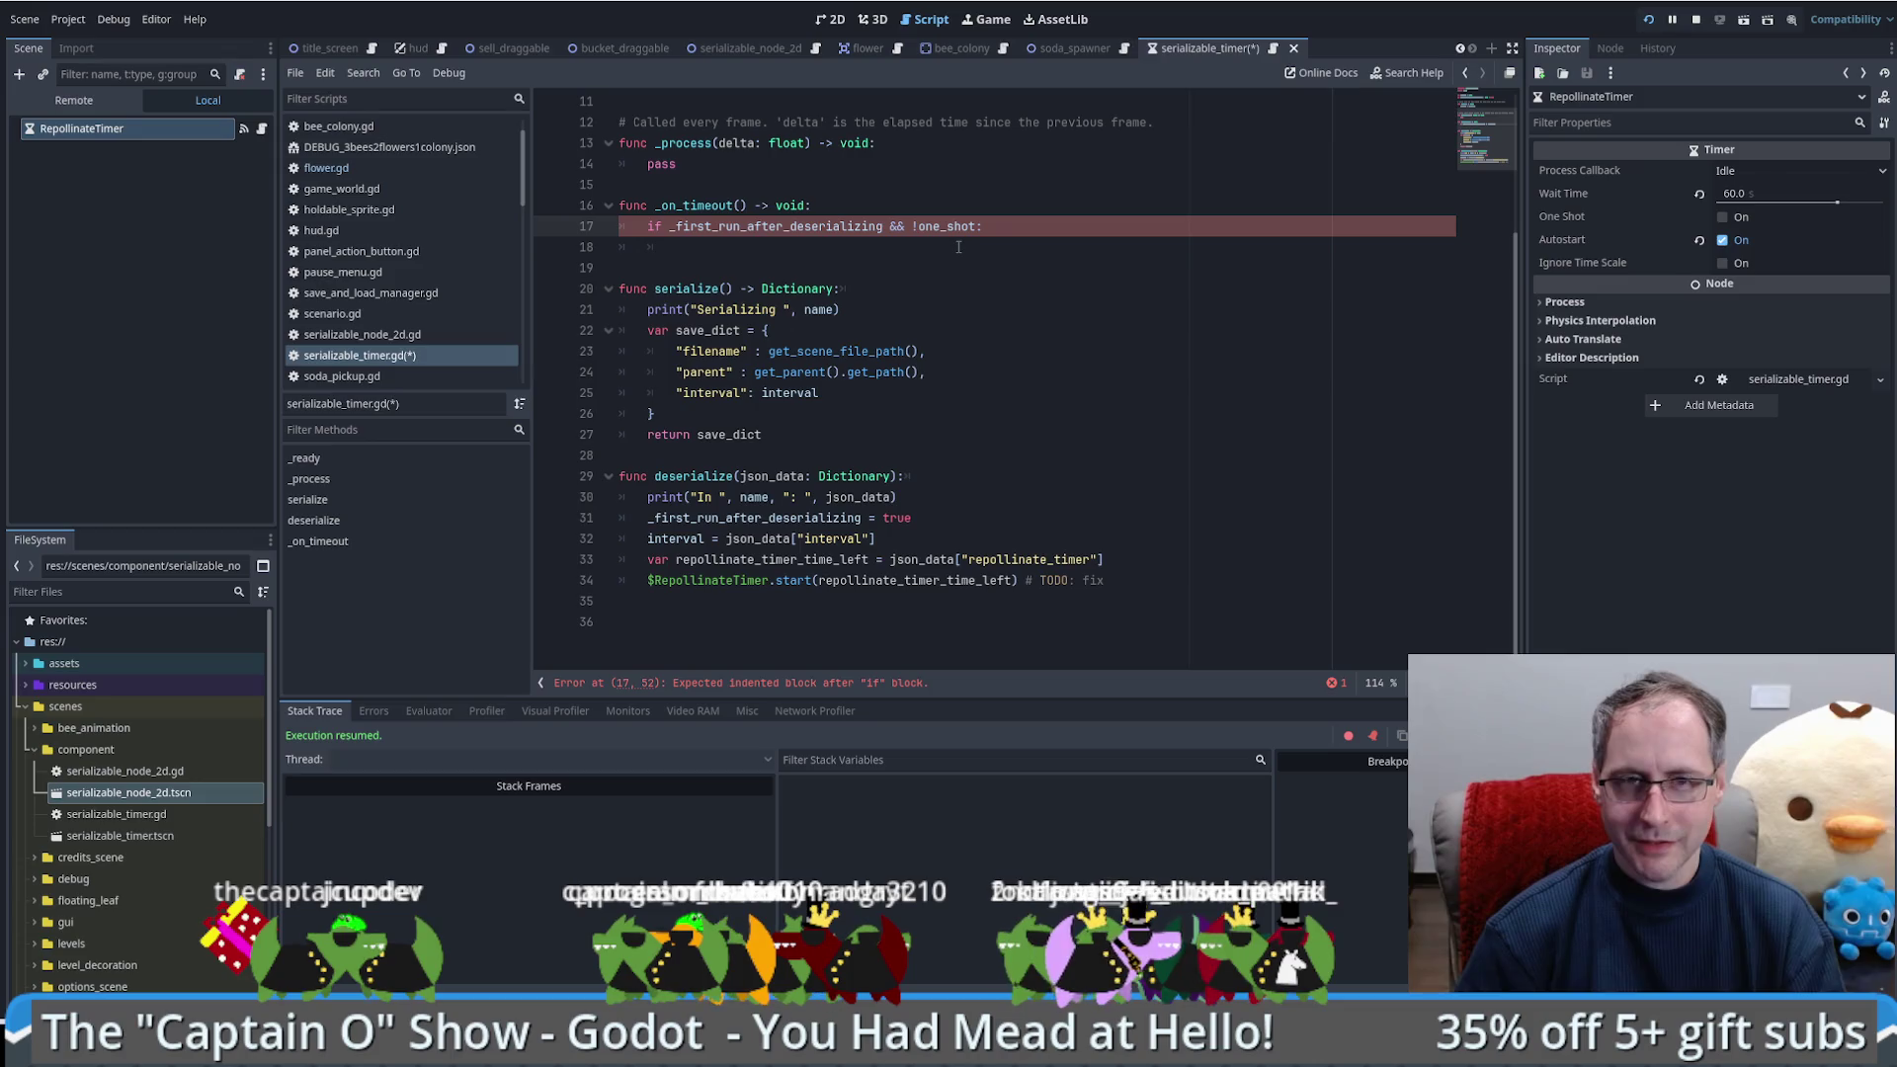
Step: Add start(interval) inside the if block
{"action": "left_click", "coordinate": [957, 247]}
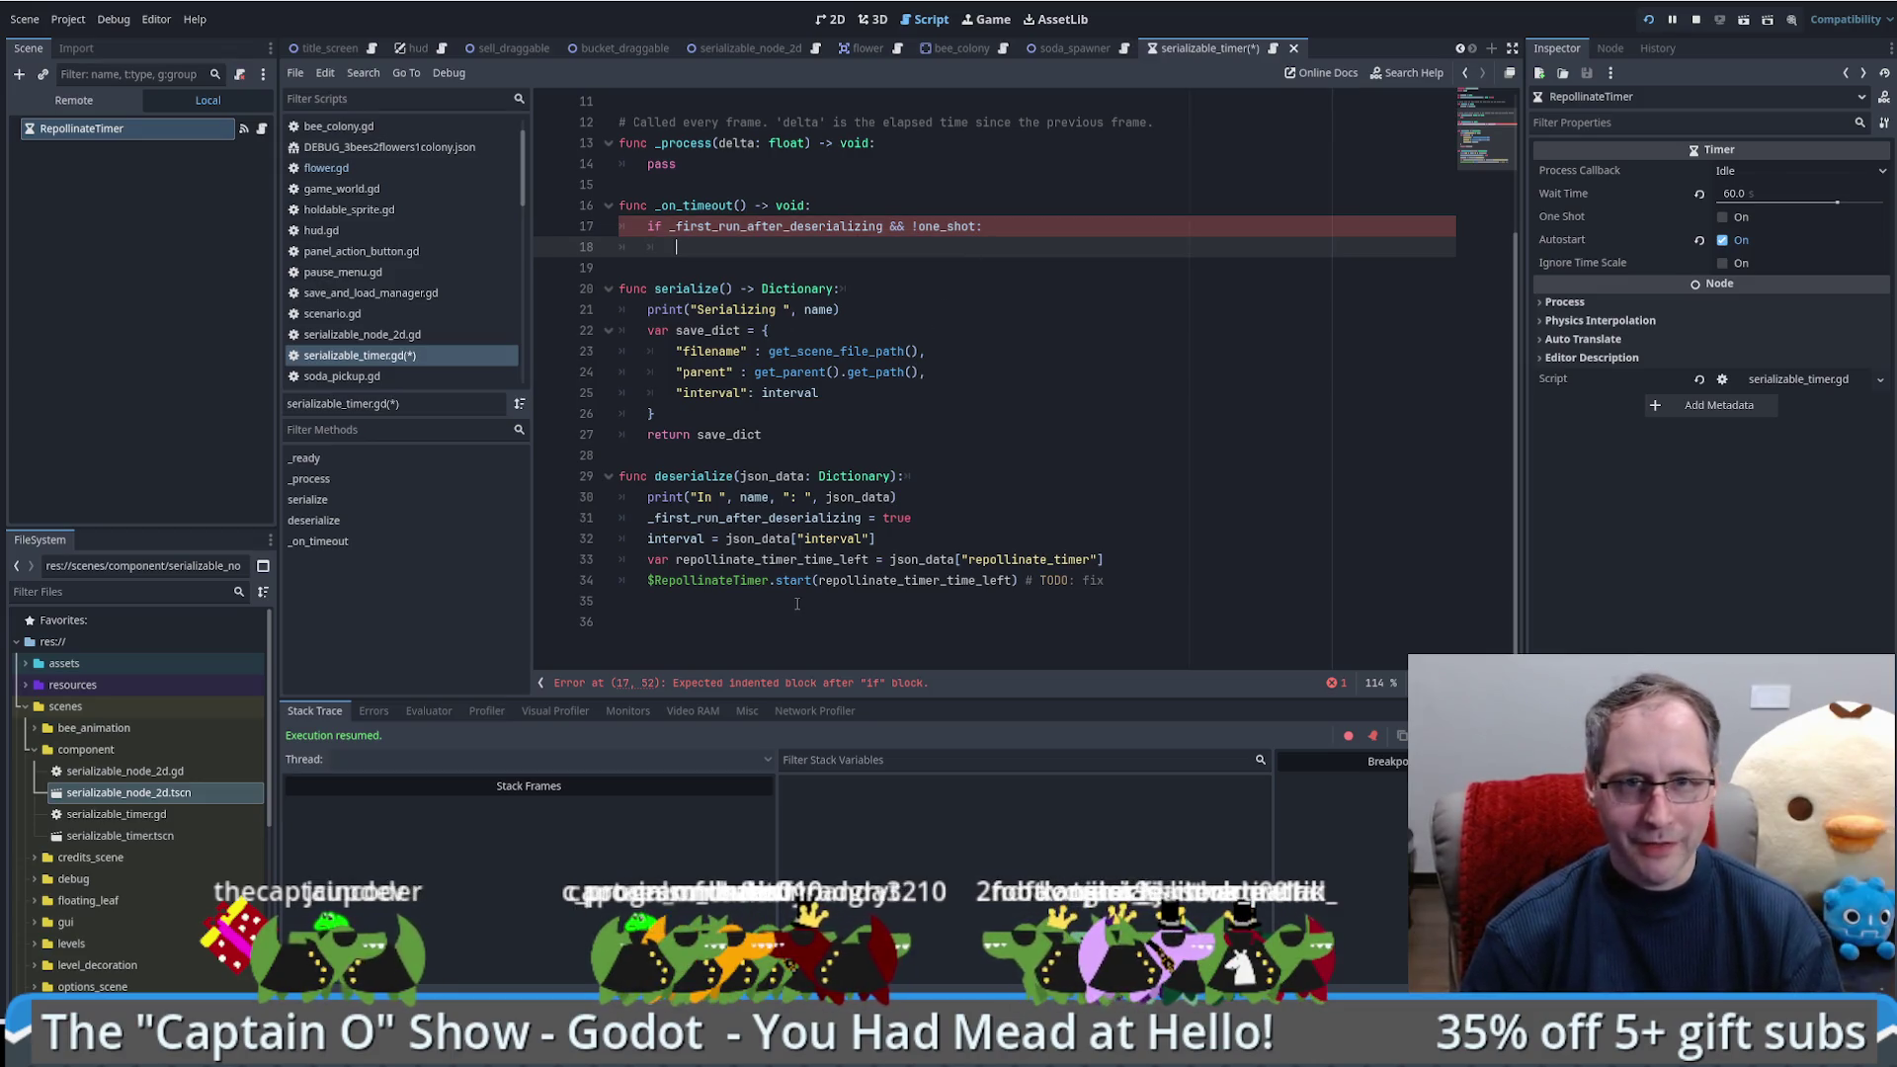
{"action": "scroll", "coordinate": [711, 491], "scroll_direction": "up", "scroll_amount": 3}
{"action": "scroll", "coordinate": [750, 550], "scroll_direction": "down", "scroll_amount": 3}
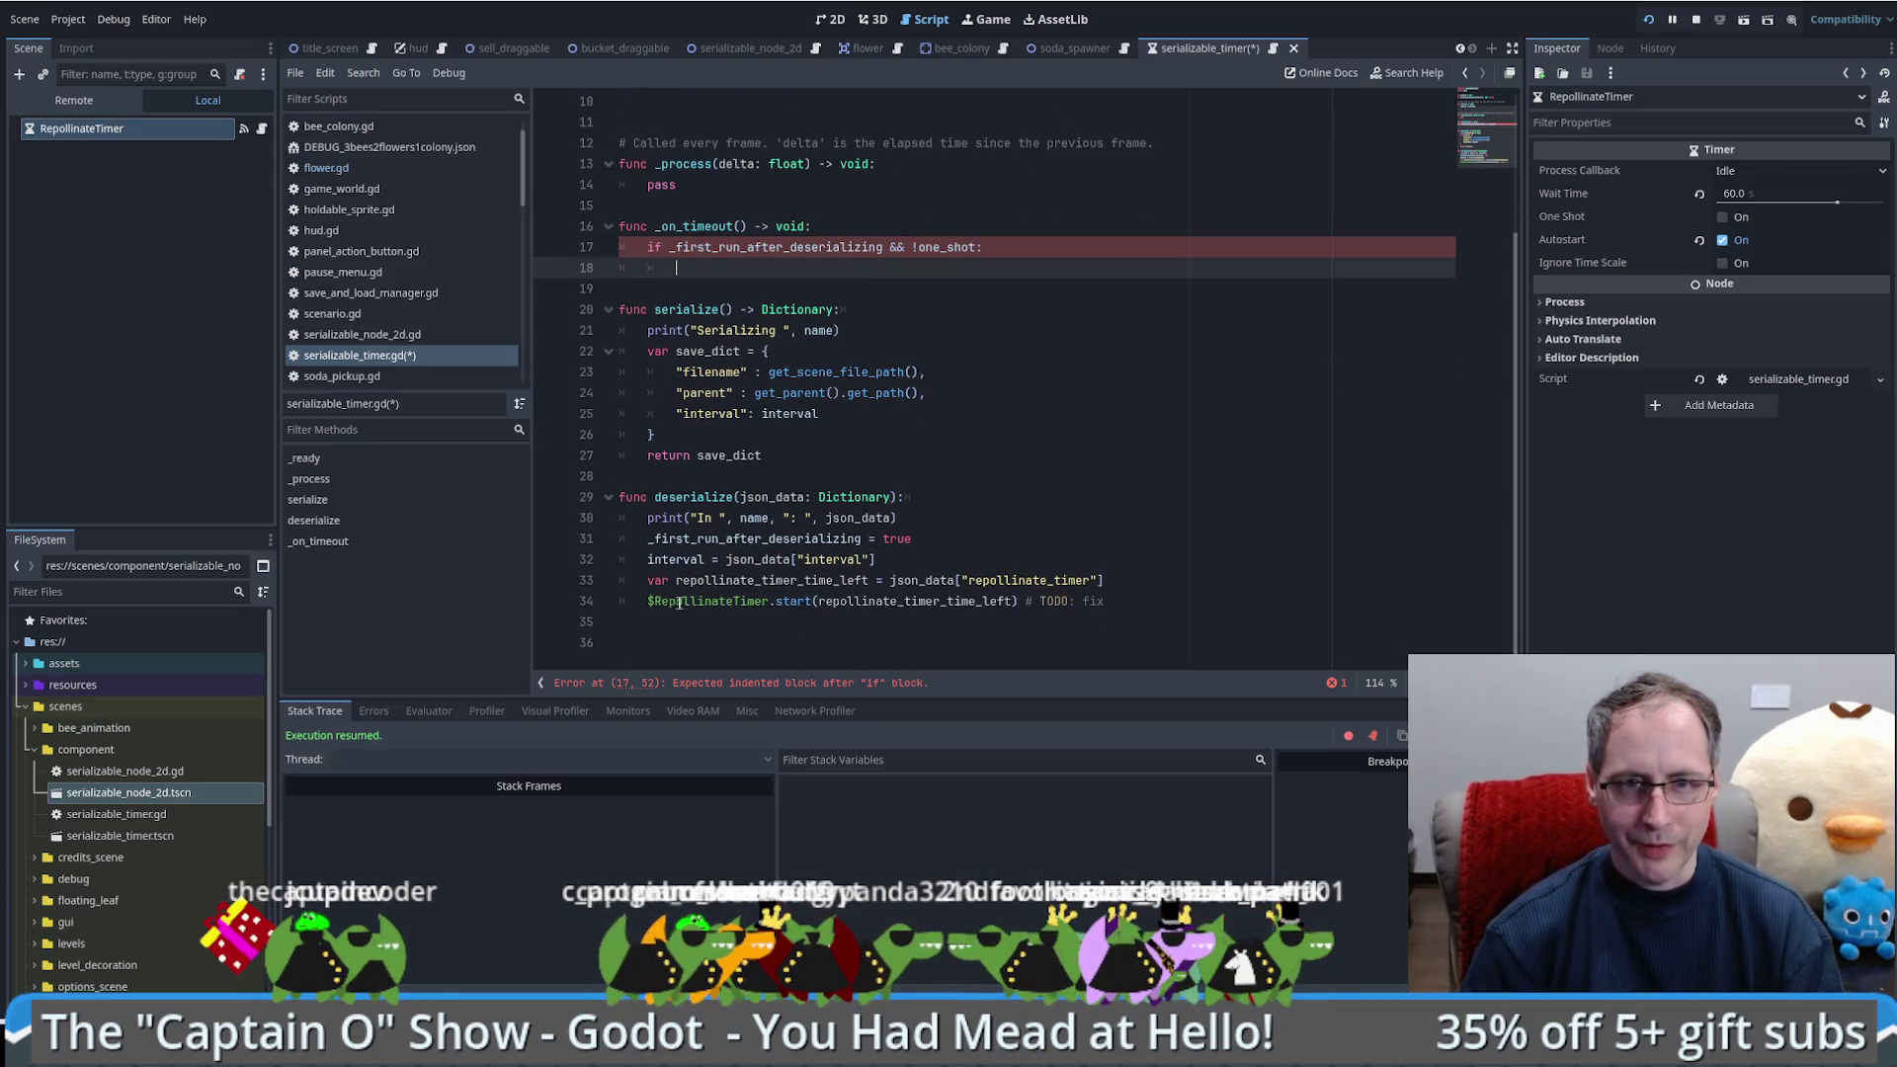
{"action": "double_click", "coordinate": [791, 601]}
{"action": "key", "text": "ctrl+c"}
{"action": "left_click", "coordinate": [820, 267]}
{"action": "key", "text": "Tab"}
{"action": "key", "text": "ctrl+v"}
{"action": "type", "text": "(in"}
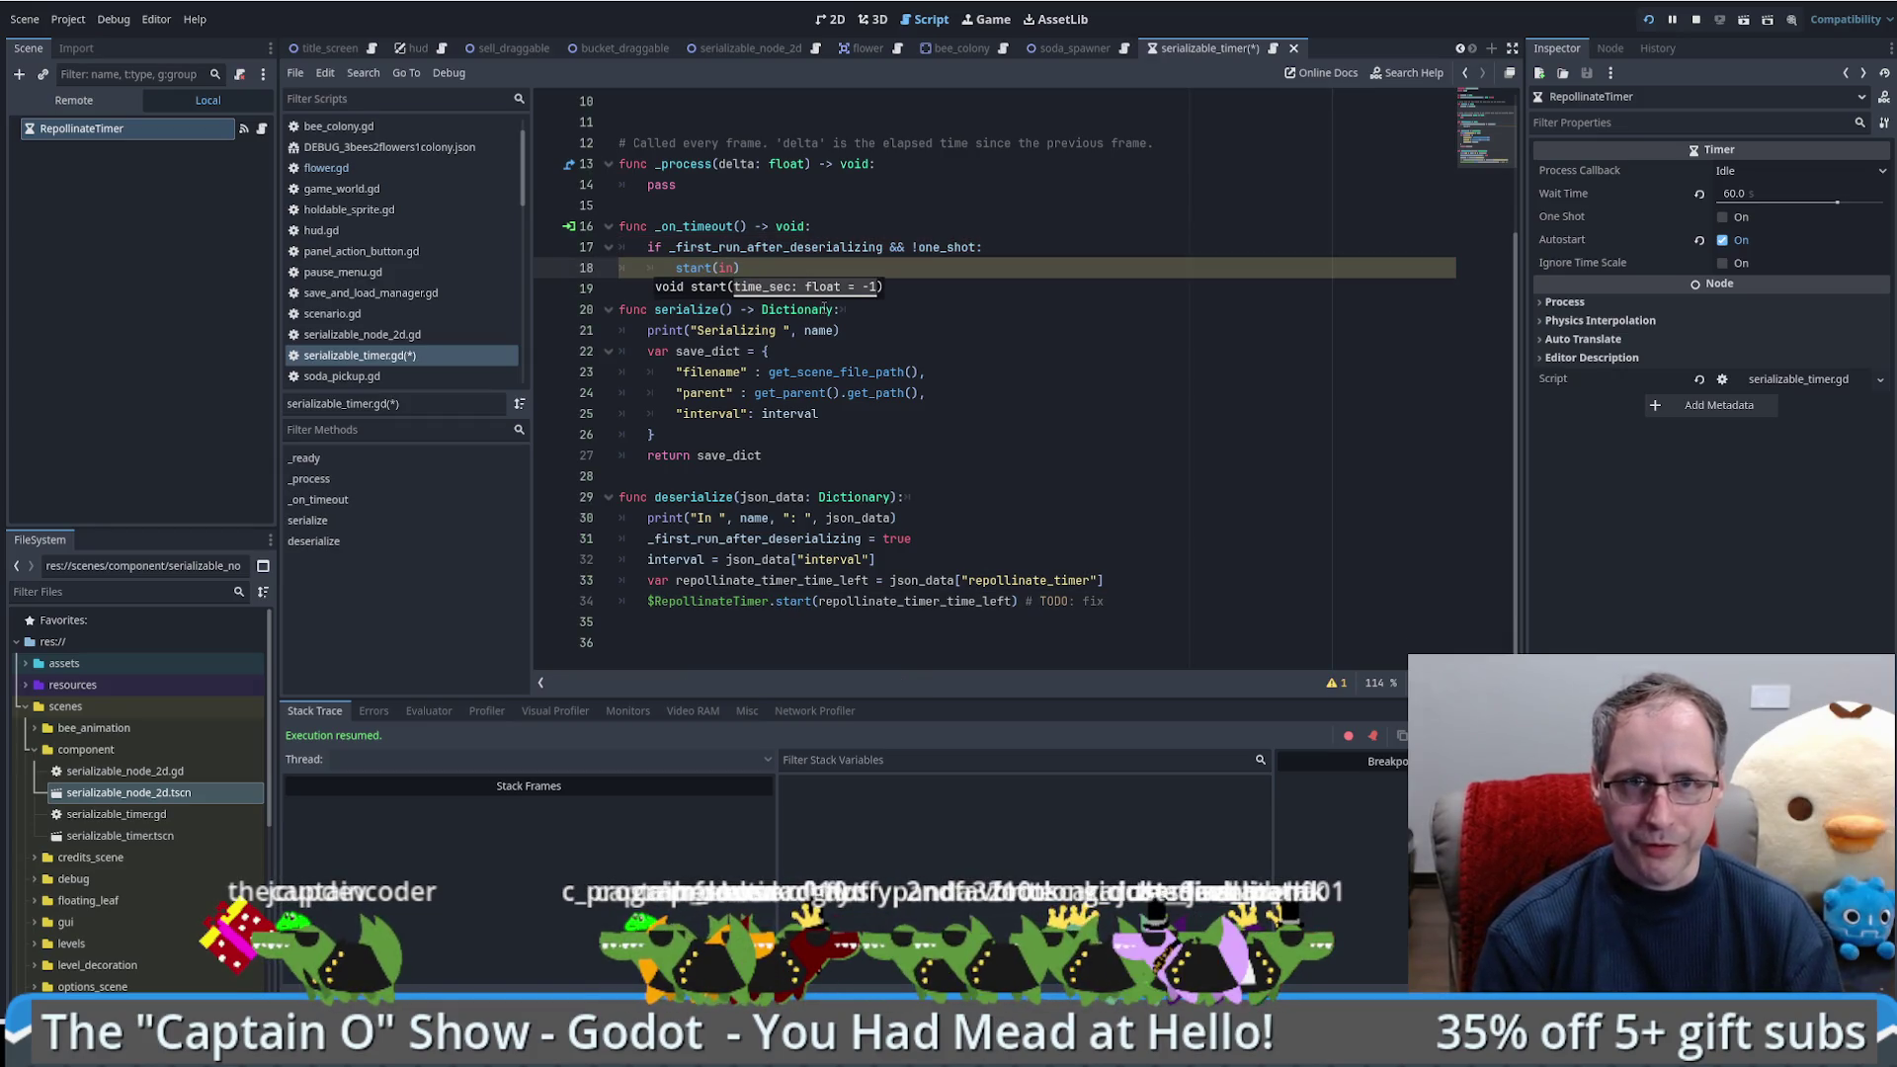
{"action": "type", "text": "ter"}
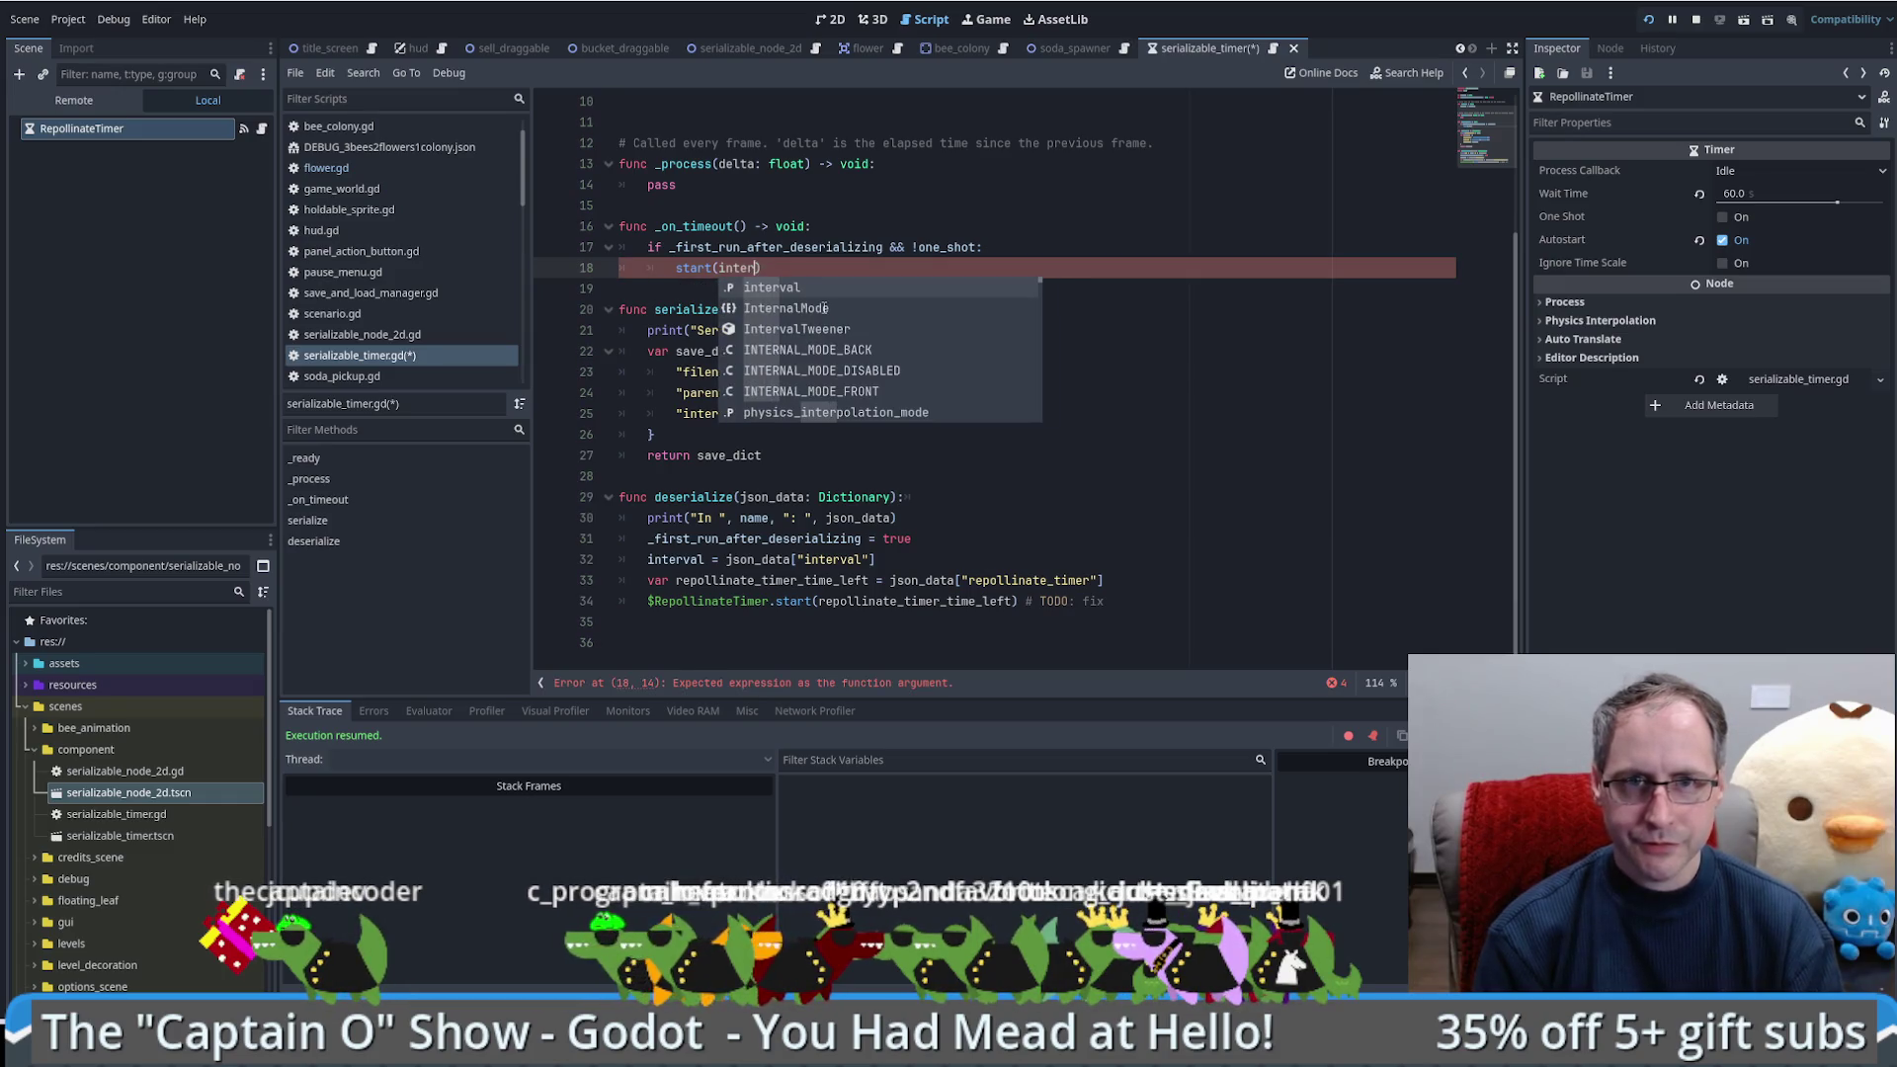
{"action": "key", "text": "Return"}
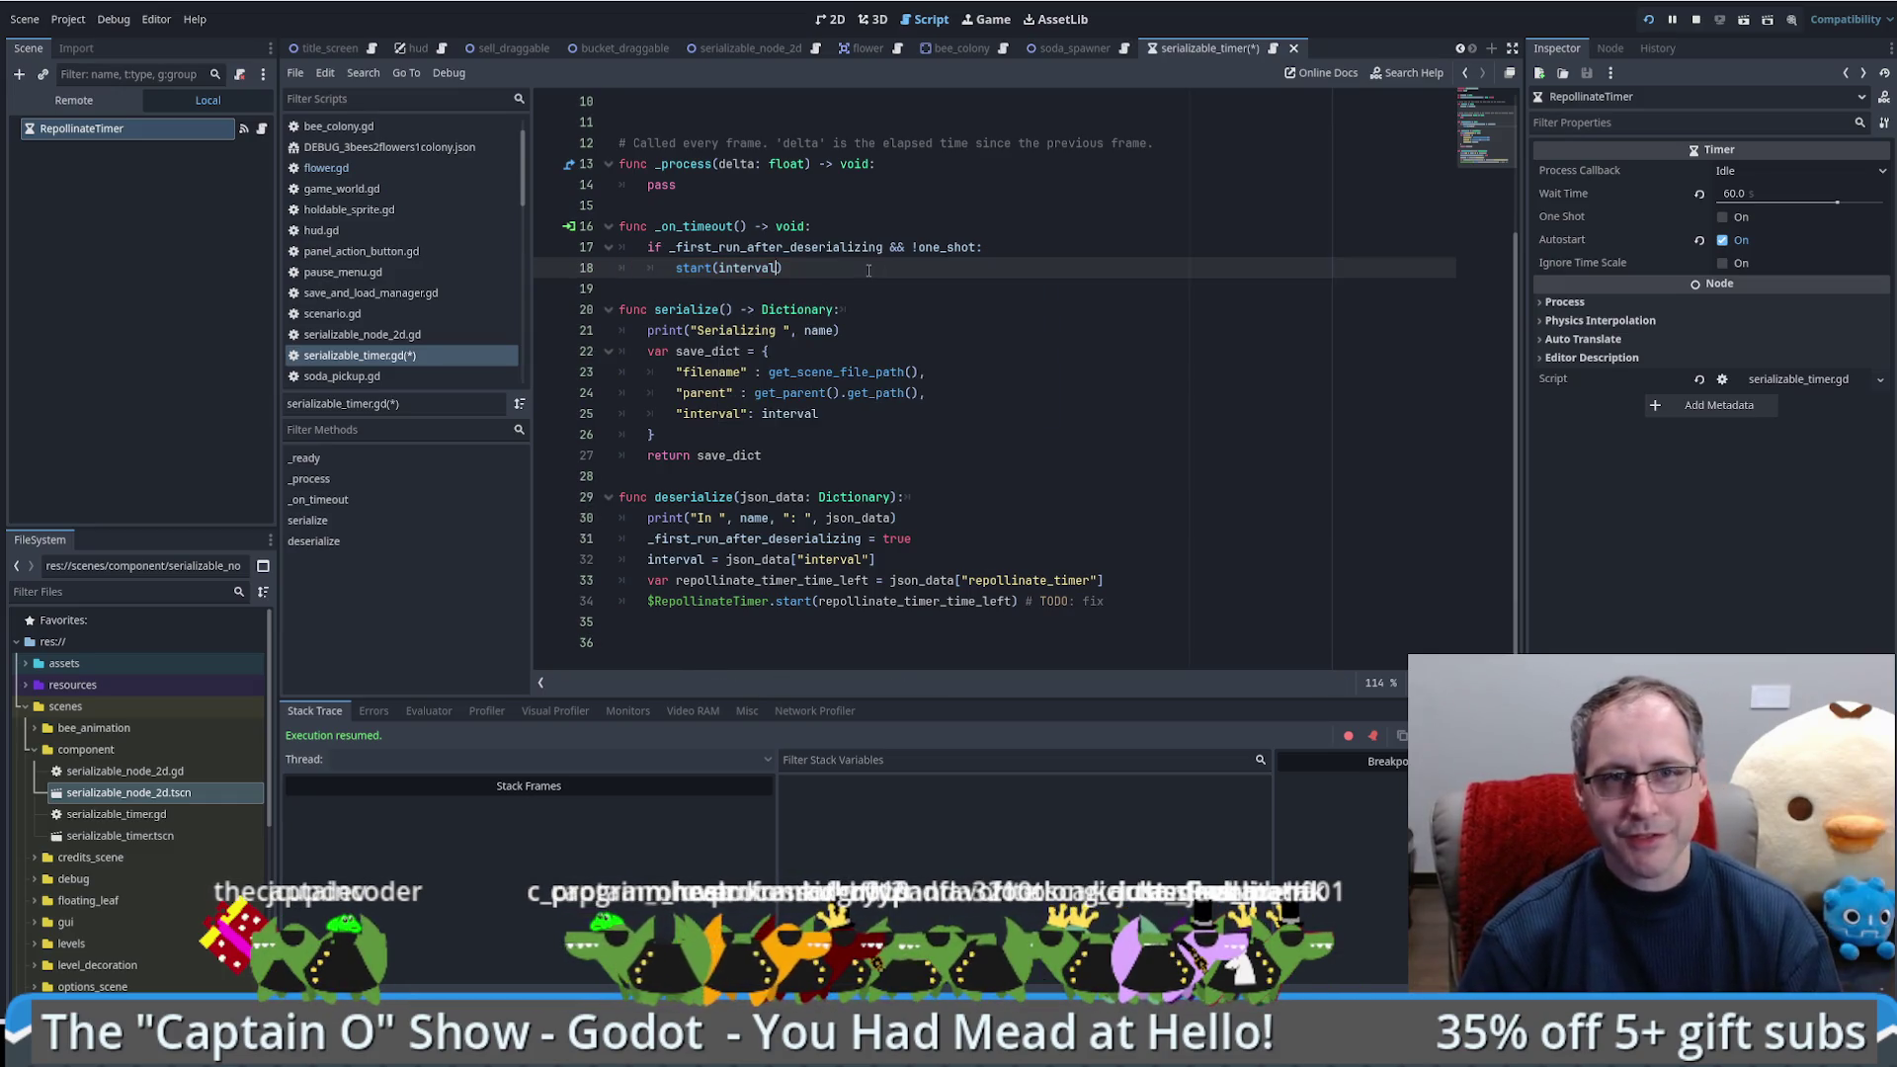
{"action": "scroll", "coordinate": [865, 277], "scroll_direction": "up", "scroll_amount": 3}
{"action": "scroll", "coordinate": [846, 330], "scroll_direction": "down", "scroll_amount": 3}
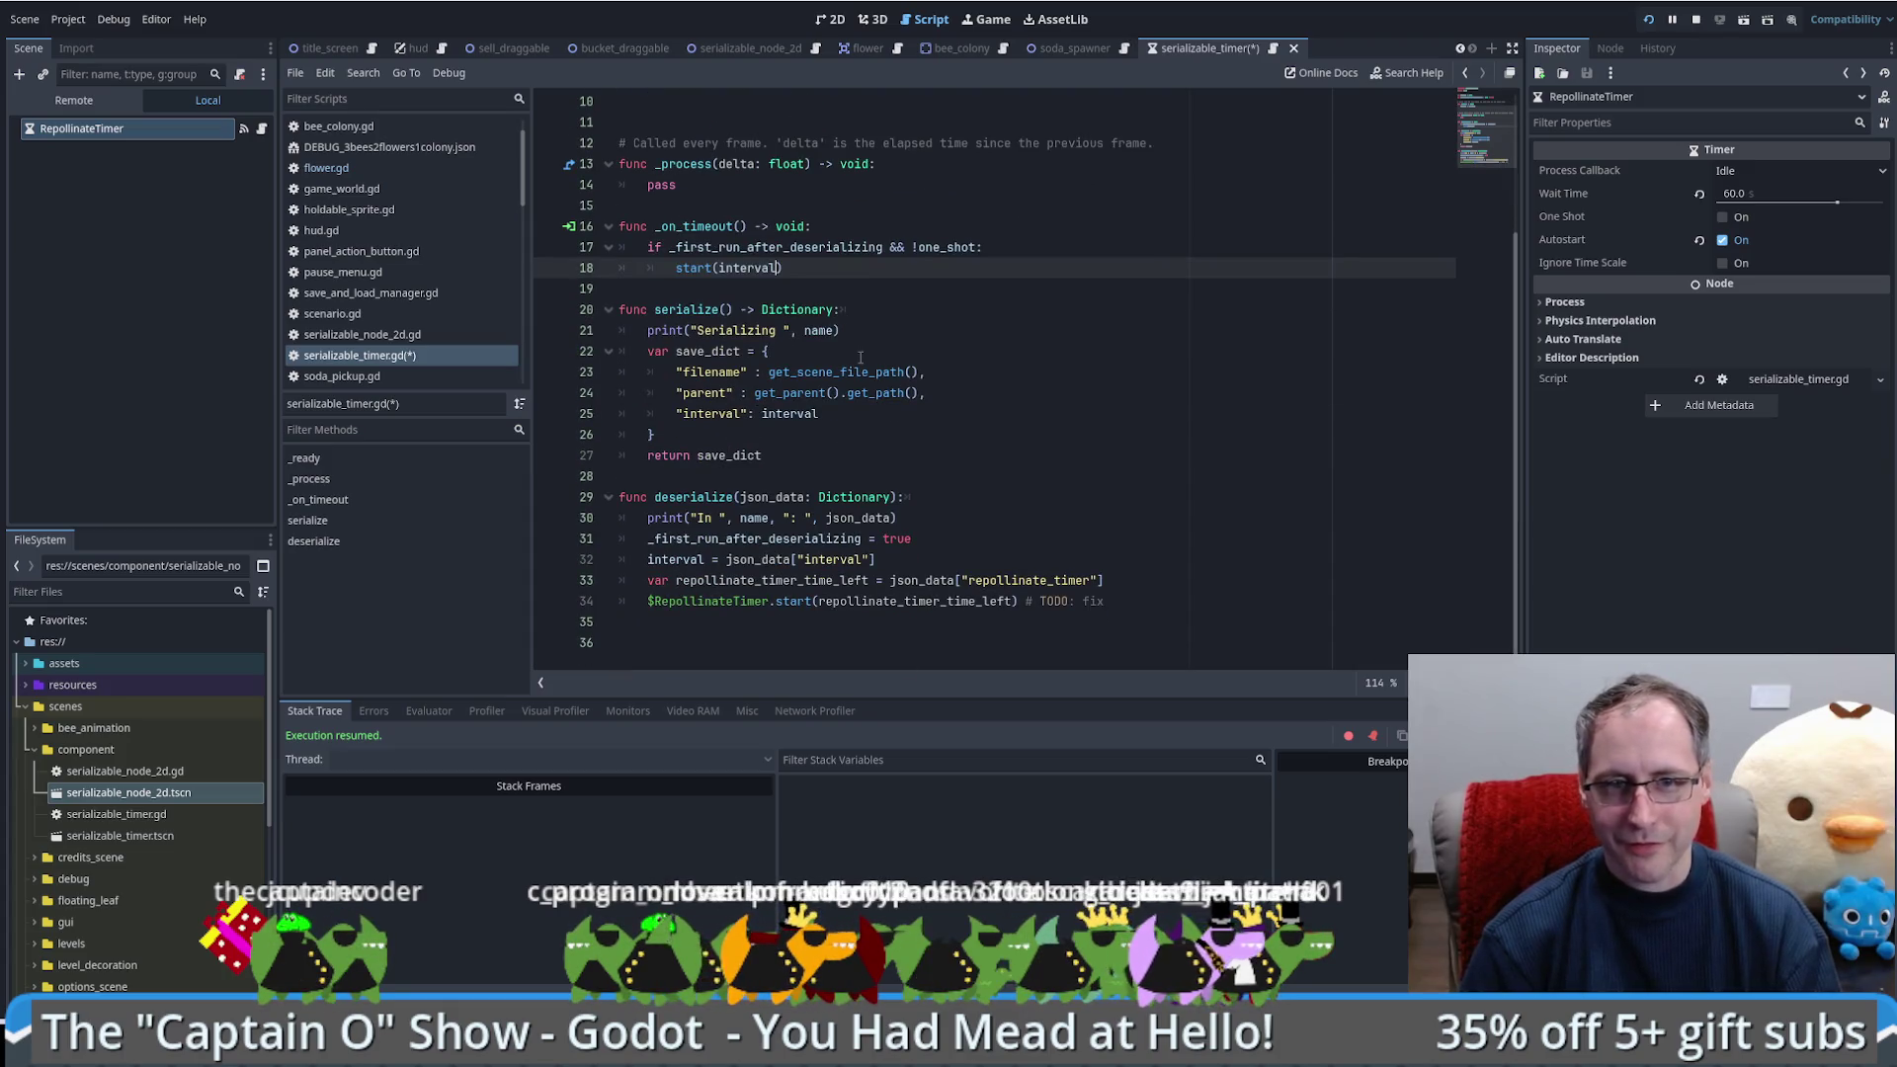
{"action": "left_click", "coordinate": [1123, 581]}
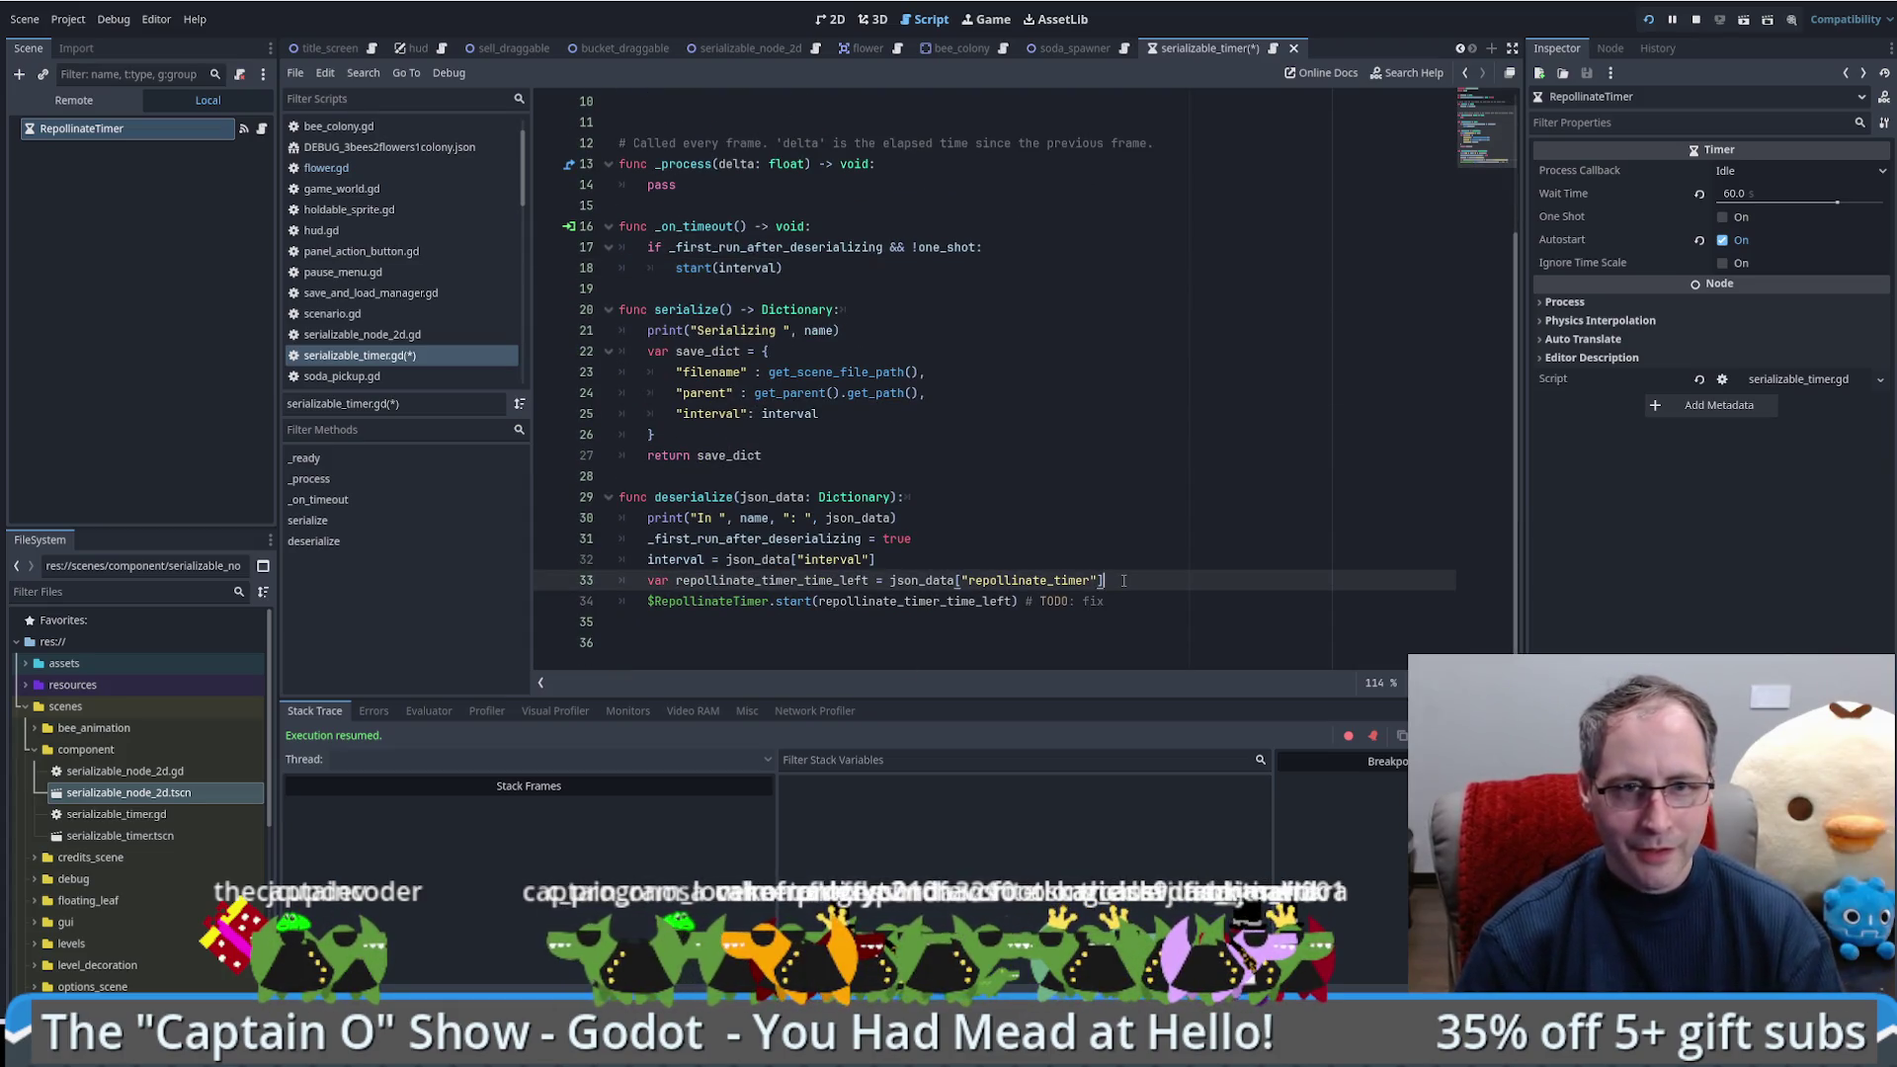
Step: Add a start. line after the interval assignment in deserialize
{"action": "key", "text": "Return"}
{"action": "key", "text": "ctrl+z"}
{"action": "left_click", "coordinate": [1016, 558]}
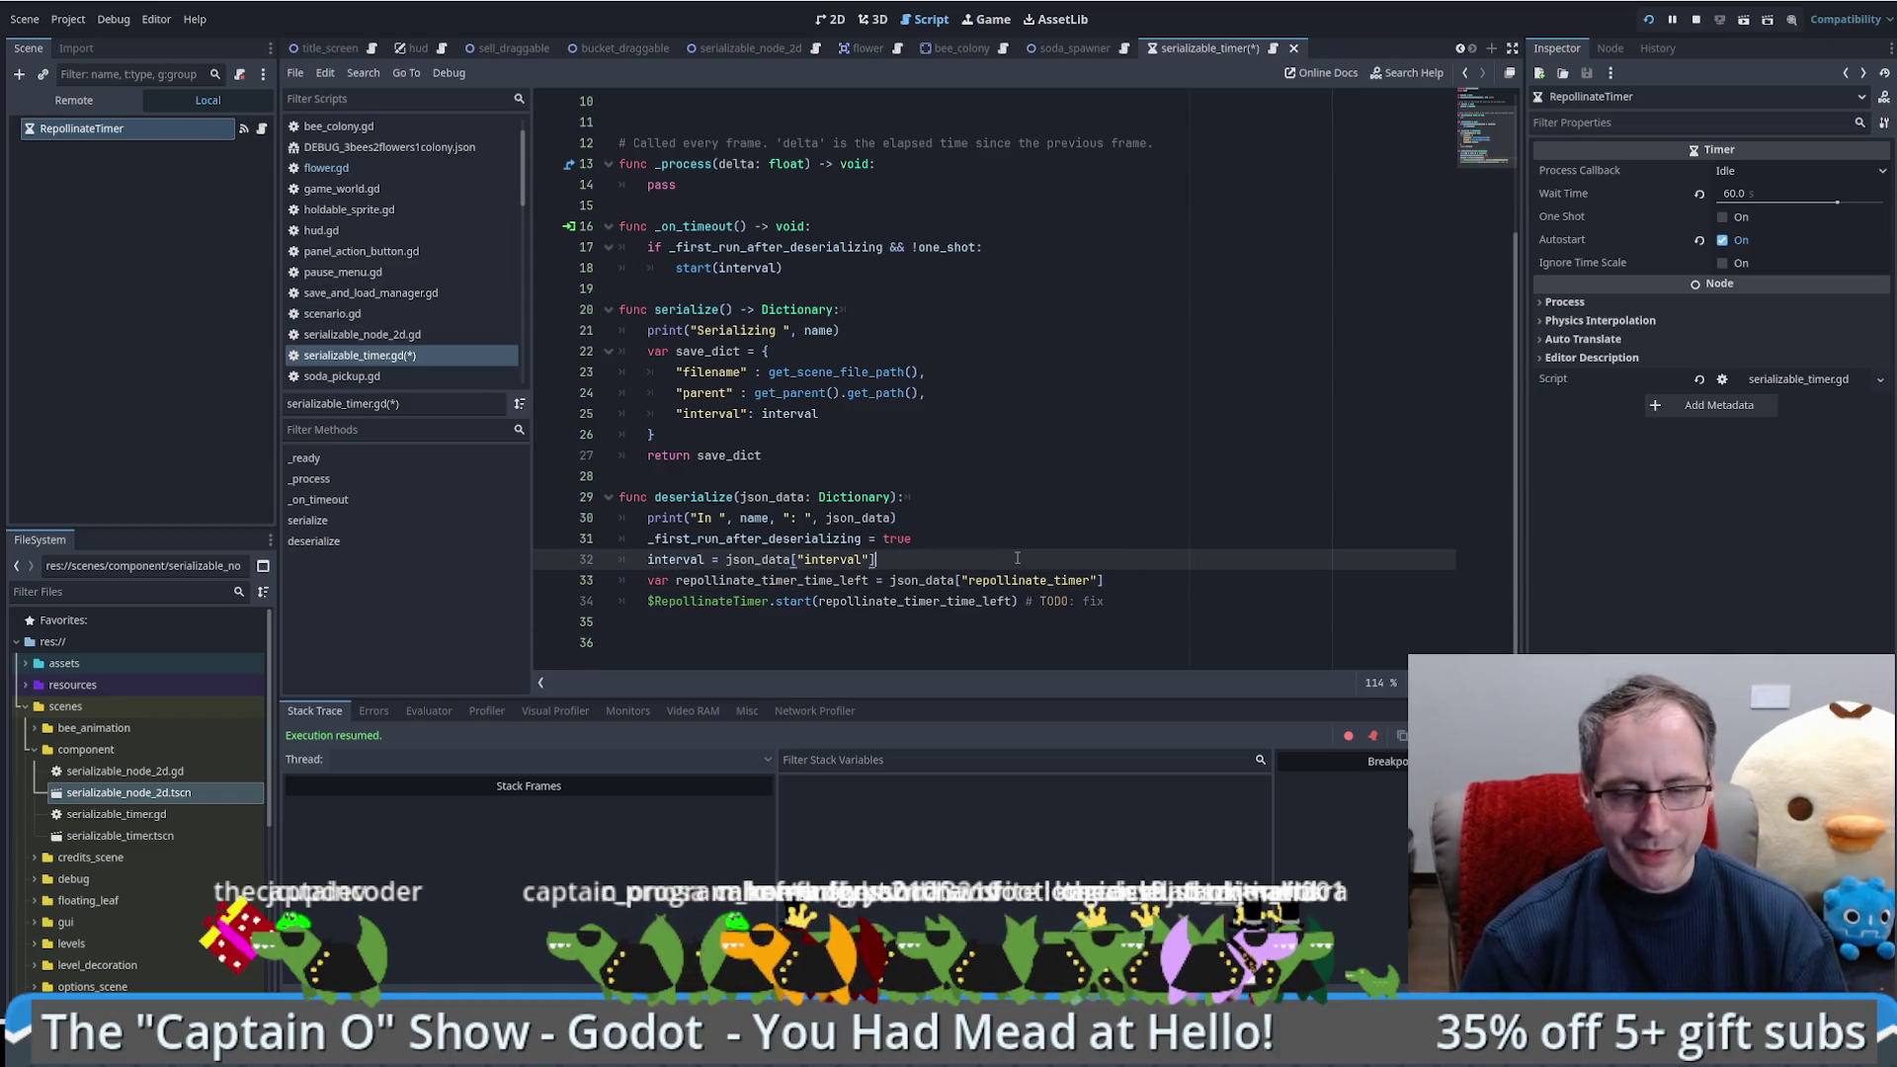
{"action": "key", "text": "Return"}
{"action": "type", "text": "start."}
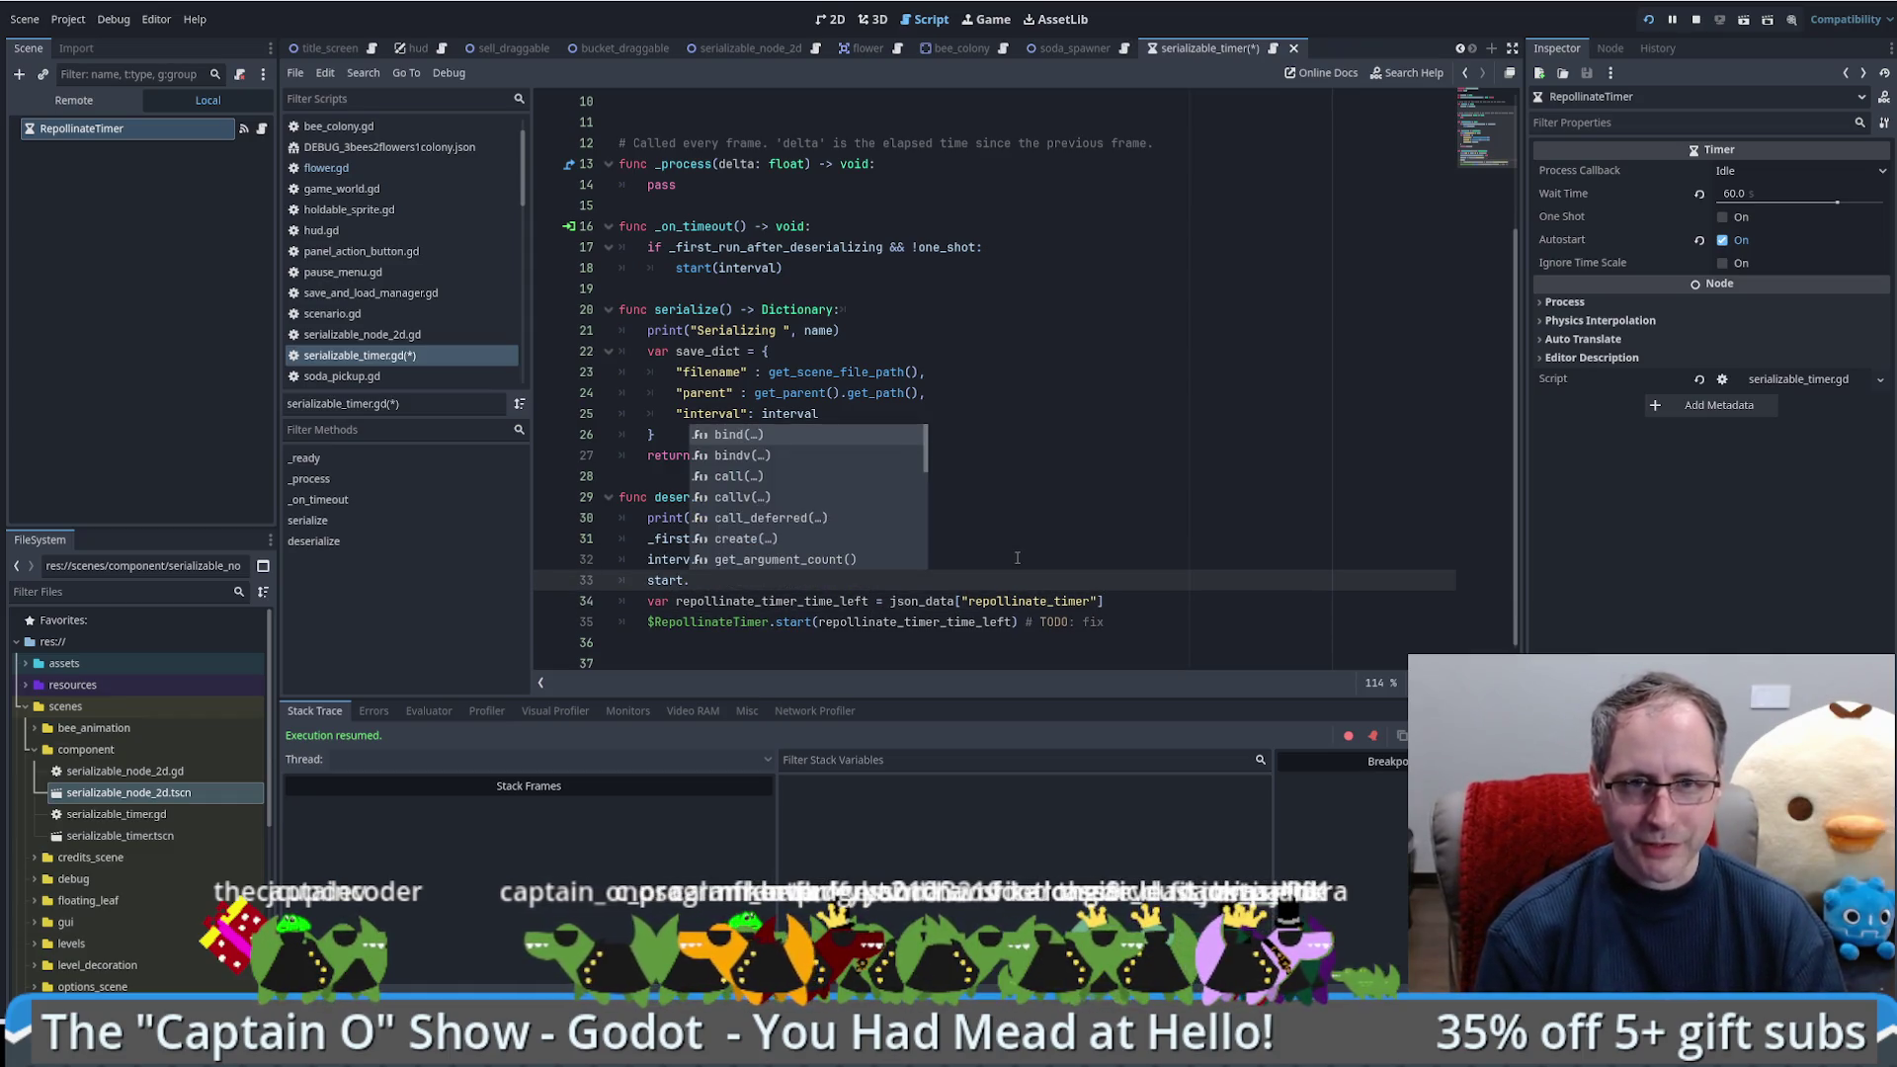
{"action": "type", "text": "()"}
{"action": "key", "text": "BackSpace"}
Step: Add a "time_left": time_left entry after the interval entry in save_dict
{"action": "left_click", "coordinate": [869, 413]}
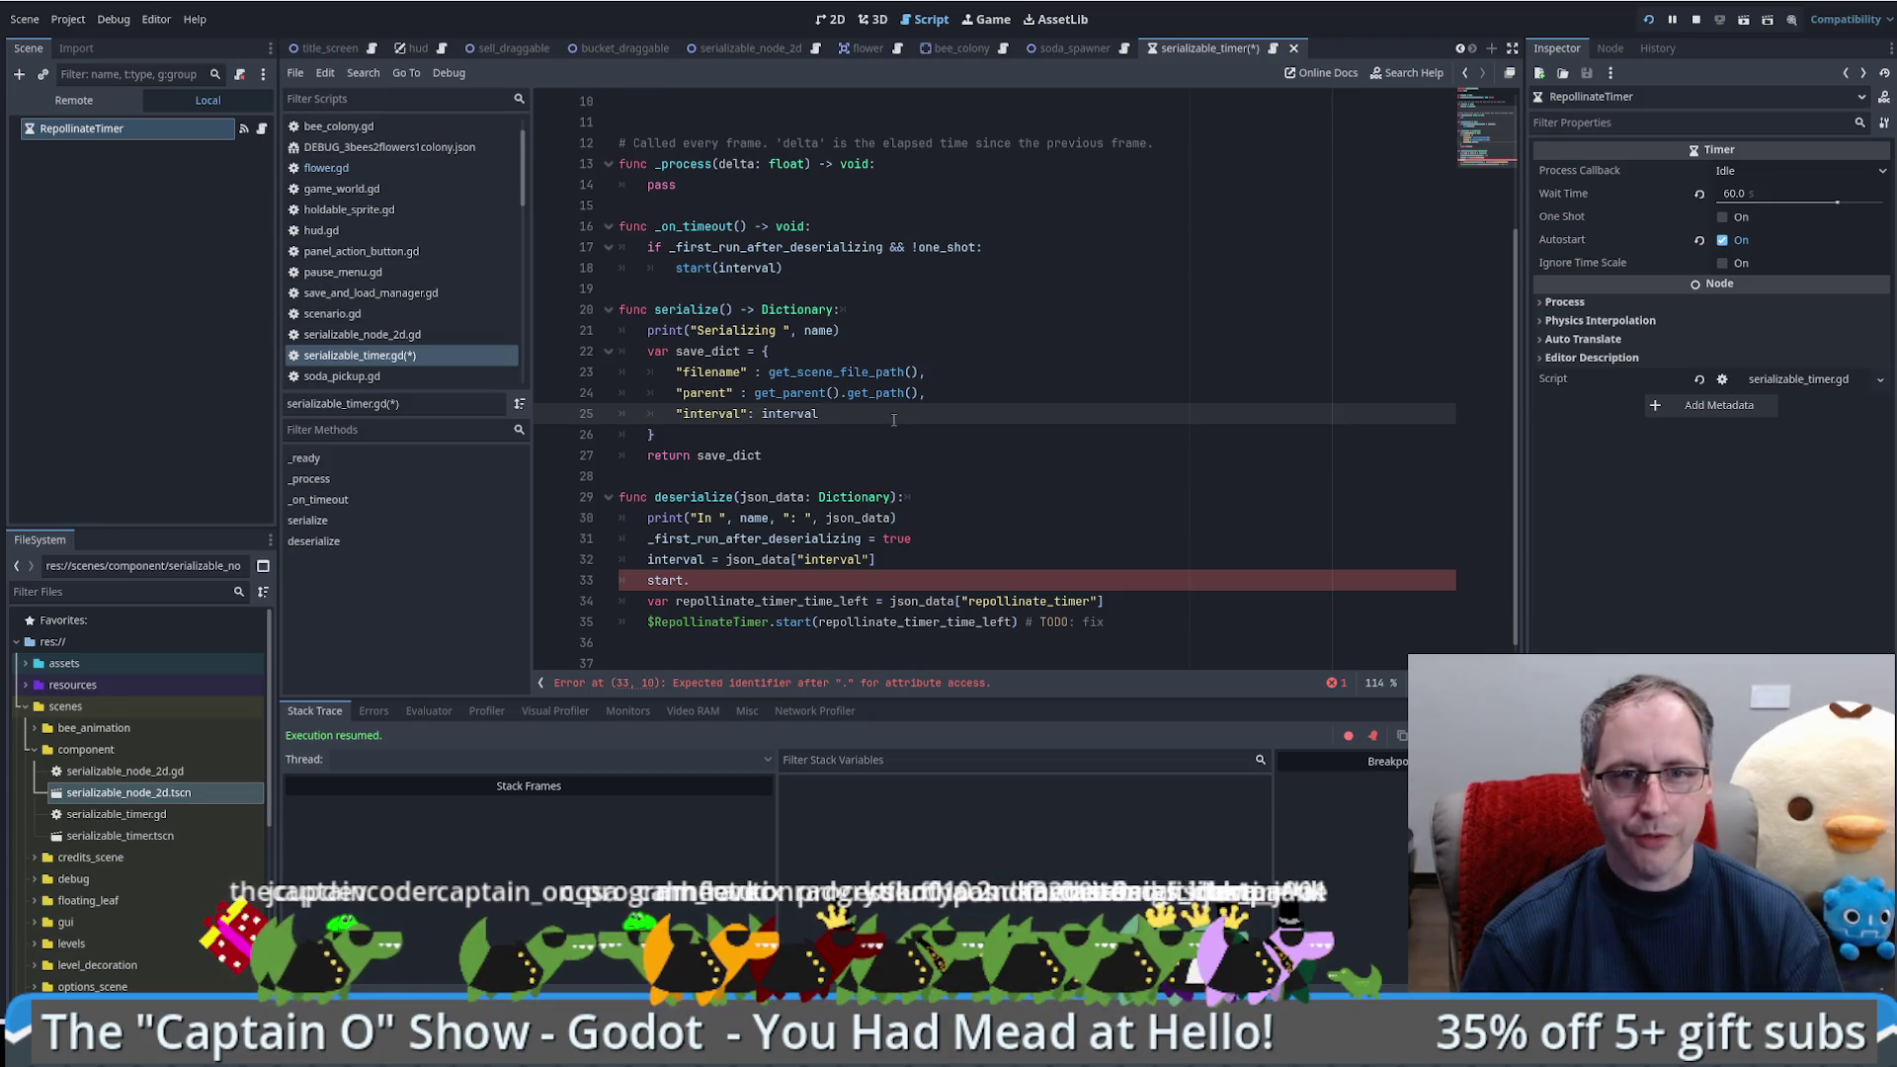
{"action": "type", "text": ","}
{"action": "key", "text": "Return"}
{"action": "type", "text": "\""}
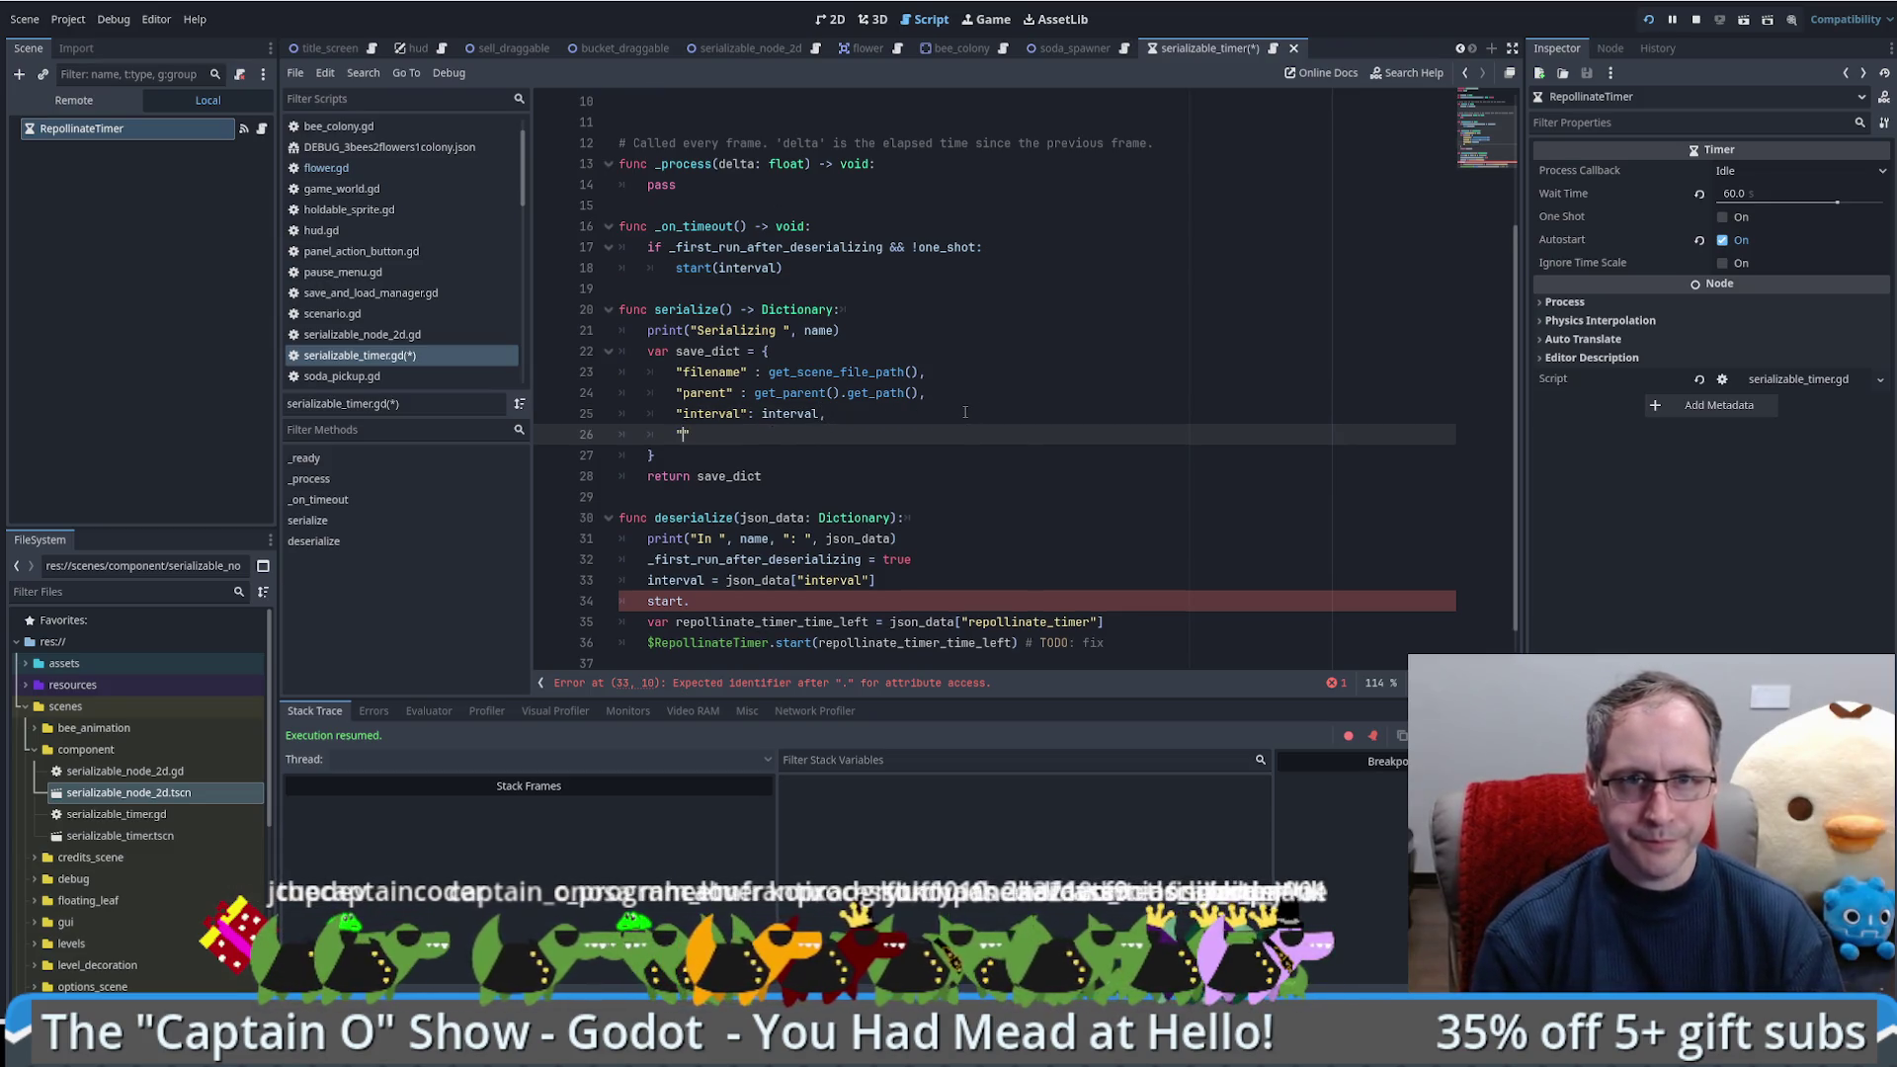
{"action": "type", "text": "wait_time\""}
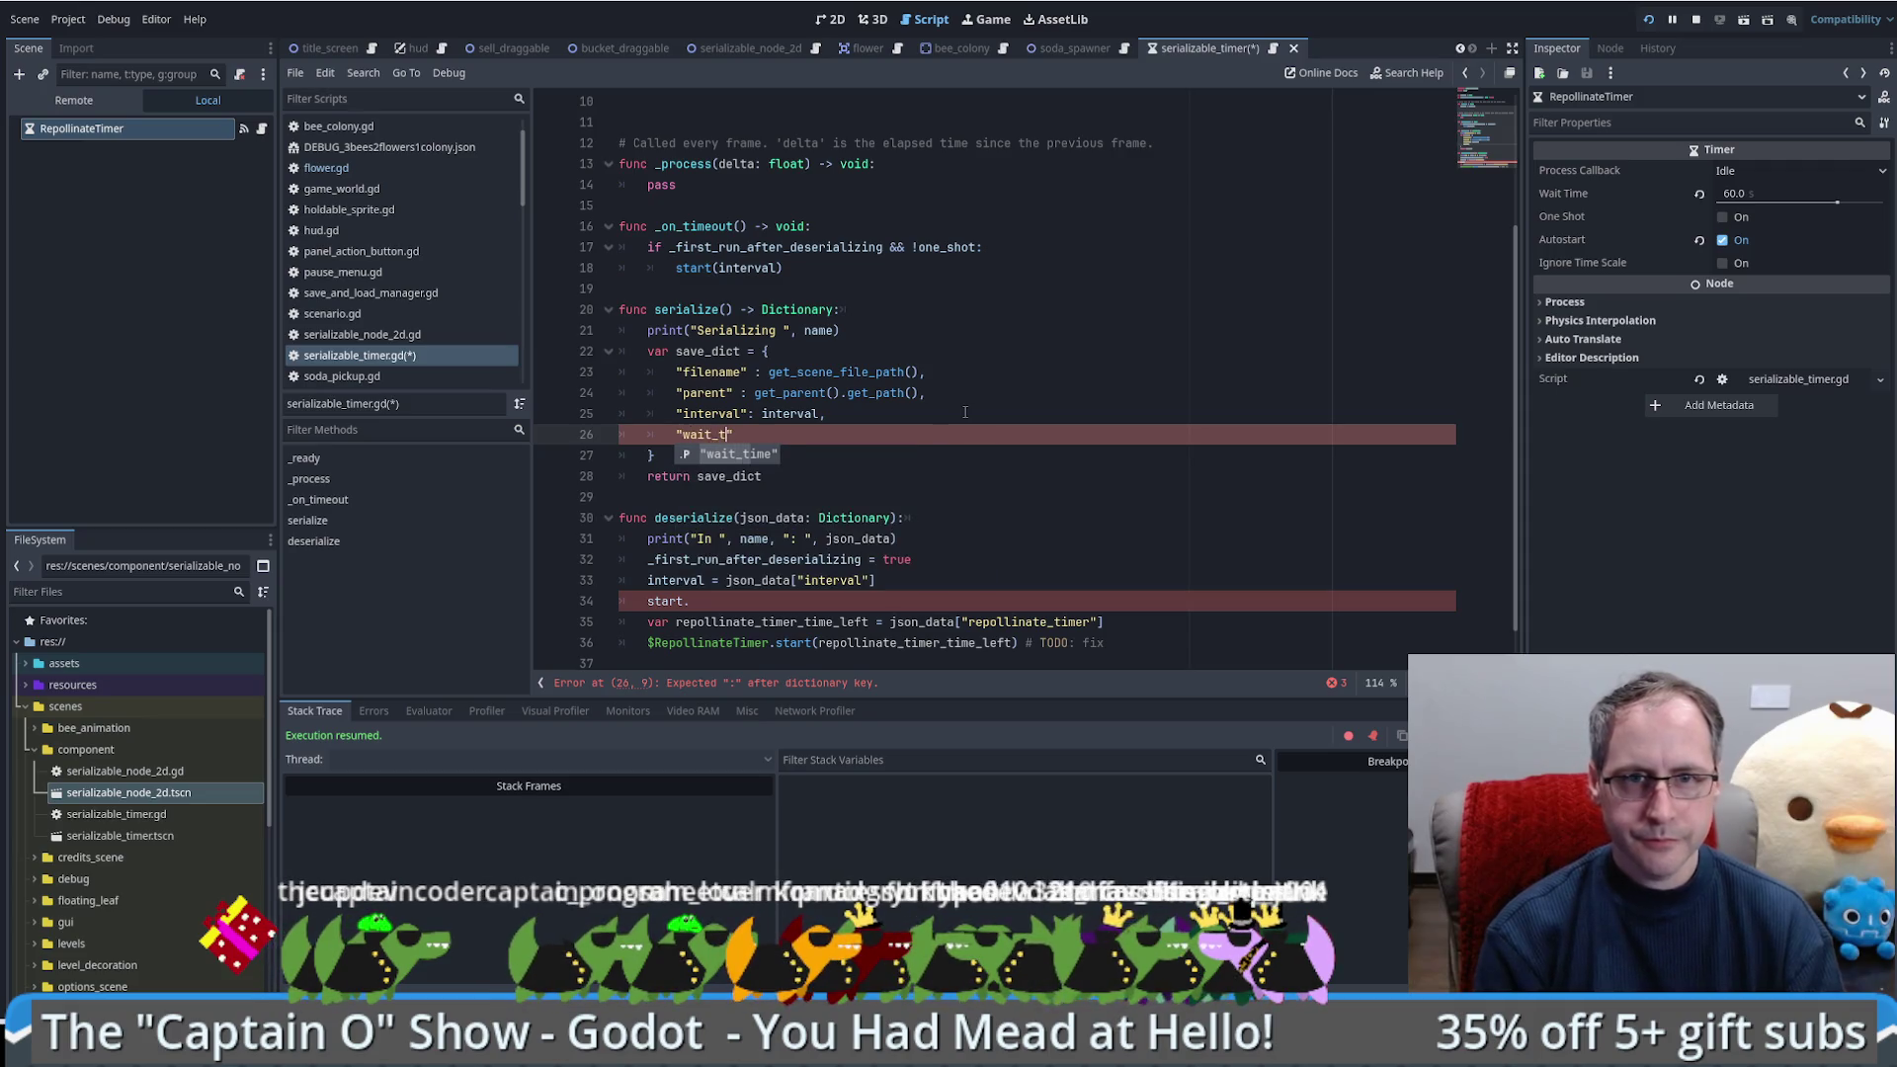
{"action": "type", "text": ": "}
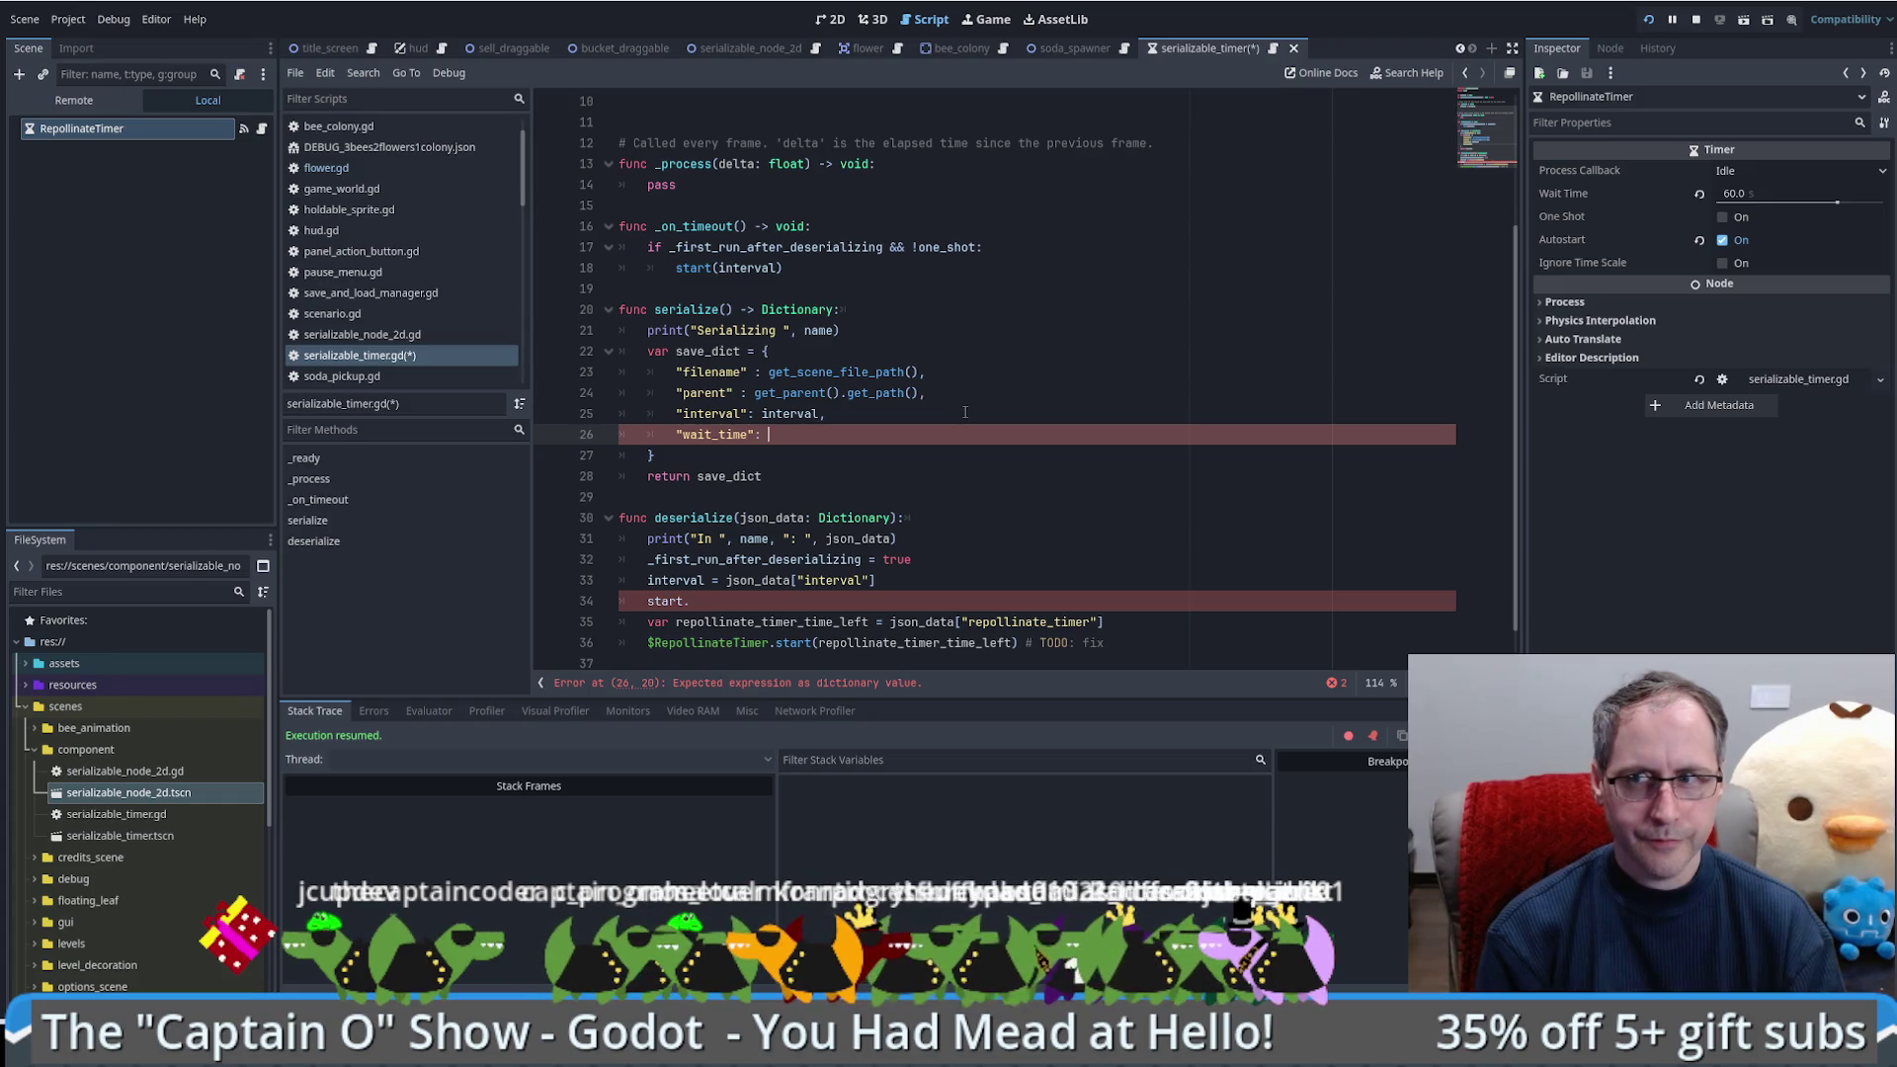
{"action": "type", "text": "time"}
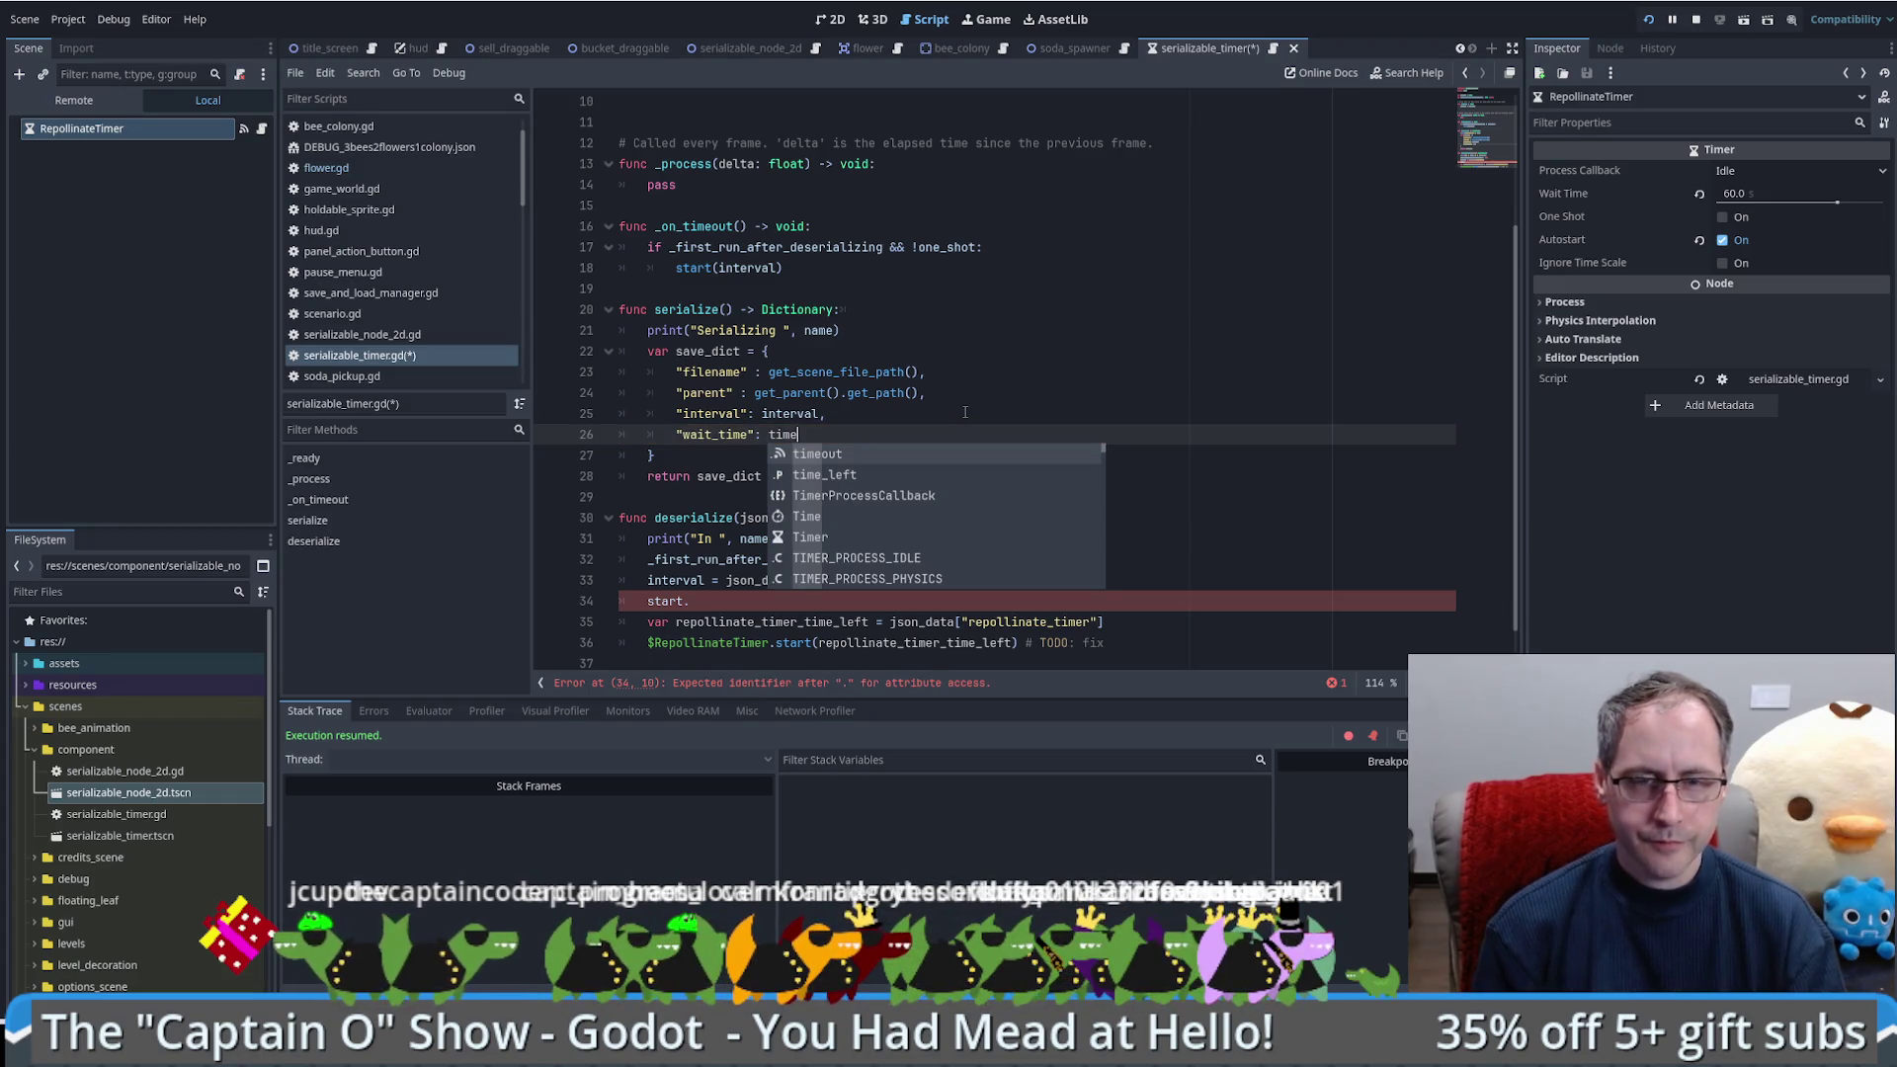
{"action": "key", "text": "Down"}
{"action": "key", "text": "Return"}
{"action": "double_click", "coordinate": [688, 435]}
{"action": "key", "text": "BackSpace"}
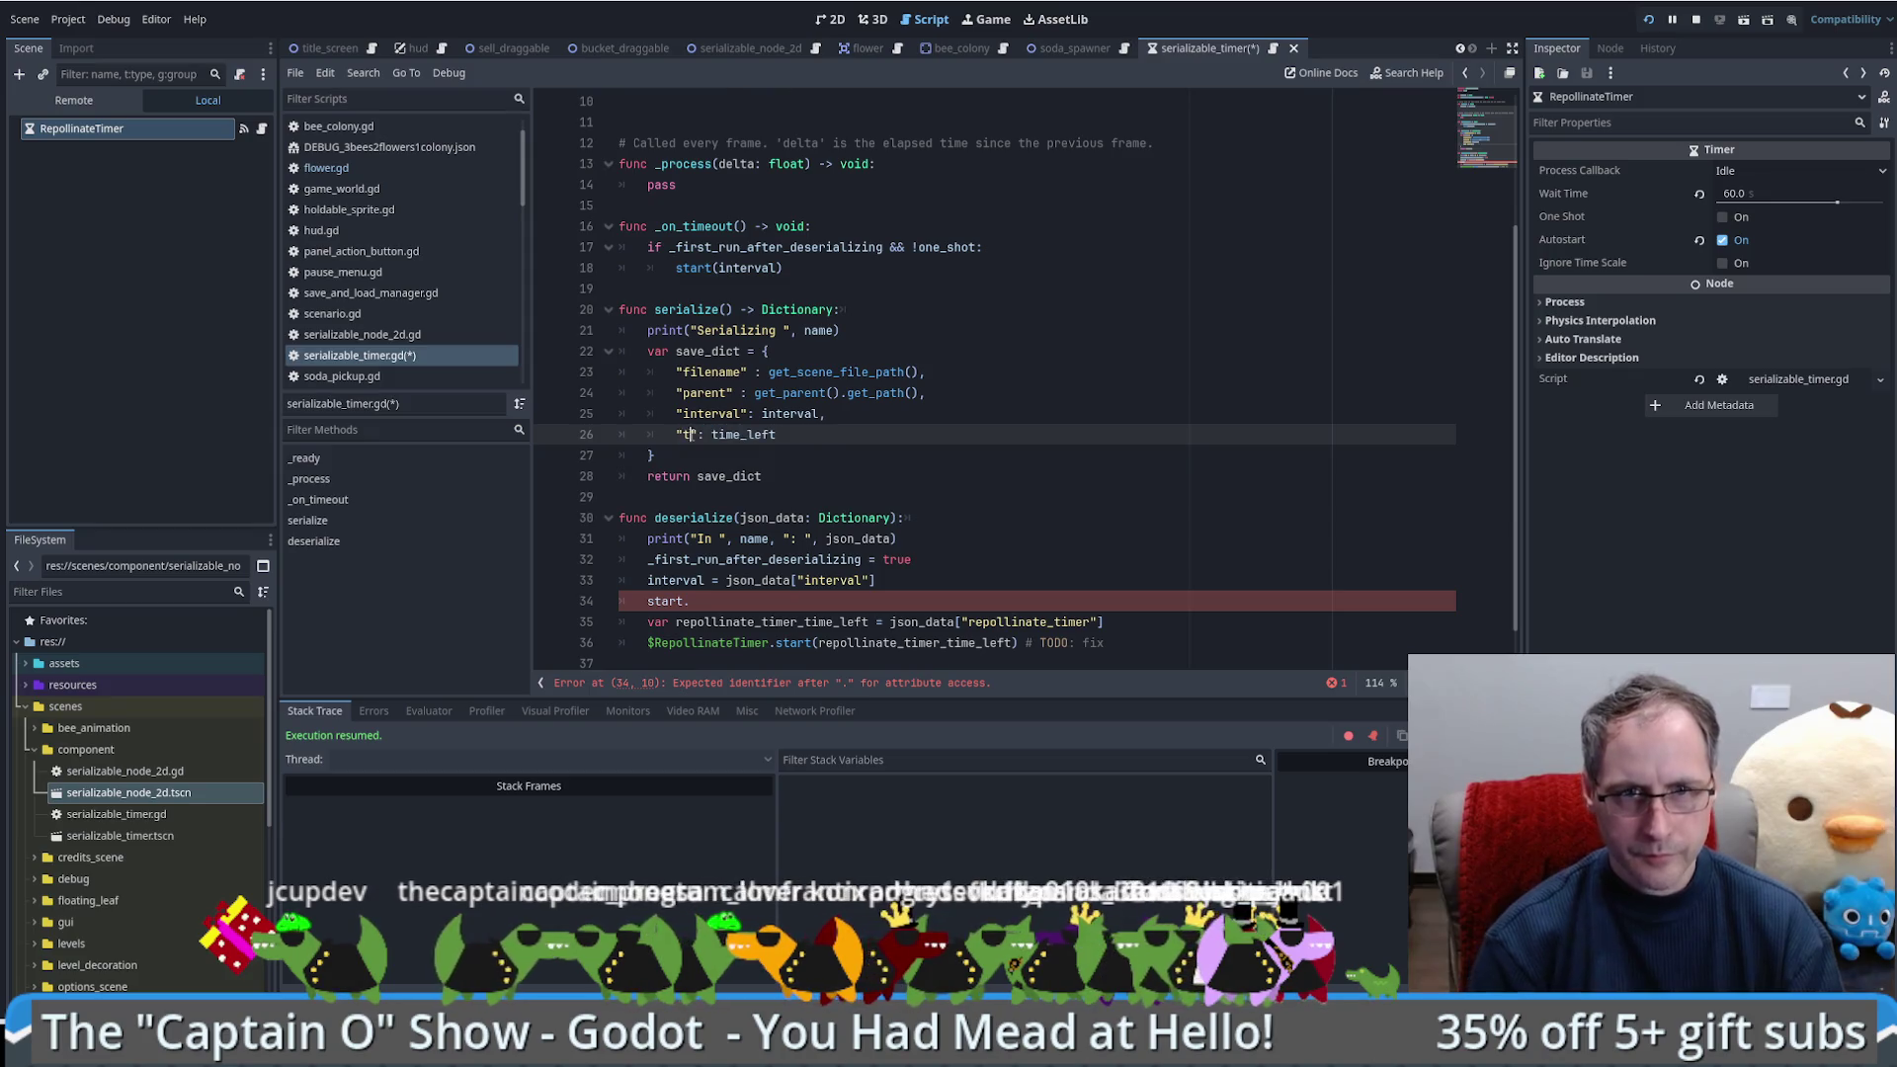
{"action": "type", "text": "time_left"}
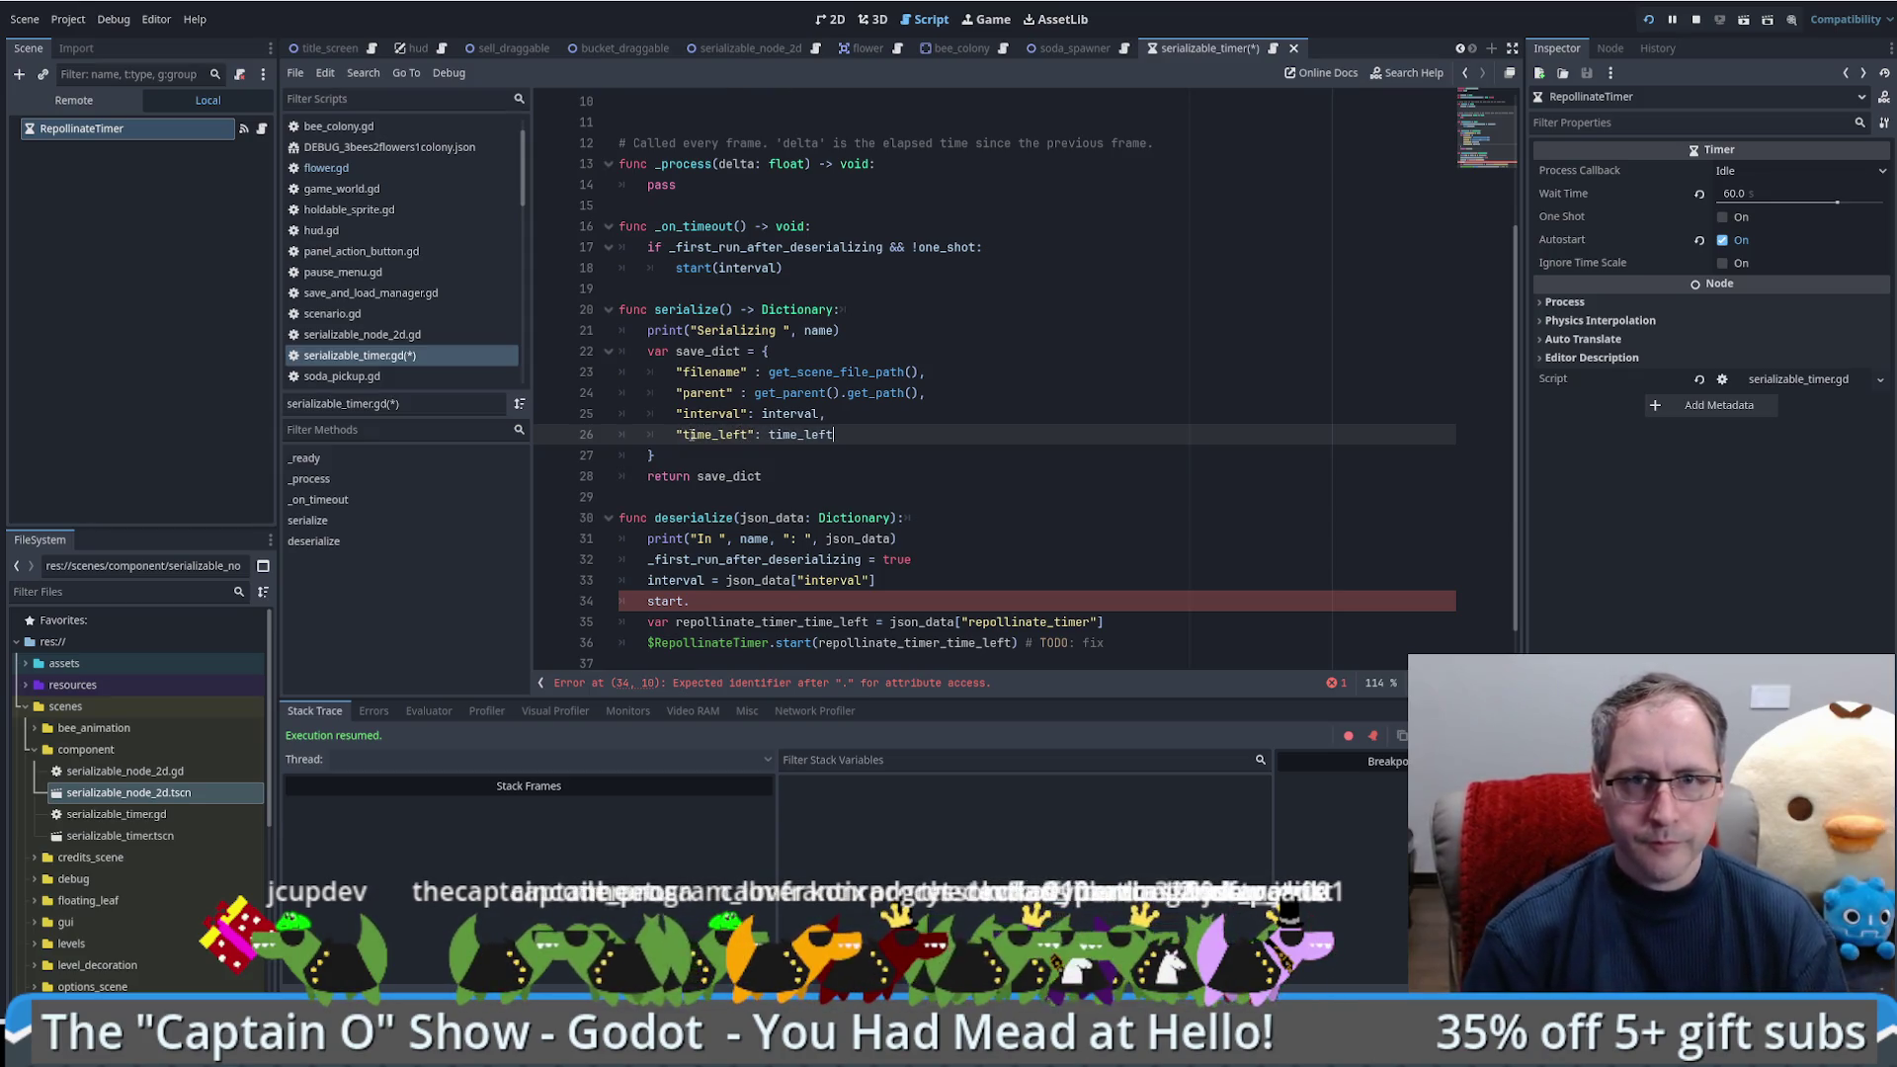
Step: Change the time_left value to get_time_left(), checking the Timer documentation
{"action": "left_click", "coordinate": [818, 437], "text": "ctrl"}
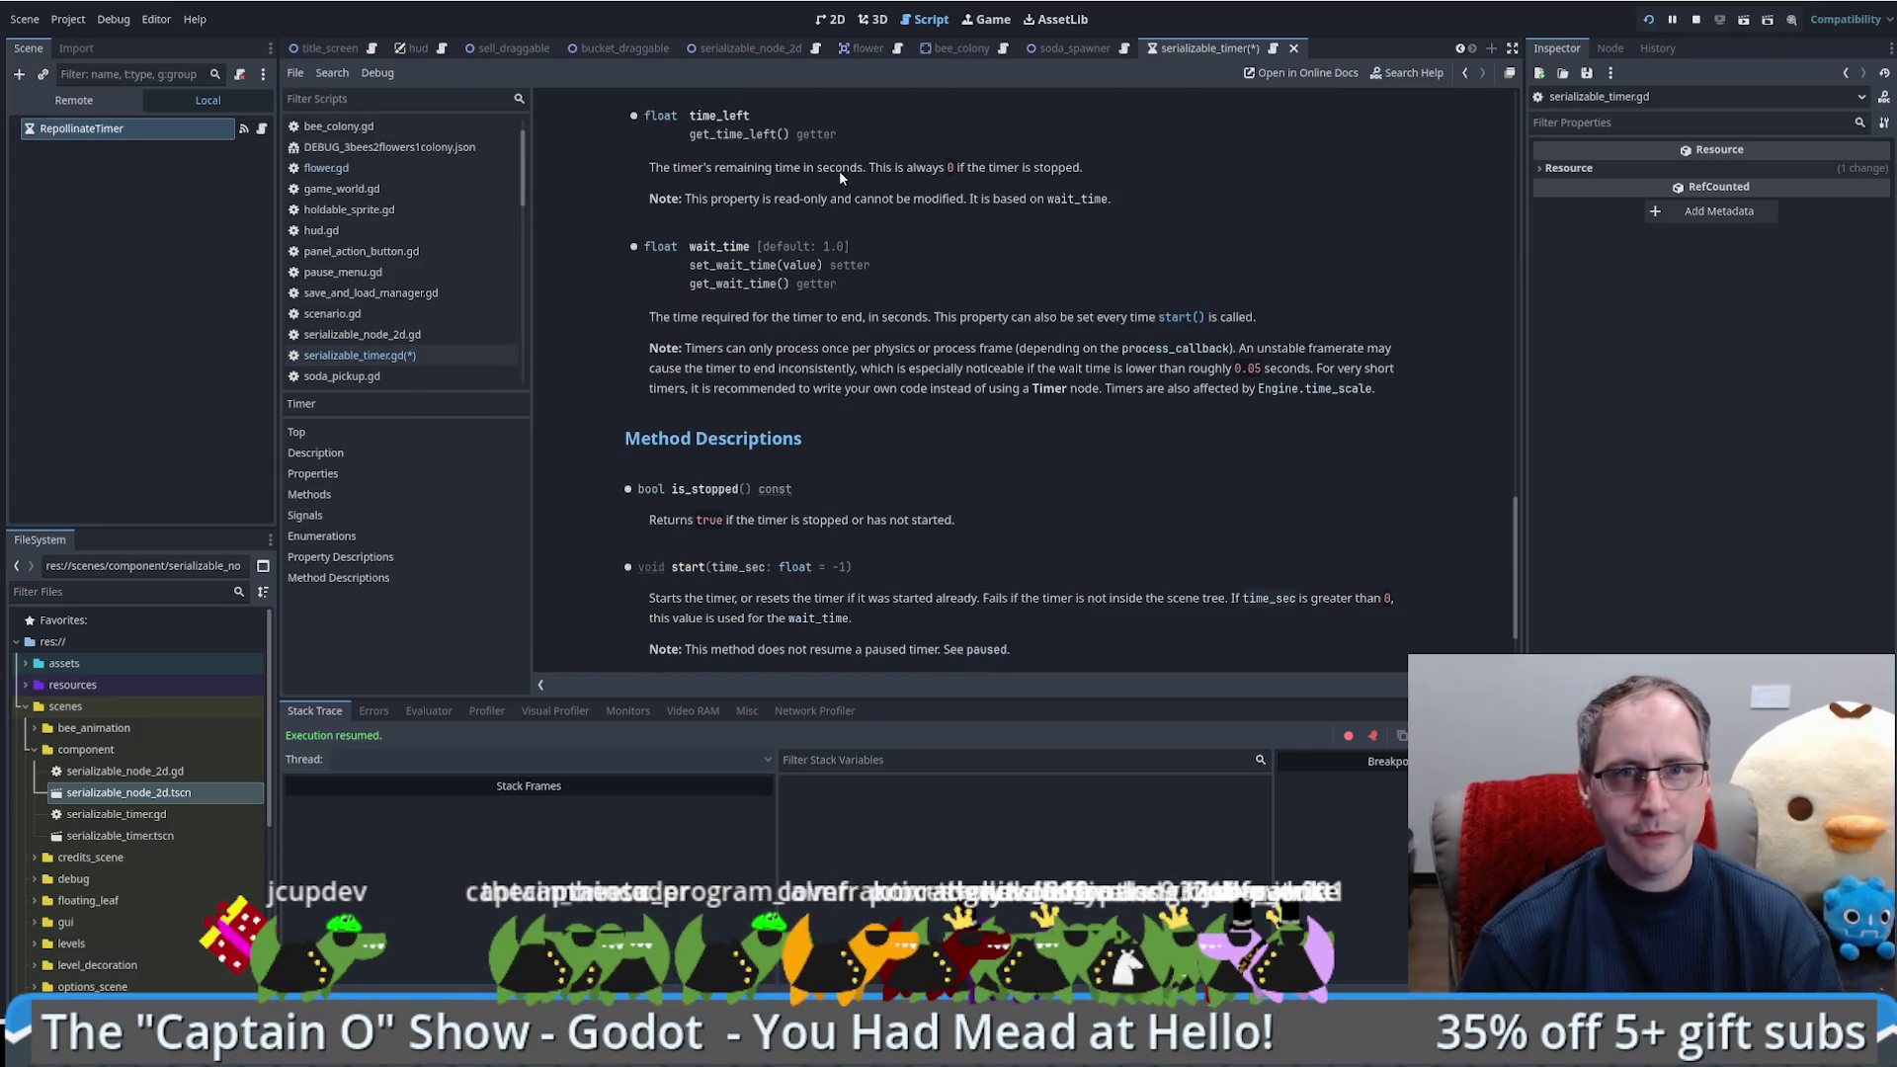
{"action": "key", "text": "alt+Left"}
{"action": "double_click", "coordinate": [821, 414]}
{"action": "type", "text": "get"}
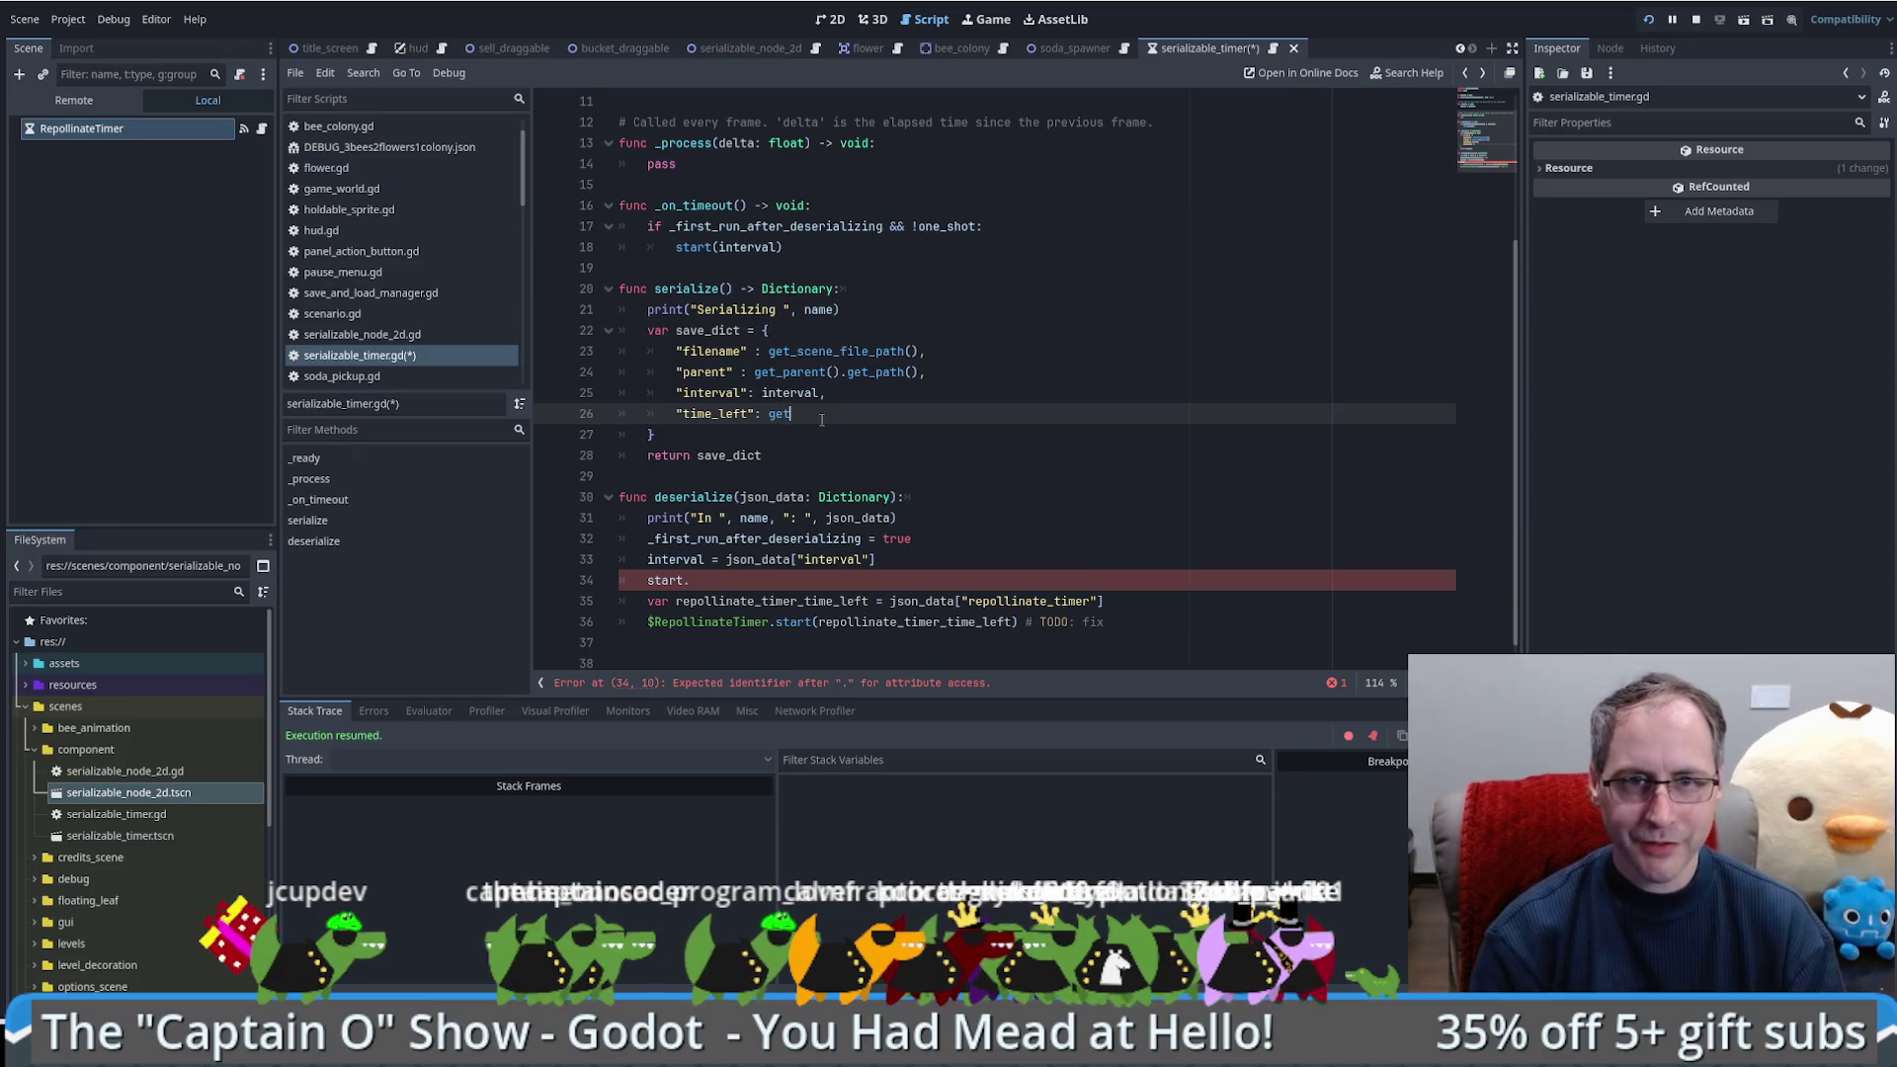
{"action": "type", "text": "_get"}
{"action": "key", "text": "BackSpace"}
{"action": "key", "text": "BackSpace"}
{"action": "key", "text": "BackSpace"}
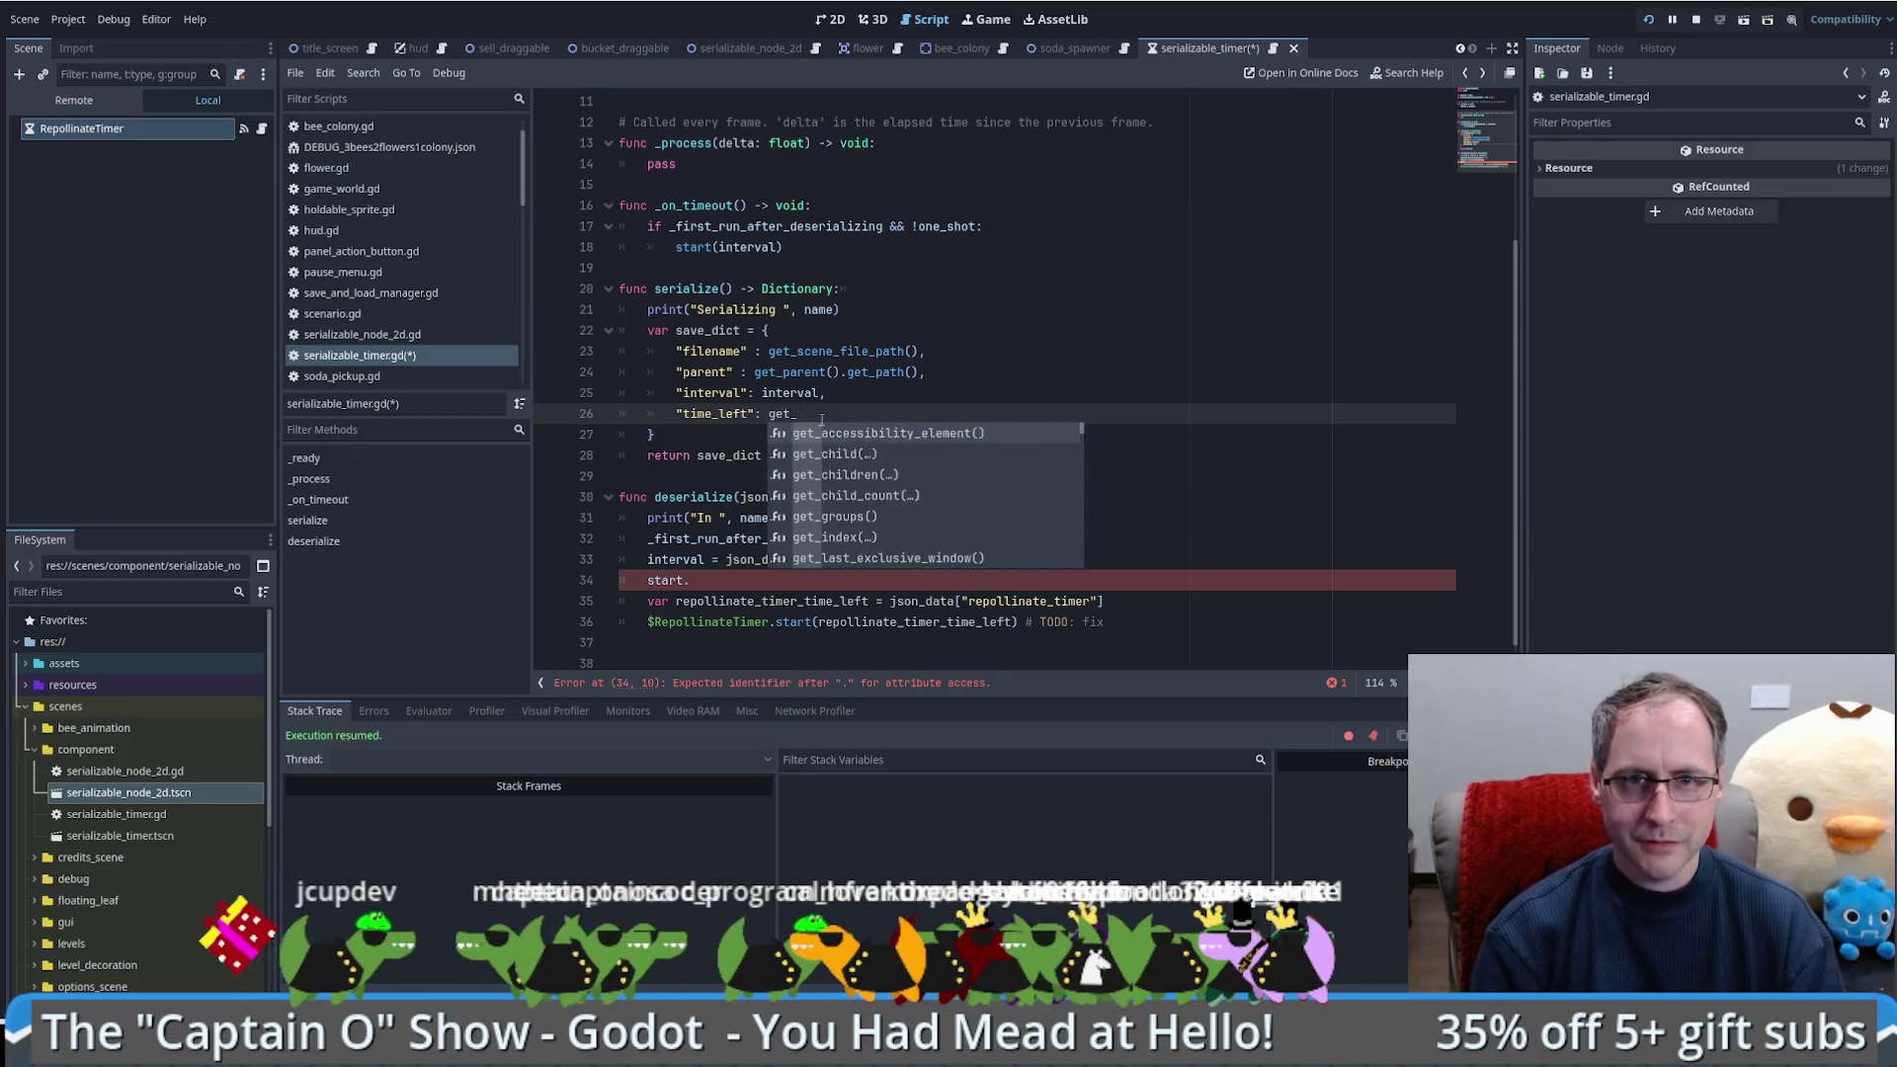
{"action": "type", "text": "time_left()"}
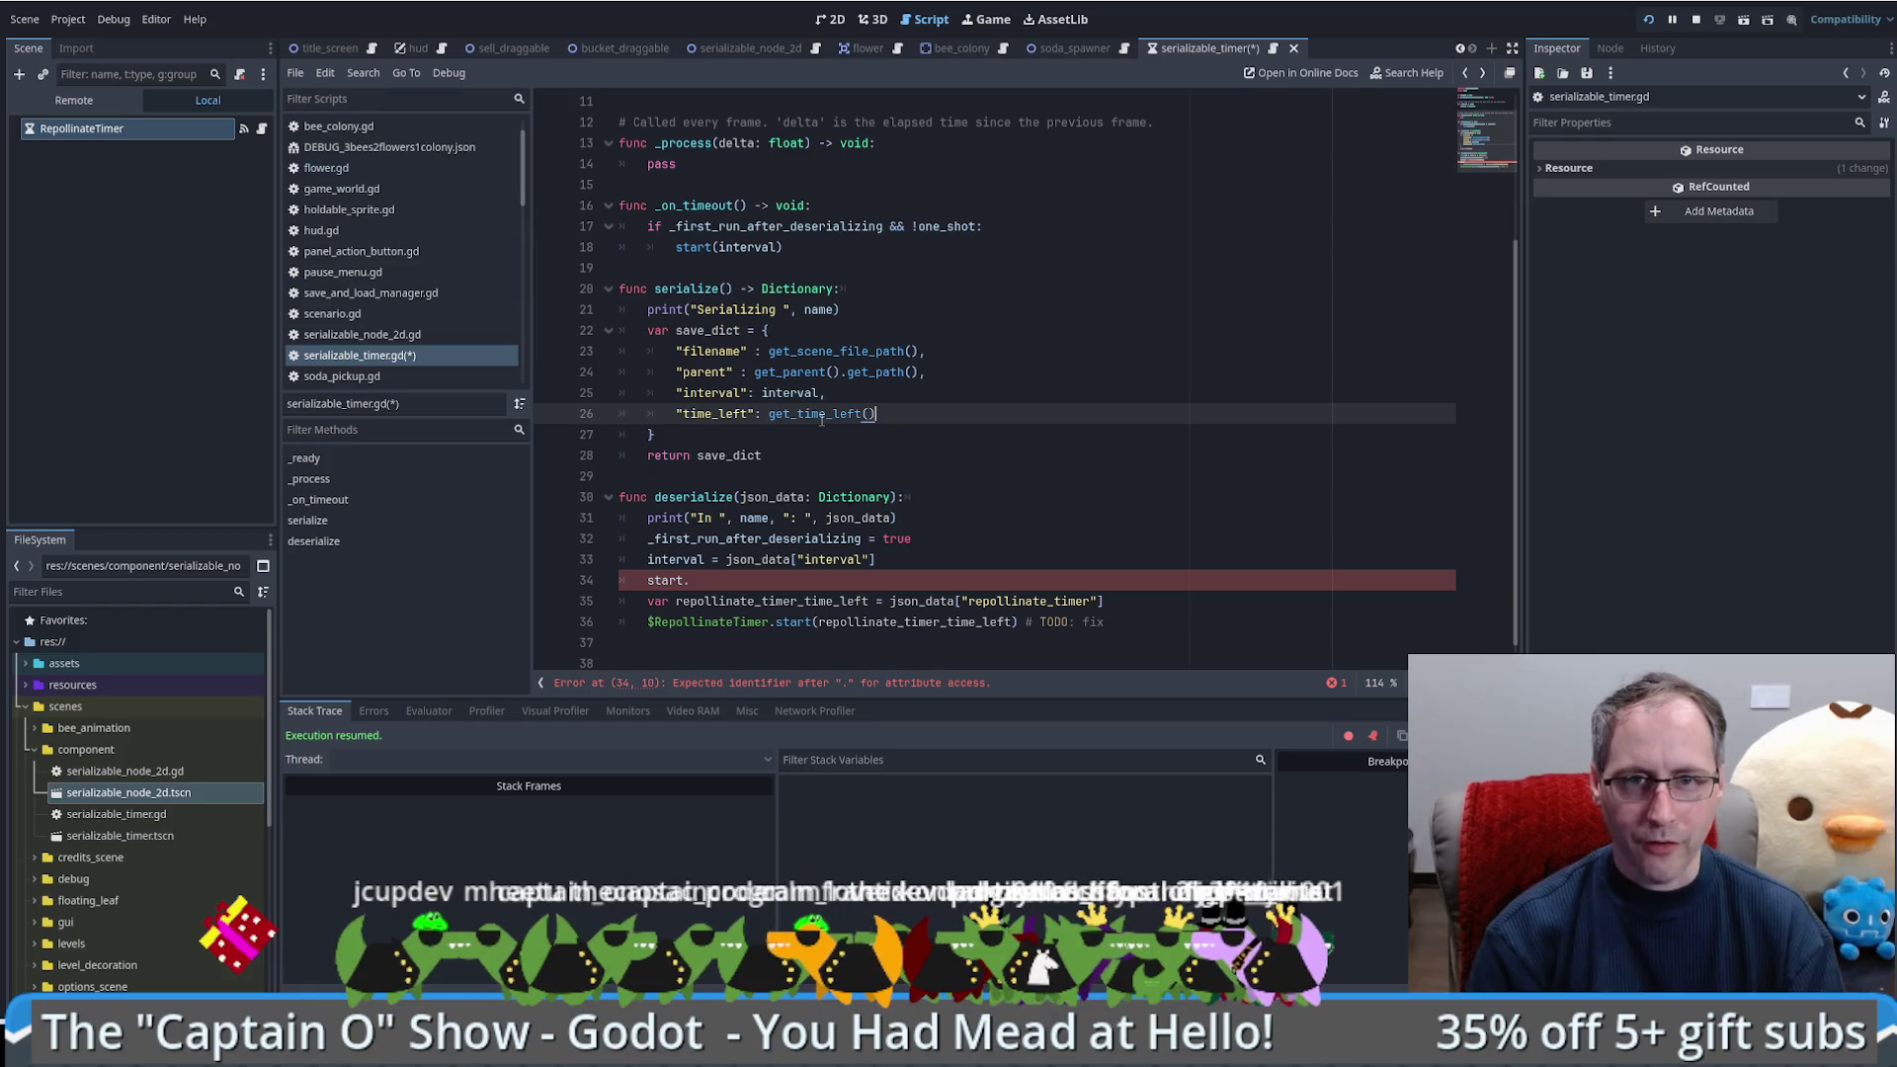
{"action": "left_click", "coordinate": [847, 415], "text": "ctrl"}
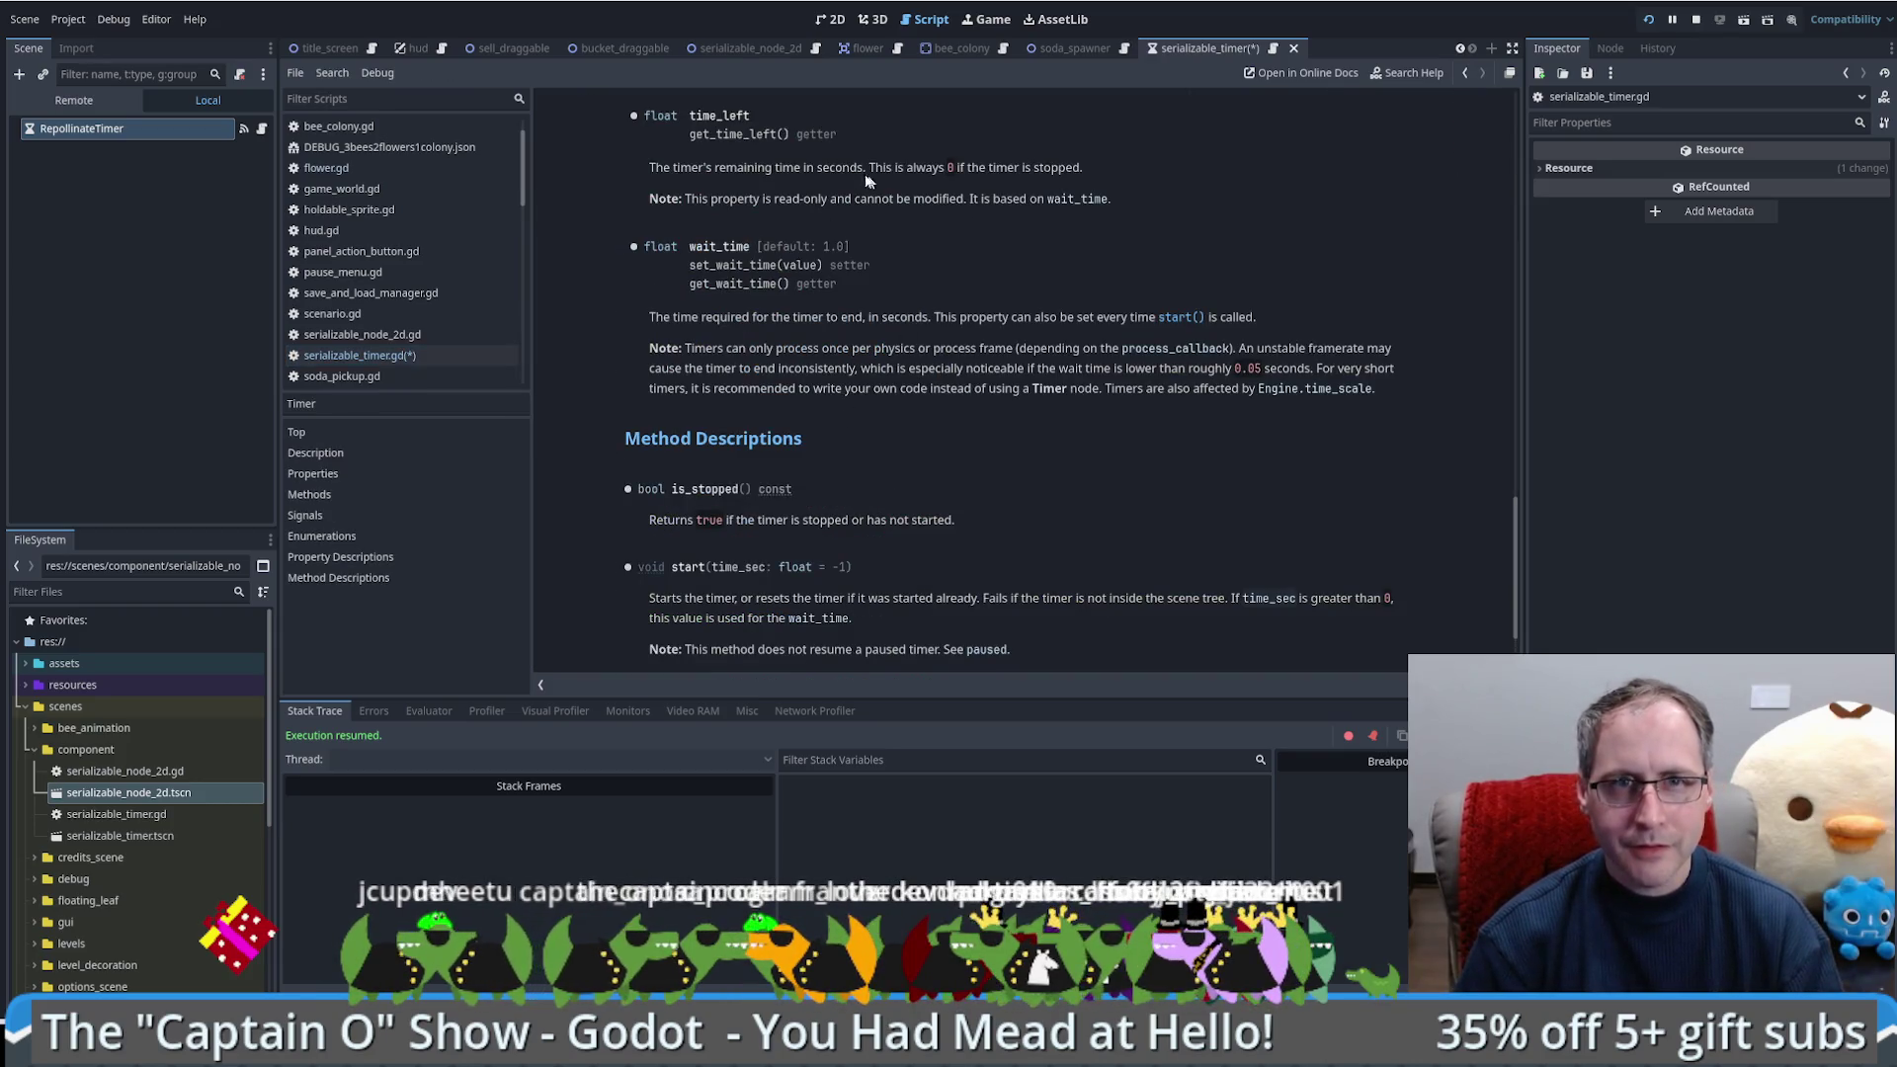
{"action": "left_click_drag", "start_coordinate": [726, 168], "coordinate": [866, 173]}
{"action": "left_click_drag", "start_coordinate": [710, 199], "coordinate": [1021, 205]}
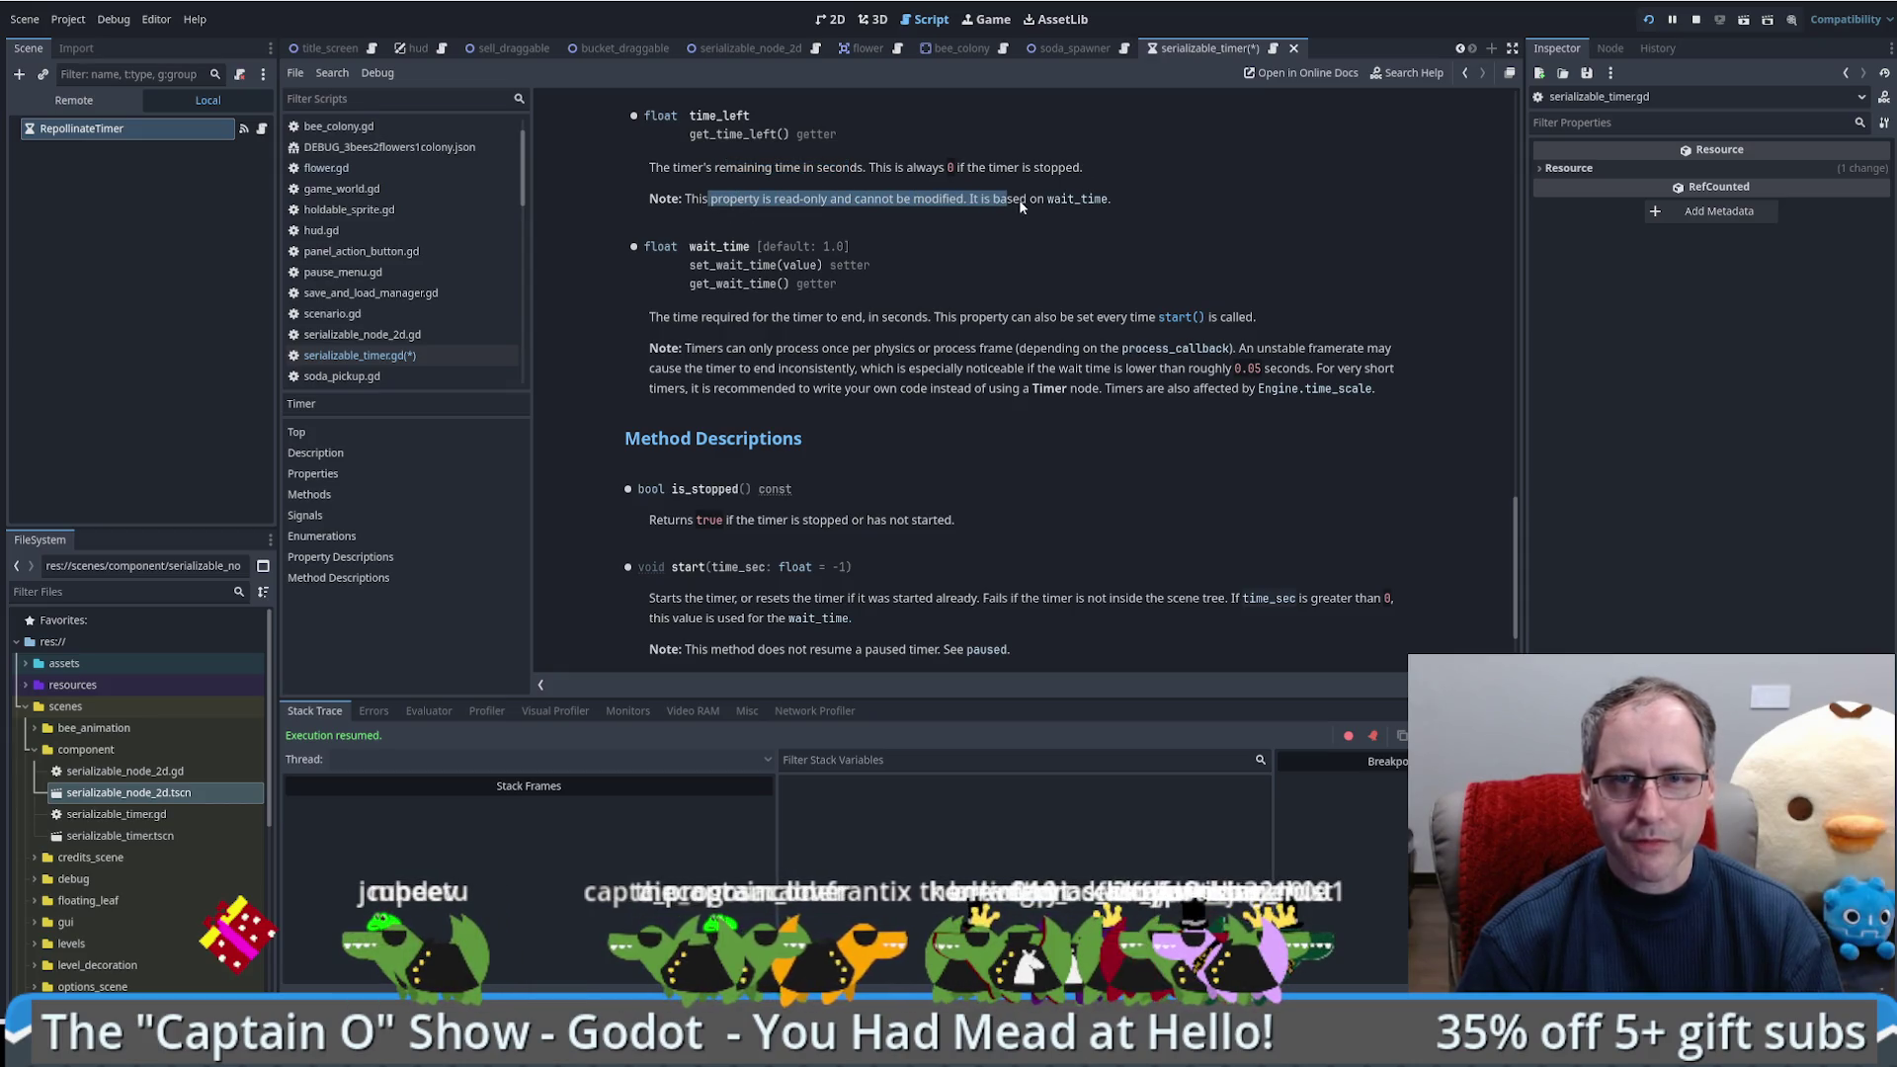
{"action": "key", "text": "alt+Left"}
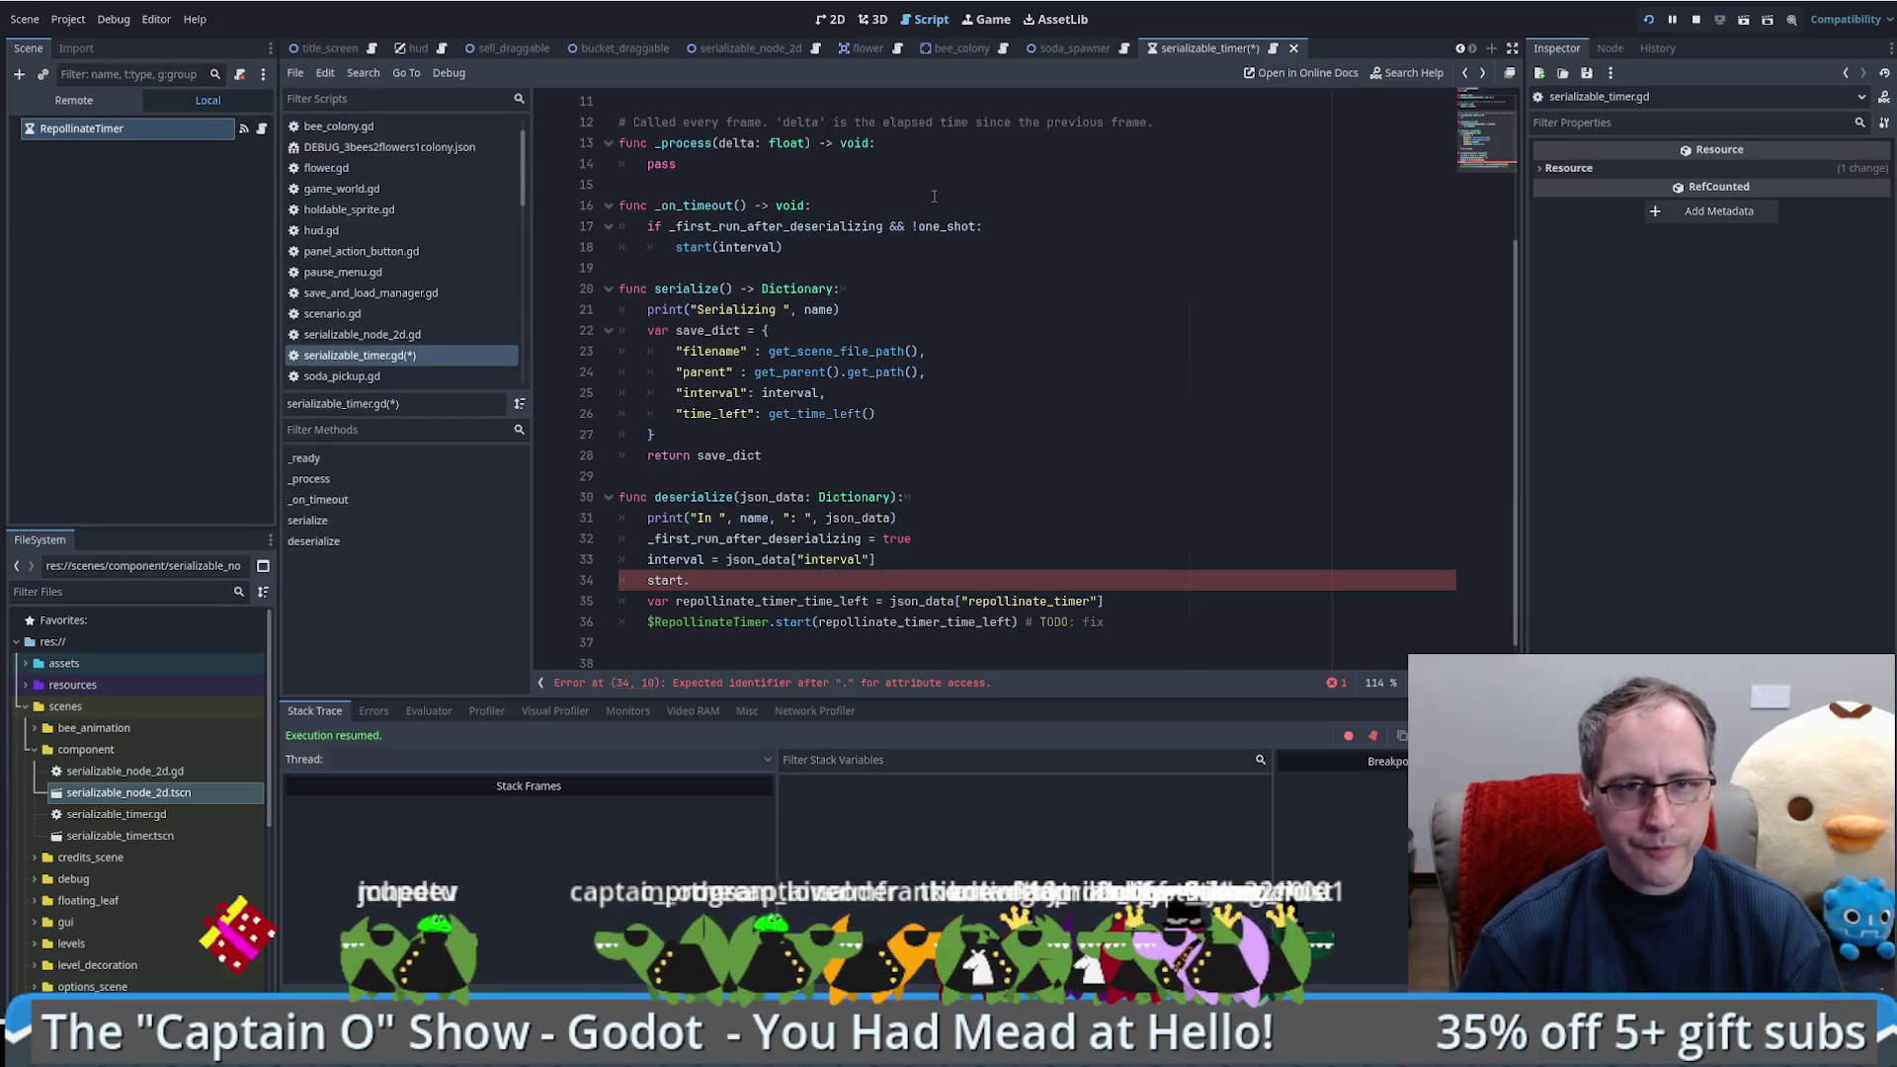
Step: Delete the stray start. line from deserialize
{"action": "left_click", "coordinate": [824, 393]}
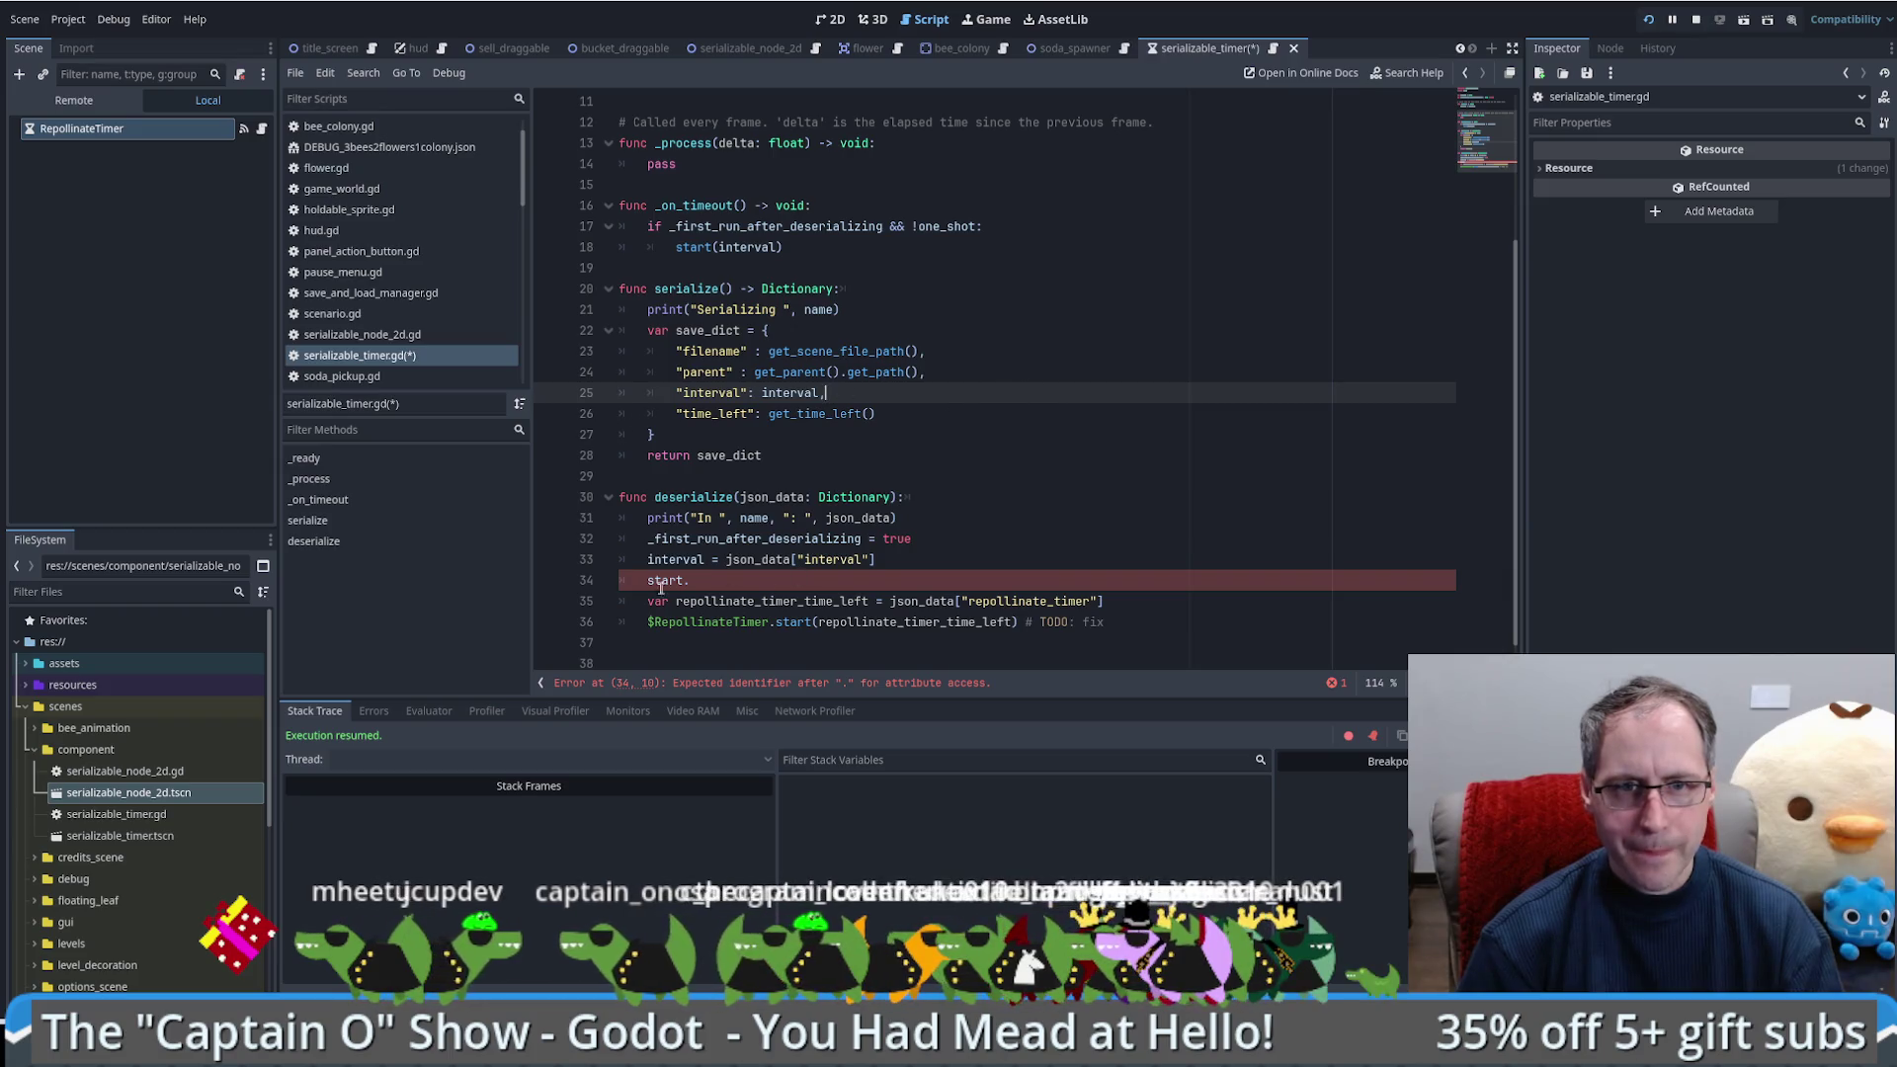
{"action": "triple_click", "coordinate": [799, 573]}
{"action": "key", "text": "BackSpace"}
{"action": "key", "text": "BackSpace"}
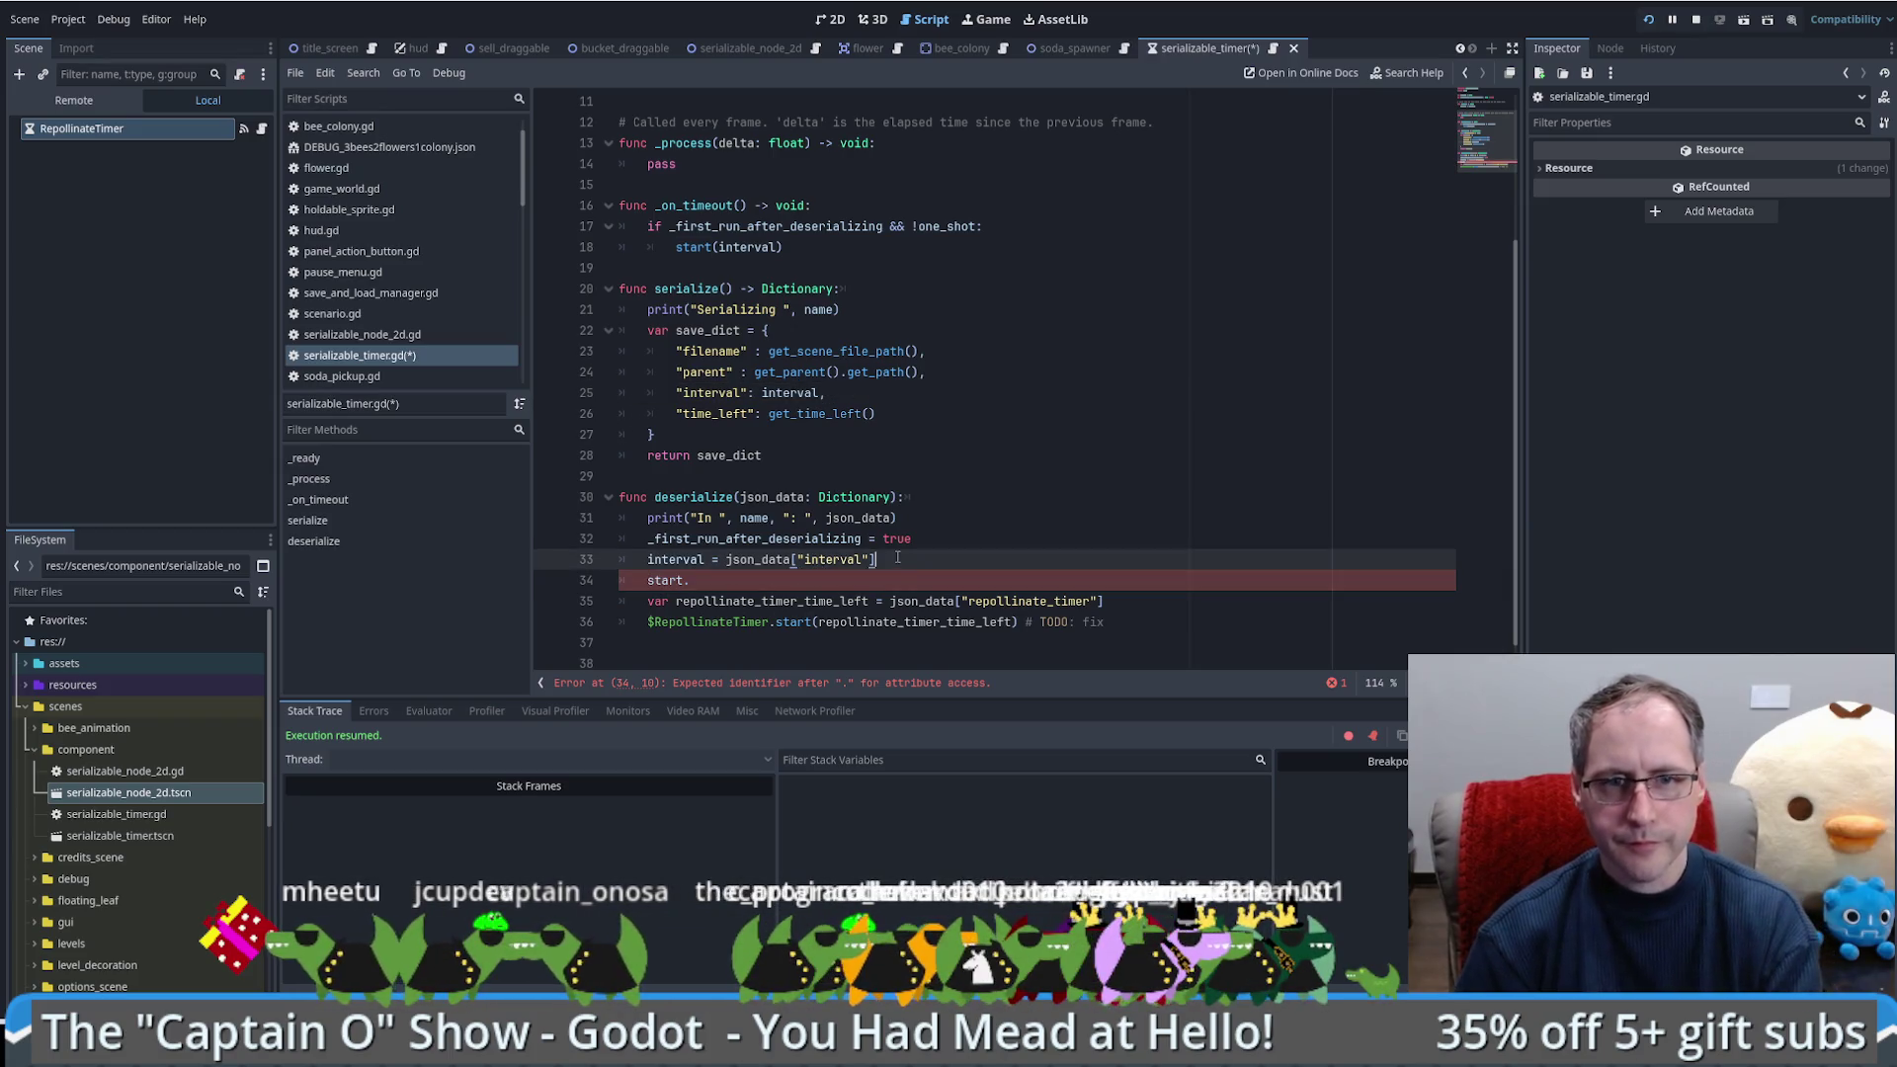
{"action": "left_click", "coordinate": [675, 559]}
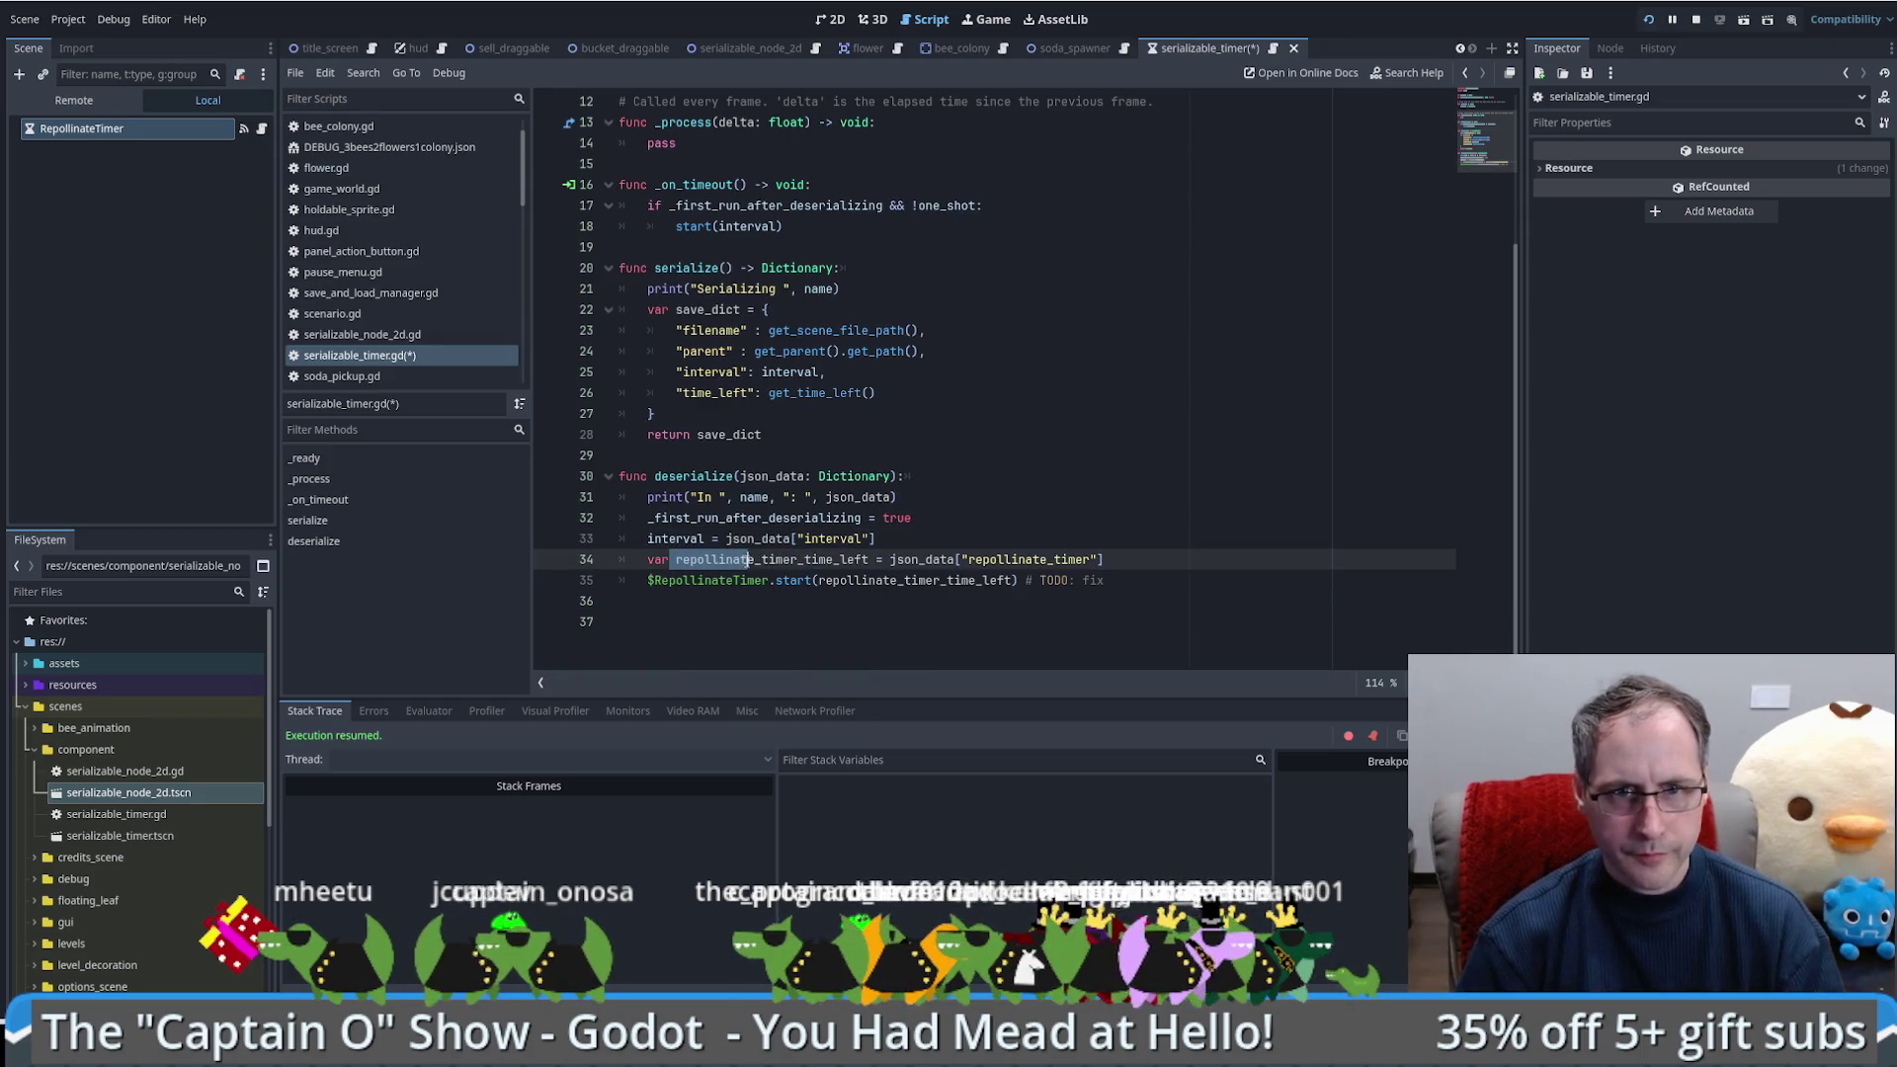
Step: Rename the variable to timer_time_left and read json_data["time_left"] into it
{"action": "left_click", "coordinate": [762, 559], "text": "shift"}
{"action": "key", "text": "BackSpace"}
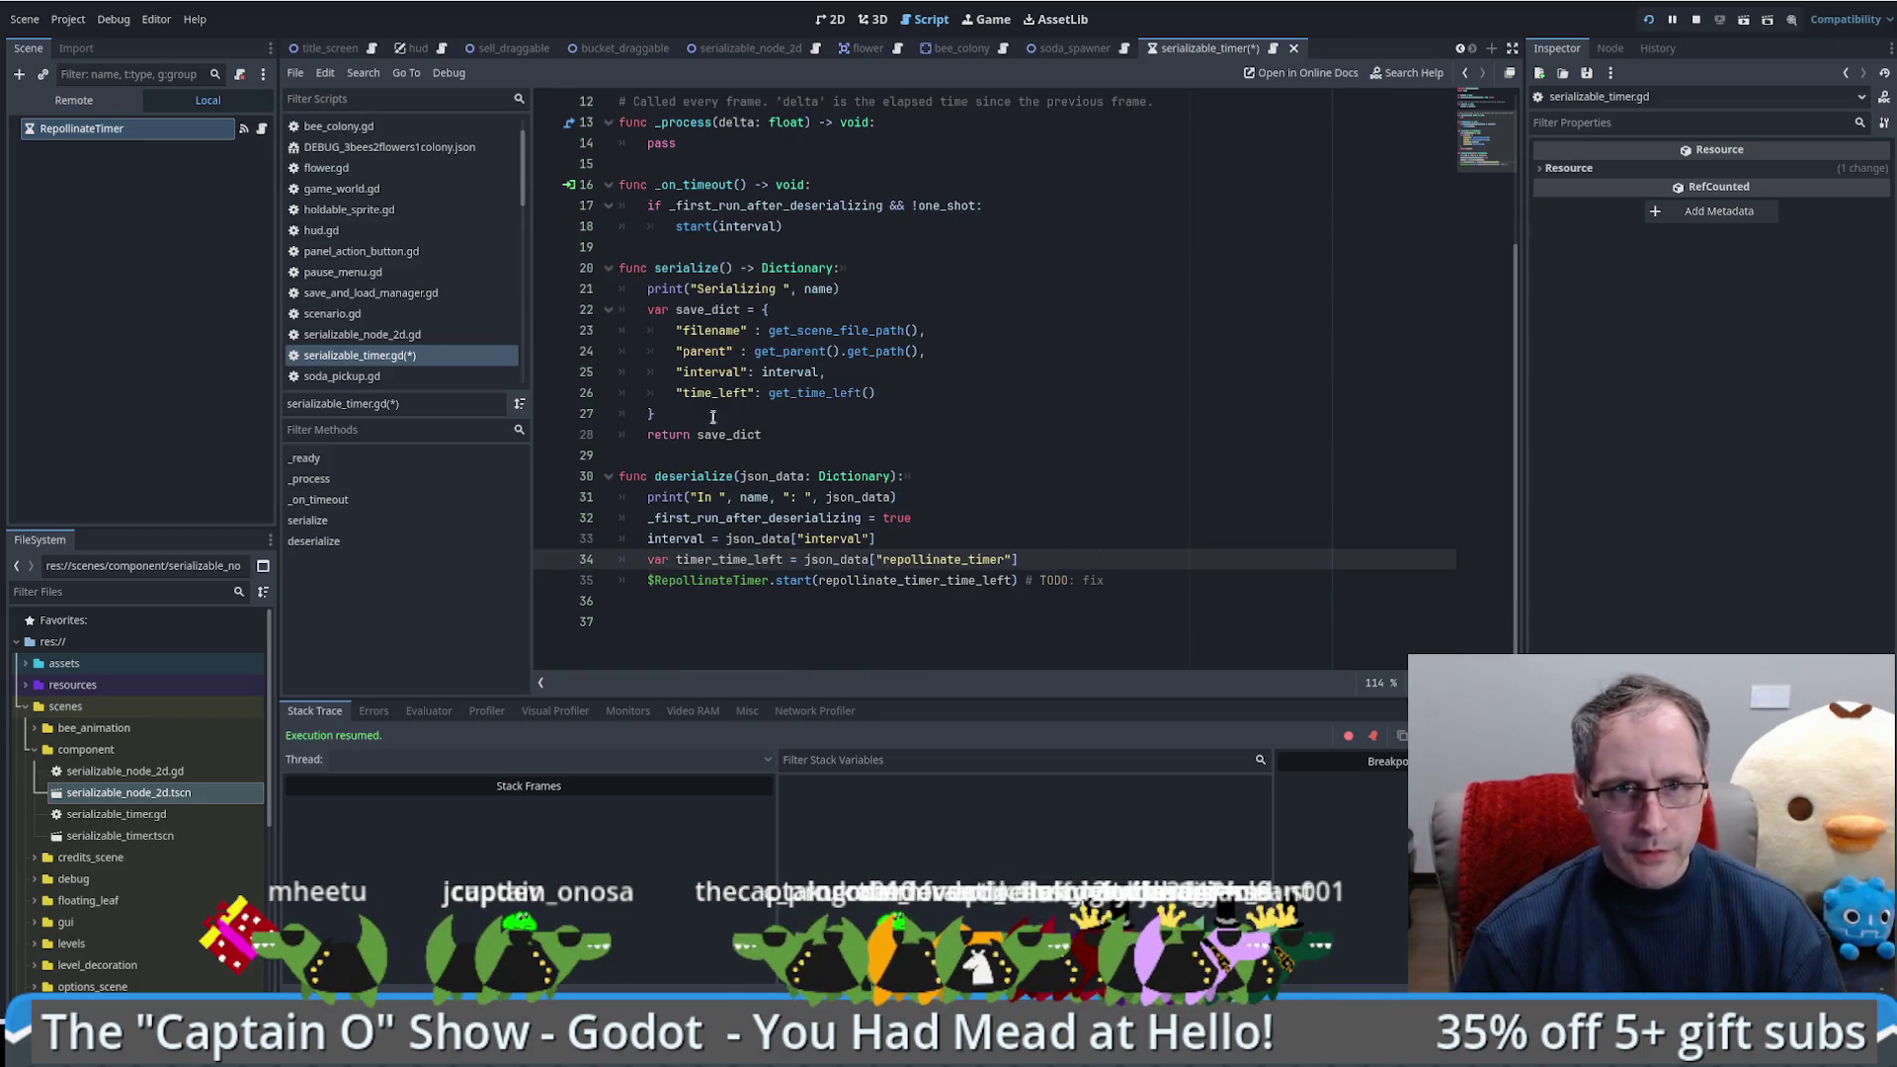
{"action": "double_click", "coordinate": [715, 393]}
{"action": "key", "text": "ctrl+c"}
{"action": "double_click", "coordinate": [983, 561]}
{"action": "key", "text": "ctrl+v"}
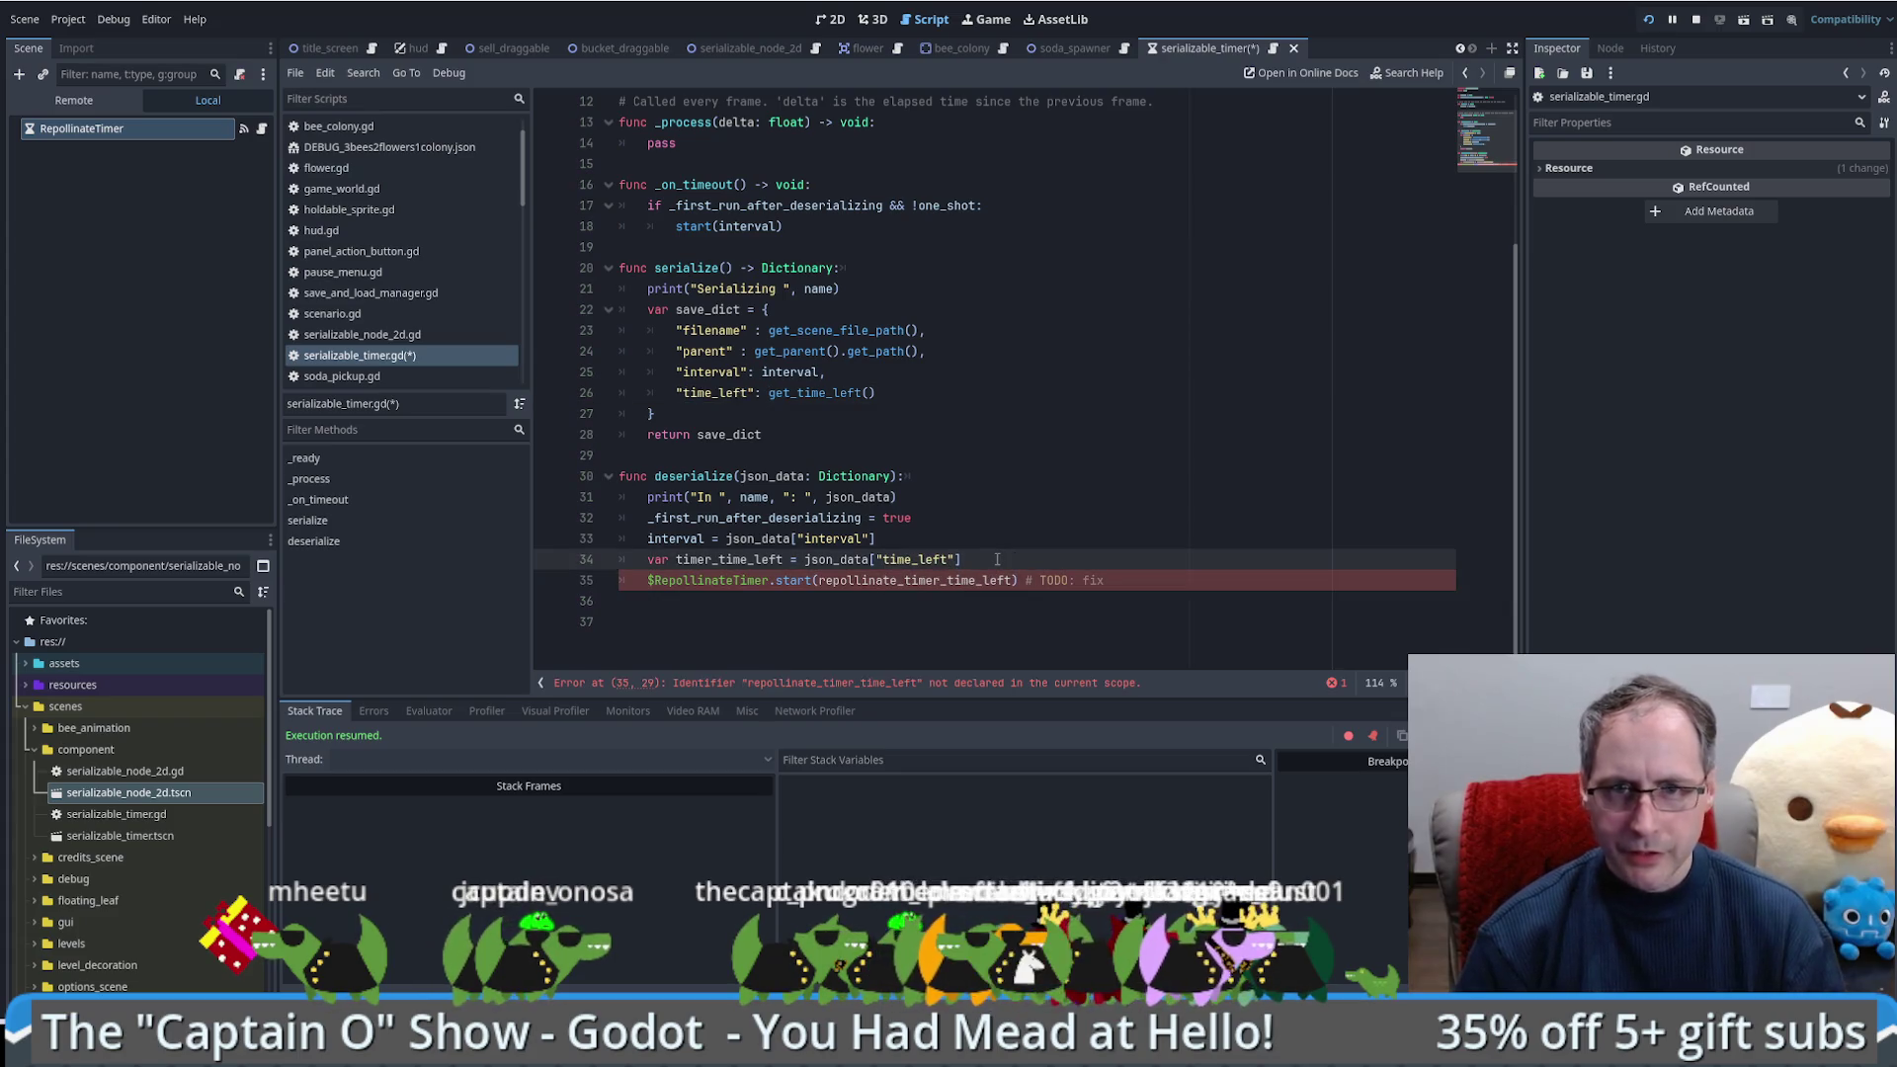
Step: Replace $RepollinateTimer.start(...) with start(time_left) and delete the TODO comment
{"action": "double_click", "coordinate": [728, 580]}
{"action": "key", "text": "BackSpace"}
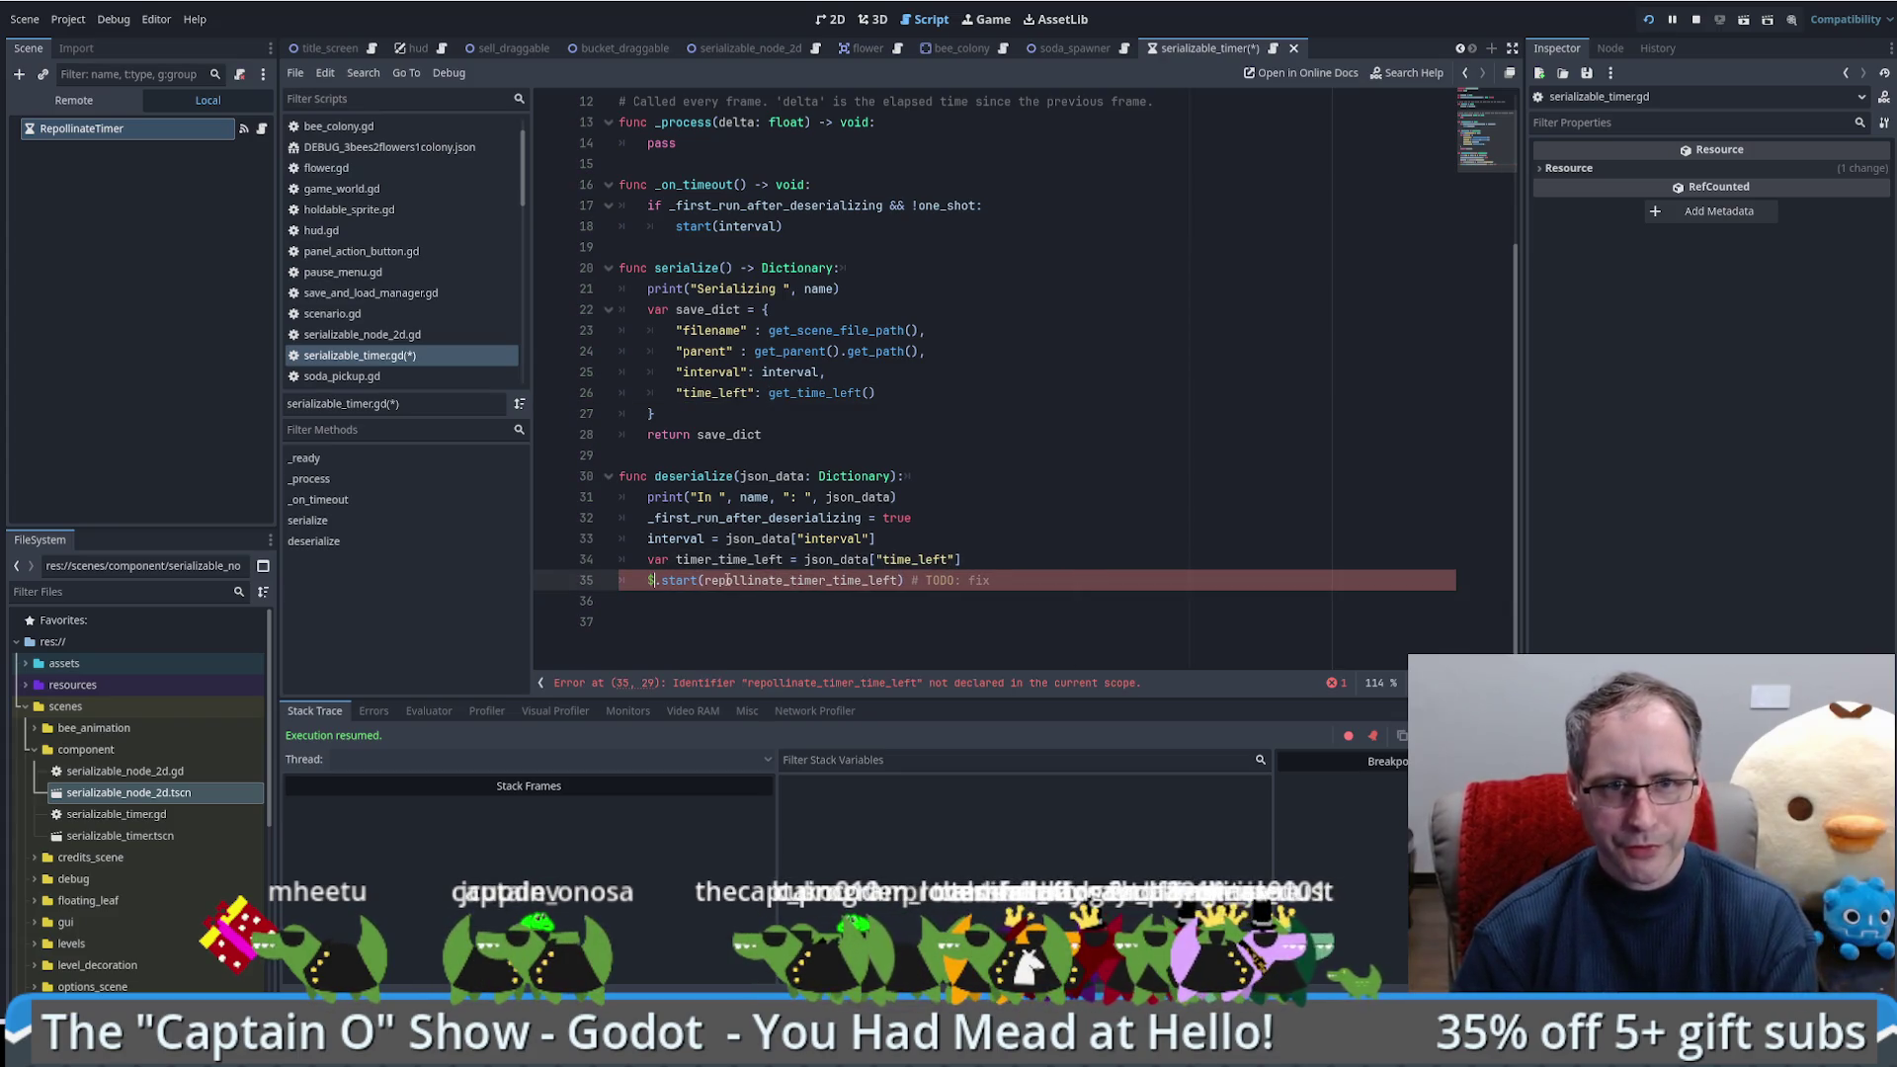
{"action": "key", "text": "BackSpace"}
{"action": "key", "text": "Delete"}
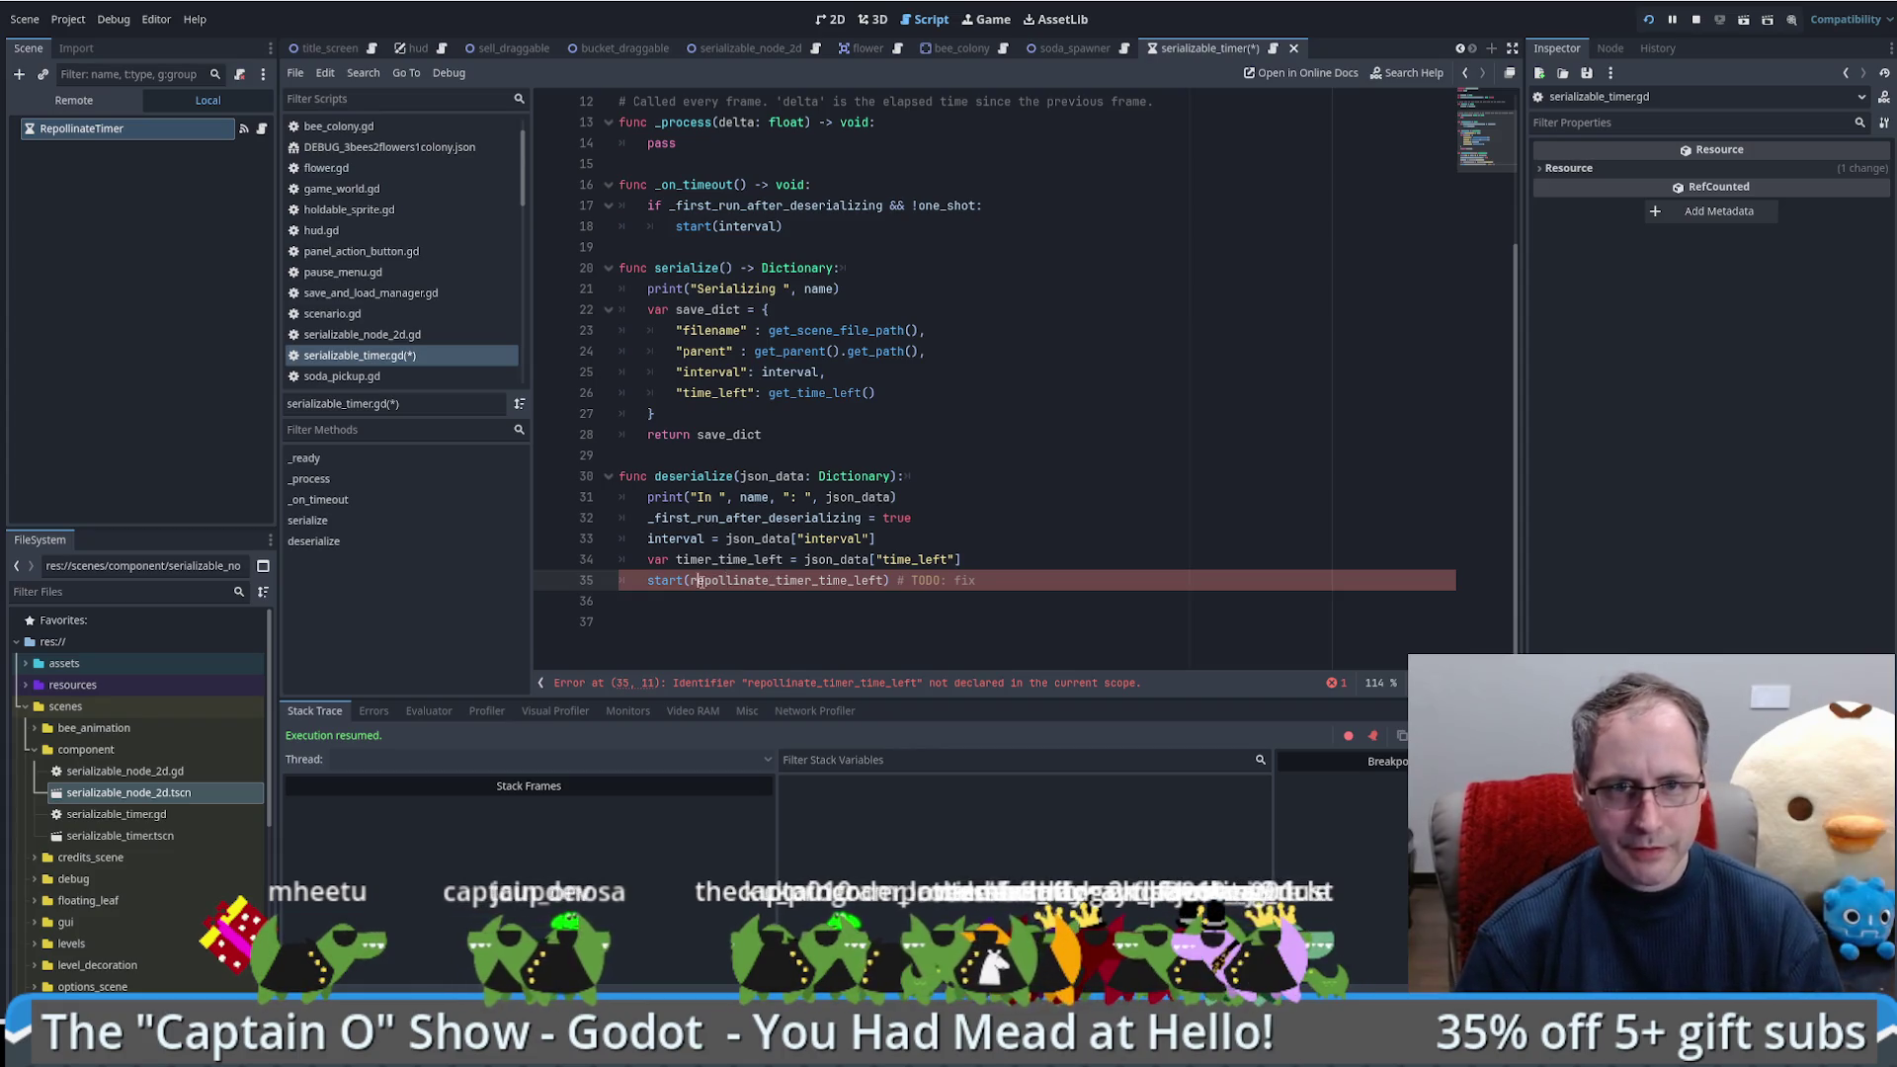
{"action": "double_click", "coordinate": [790, 580]}
{"action": "key", "text": "ctrl+v"}
{"action": "left_click_drag", "start_coordinate": [759, 580], "coordinate": [1080, 580]}
{"action": "key", "text": "BackSpace"}
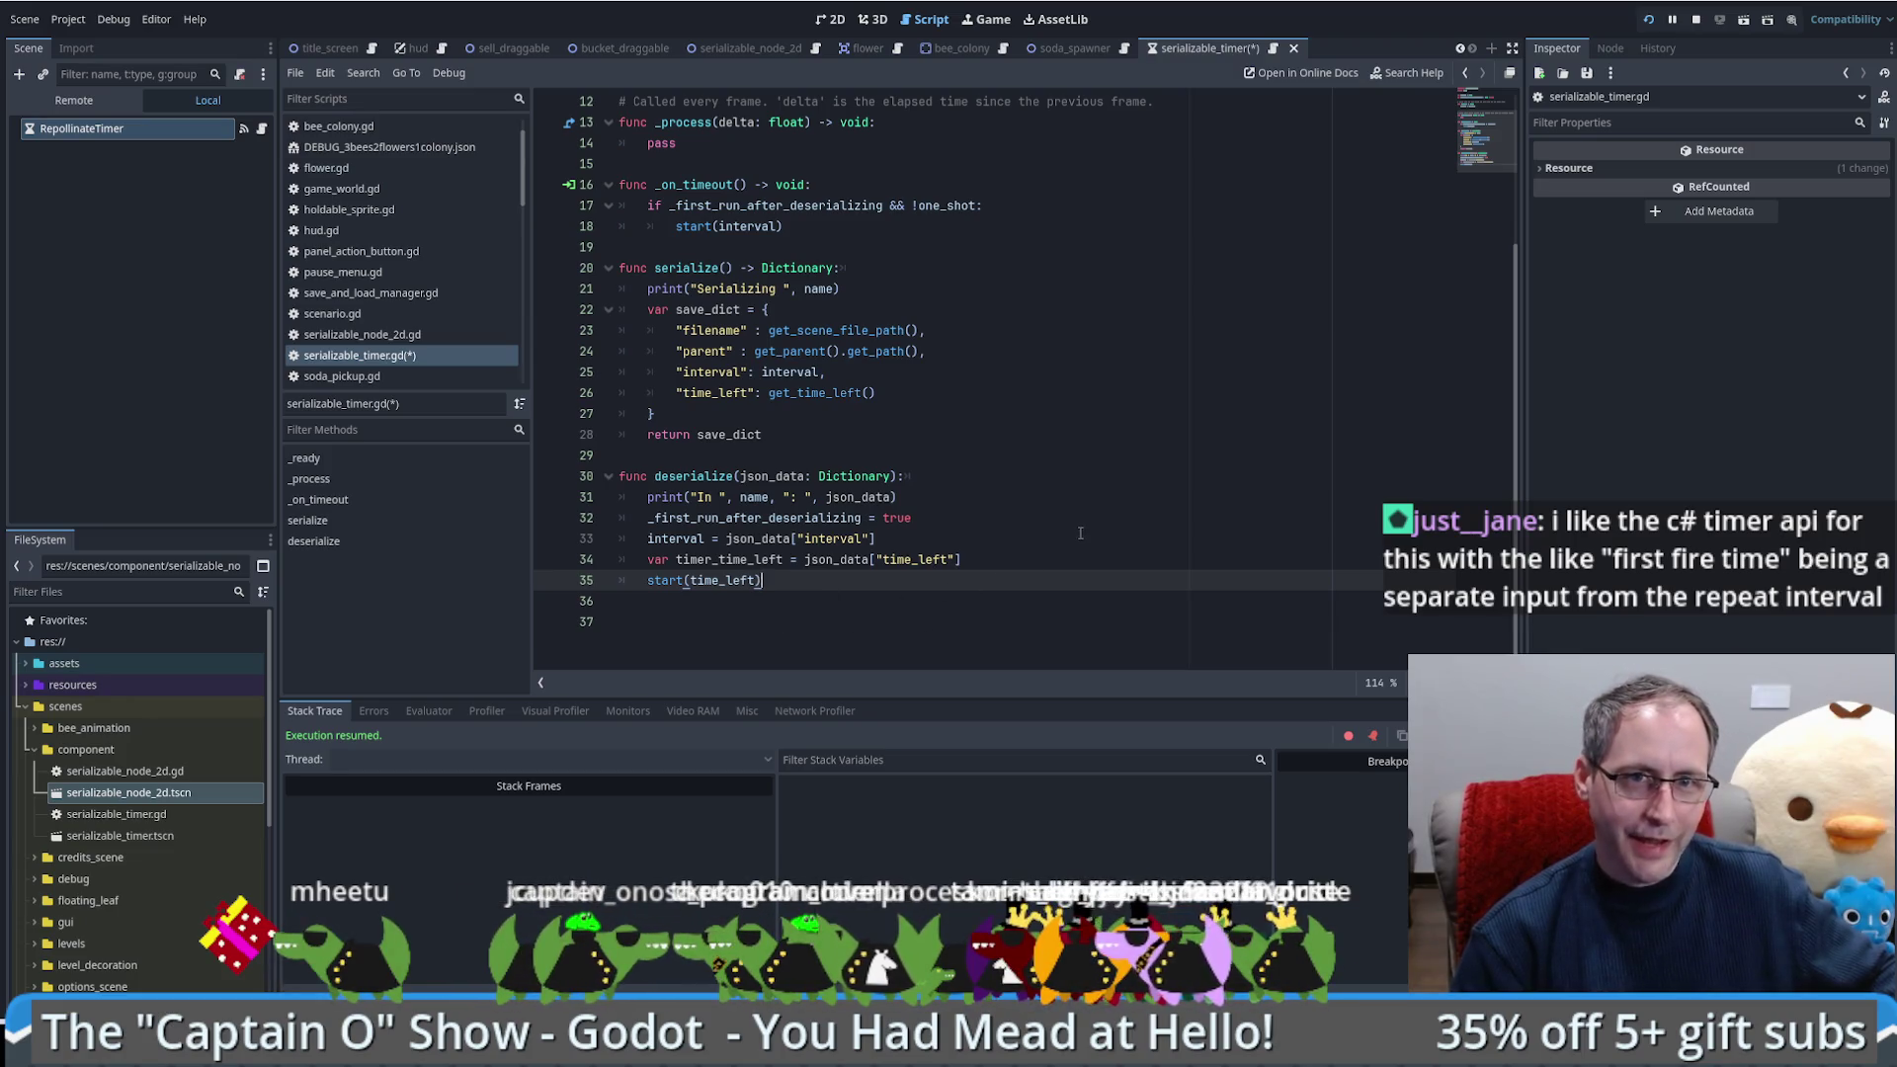
{"action": "scroll", "coordinate": [1087, 494], "scroll_direction": "up", "scroll_amount": 2}
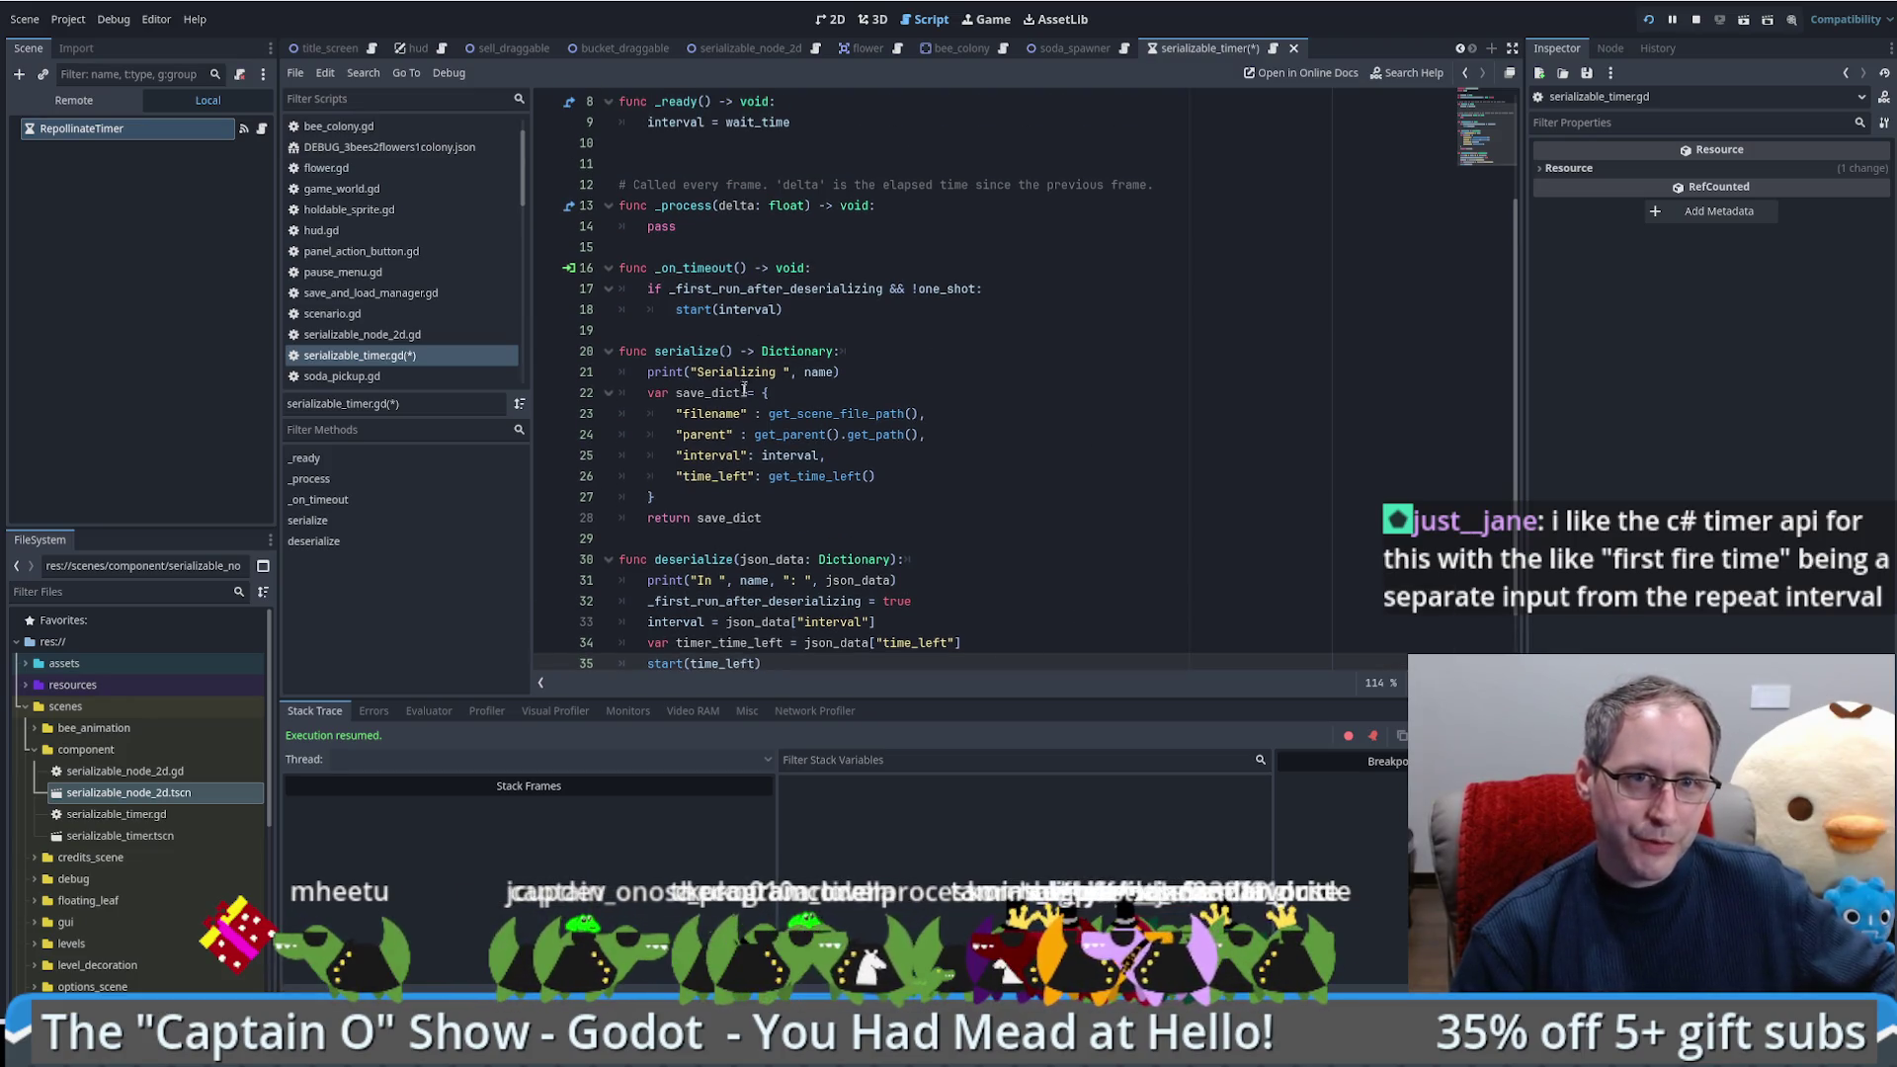
Step: Add '_first_run_after_deserializing = false' after start(interval) in _on_timeout, followed by a blank line
{"action": "left_click", "coordinate": [682, 289]}
{"action": "double_click", "coordinate": [728, 288]}
{"action": "left_click", "coordinate": [1009, 293]}
{"action": "key", "text": "Return"}
{"action": "key", "text": "ctrl+z"}
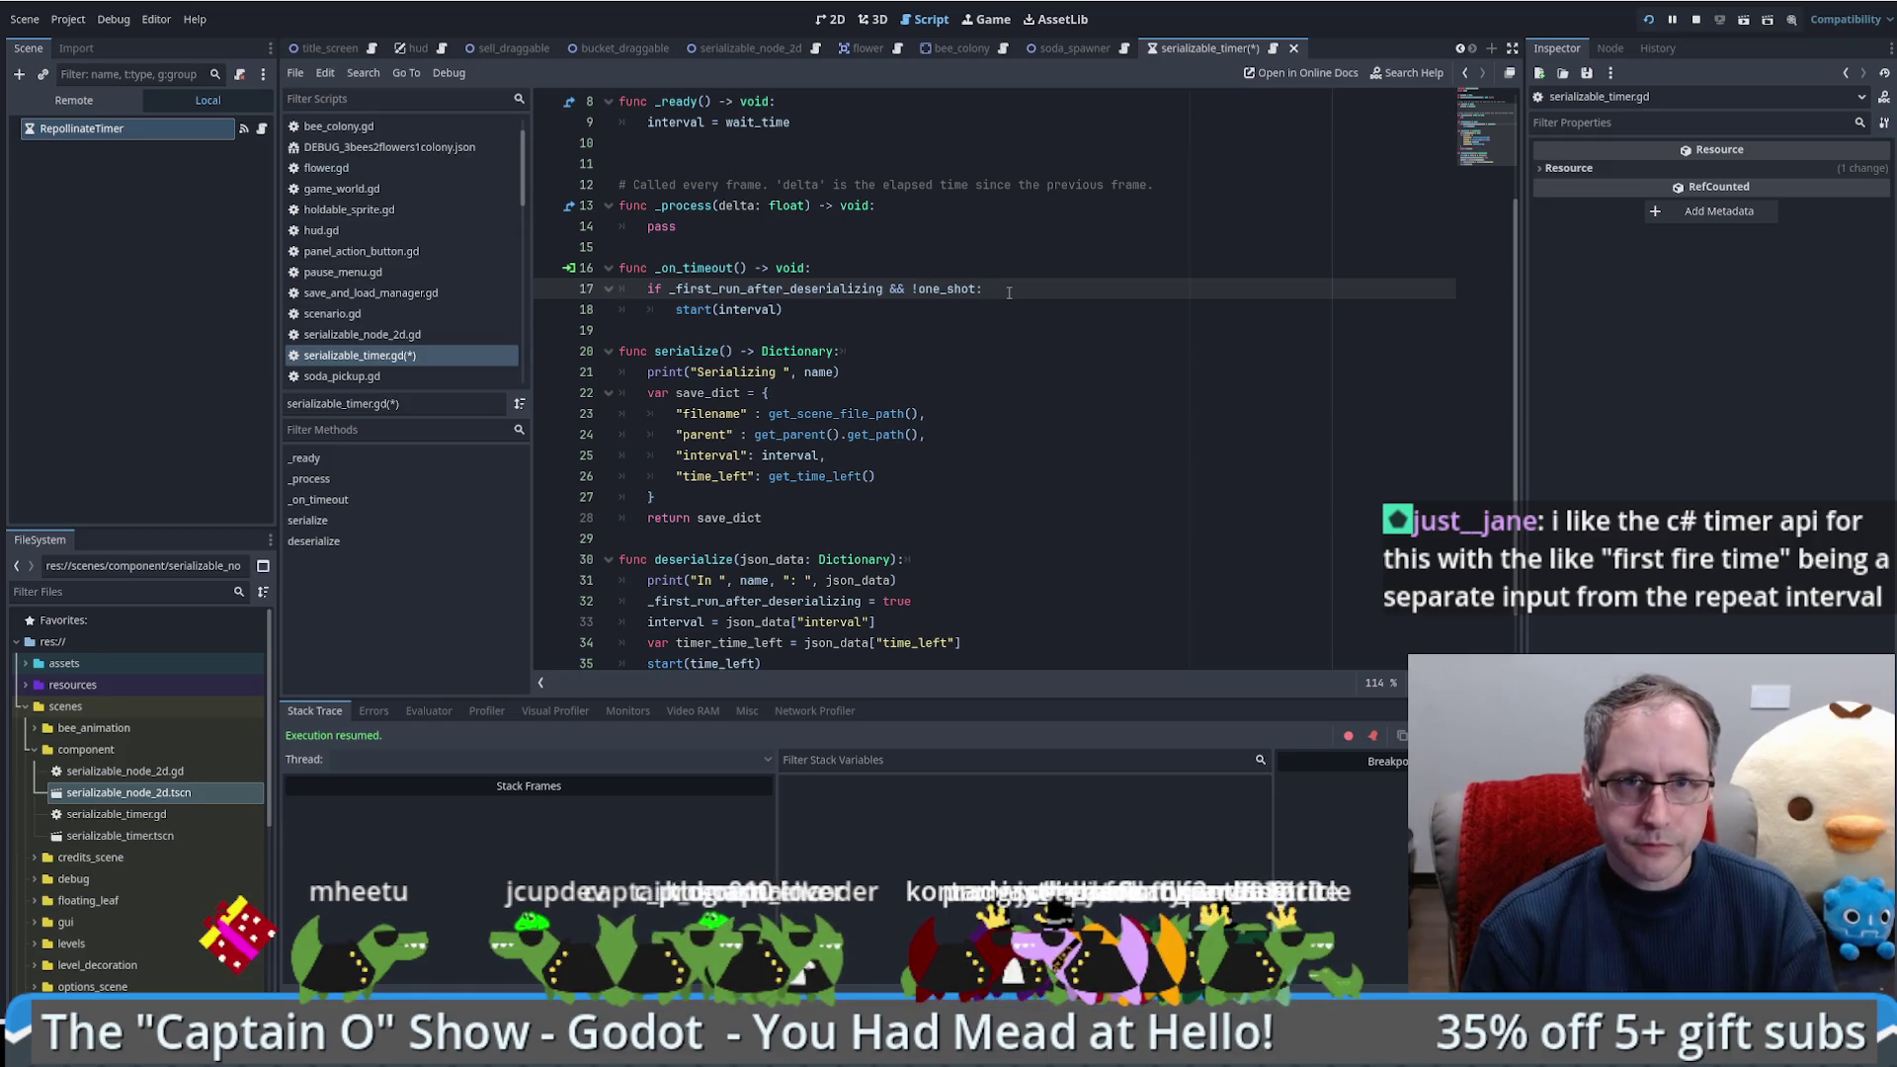
{"action": "key", "text": "Down"}
{"action": "key", "text": "Return"}
{"action": "key", "text": "BackSpace"}
{"action": "type", "text": "_first_run_after_deserializing = false"}
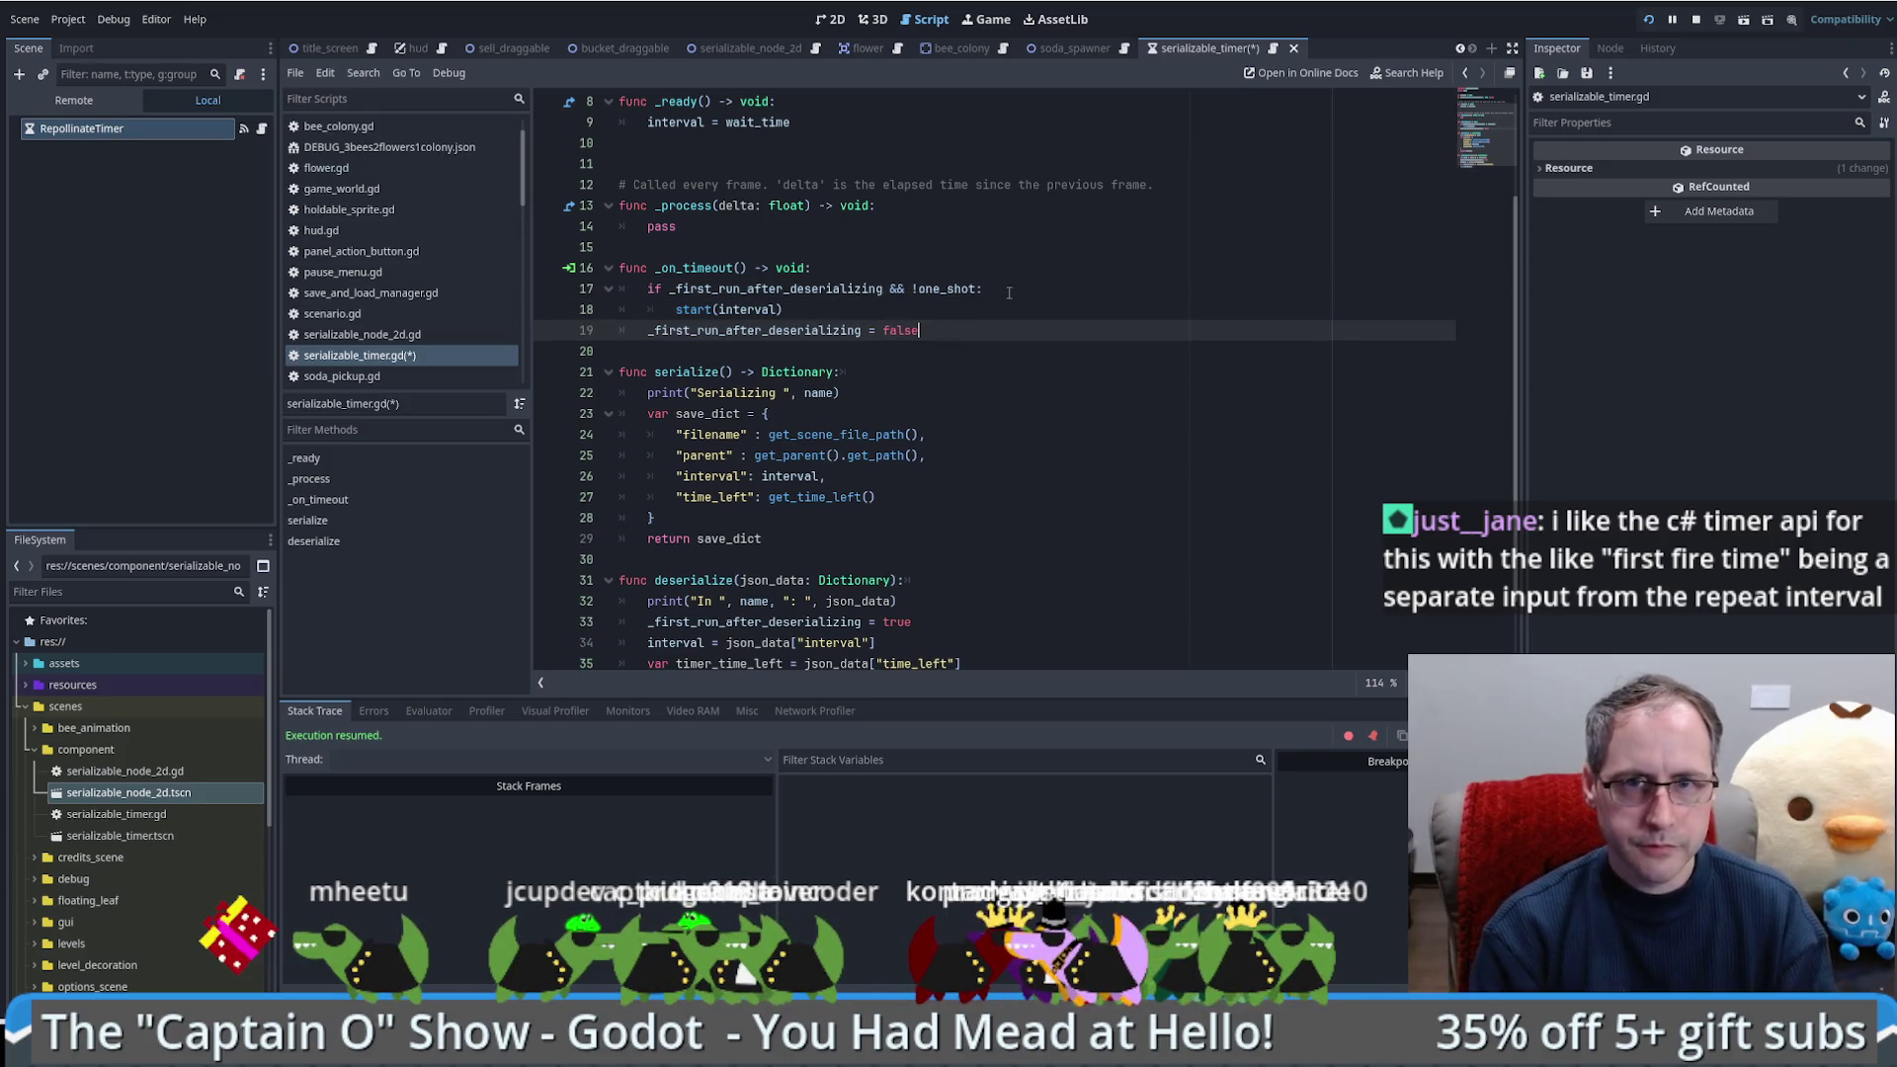
{"action": "left_click", "coordinate": [1018, 309]}
{"action": "key", "text": "Return"}
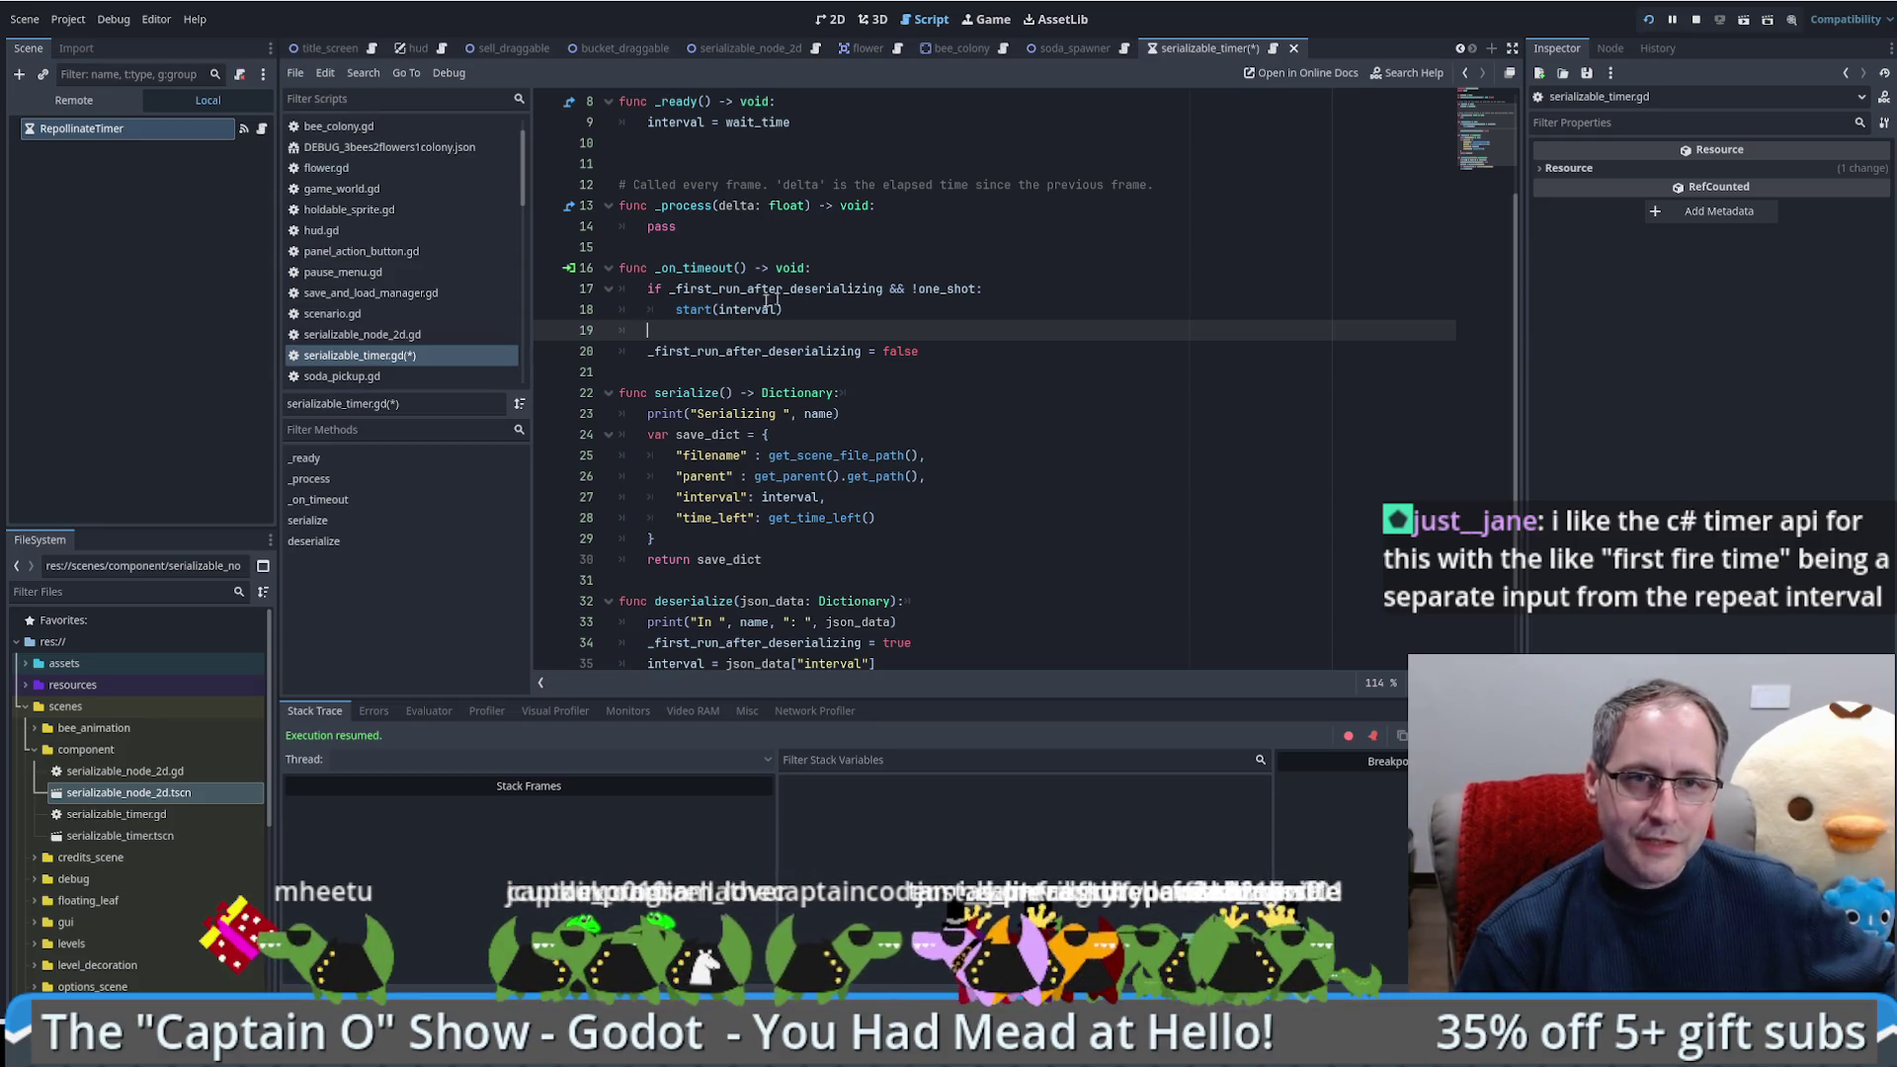
Step: Review the start(interval) call and scroll up toward the class_name line
{"action": "double_click", "coordinate": [700, 309]}
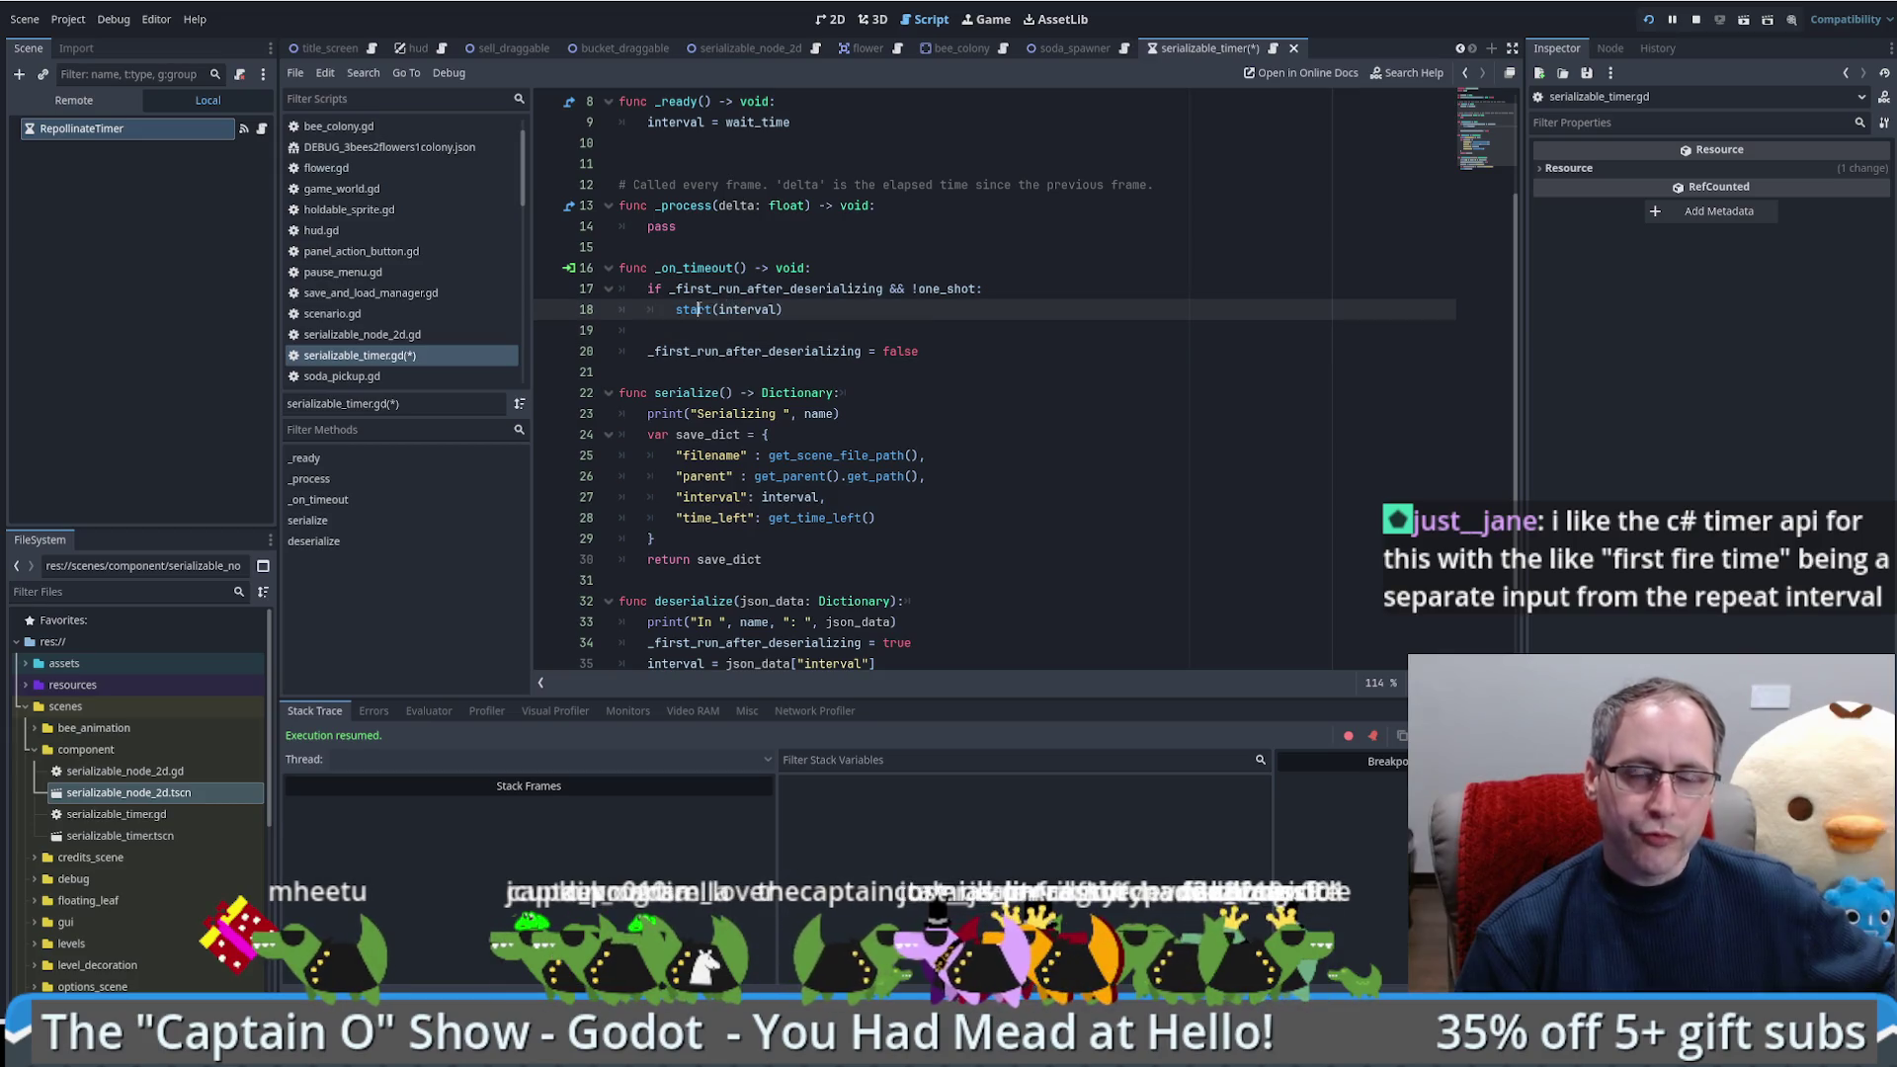
{"action": "double_click", "coordinate": [767, 309]}
{"action": "scroll", "coordinate": [998, 357], "scroll_direction": "up", "scroll_amount": 2}
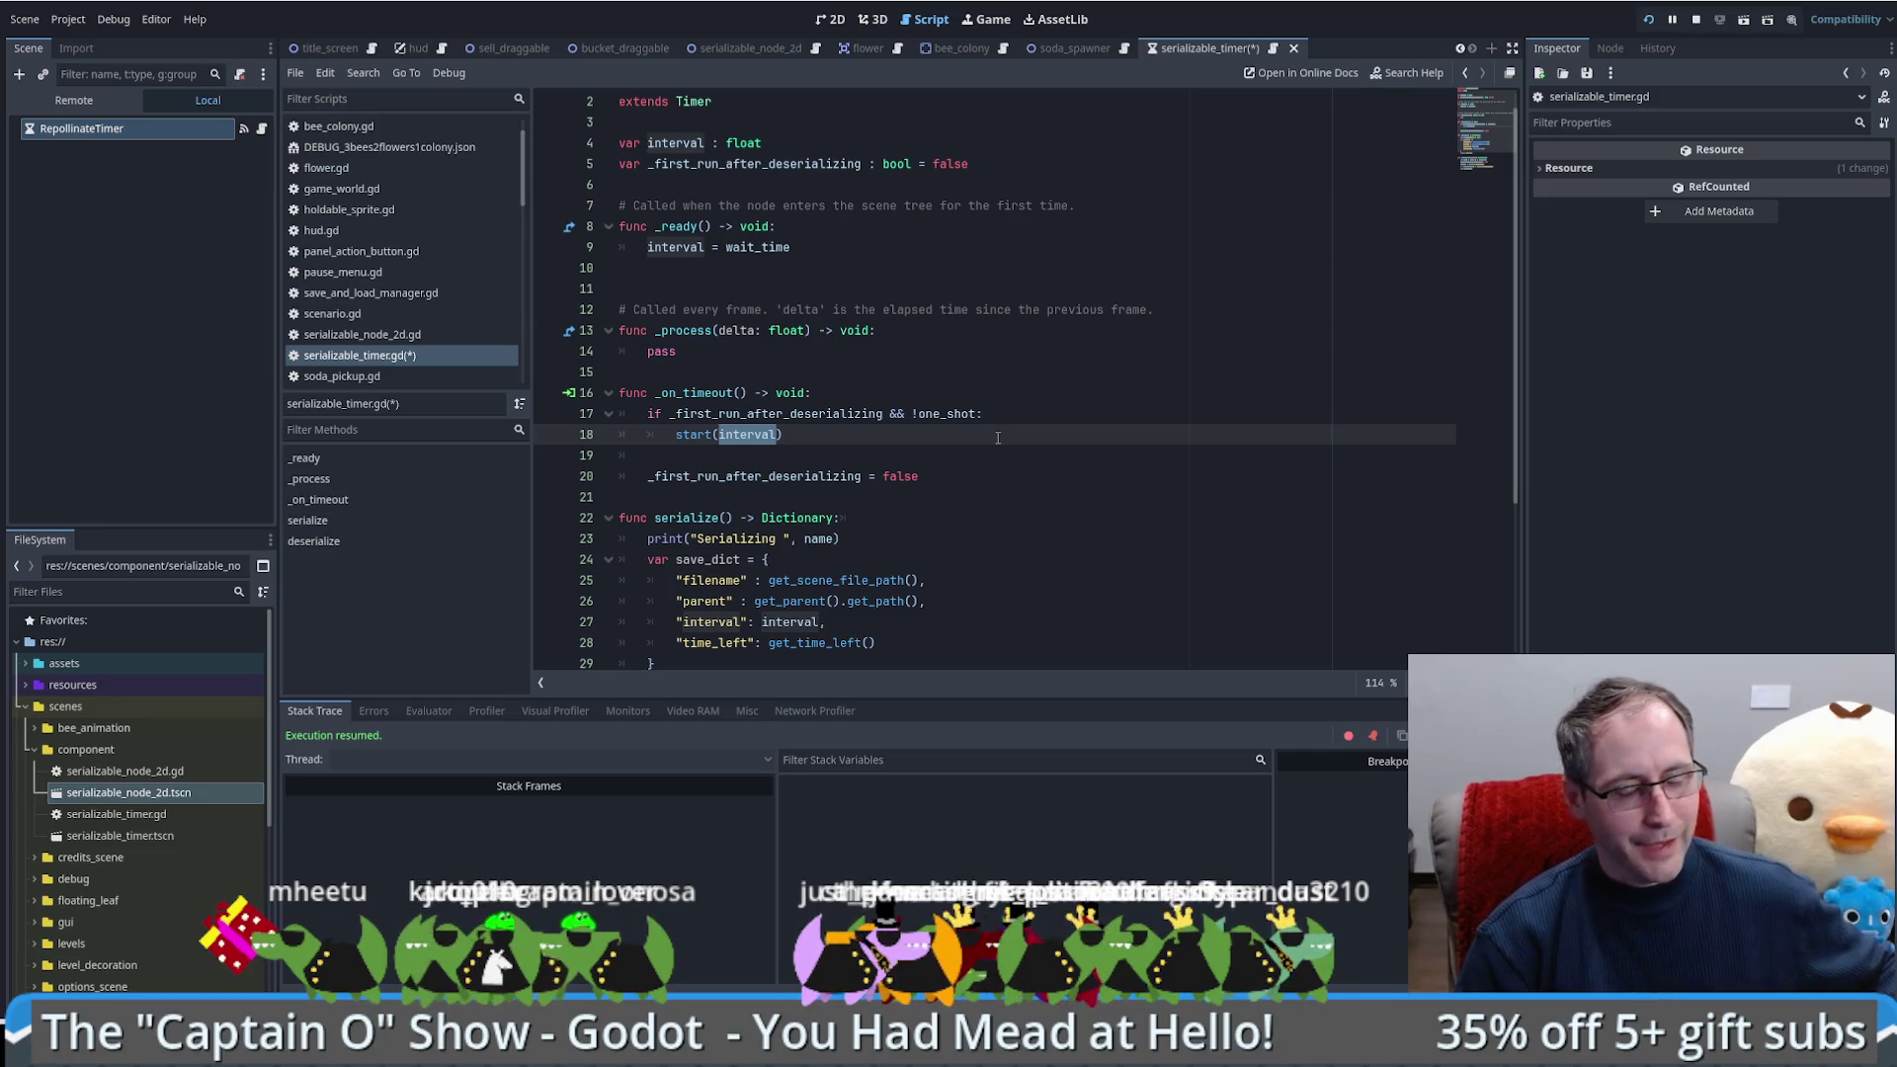
{"action": "left_click", "coordinate": [997, 438]}
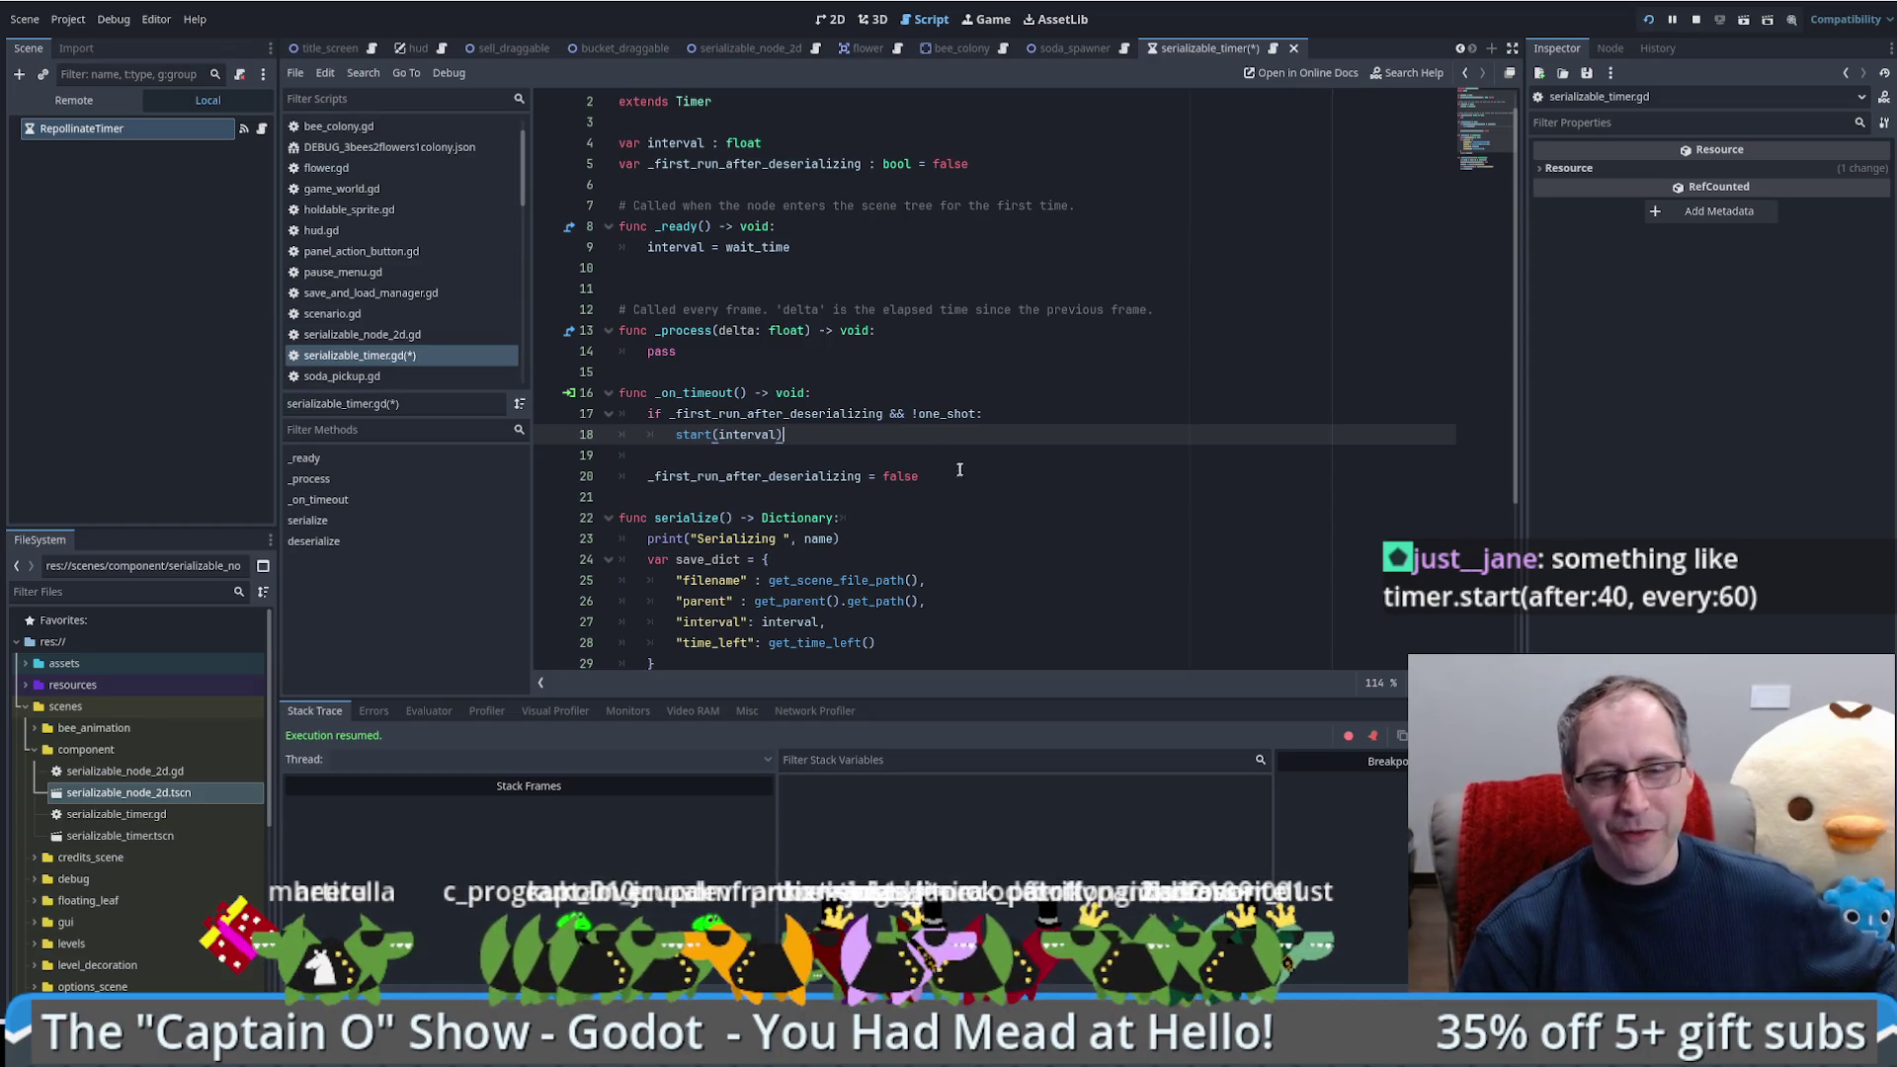
{"action": "left_click", "coordinate": [1105, 450]}
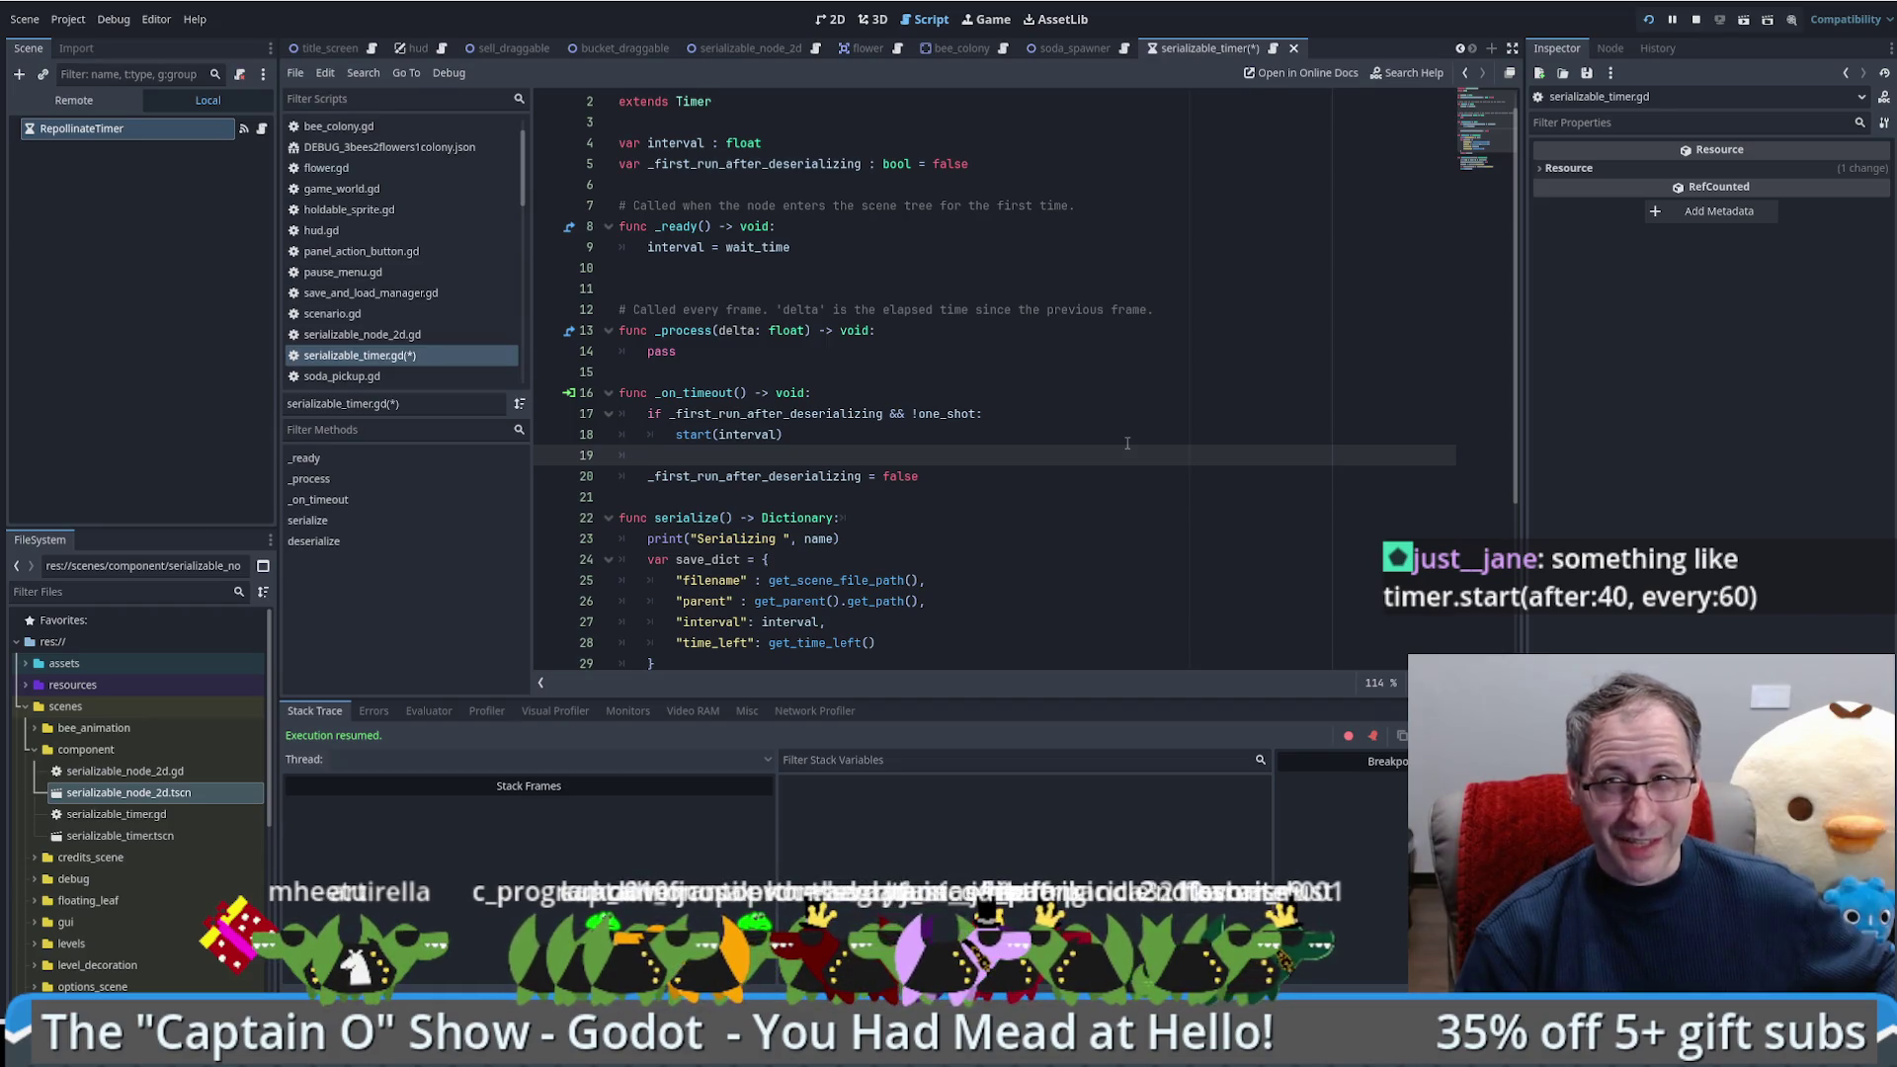
{"action": "scroll", "coordinate": [1050, 391], "scroll_direction": "up", "scroll_amount": 1}
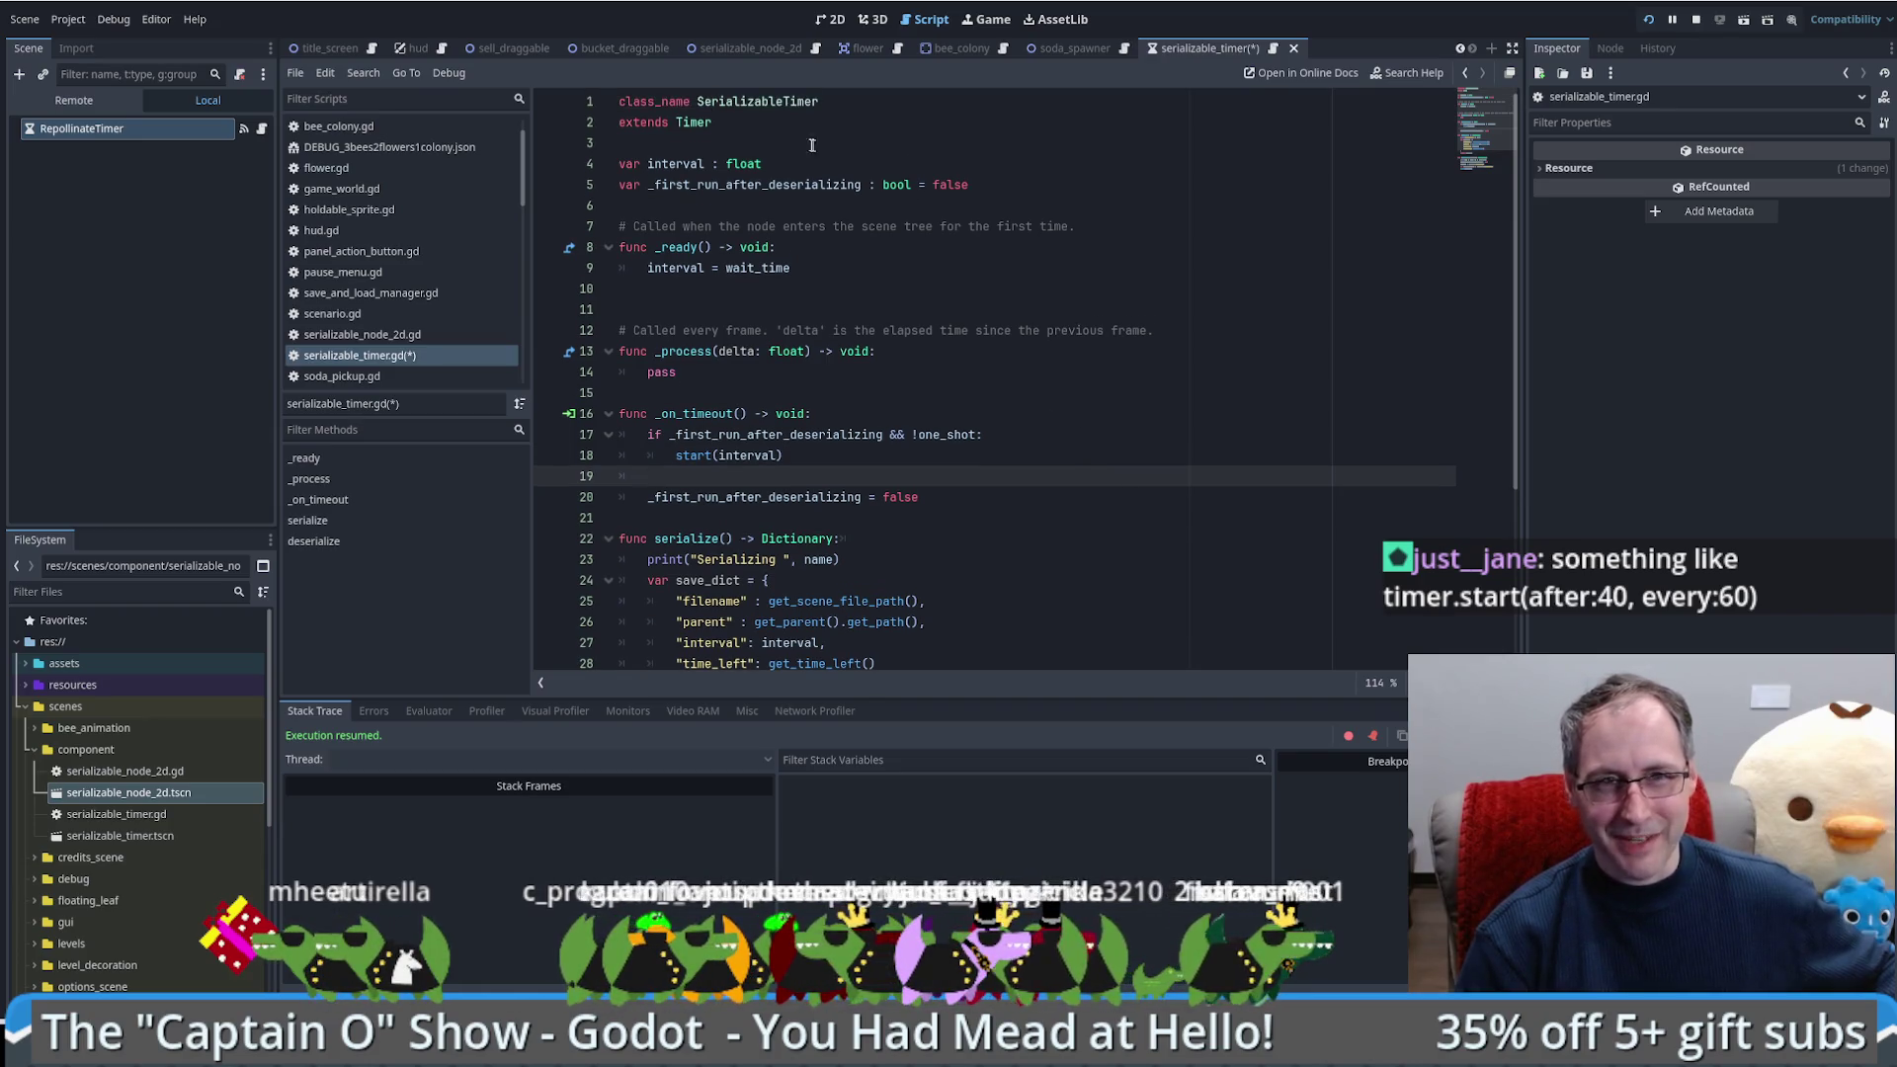
Step: Look over the SerializableTimer class name and comments, save serializable_timer.gd, and switch to the browser
{"action": "double_click", "coordinate": [759, 100]}
{"action": "left_click", "coordinate": [1074, 479]}
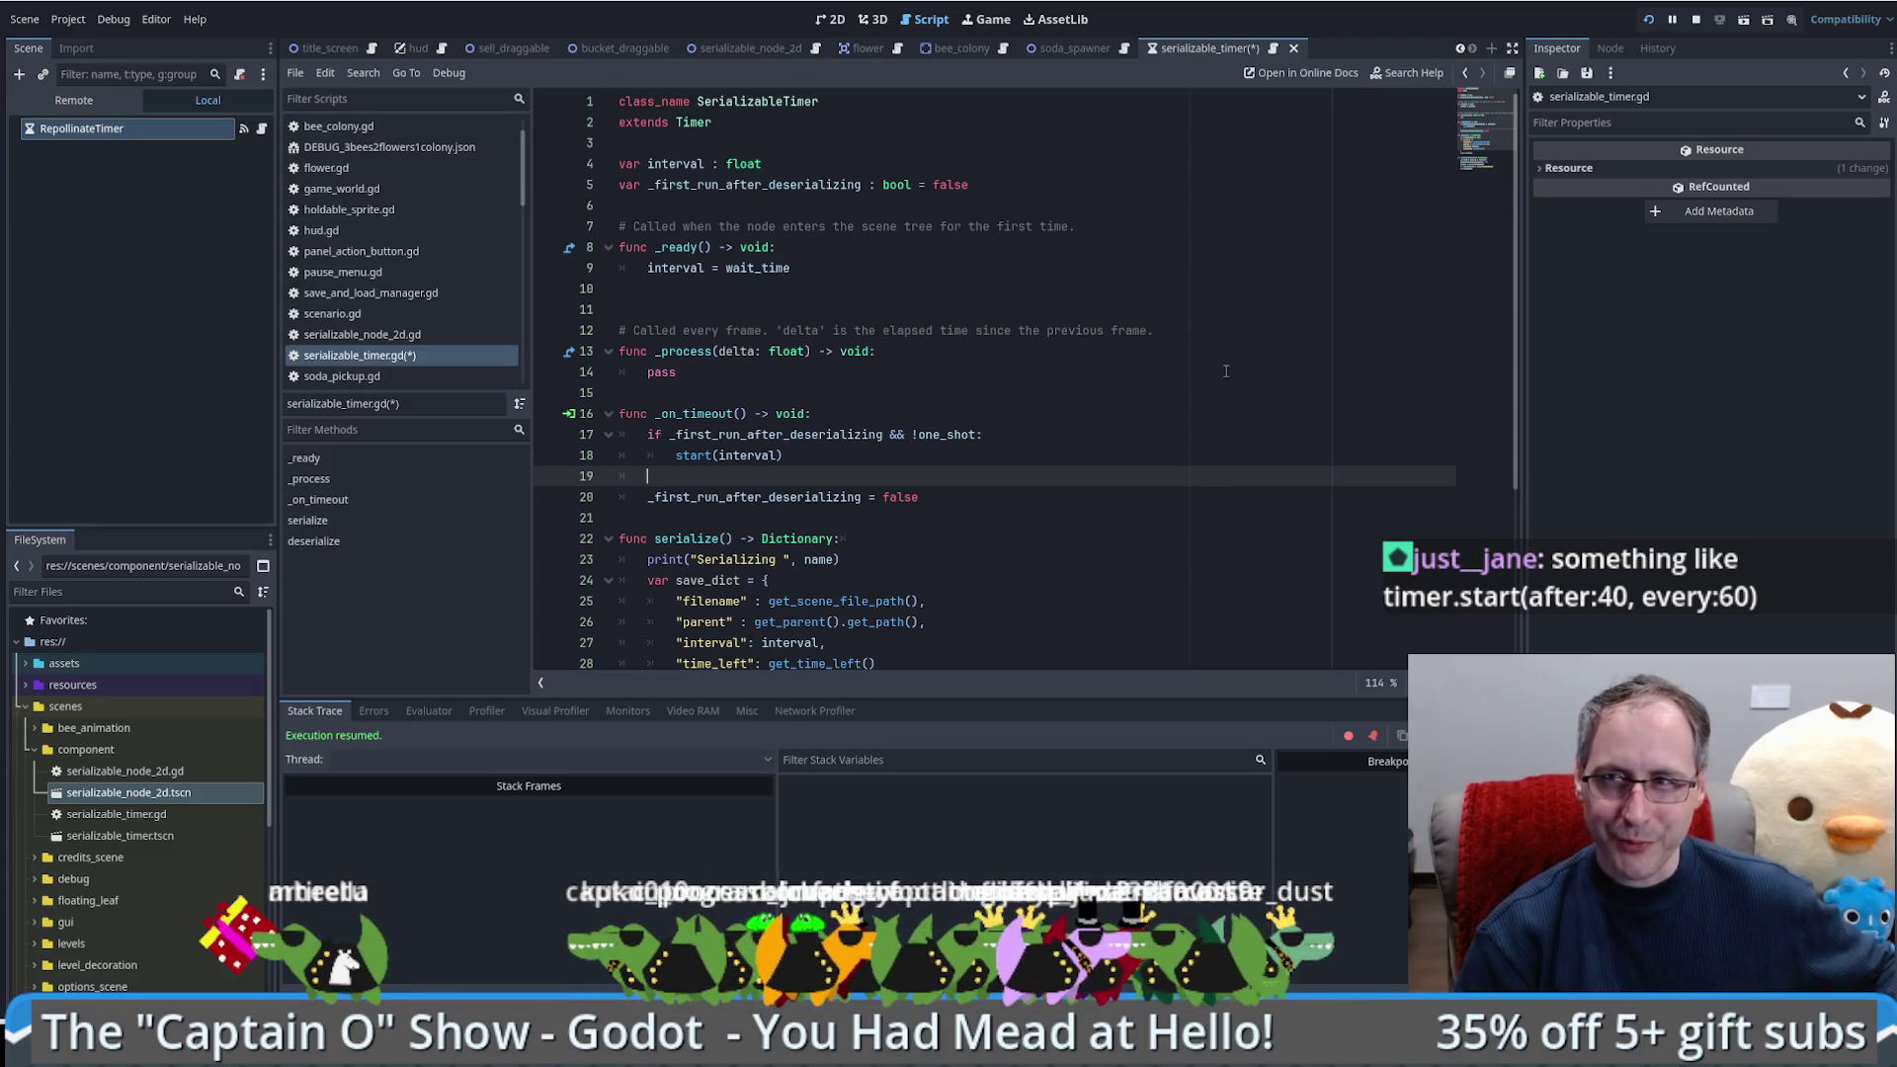
{"action": "left_click", "coordinate": [1178, 329]}
{"action": "left_click", "coordinate": [1177, 288]}
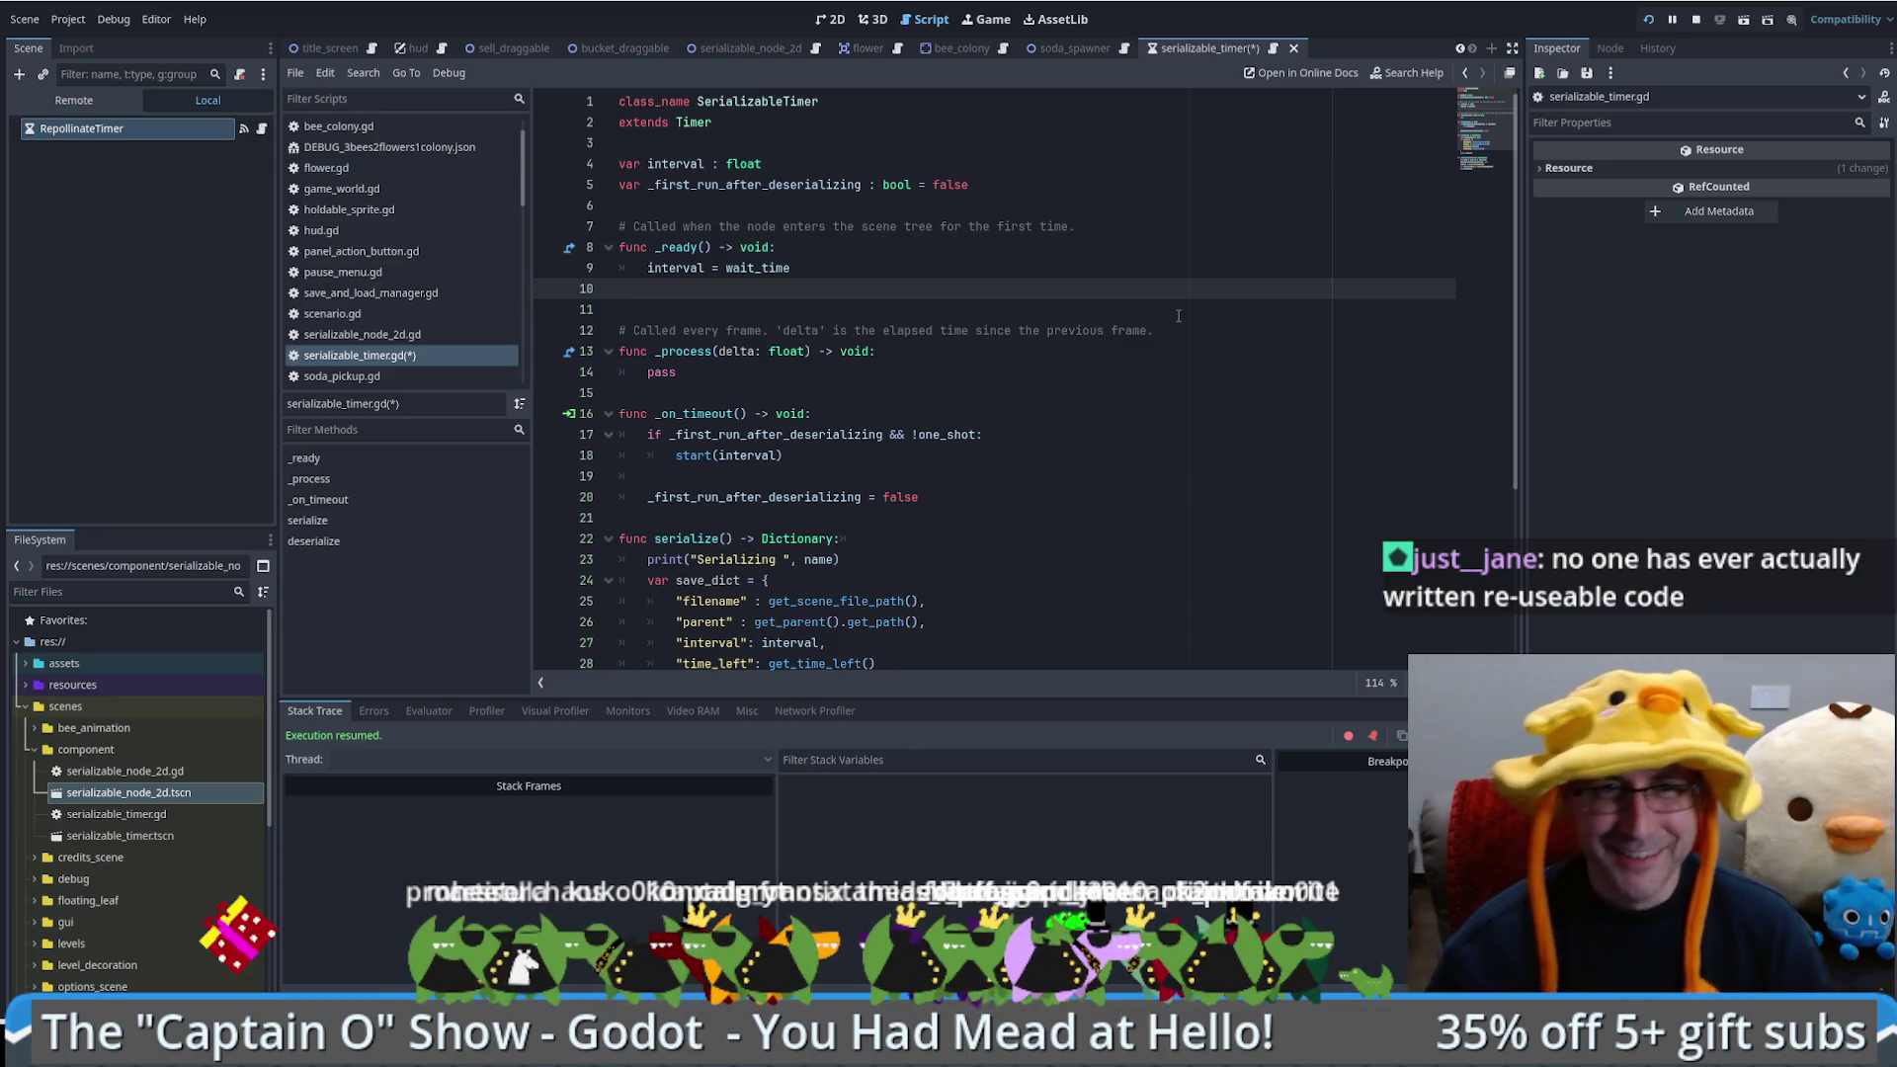
{"action": "left_click", "coordinate": [1110, 520]}
{"action": "key", "text": "ctrl+s"}
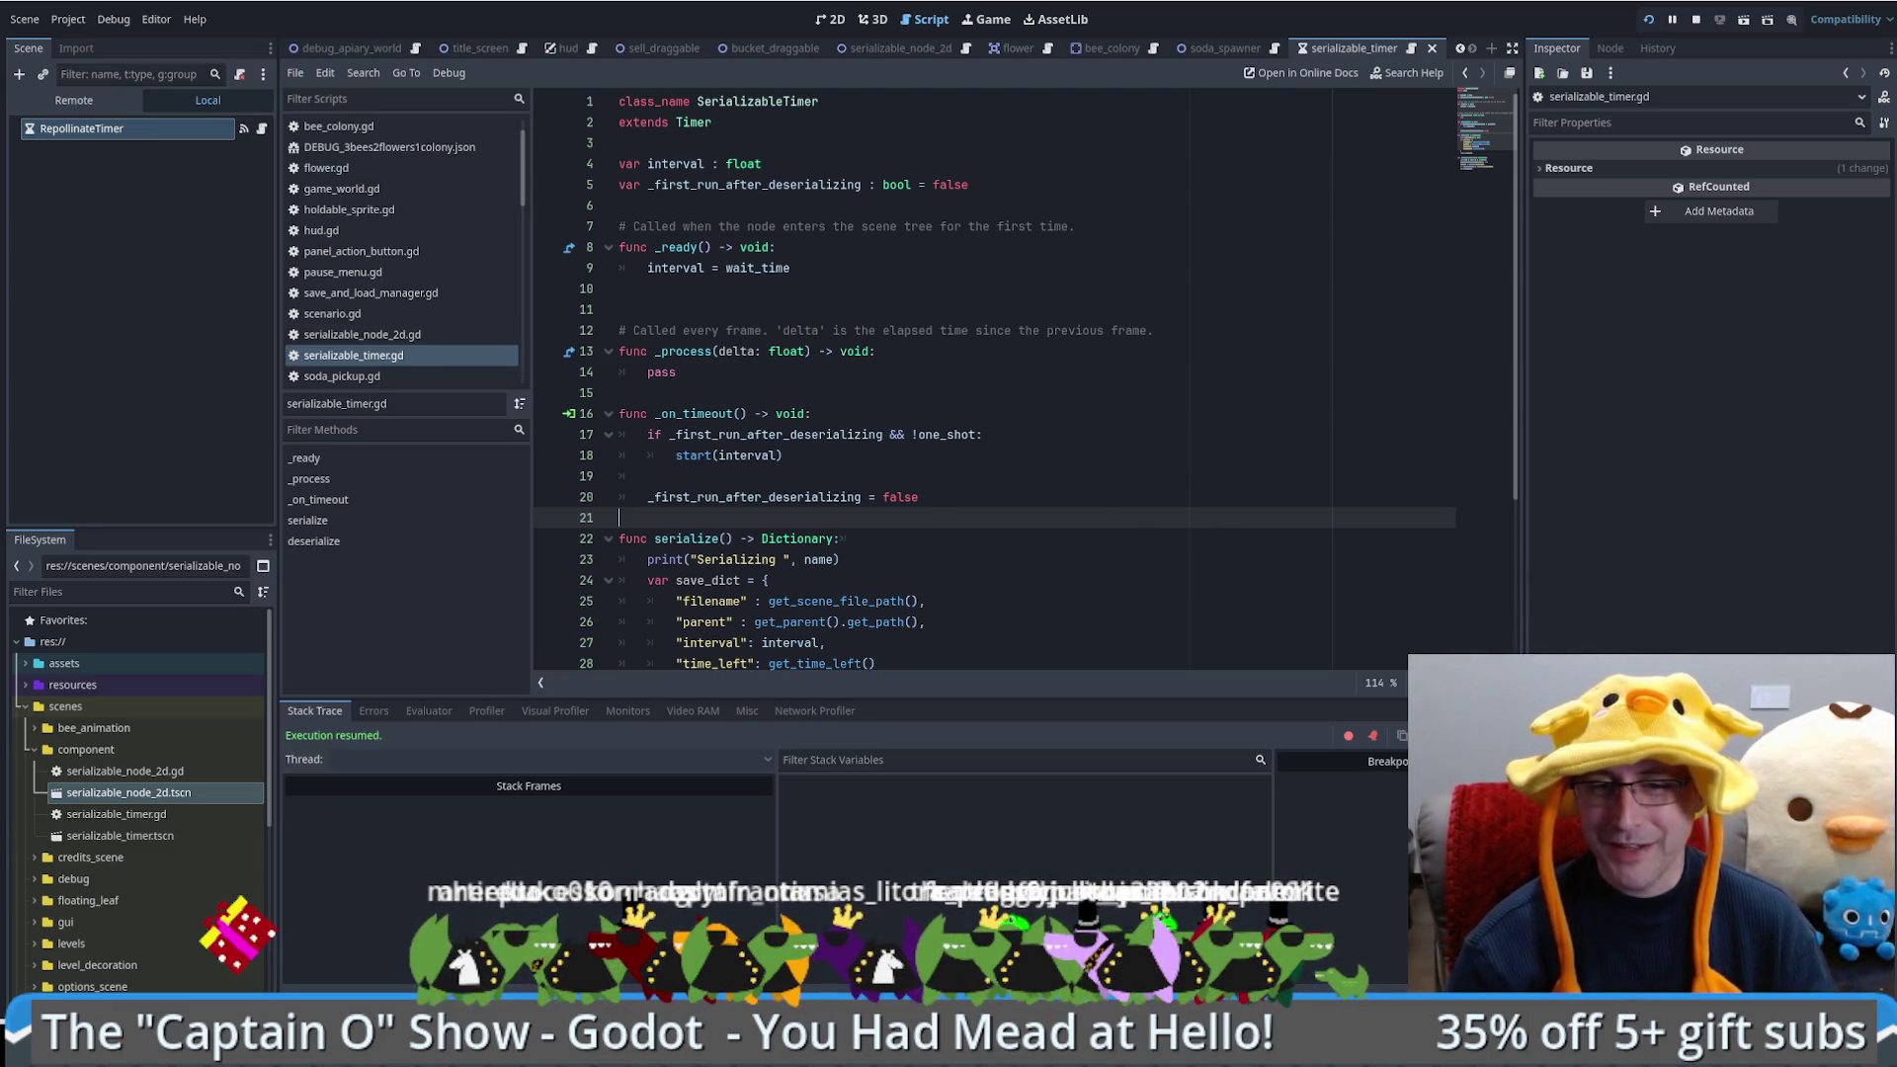
{"action": "key", "text": "alt+Tab"}
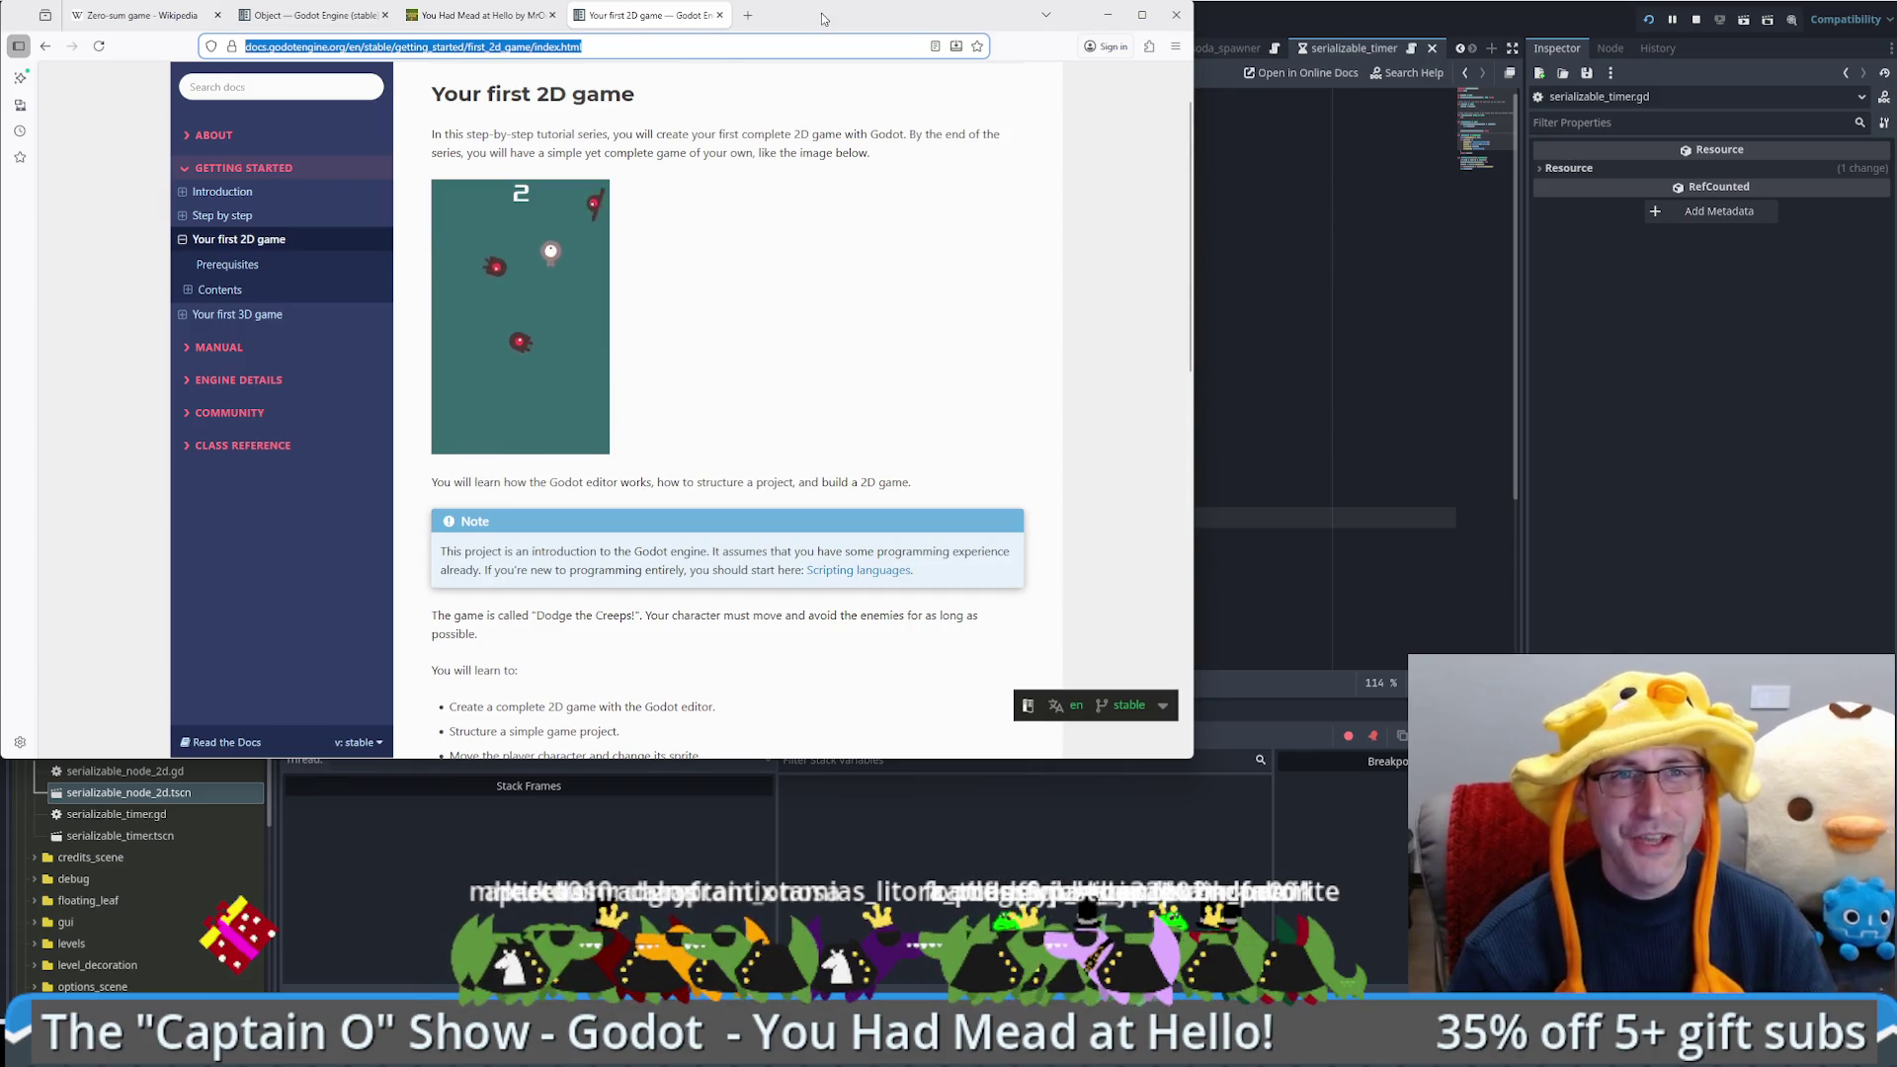
Step: Load lichess.org in a new browser tab and position the browser window
{"action": "left_click_drag", "start_coordinate": [822, 19], "coordinate": [909, 71]}
{"action": "left_click", "coordinate": [835, 68]}
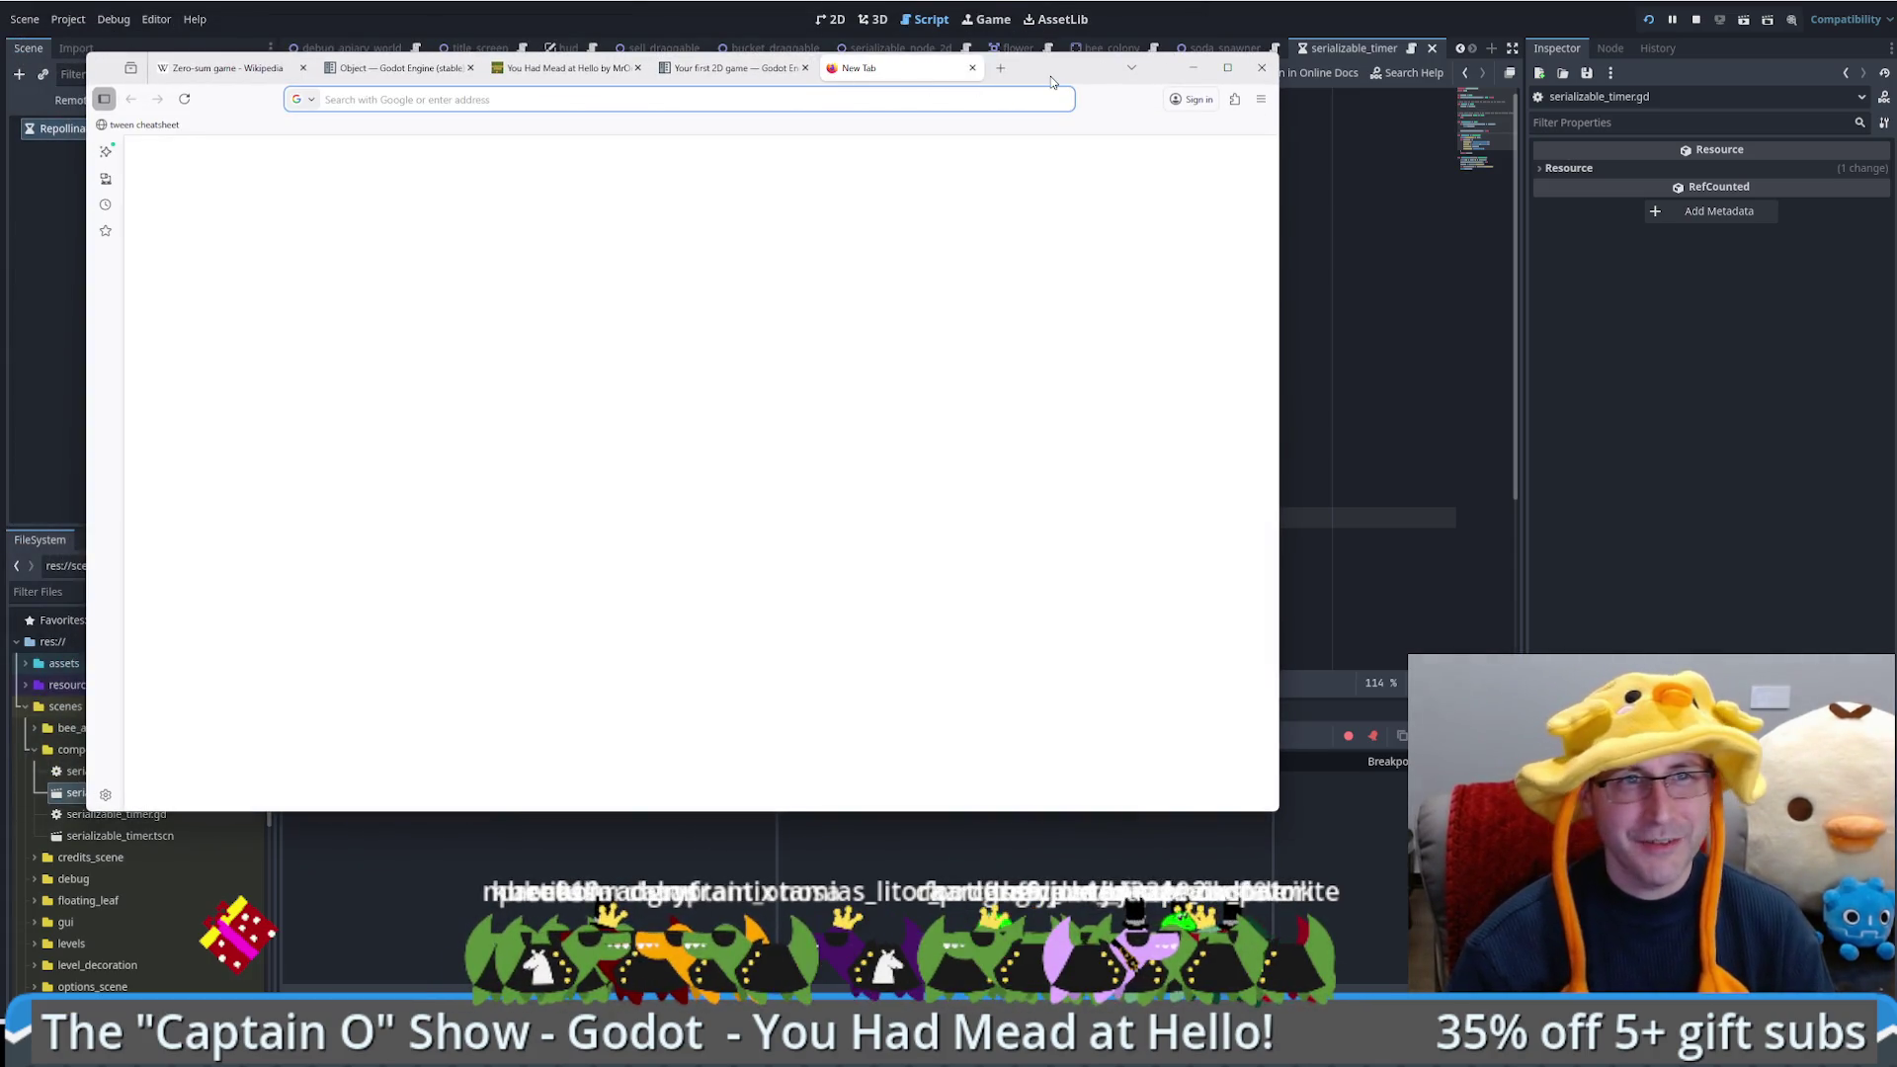
{"action": "type", "text": "lichess.org"}
{"action": "key", "text": "Return"}
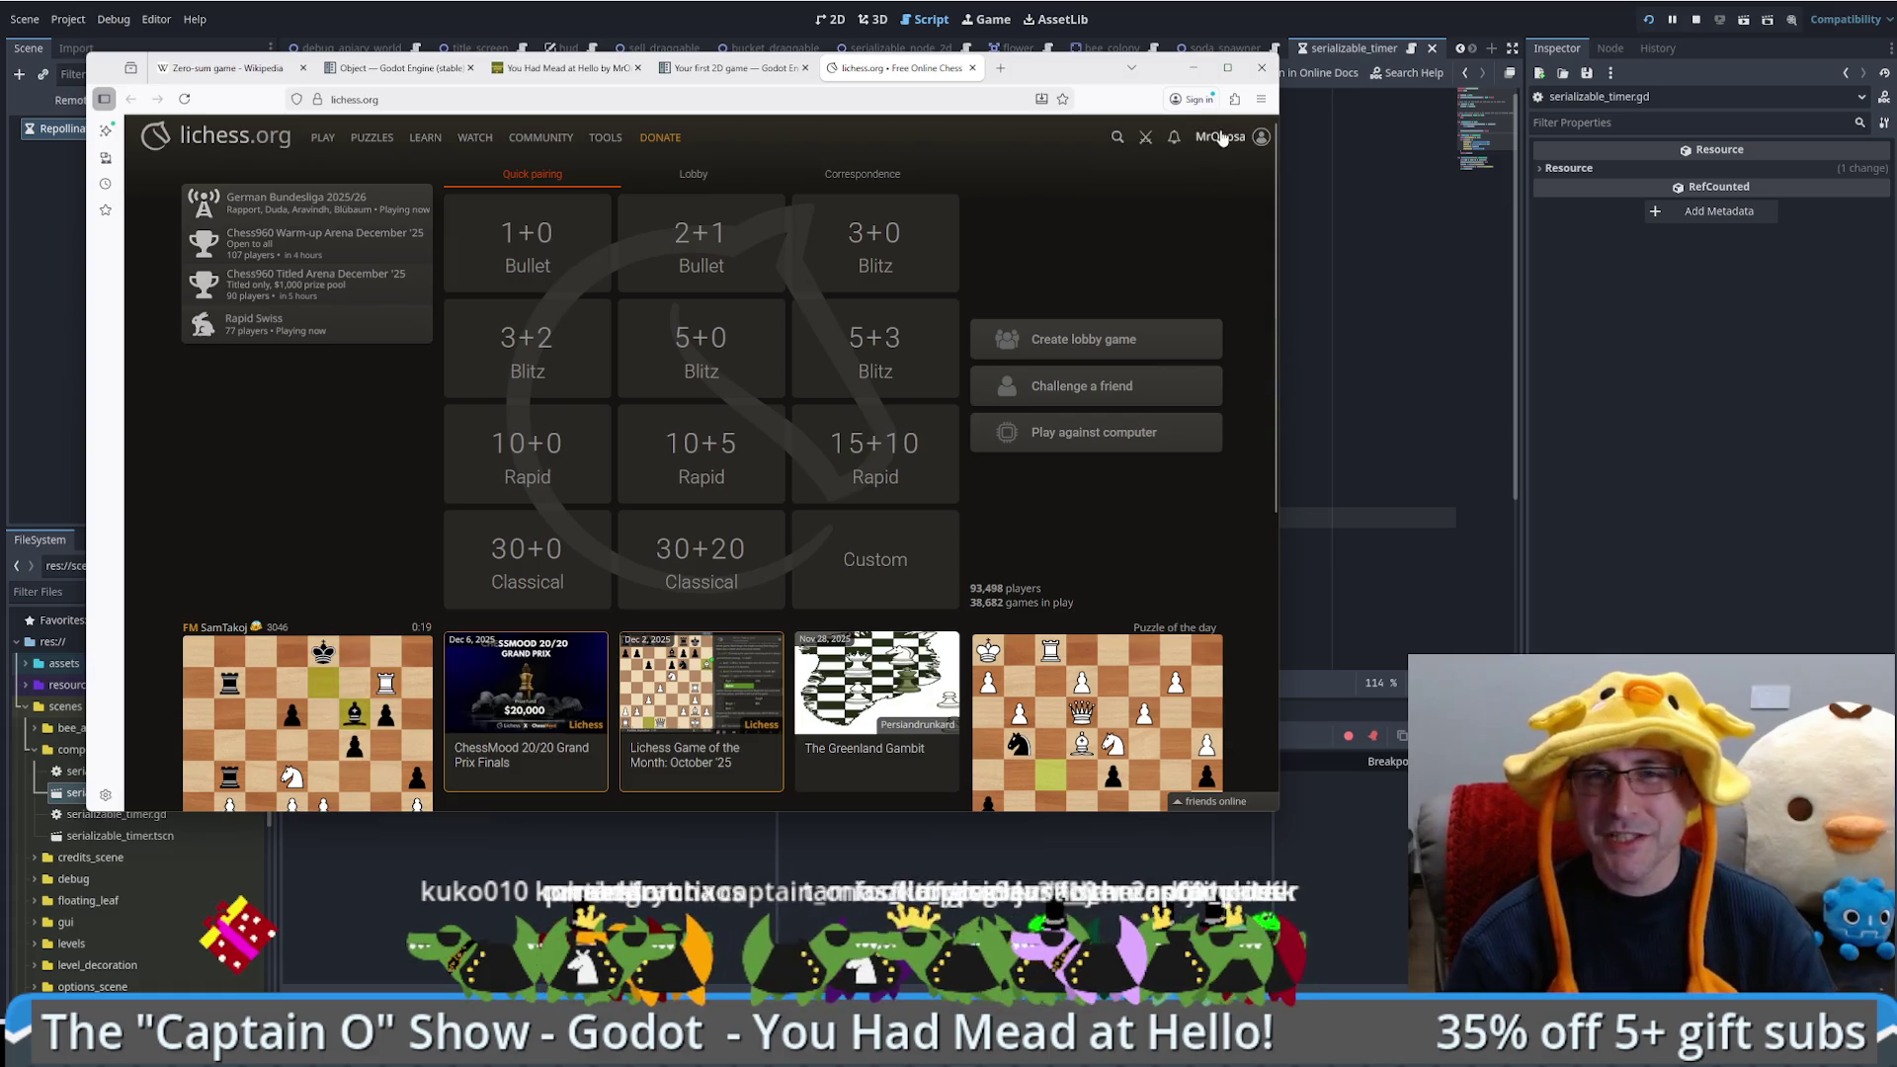
{"action": "left_click", "coordinate": [1227, 67]}
{"action": "mouse_move", "coordinate": [860, 15]}
{"action": "left_mouse_down"}
{"action": "mouse_move", "coordinate": [1201, 91]}
{"action": "mouse_move", "coordinate": [1171, 95]}
{"action": "left_mouse_up"}
Step: Create a casual 3+2 challenge for a friend and move the browser aside
{"action": "left_click", "coordinate": [1300, 404]}
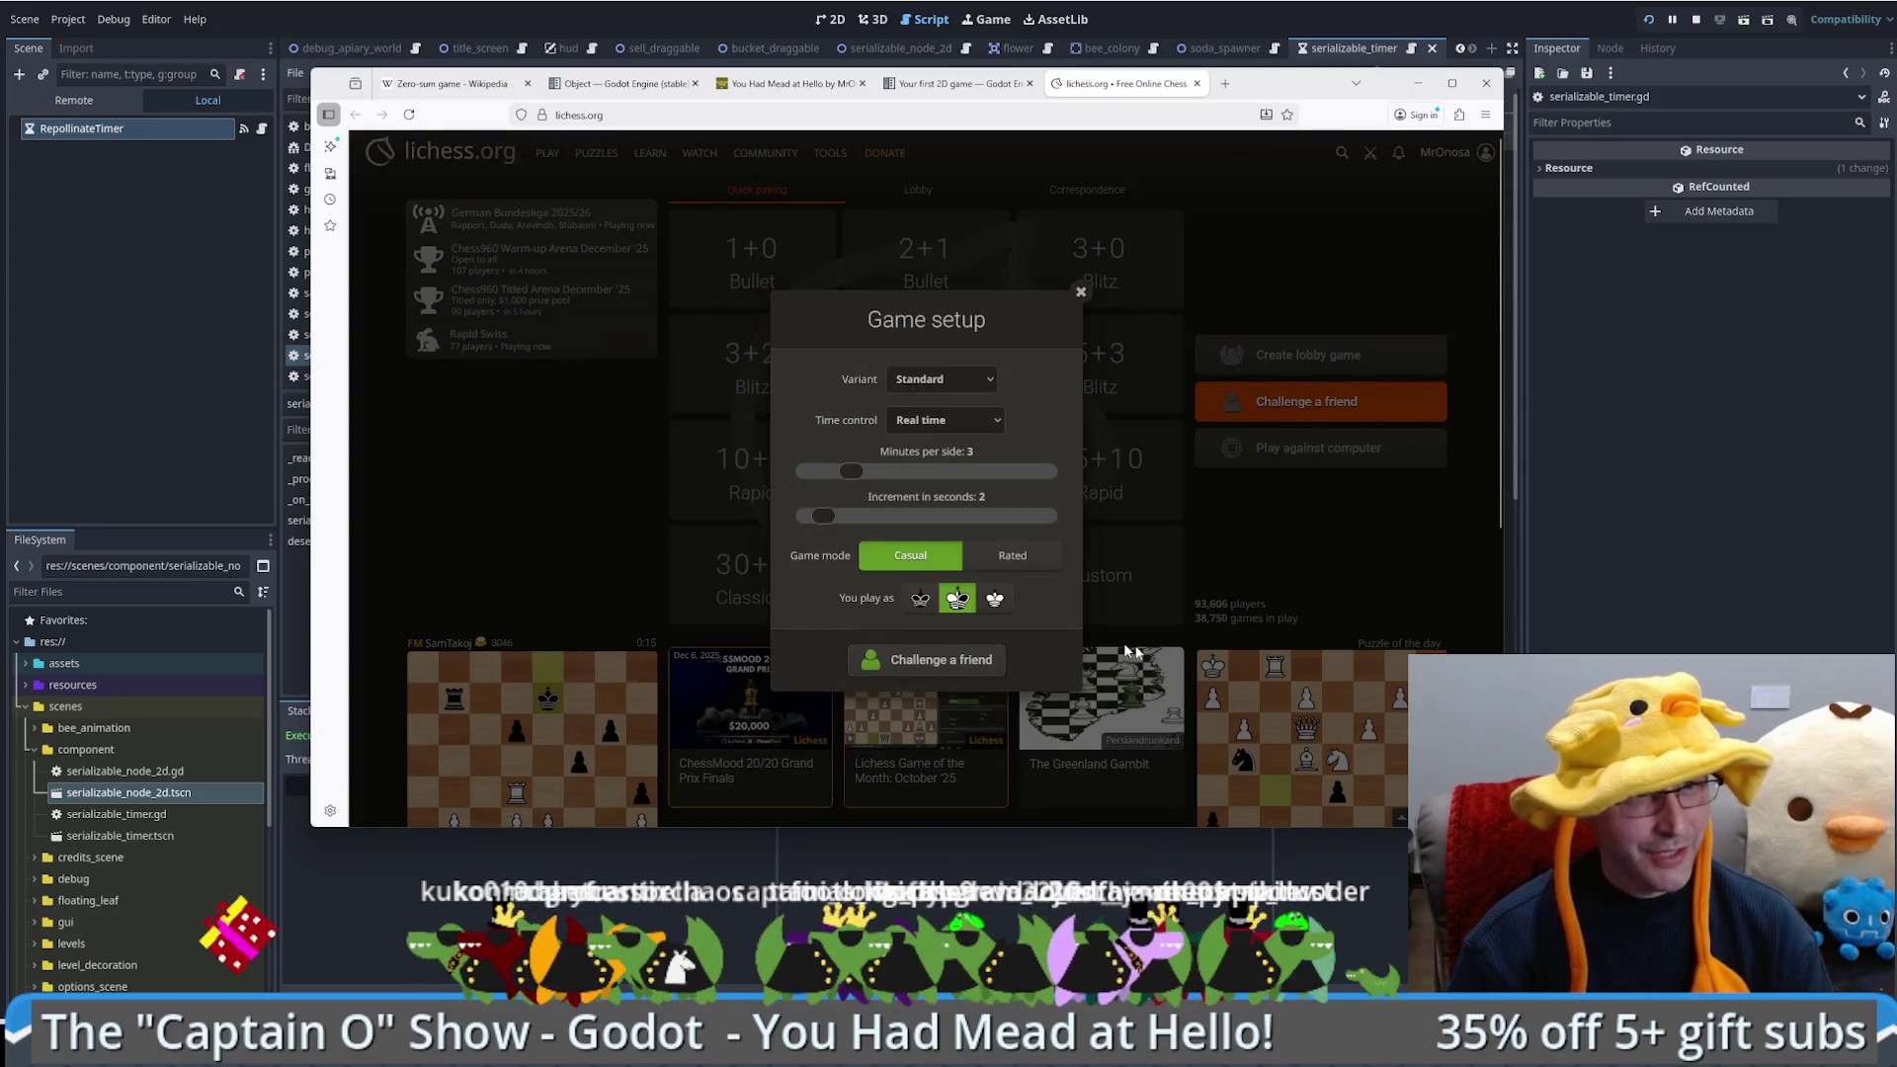
{"action": "left_click", "coordinate": [953, 659]}
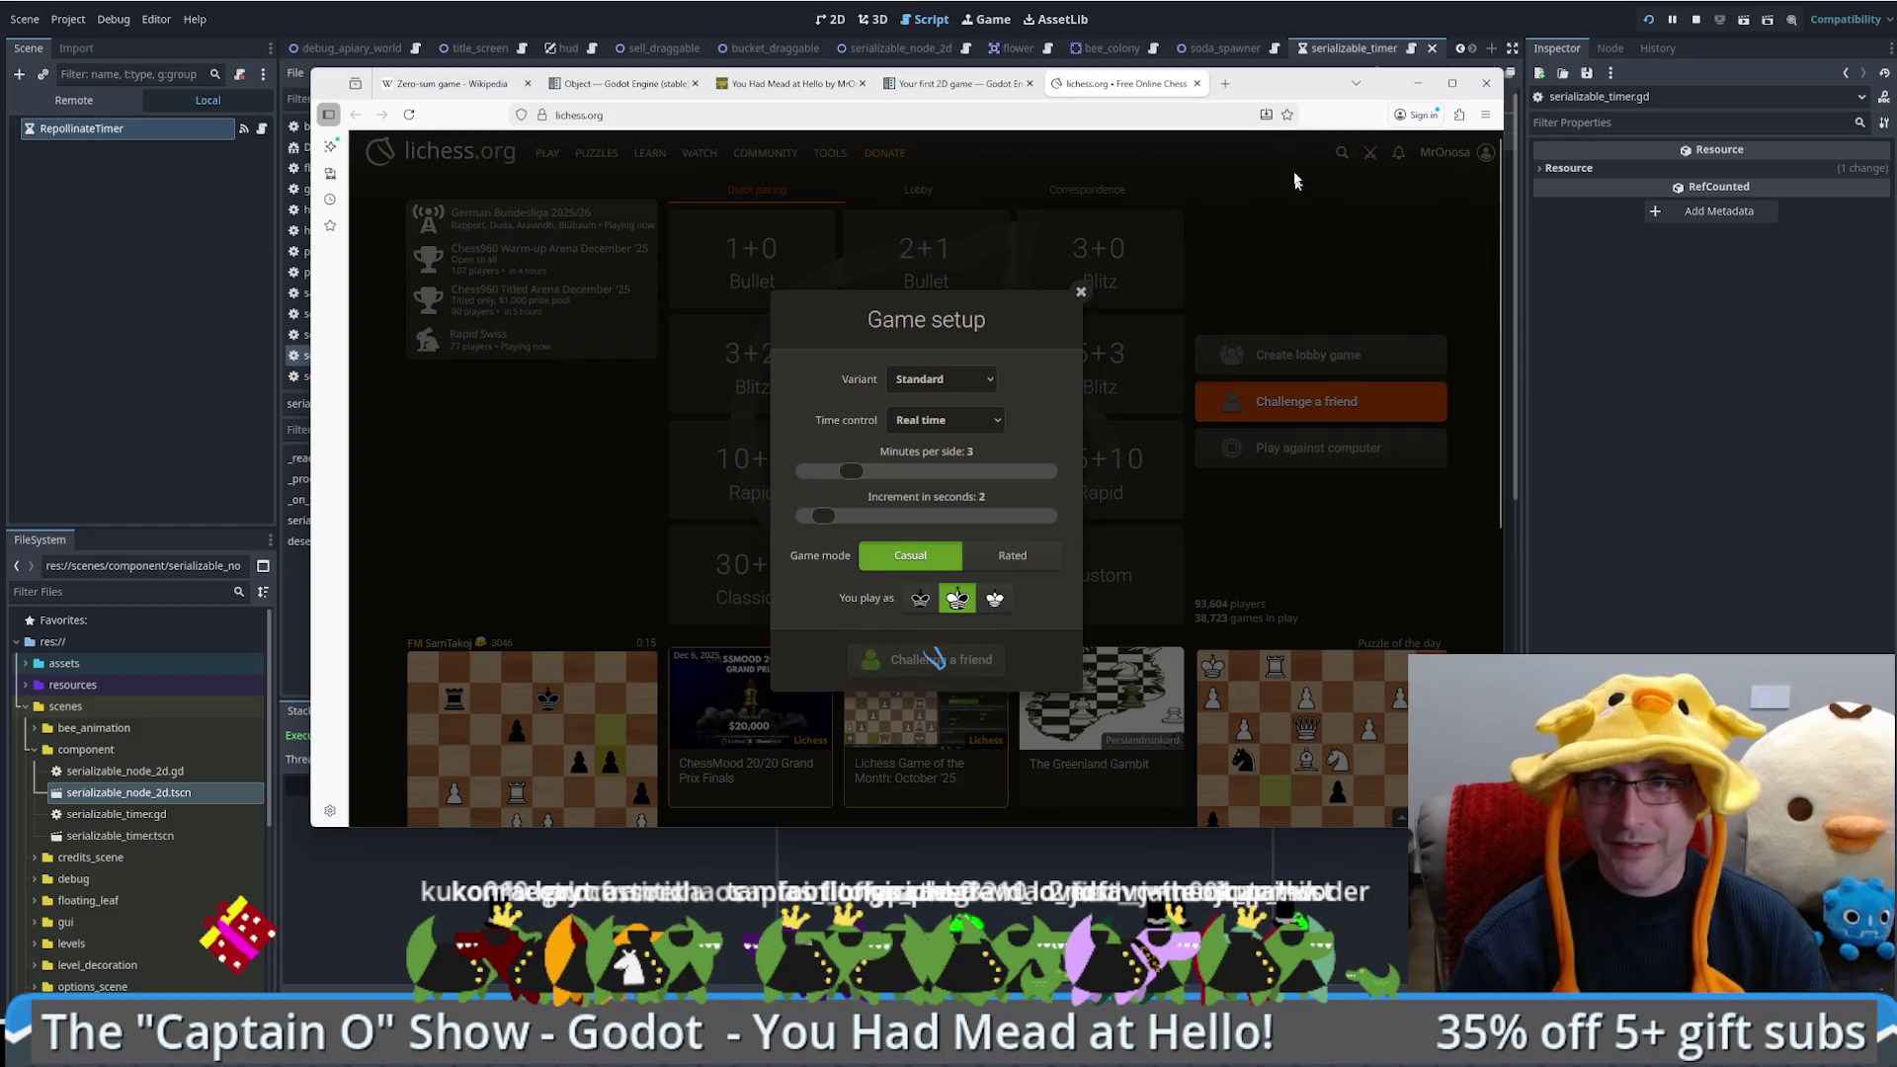
{"action": "mouse_move", "coordinate": [340, 83]}
{"action": "left_mouse_down"}
{"action": "mouse_move", "coordinate": [1563, 263]}
{"action": "mouse_move", "coordinate": [1696, 226]}
{"action": "left_mouse_up"}
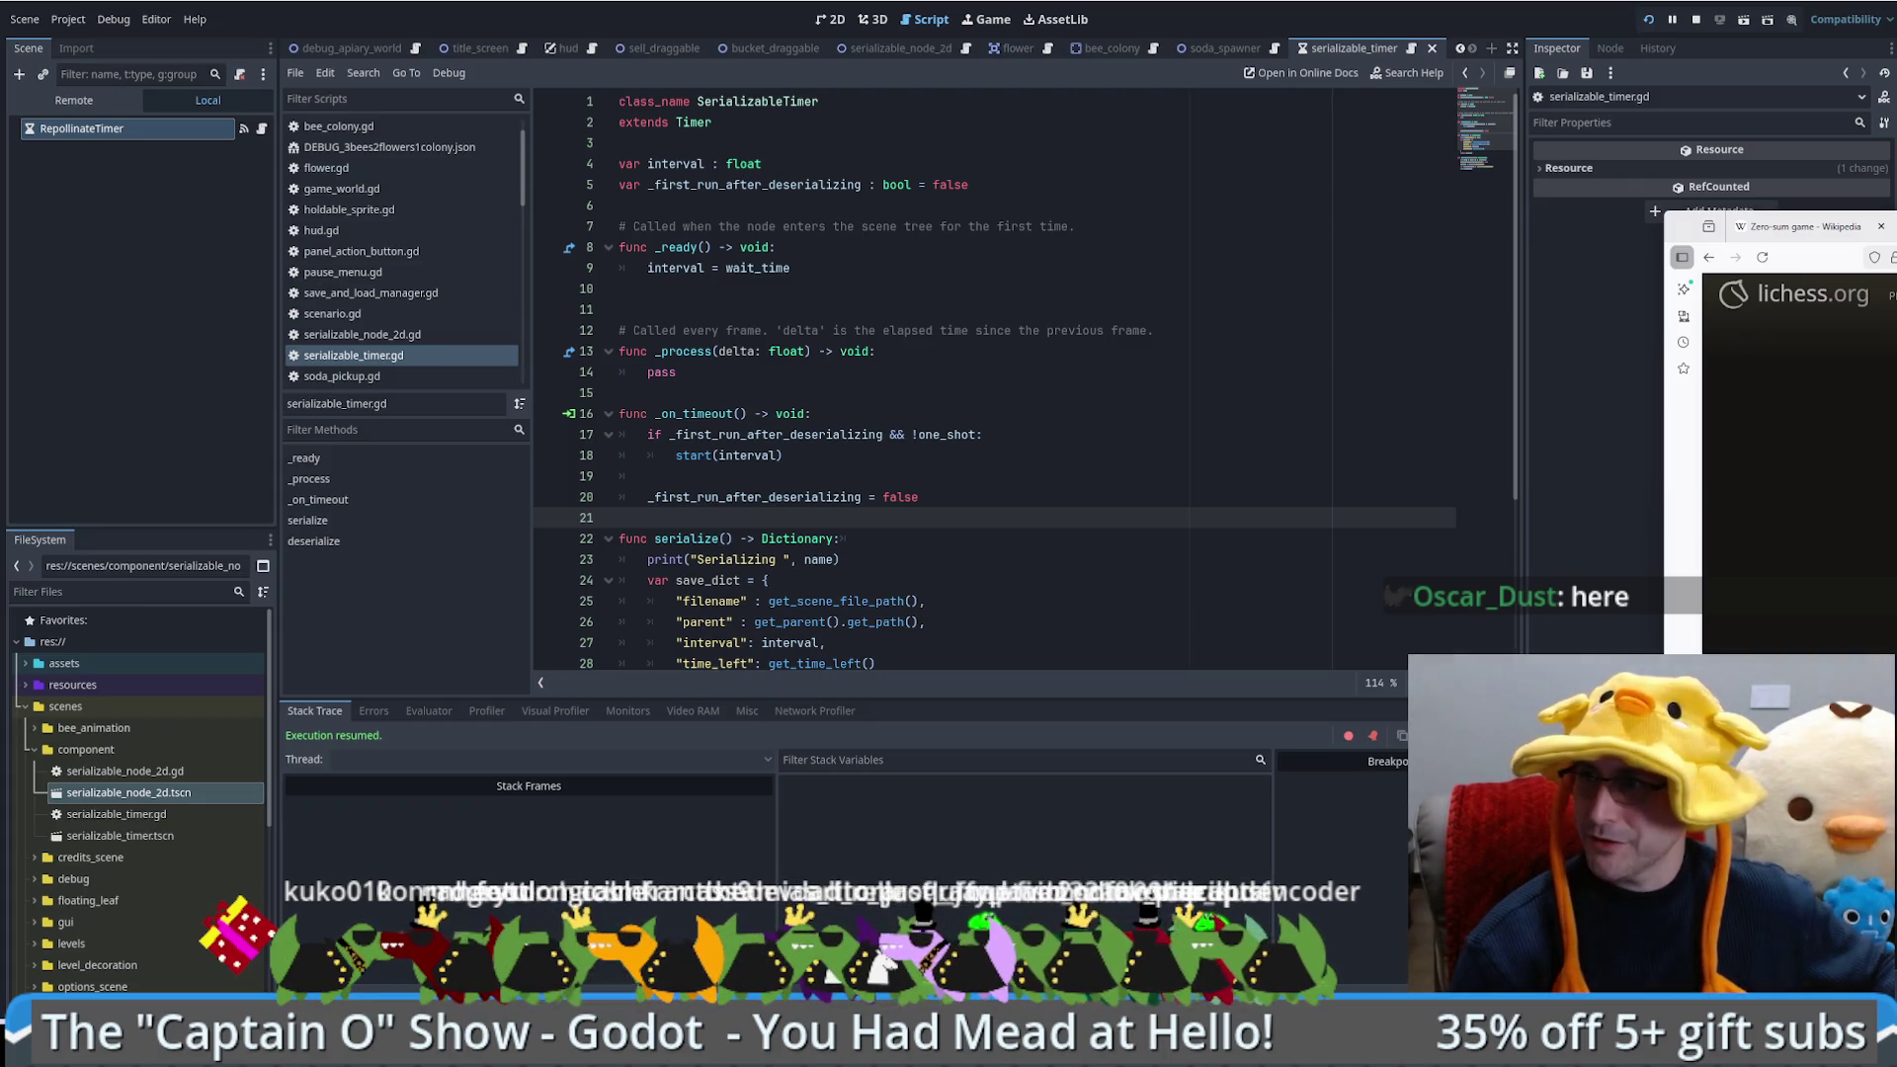
{"action": "key", "text": "super+Up"}
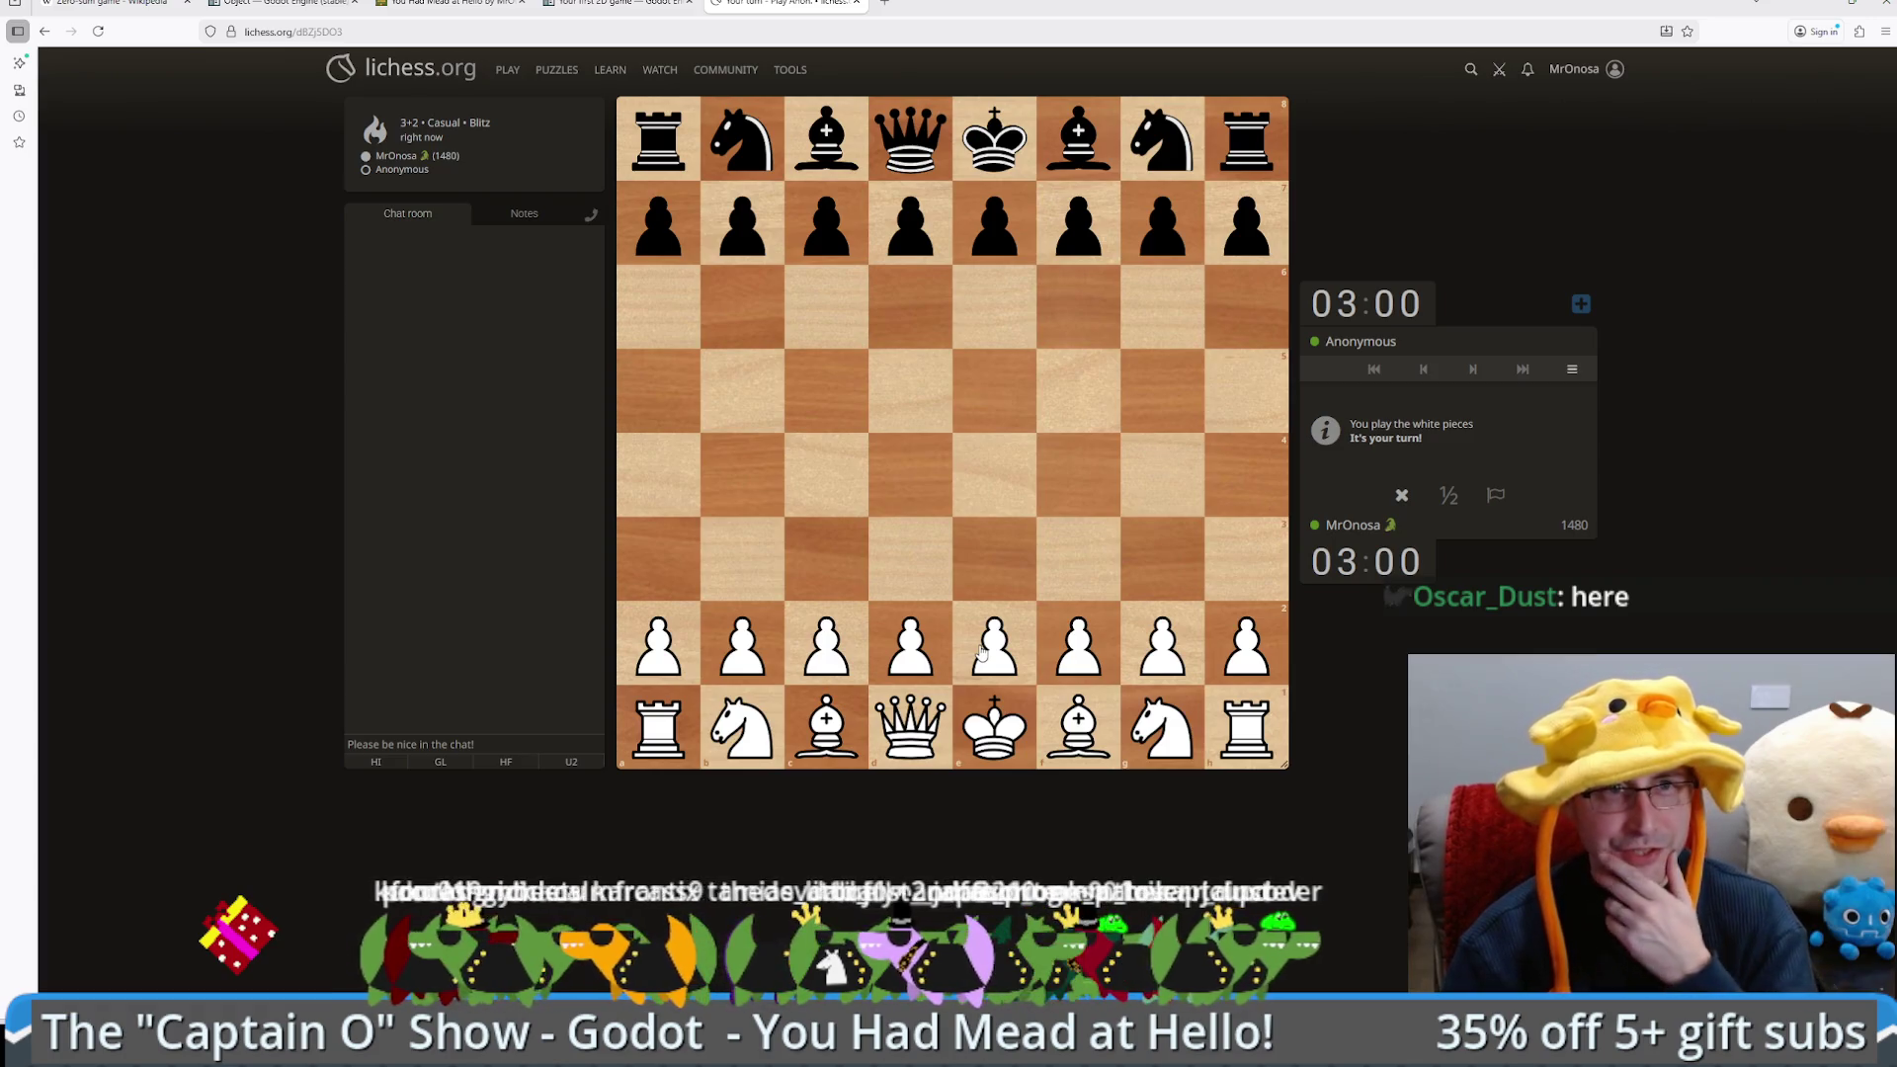
Step: Send Hello and Good luck in chat, then play e4, Nf3 and Nxe5
{"action": "left_click", "coordinate": [375, 762]}
{"action": "left_click", "coordinate": [441, 762]}
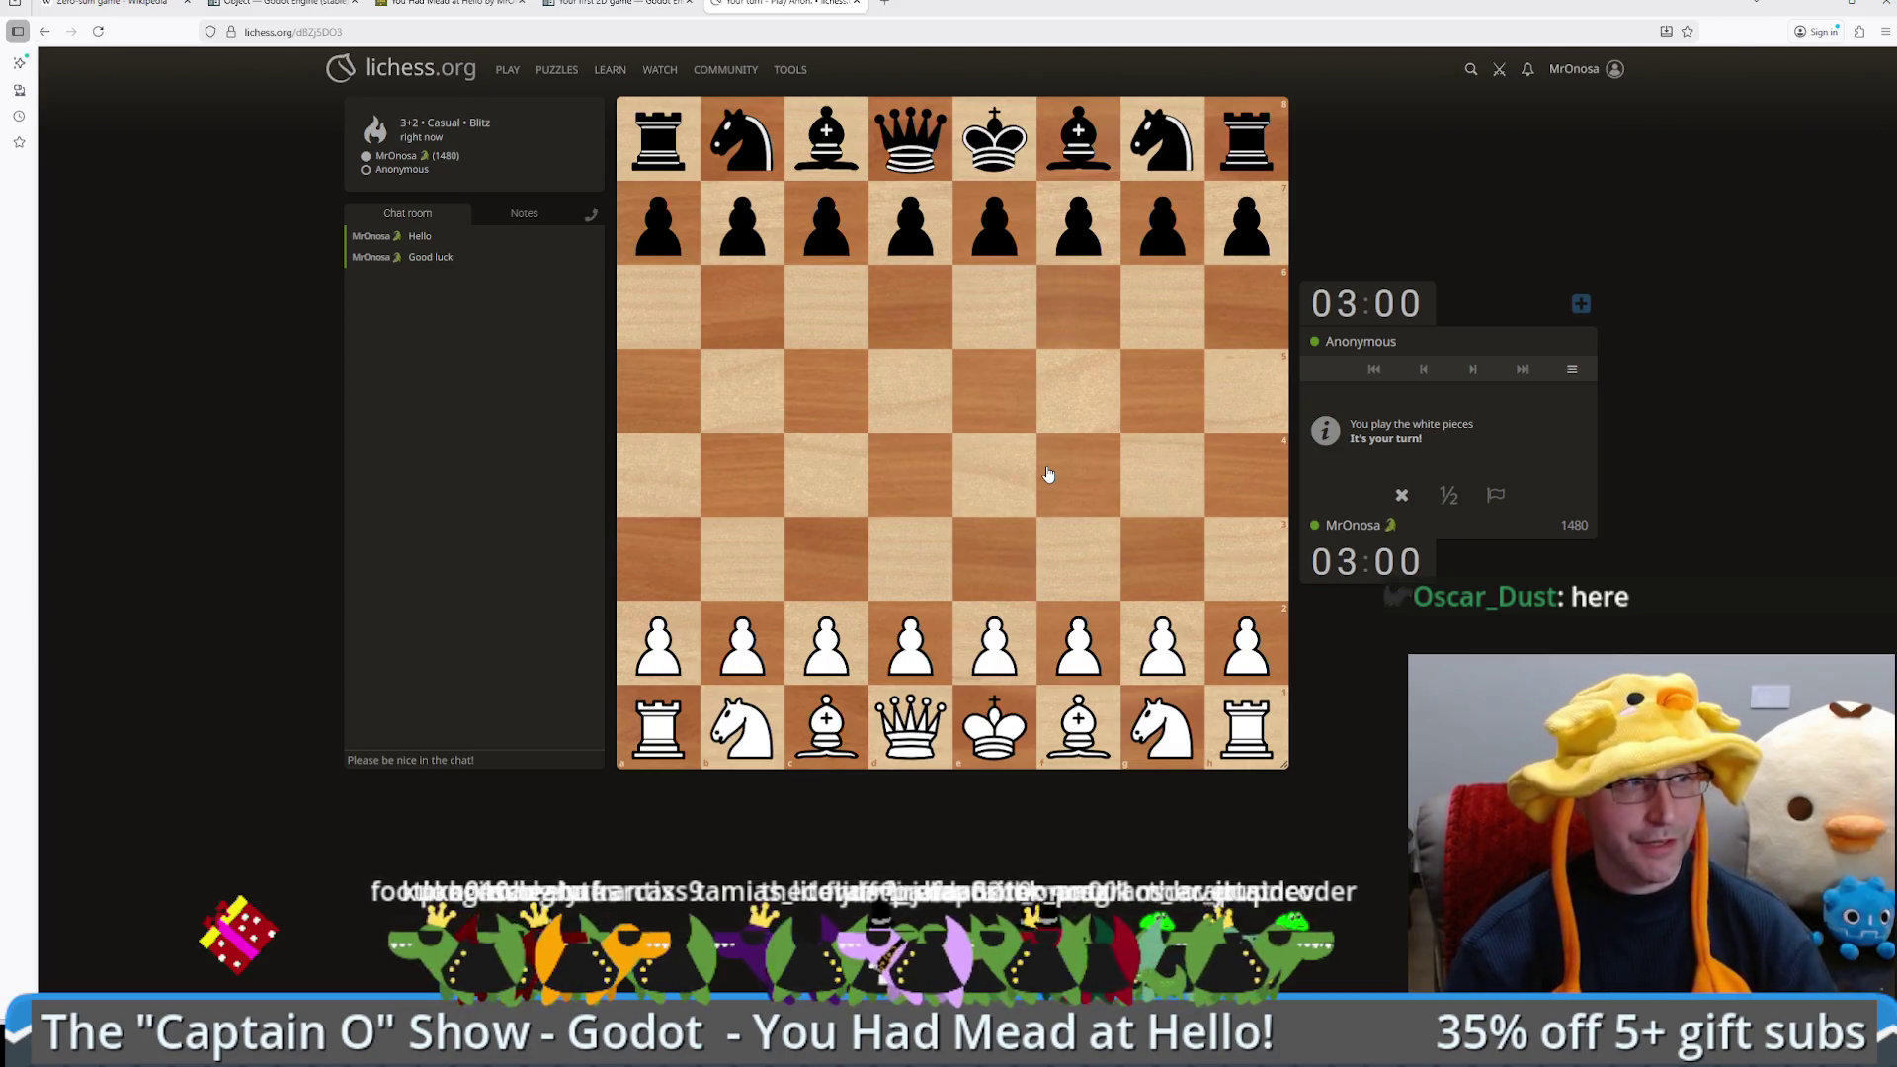
{"action": "left_click", "coordinate": [994, 642]}
{"action": "left_click", "coordinate": [994, 479]}
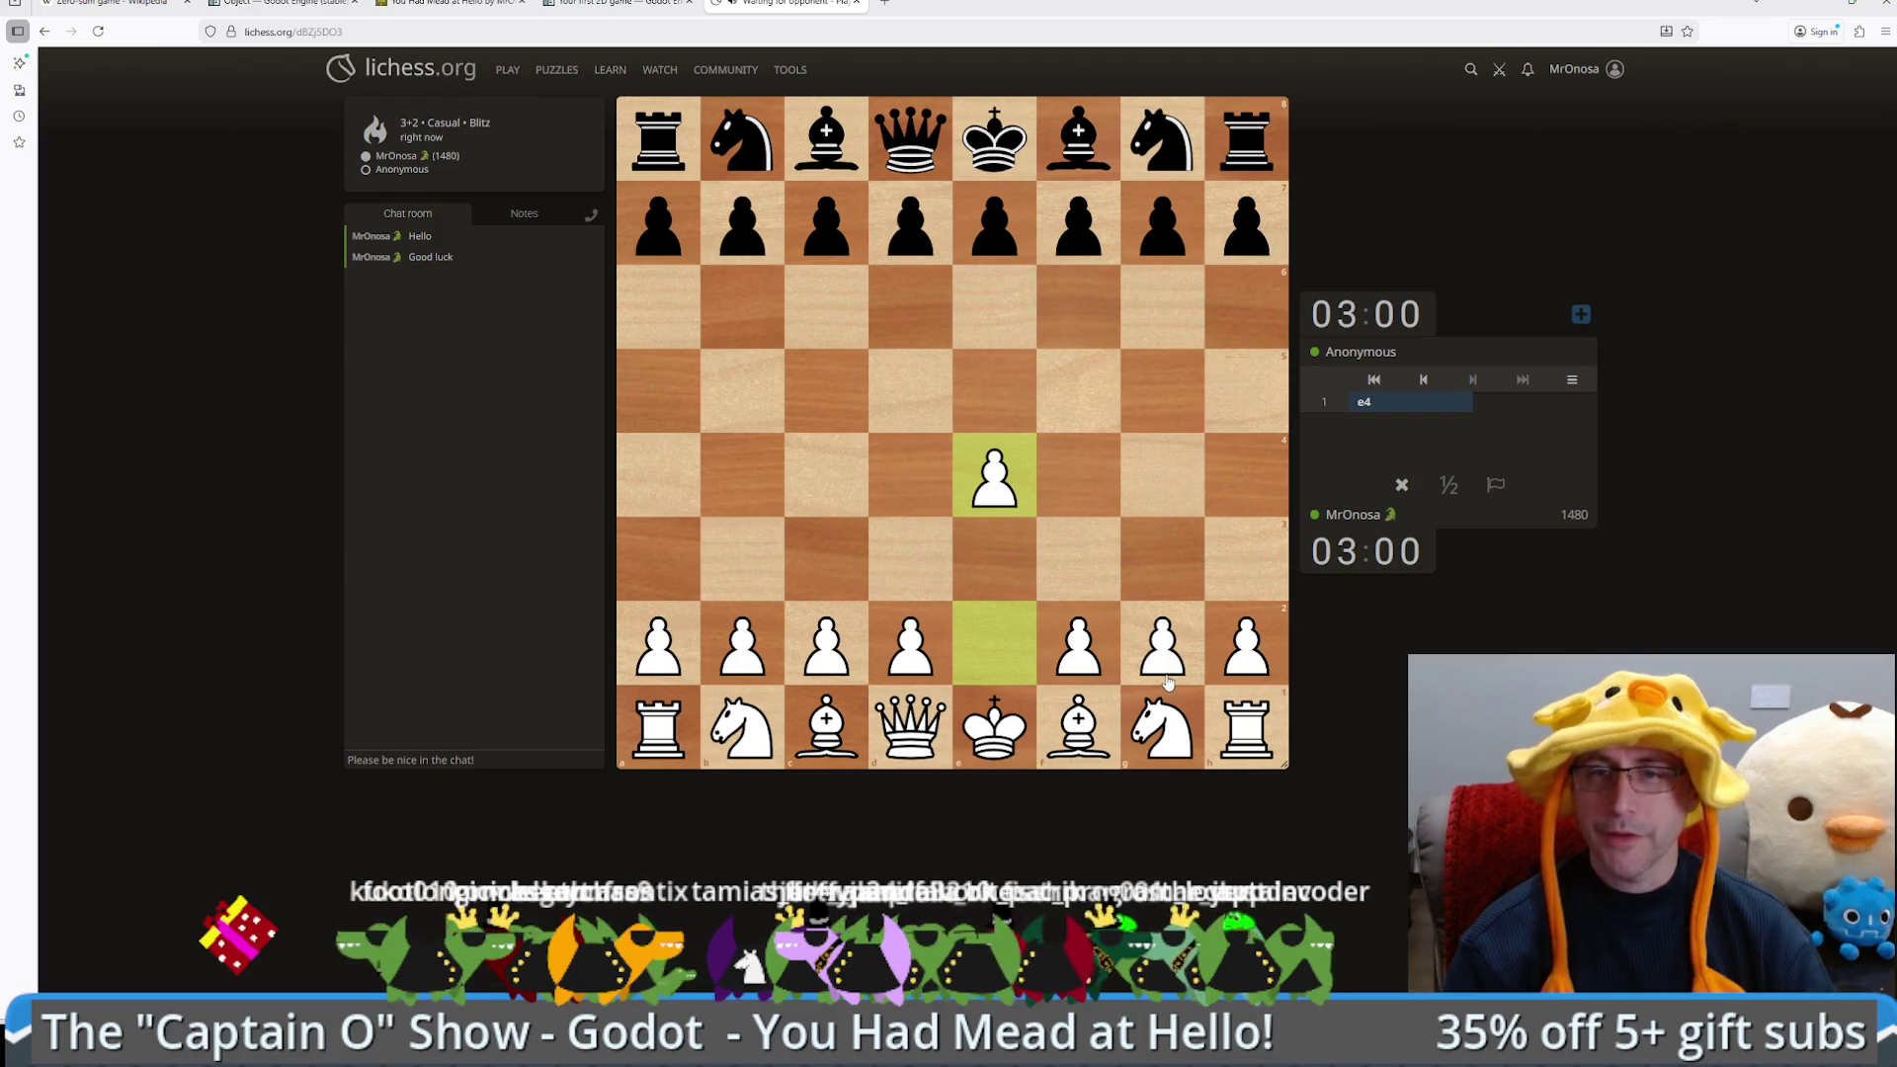
{"action": "mouse_move", "coordinate": [1146, 729]}
{"action": "left_mouse_down"}
{"action": "mouse_move", "coordinate": [1079, 559]}
{"action": "mouse_move", "coordinate": [1050, 578]}
{"action": "left_mouse_up"}
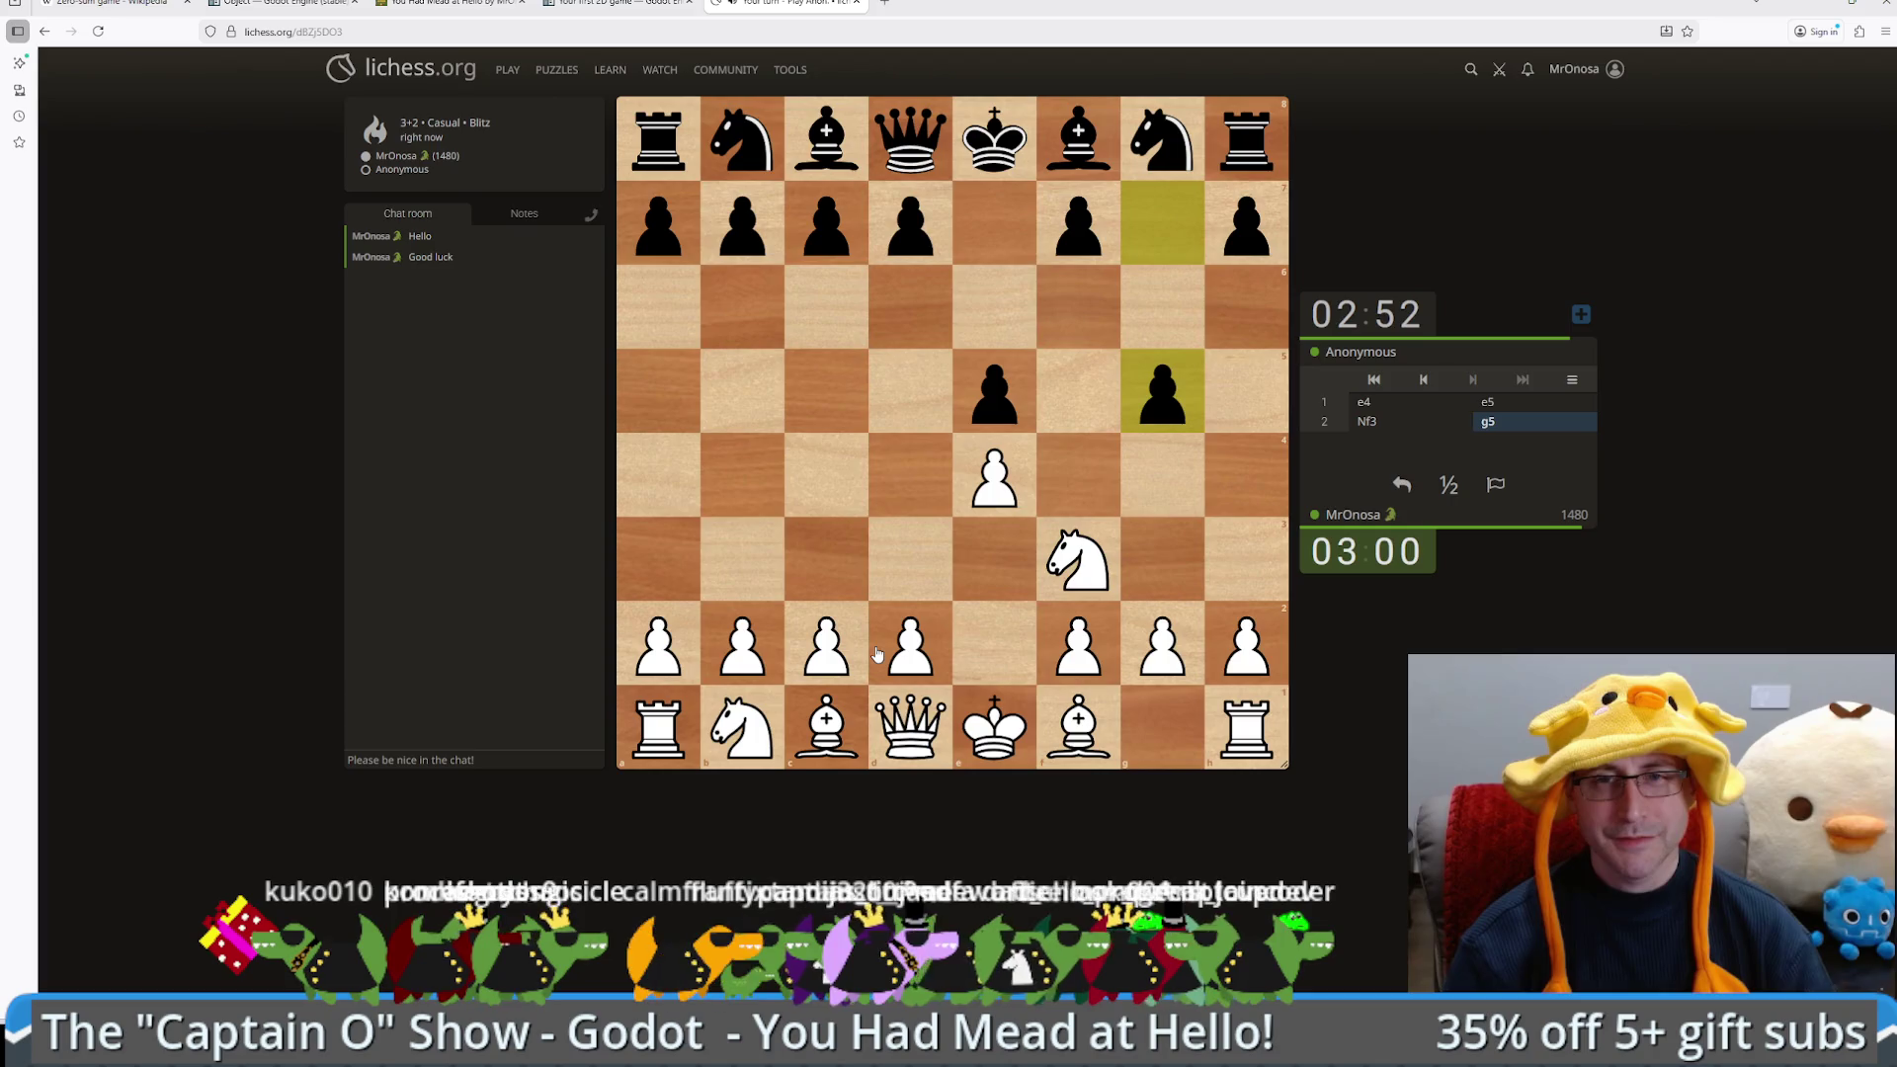
{"action": "mouse_move", "coordinate": [1086, 574]}
{"action": "left_mouse_down"}
{"action": "mouse_move", "coordinate": [999, 402]}
{"action": "mouse_move", "coordinate": [1019, 416]}
{"action": "left_mouse_up"}
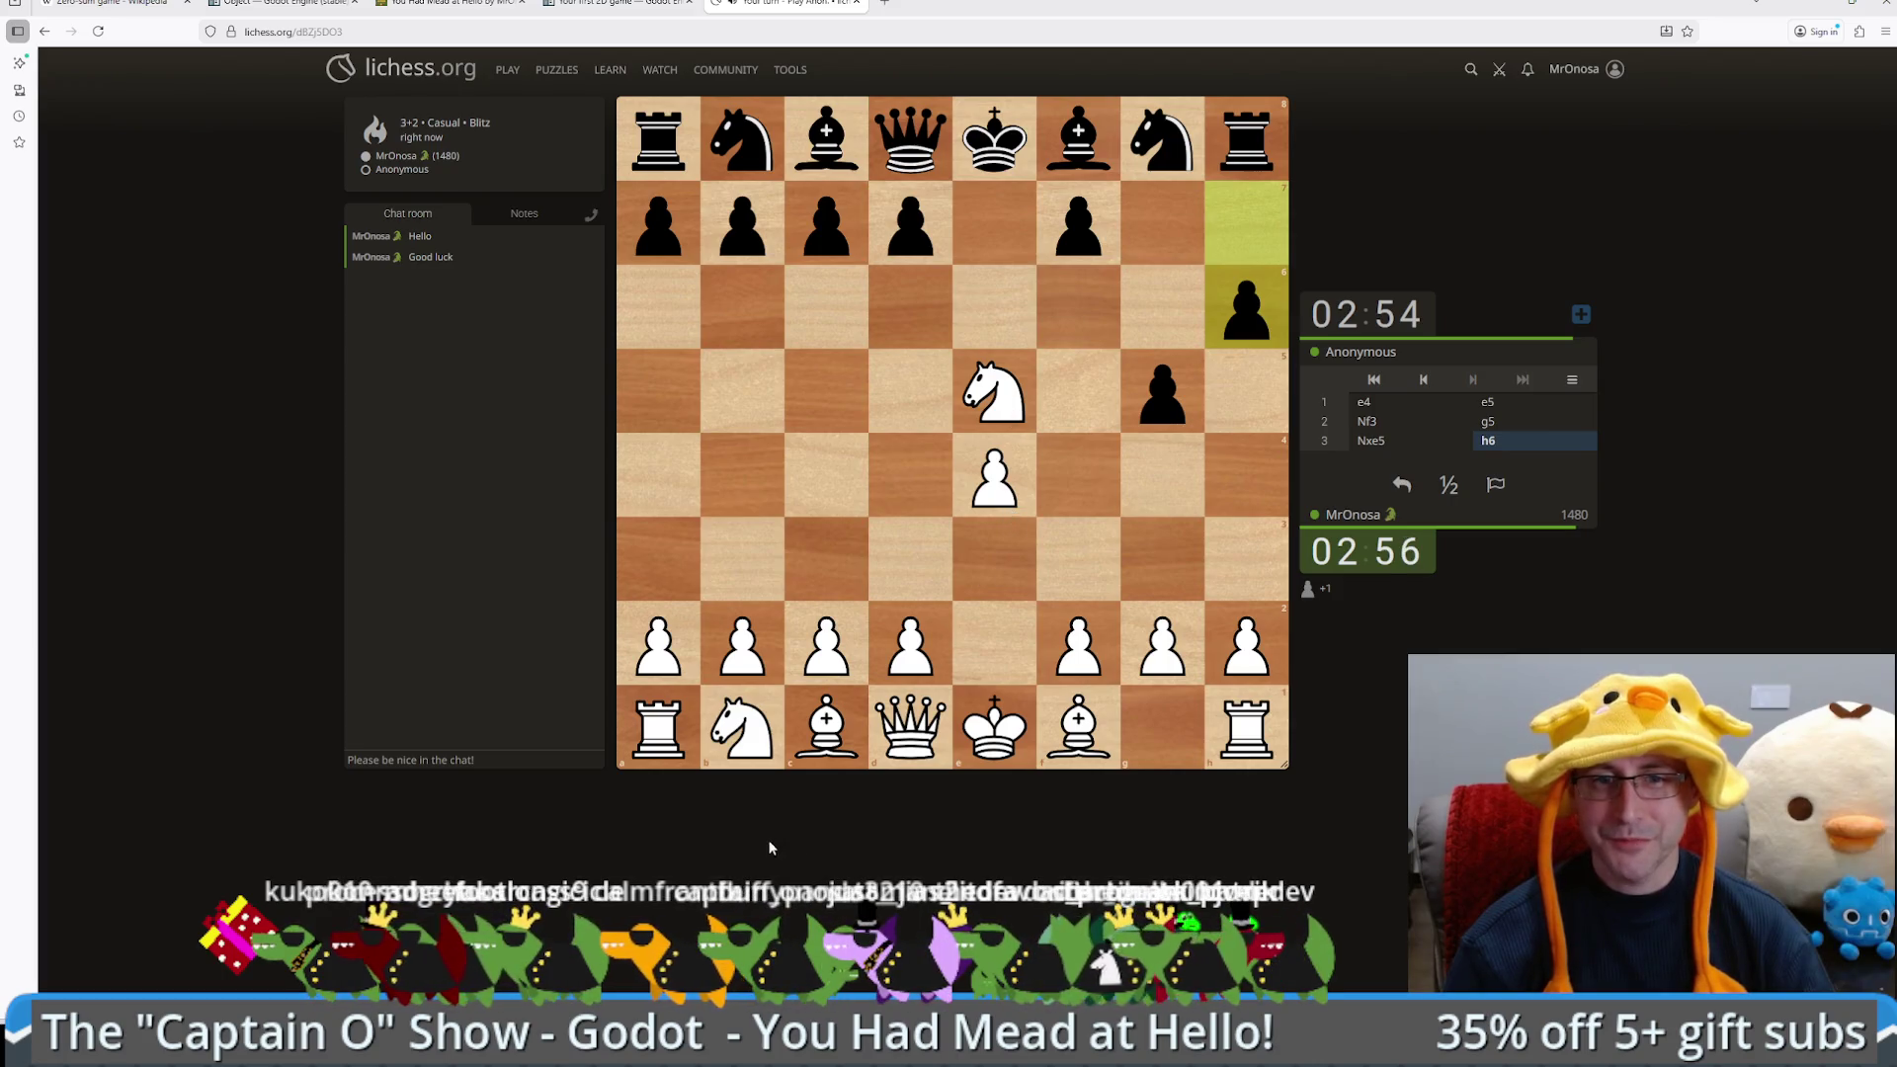
Step: Continue with d4, Nxc6, Nc3 and Bc4
{"action": "left_click_drag", "start_coordinate": [894, 632], "coordinate": [911, 480]}
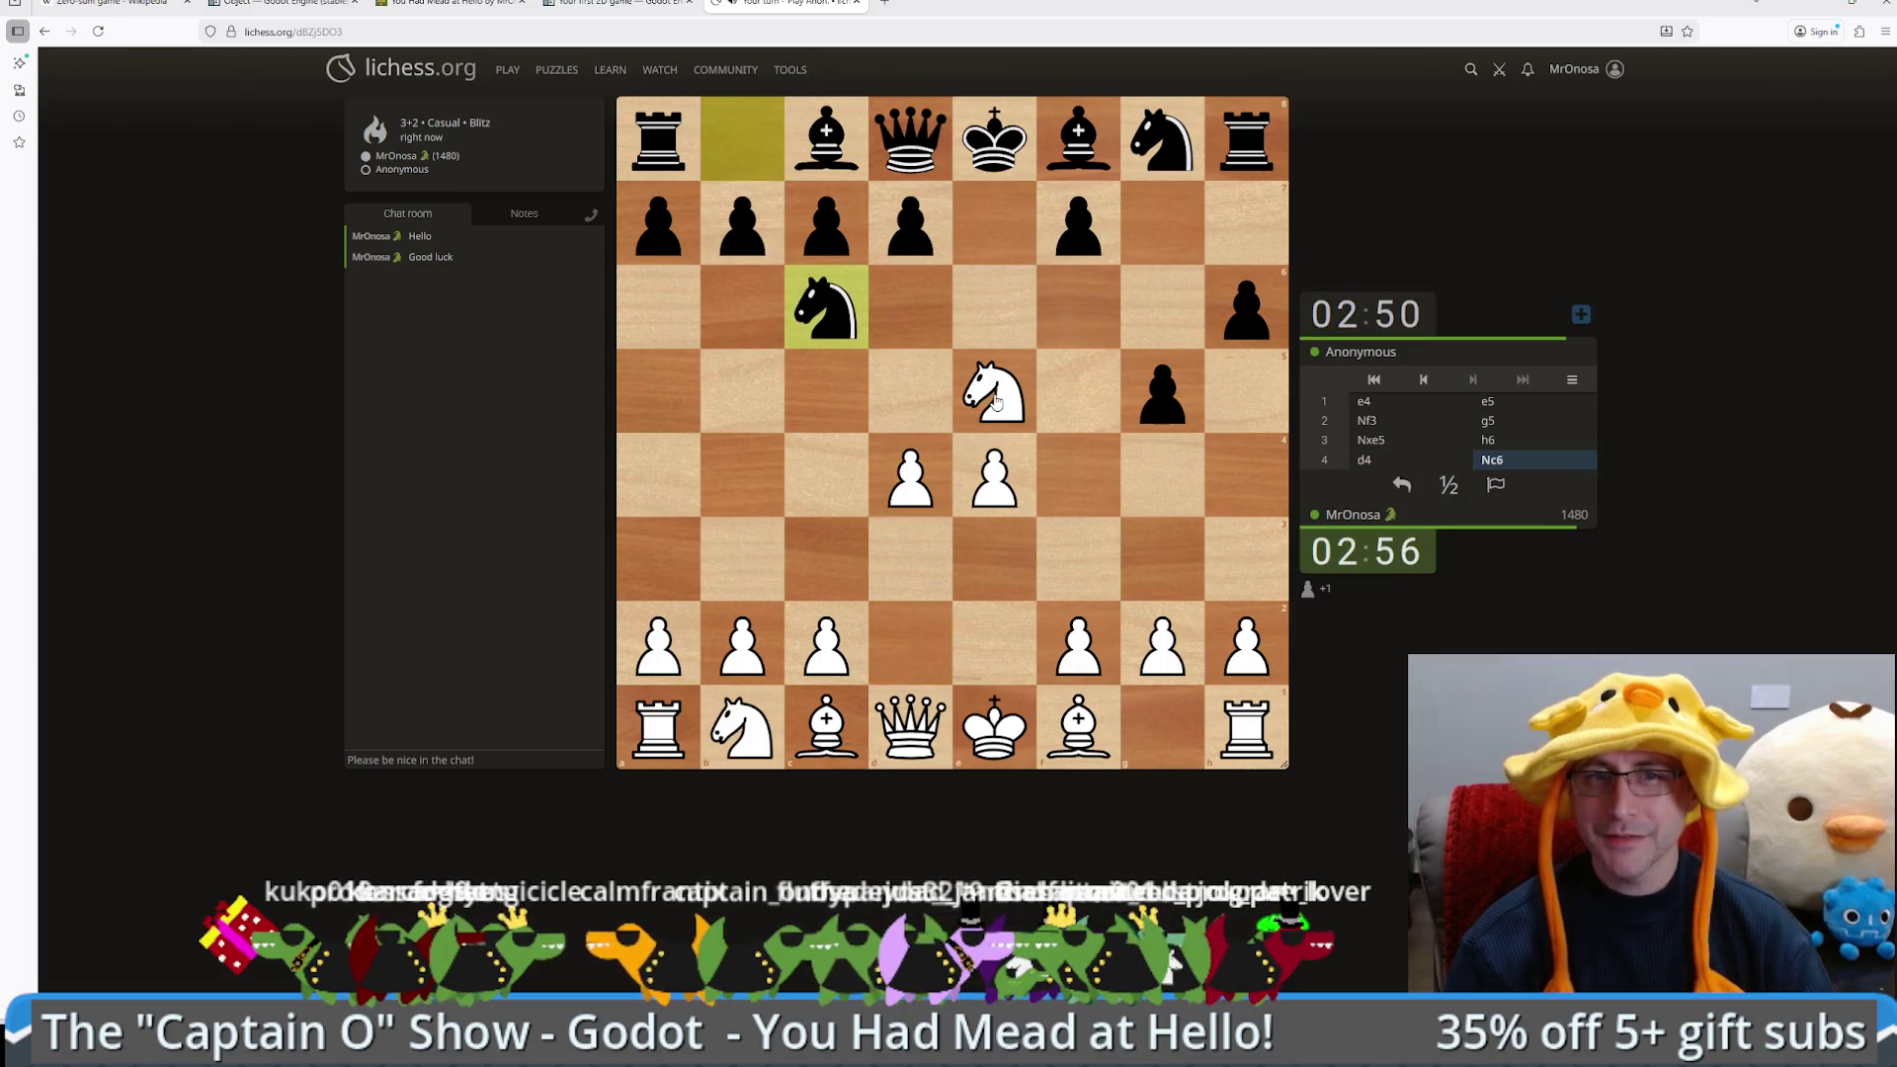
{"action": "left_click_drag", "start_coordinate": [995, 401], "coordinate": [826, 309]}
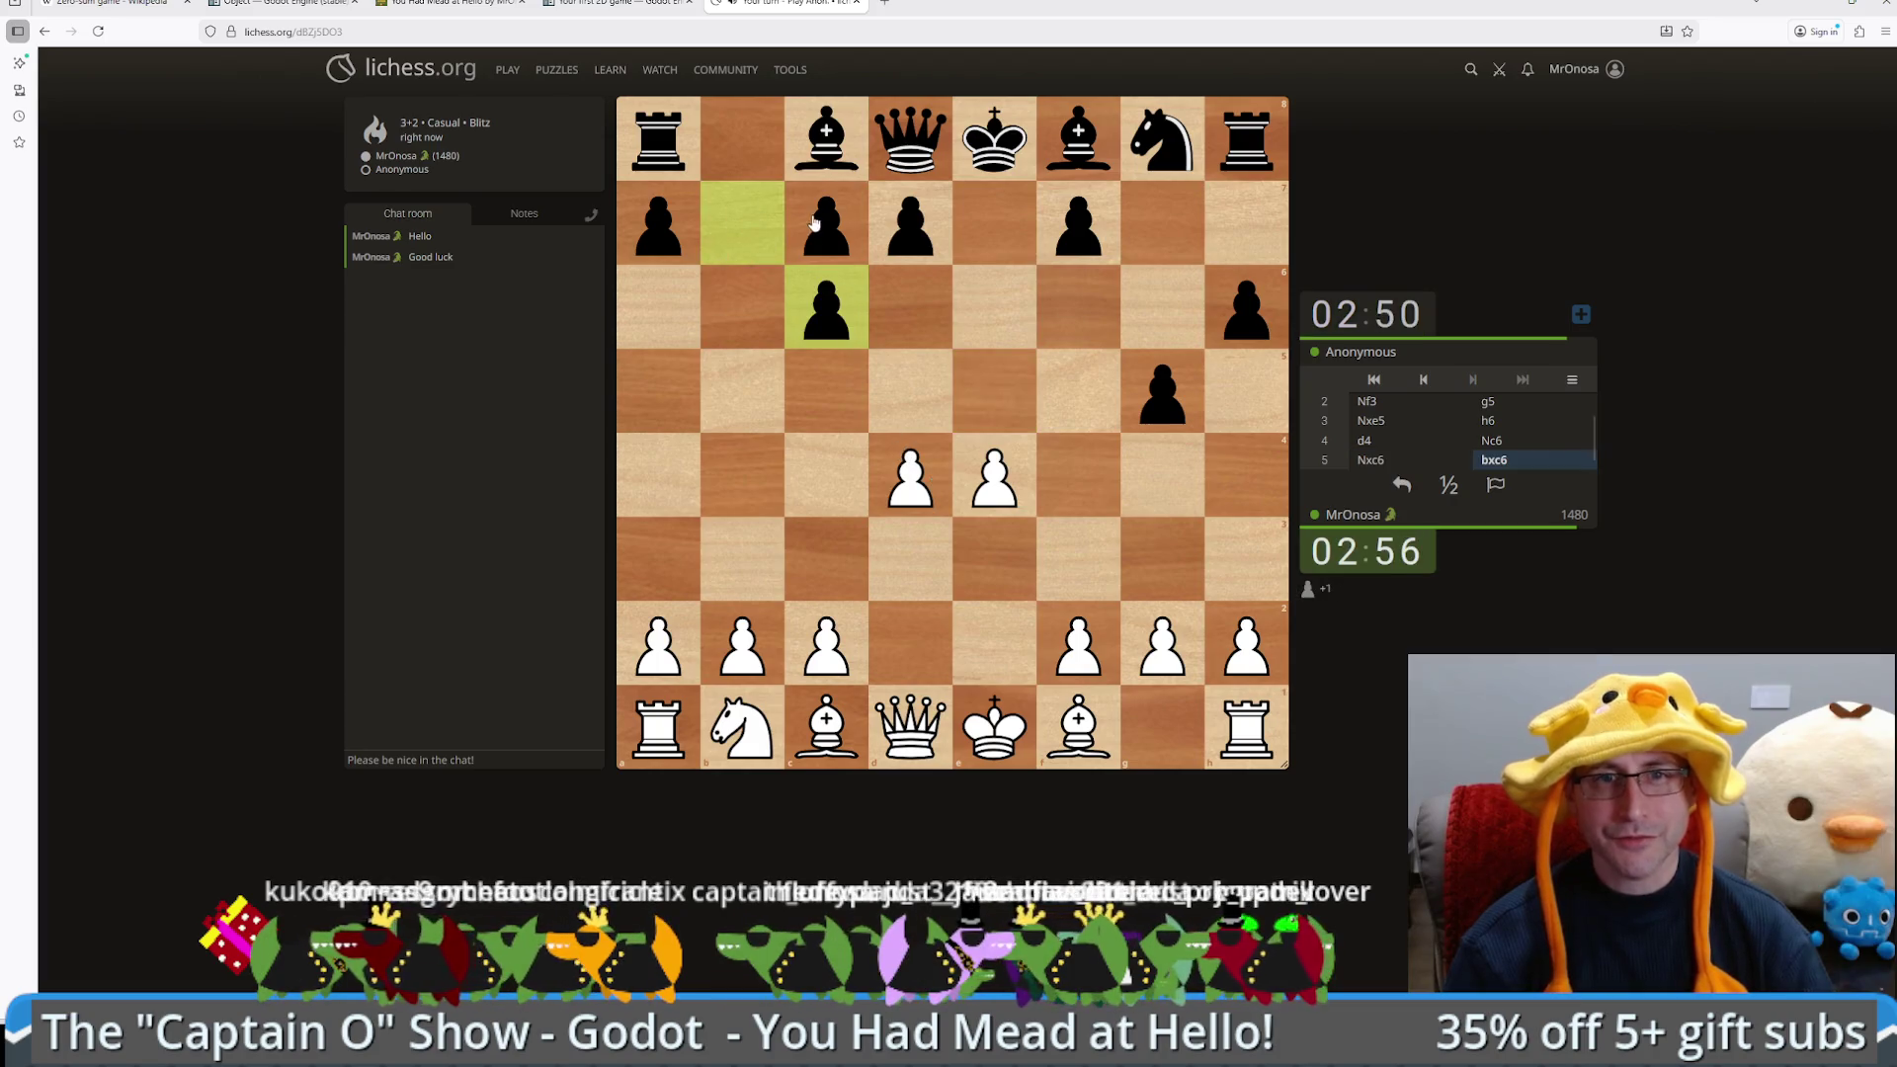
{"action": "mouse_move", "coordinate": [741, 704]}
{"action": "left_mouse_down"}
{"action": "mouse_move", "coordinate": [869, 523]}
{"action": "mouse_move", "coordinate": [857, 567]}
{"action": "left_mouse_up"}
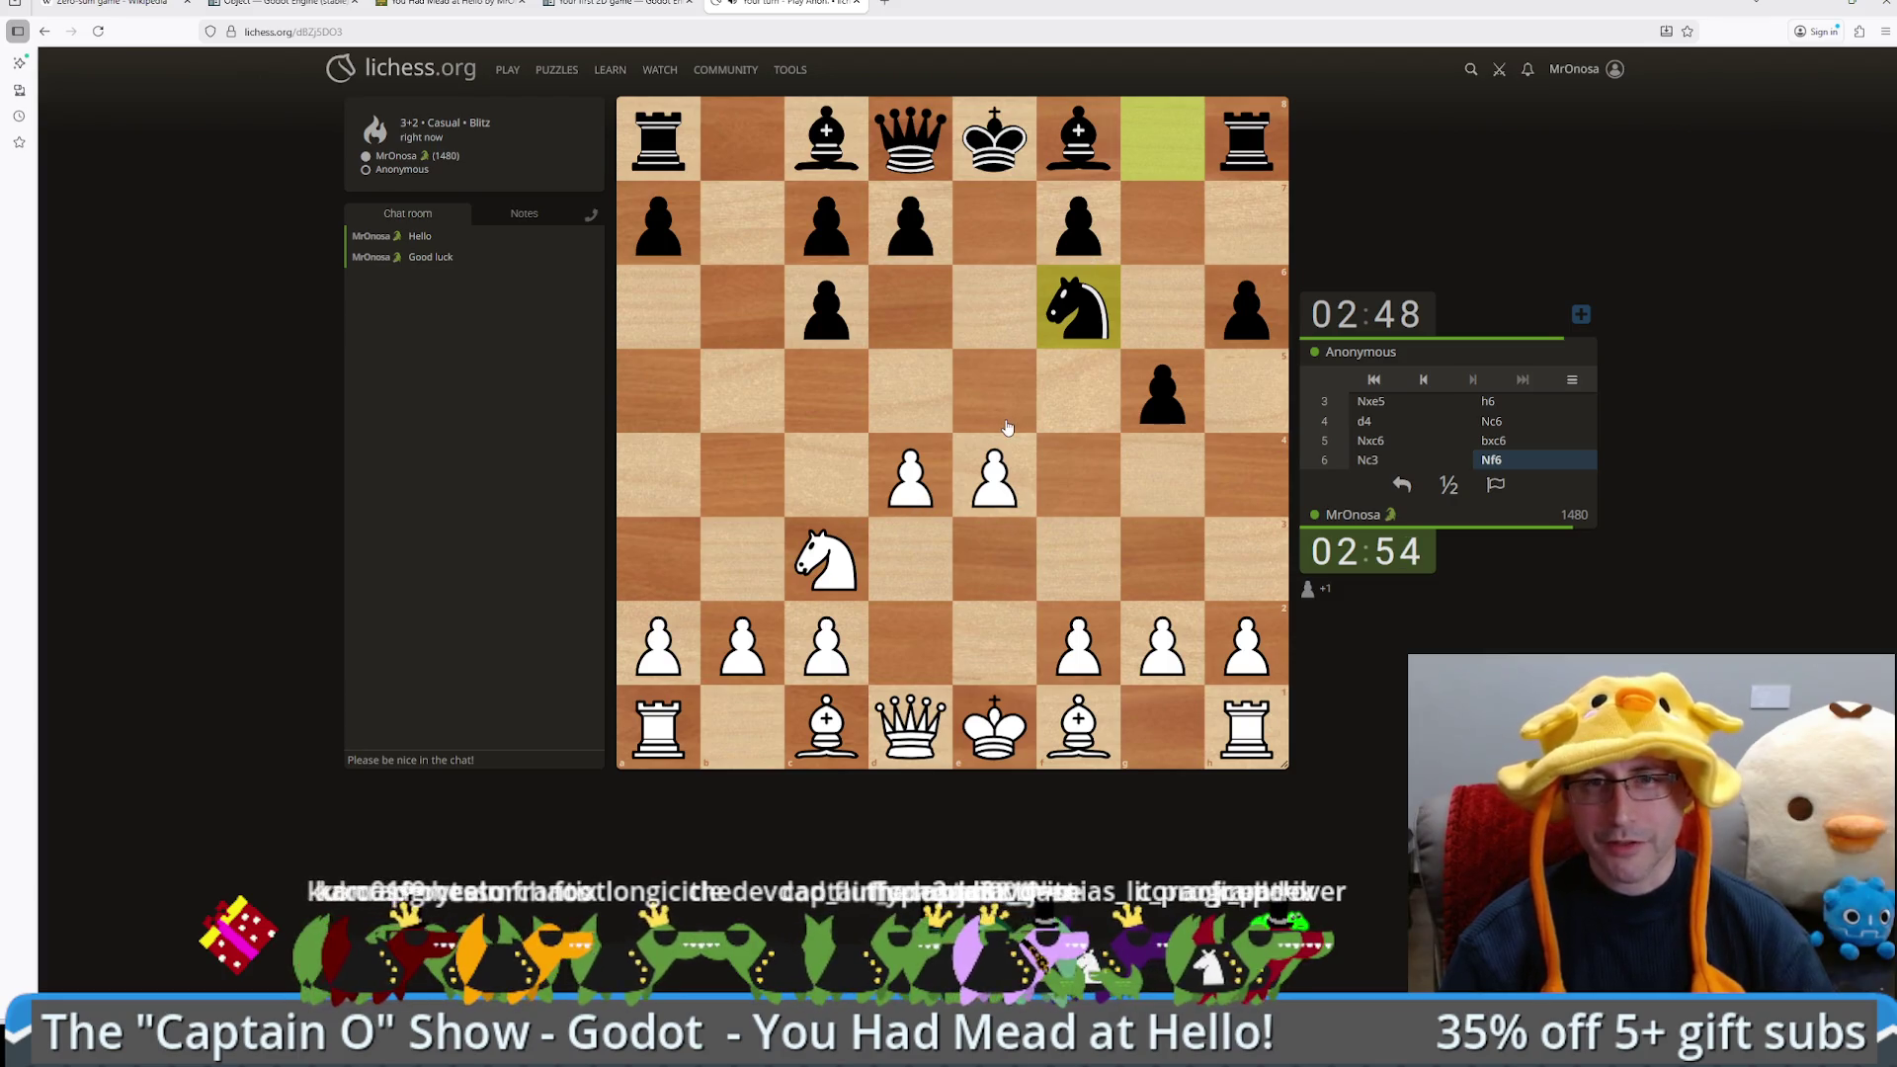
{"action": "mouse_move", "coordinate": [1077, 731]}
{"action": "left_mouse_down"}
{"action": "mouse_move", "coordinate": [745, 530]}
{"action": "mouse_move", "coordinate": [822, 480]}
{"action": "left_mouse_up"}
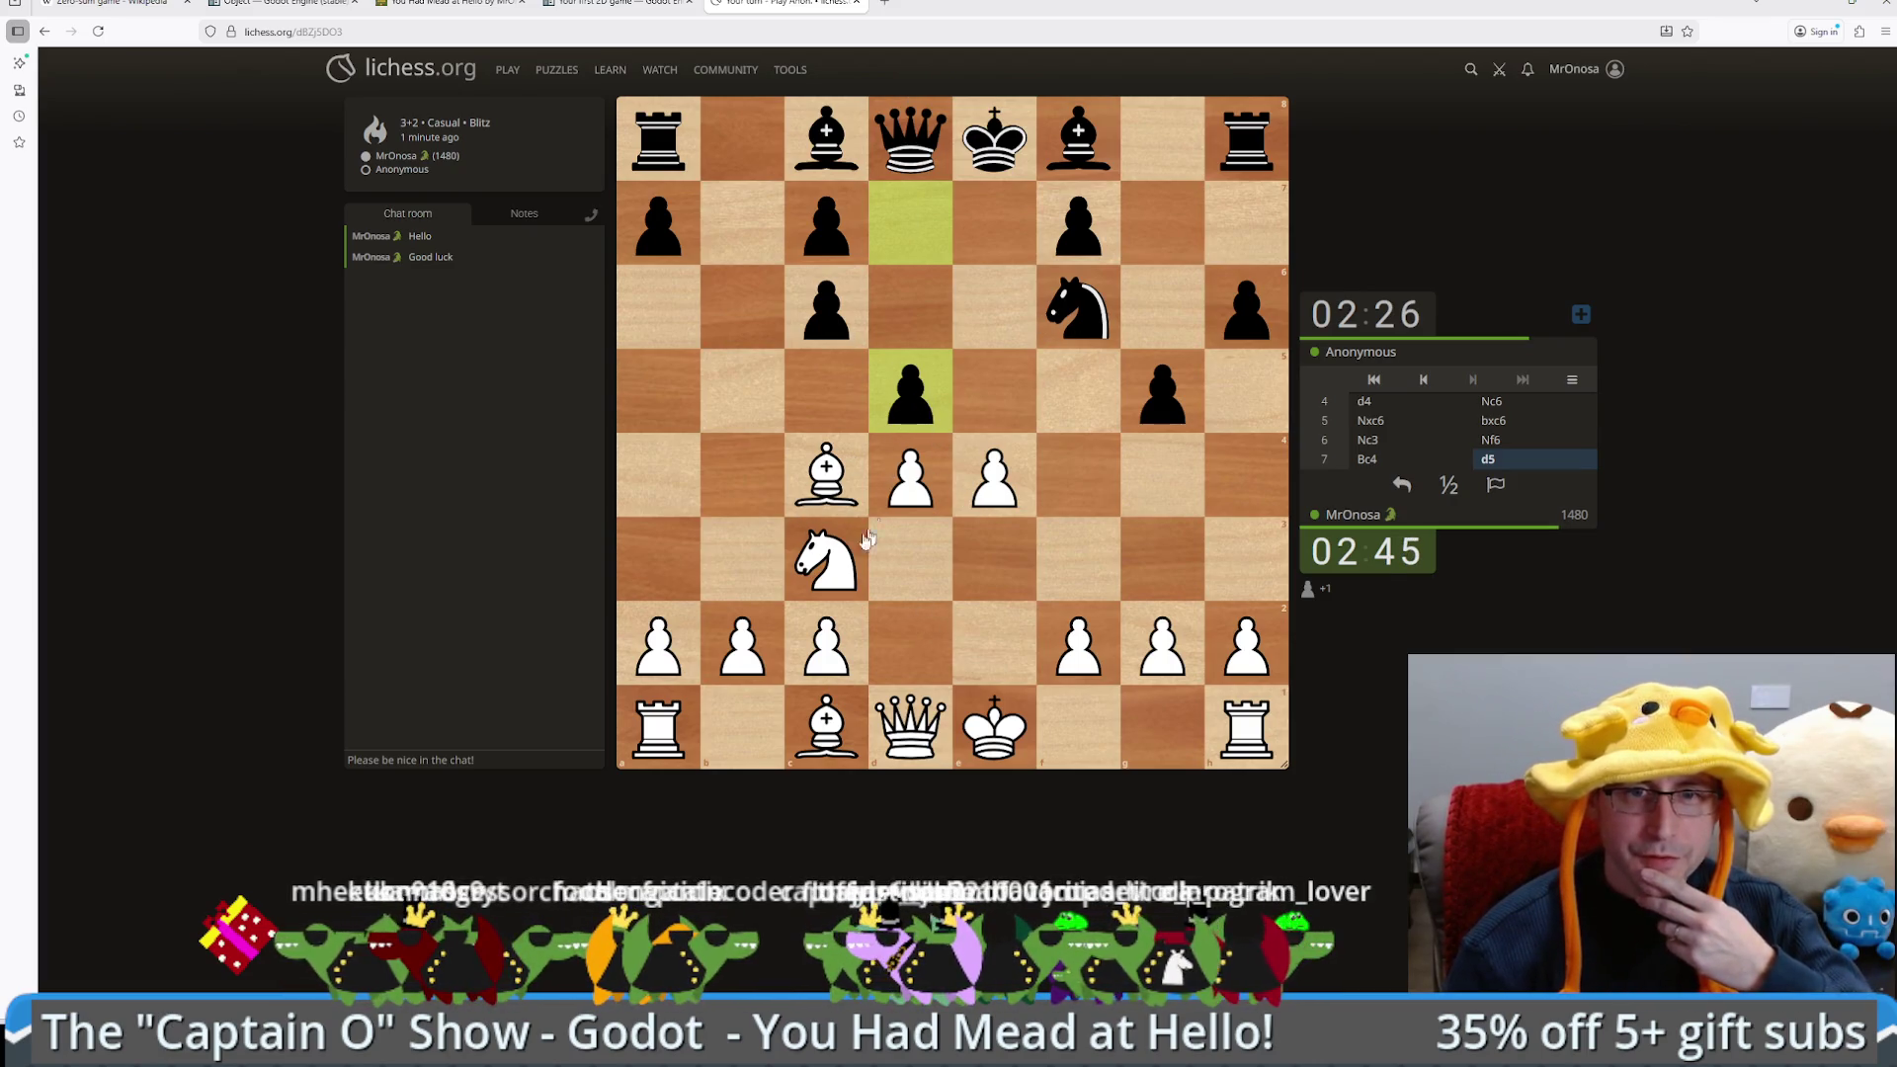
Step: Play exd5, Bb3 and Qe2+, then win black's queen with 11.Qxe7+
{"action": "mouse_move", "coordinate": [981, 468]}
{"action": "left_mouse_down"}
{"action": "mouse_move", "coordinate": [910, 389]}
{"action": "mouse_move", "coordinate": [927, 397]}
{"action": "left_mouse_up"}
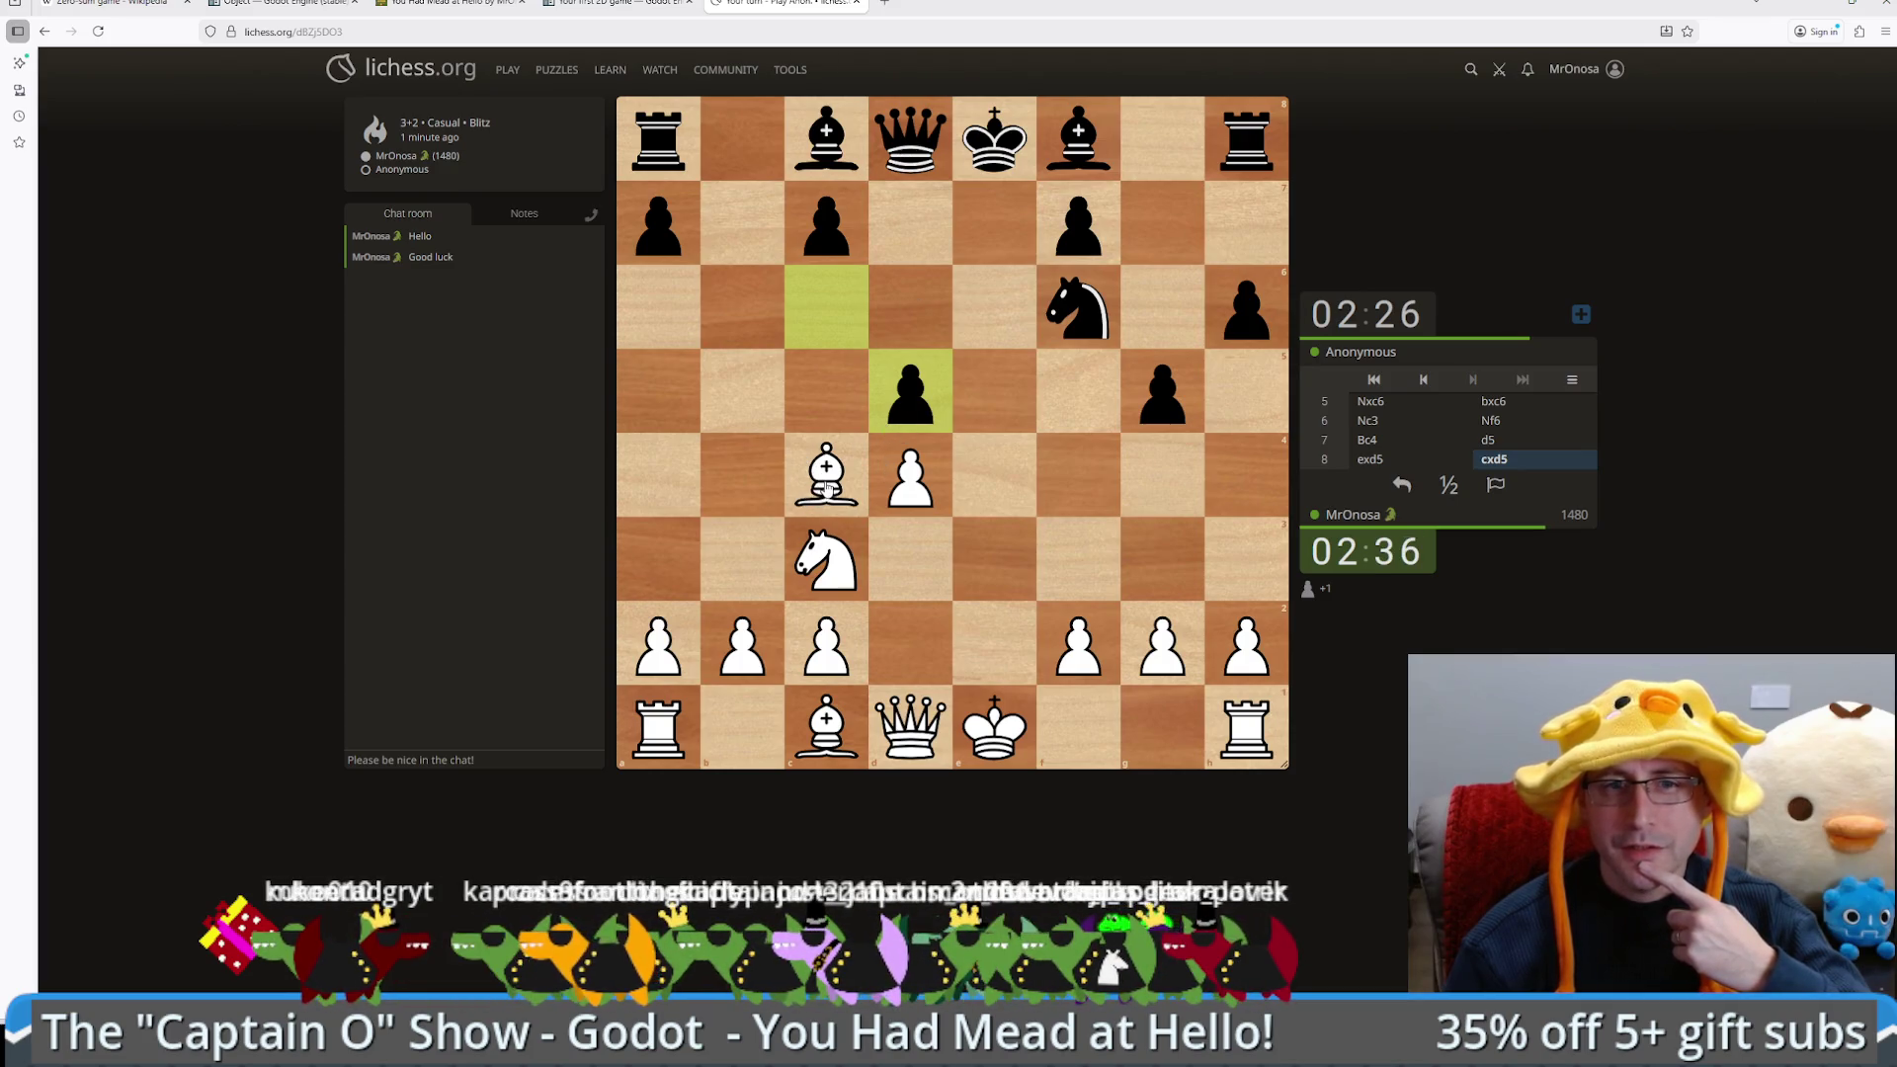
{"action": "left_click_drag", "start_coordinate": [824, 493], "coordinate": [766, 558]}
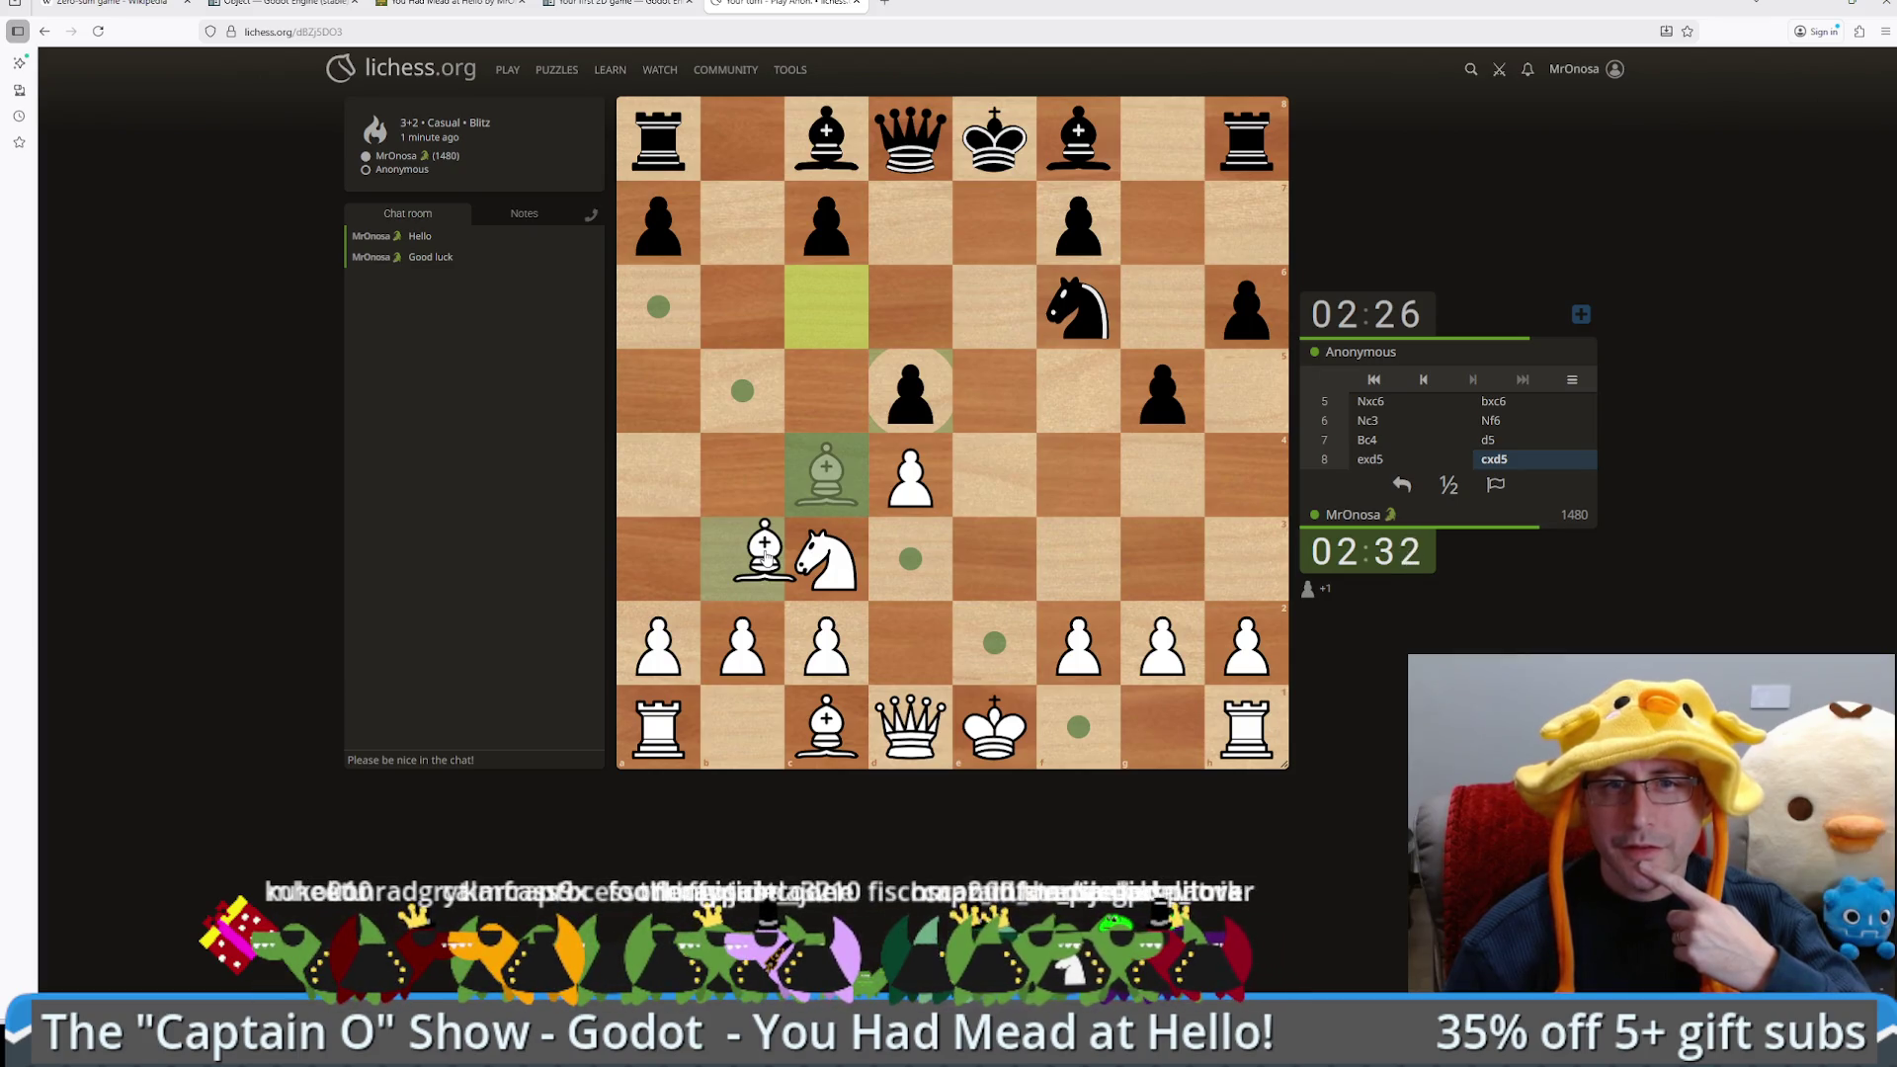
{"action": "left_click_drag", "start_coordinate": [766, 558], "coordinate": [766, 560]}
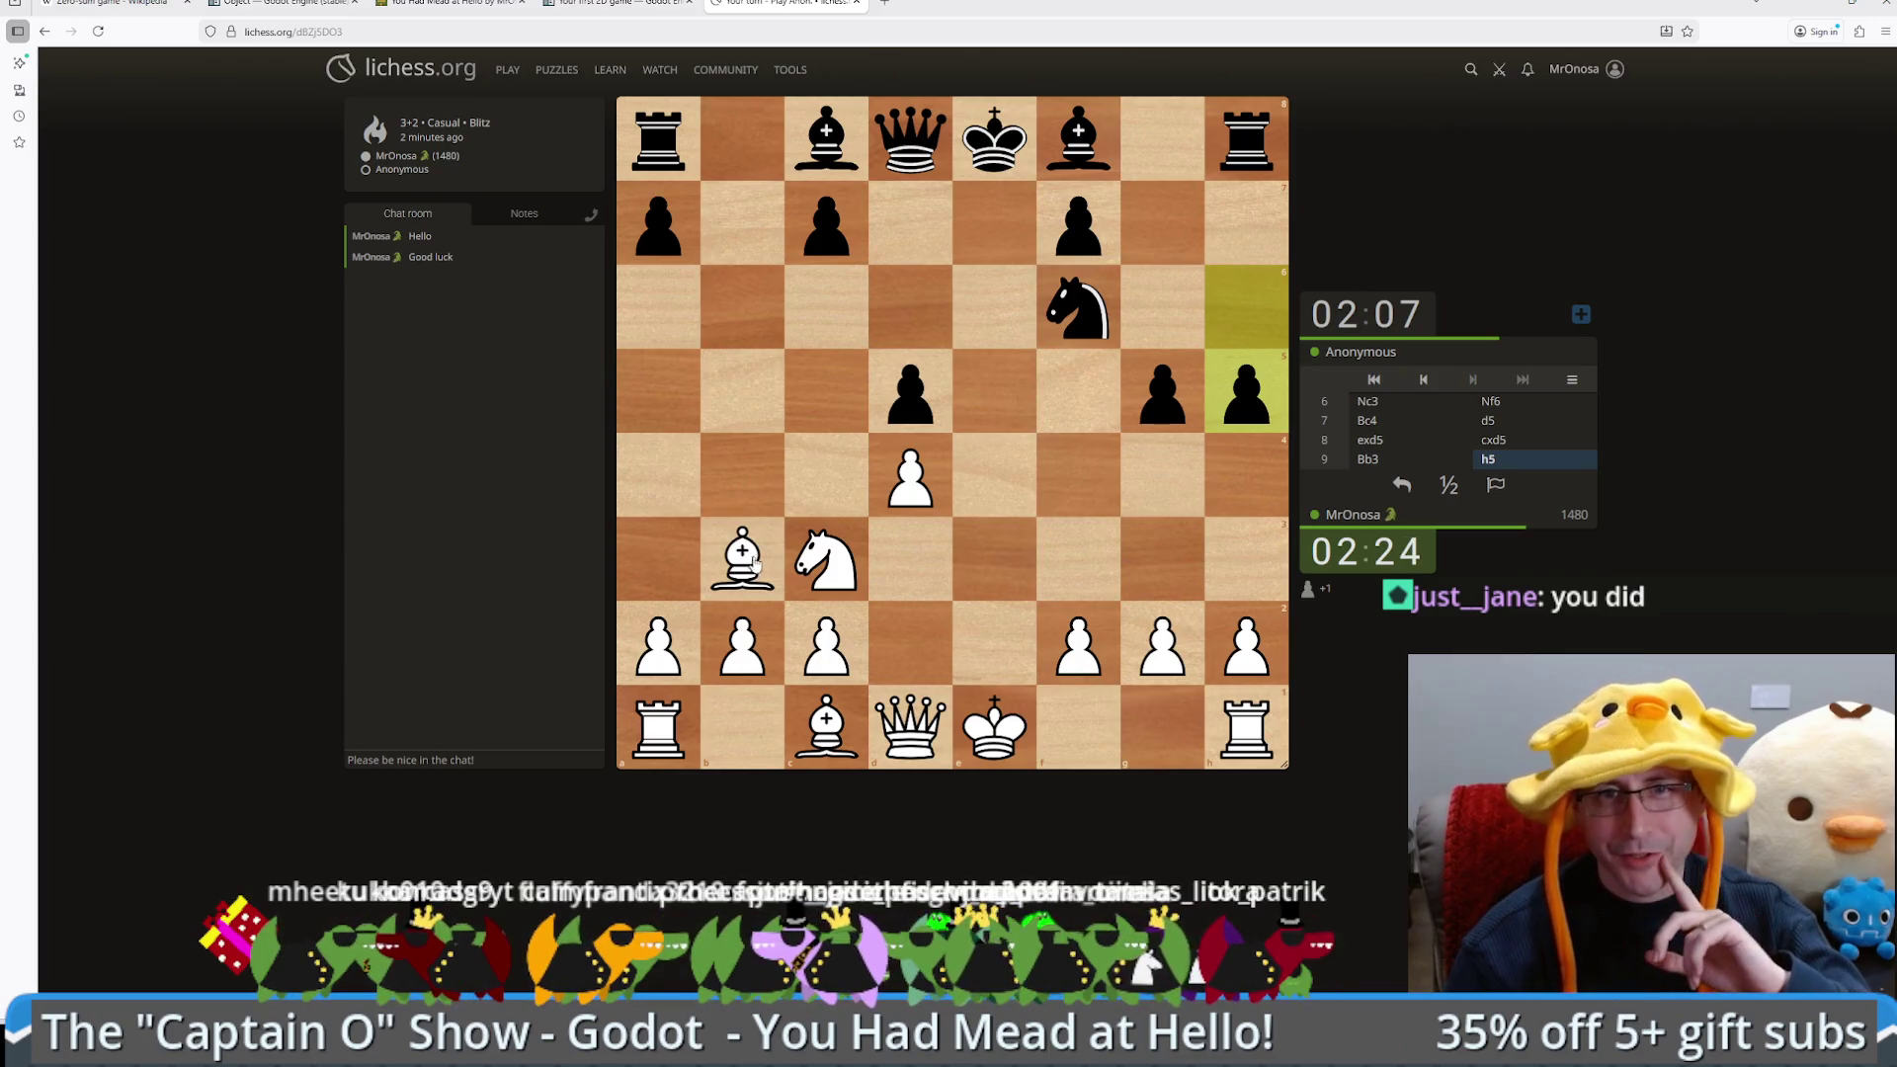
{"action": "left_click_drag", "start_coordinate": [910, 722], "coordinate": [985, 657]}
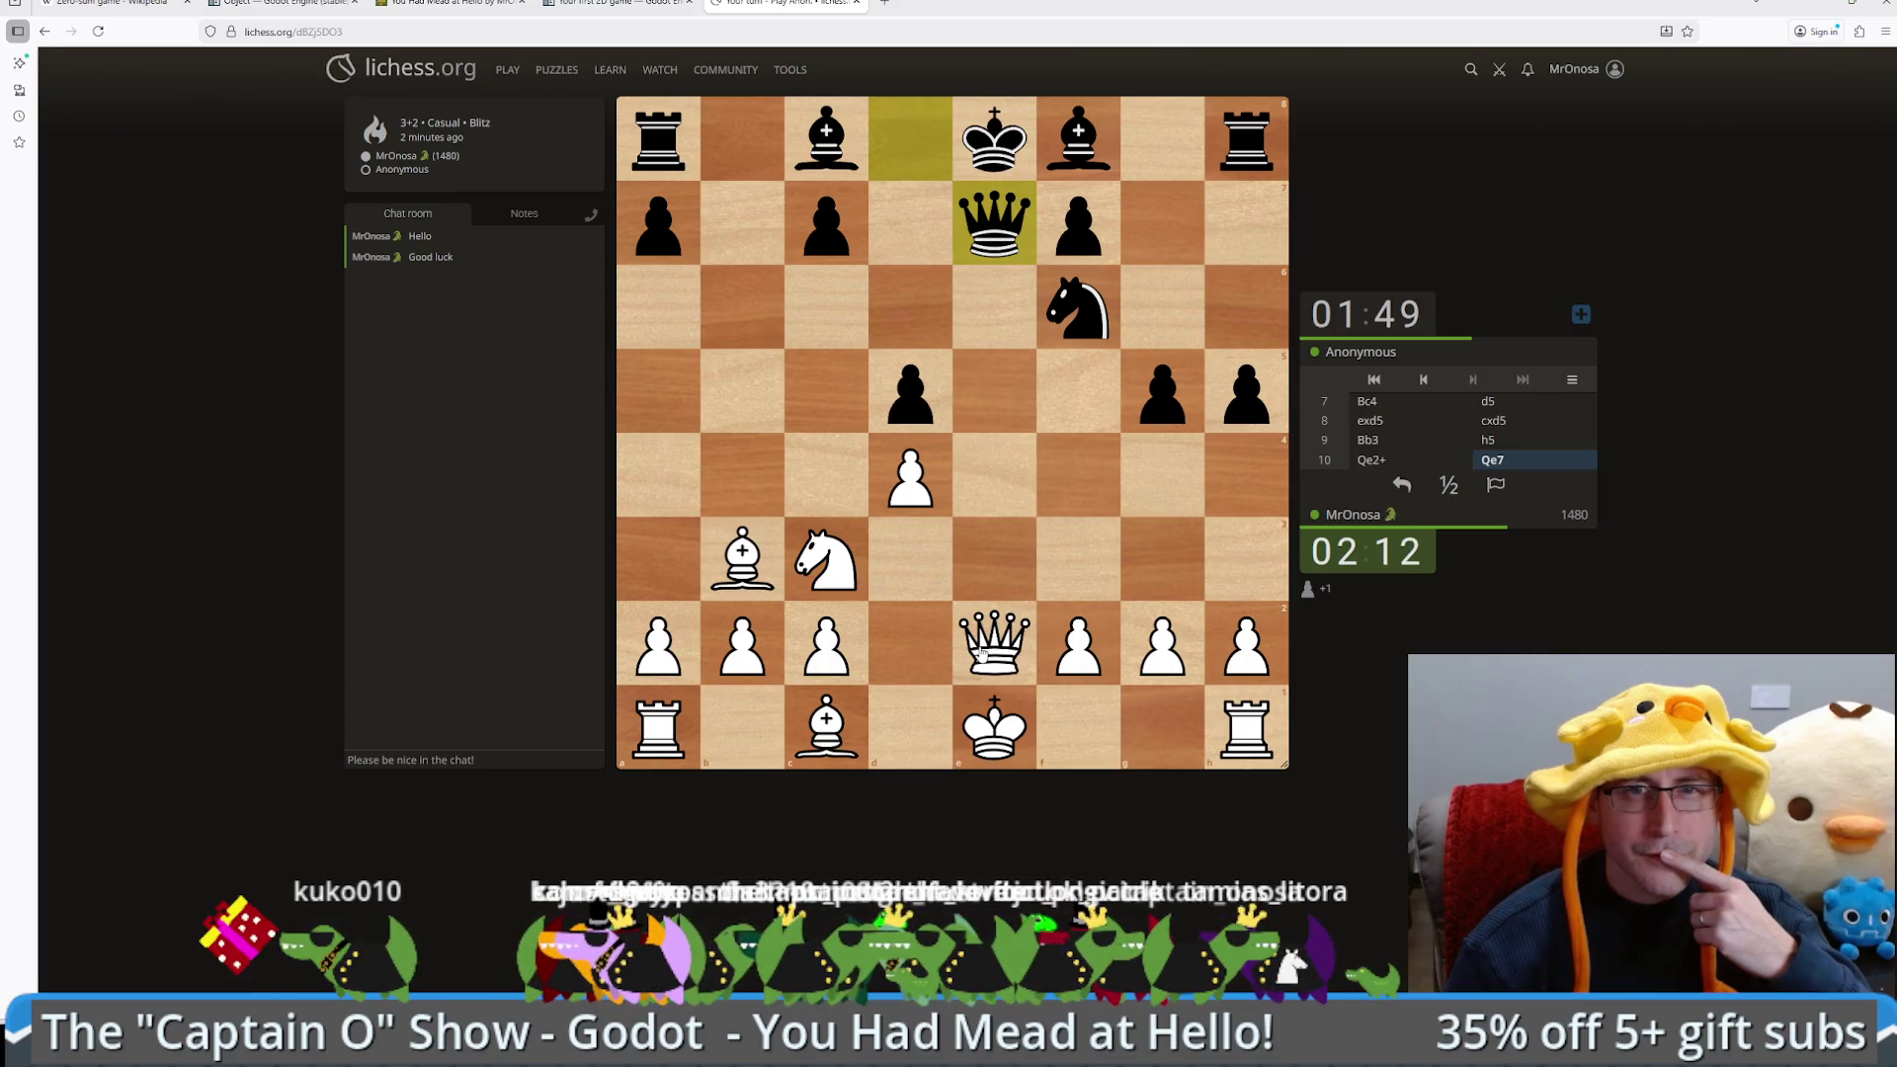
{"action": "left_click_drag", "start_coordinate": [981, 652], "coordinate": [994, 223]}
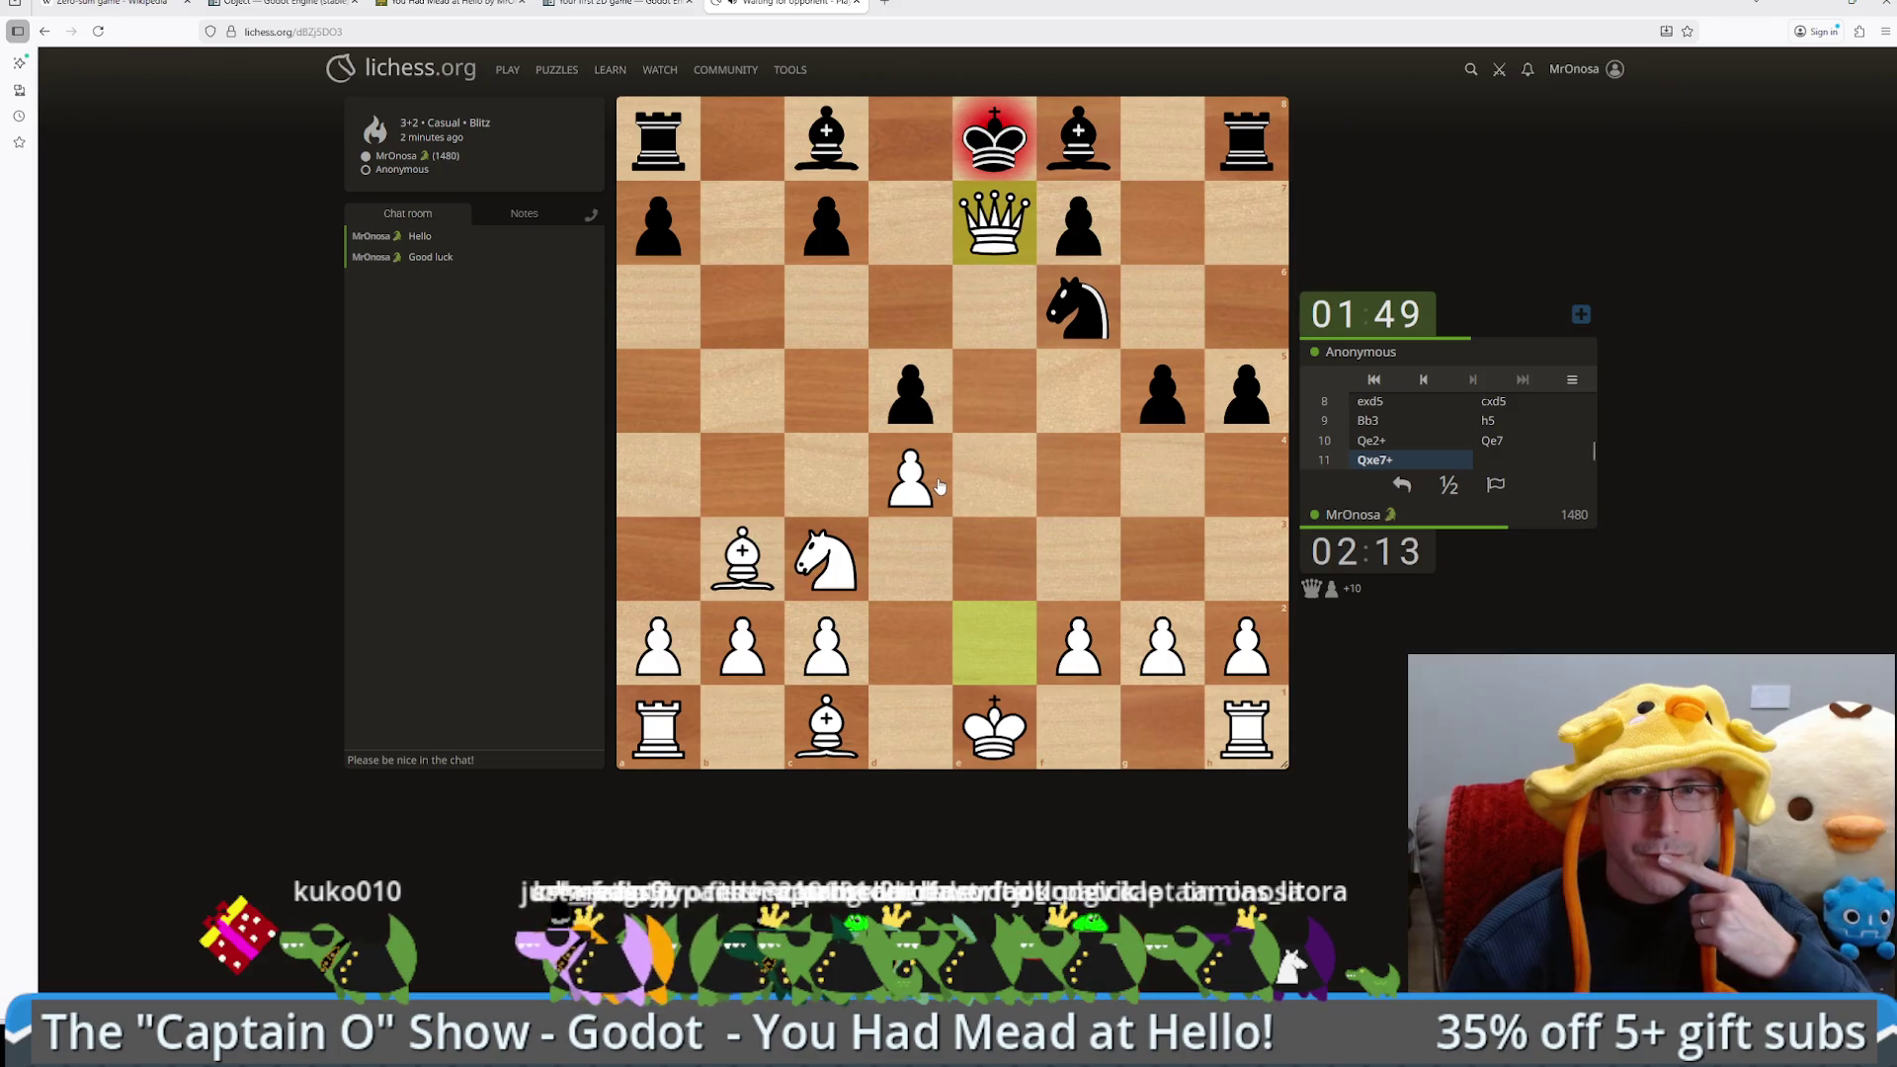
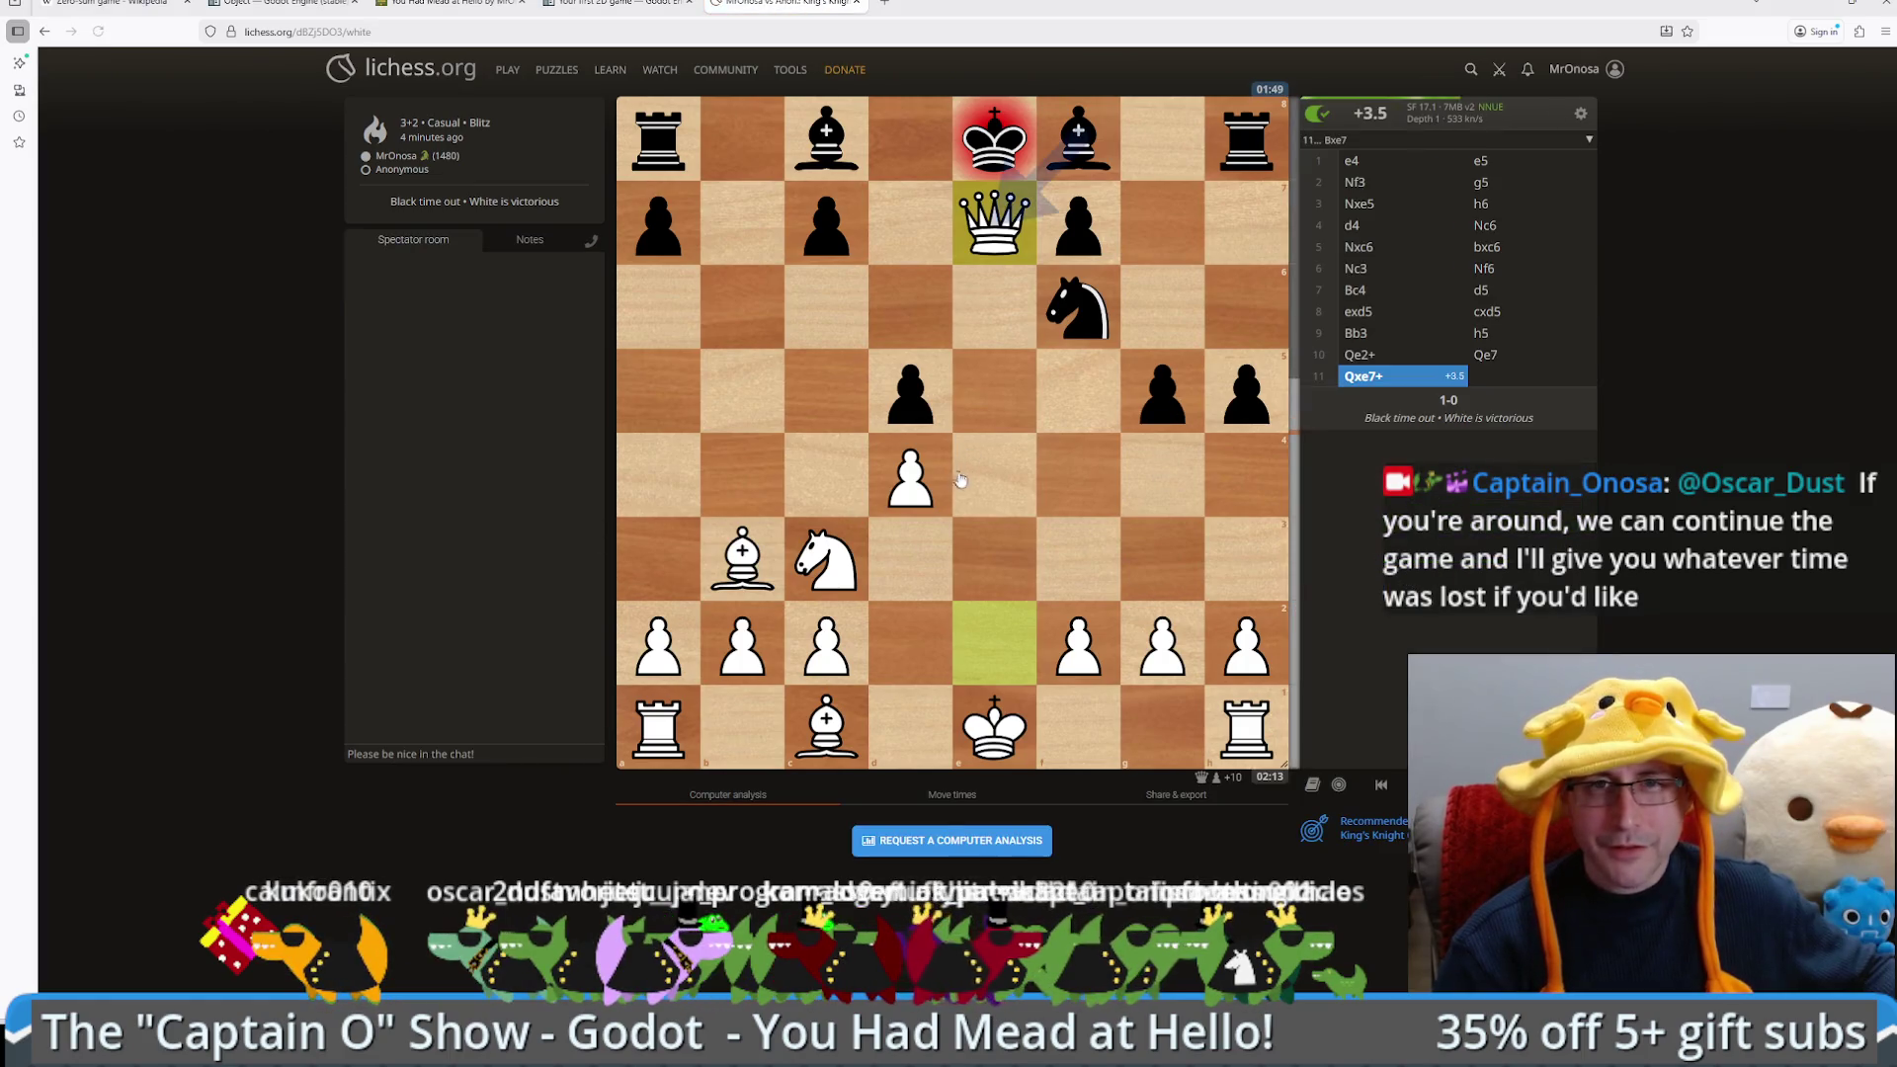
Step: Scroll the analysis move list forward and back to reach 9.Bb3 with engine evaluations
{"action": "scroll", "coordinate": [1007, 484], "scroll_direction": "up", "scroll_amount": 8}
{"action": "scroll", "coordinate": [1008, 485], "scroll_direction": "up", "scroll_amount": 10}
{"action": "scroll", "coordinate": [1012, 484], "scroll_direction": "down", "scroll_amount": 10}
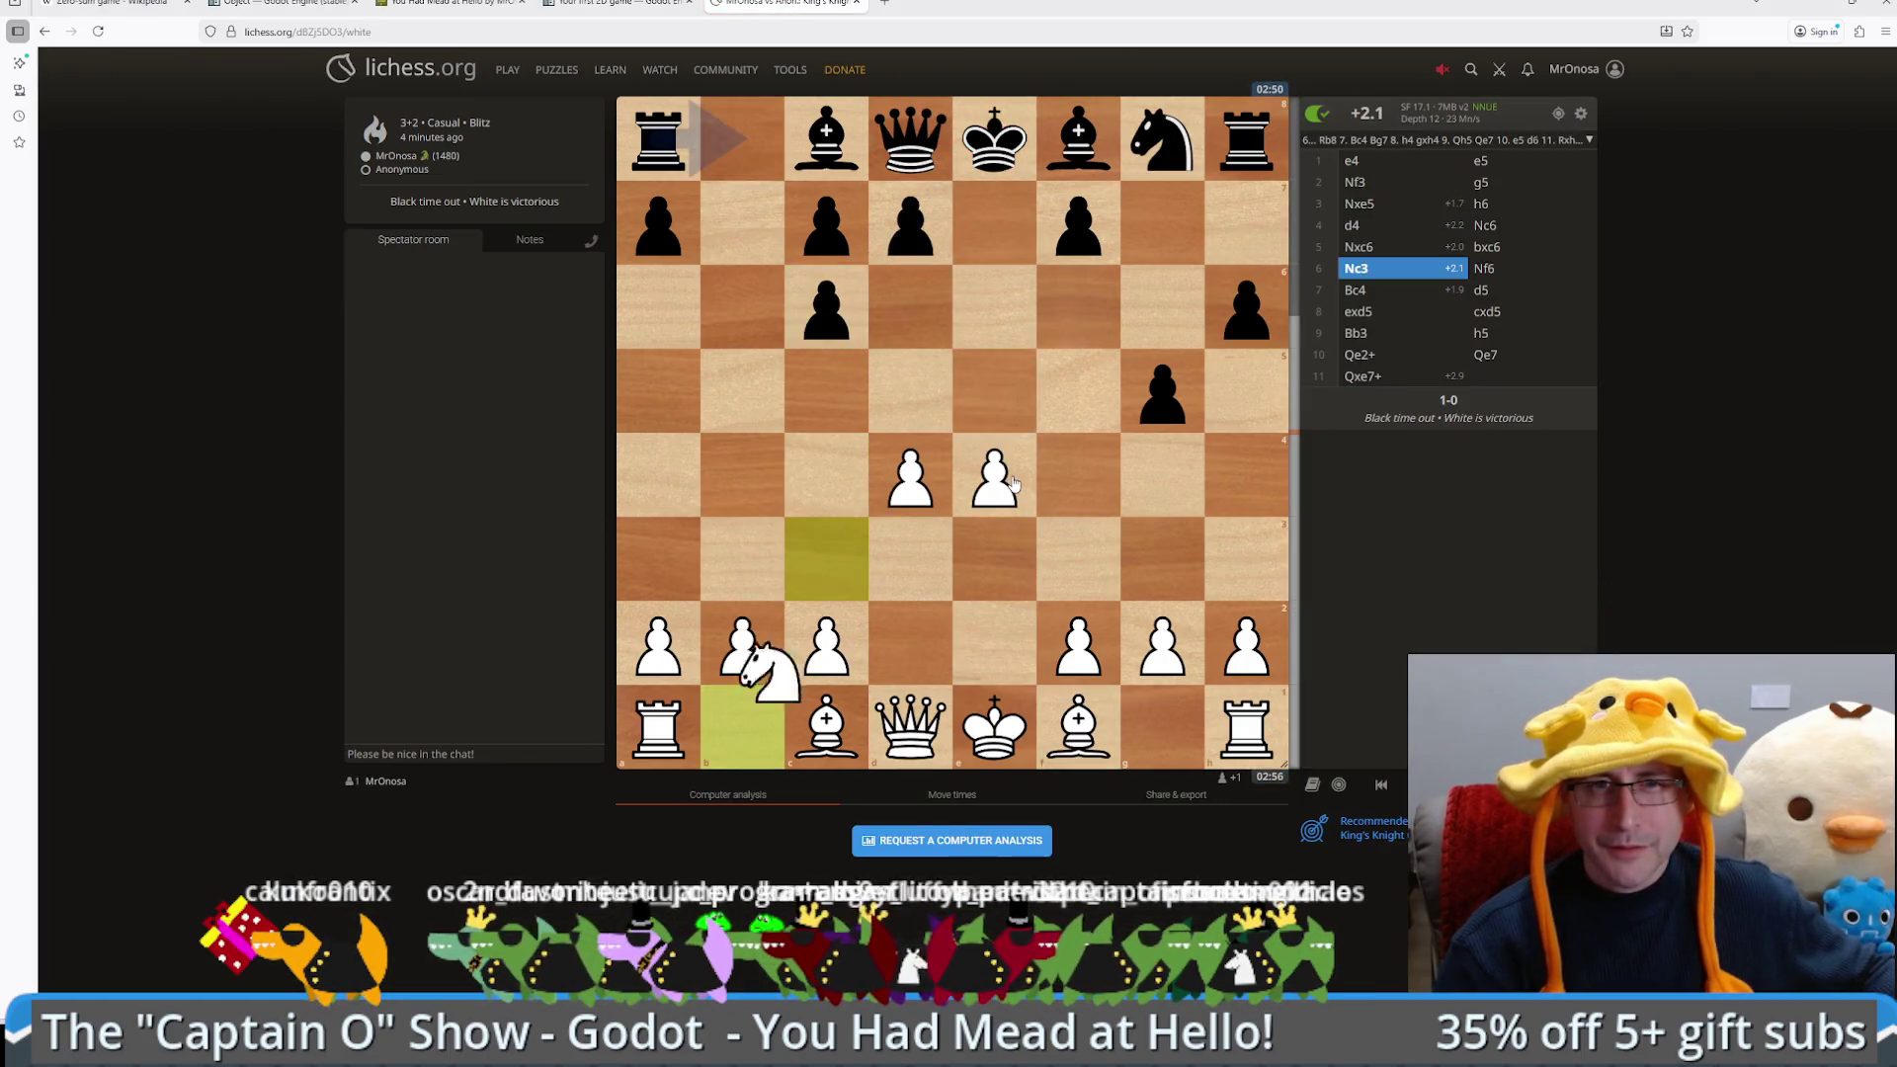
{"action": "scroll", "coordinate": [1013, 484], "scroll_direction": "down", "scroll_amount": 1}
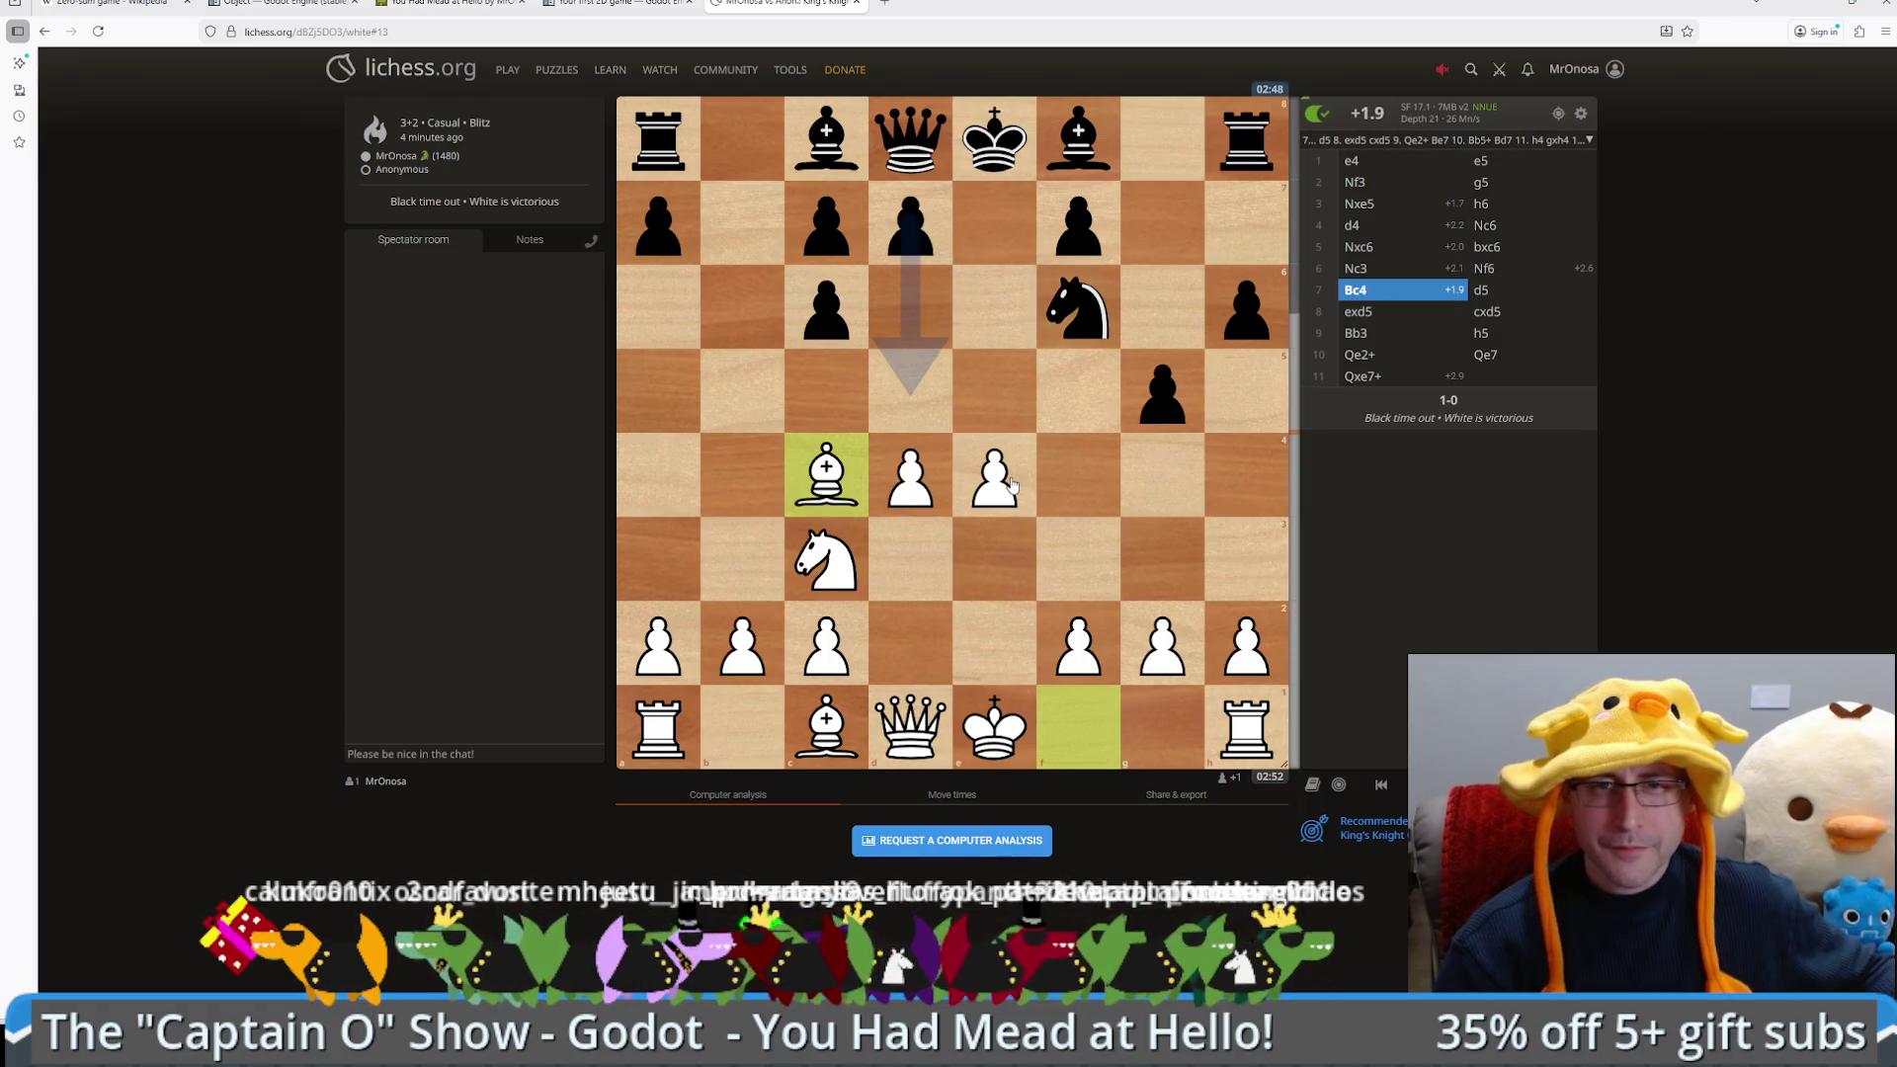
{"action": "scroll", "coordinate": [1013, 484], "scroll_direction": "up", "scroll_amount": 1}
{"action": "scroll", "coordinate": [1013, 484], "scroll_direction": "down", "scroll_amount": 2}
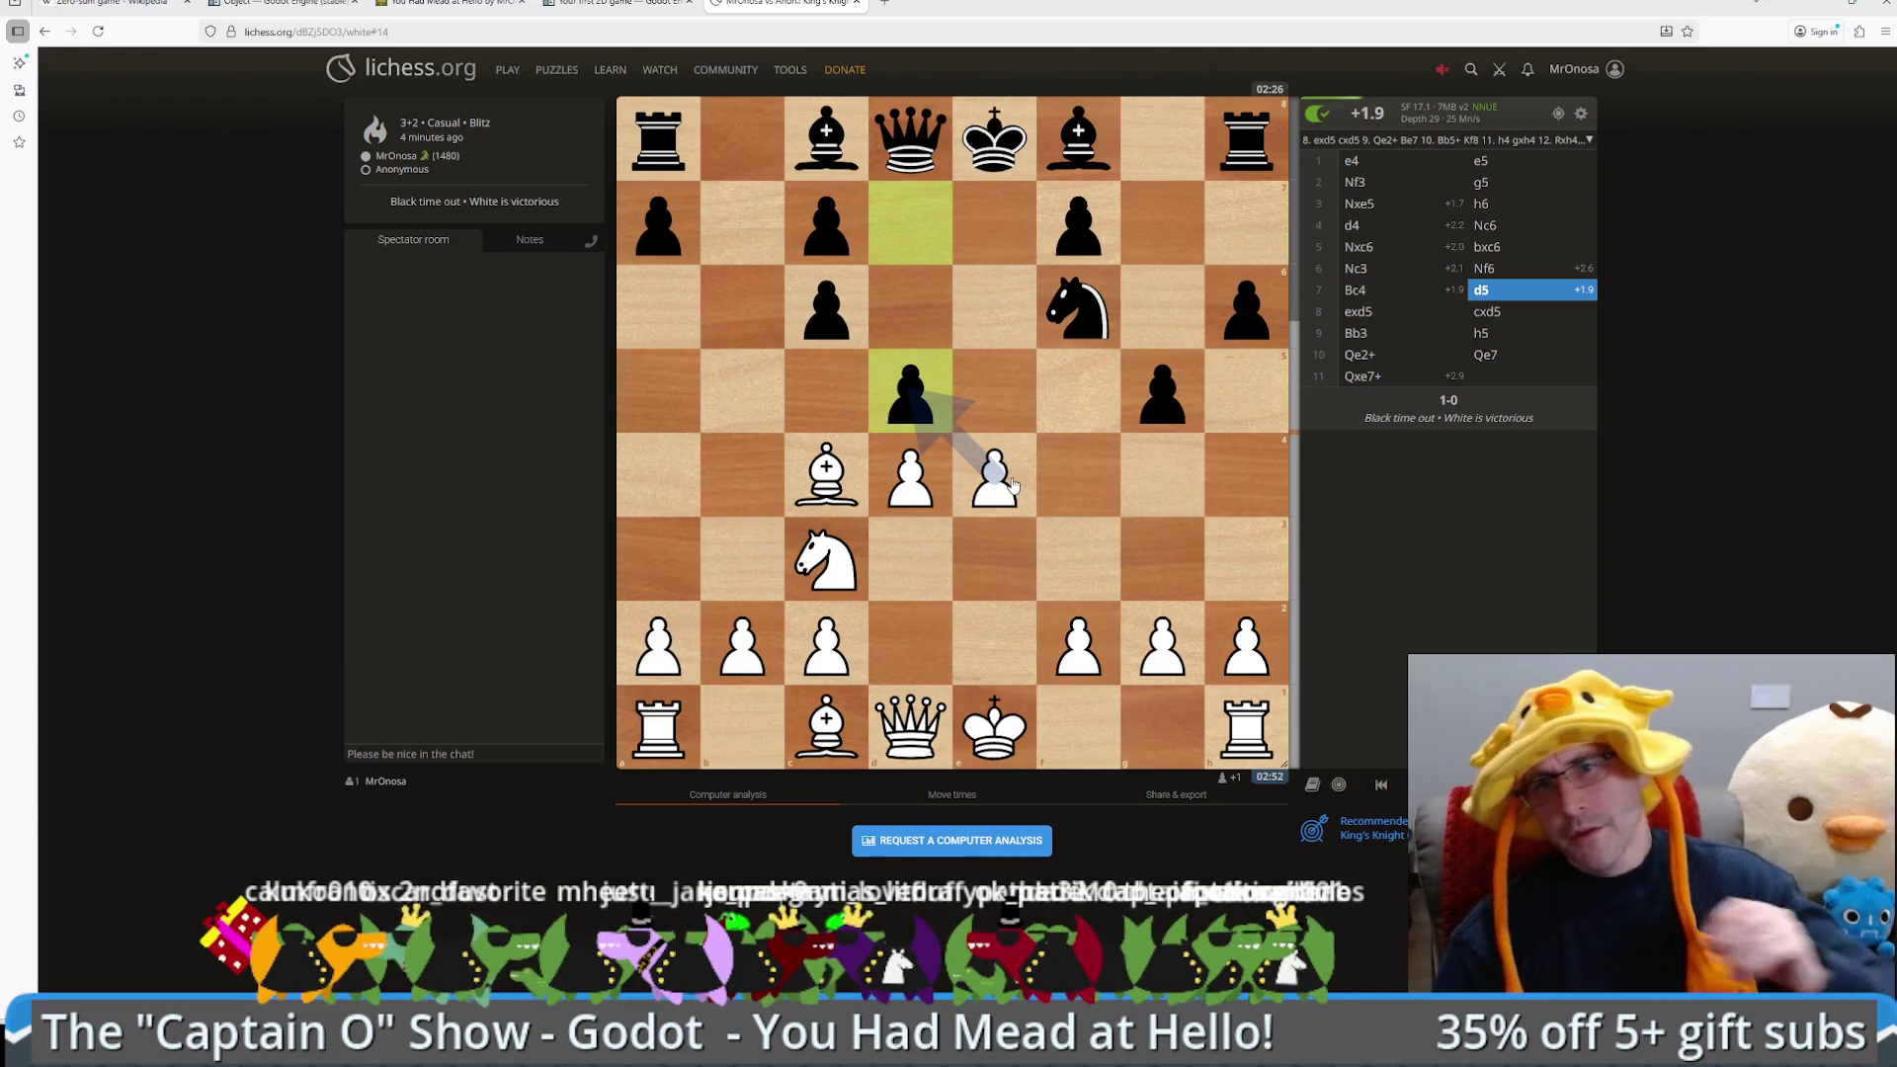
{"action": "scroll", "coordinate": [1000, 527], "scroll_direction": "down", "scroll_amount": 1}
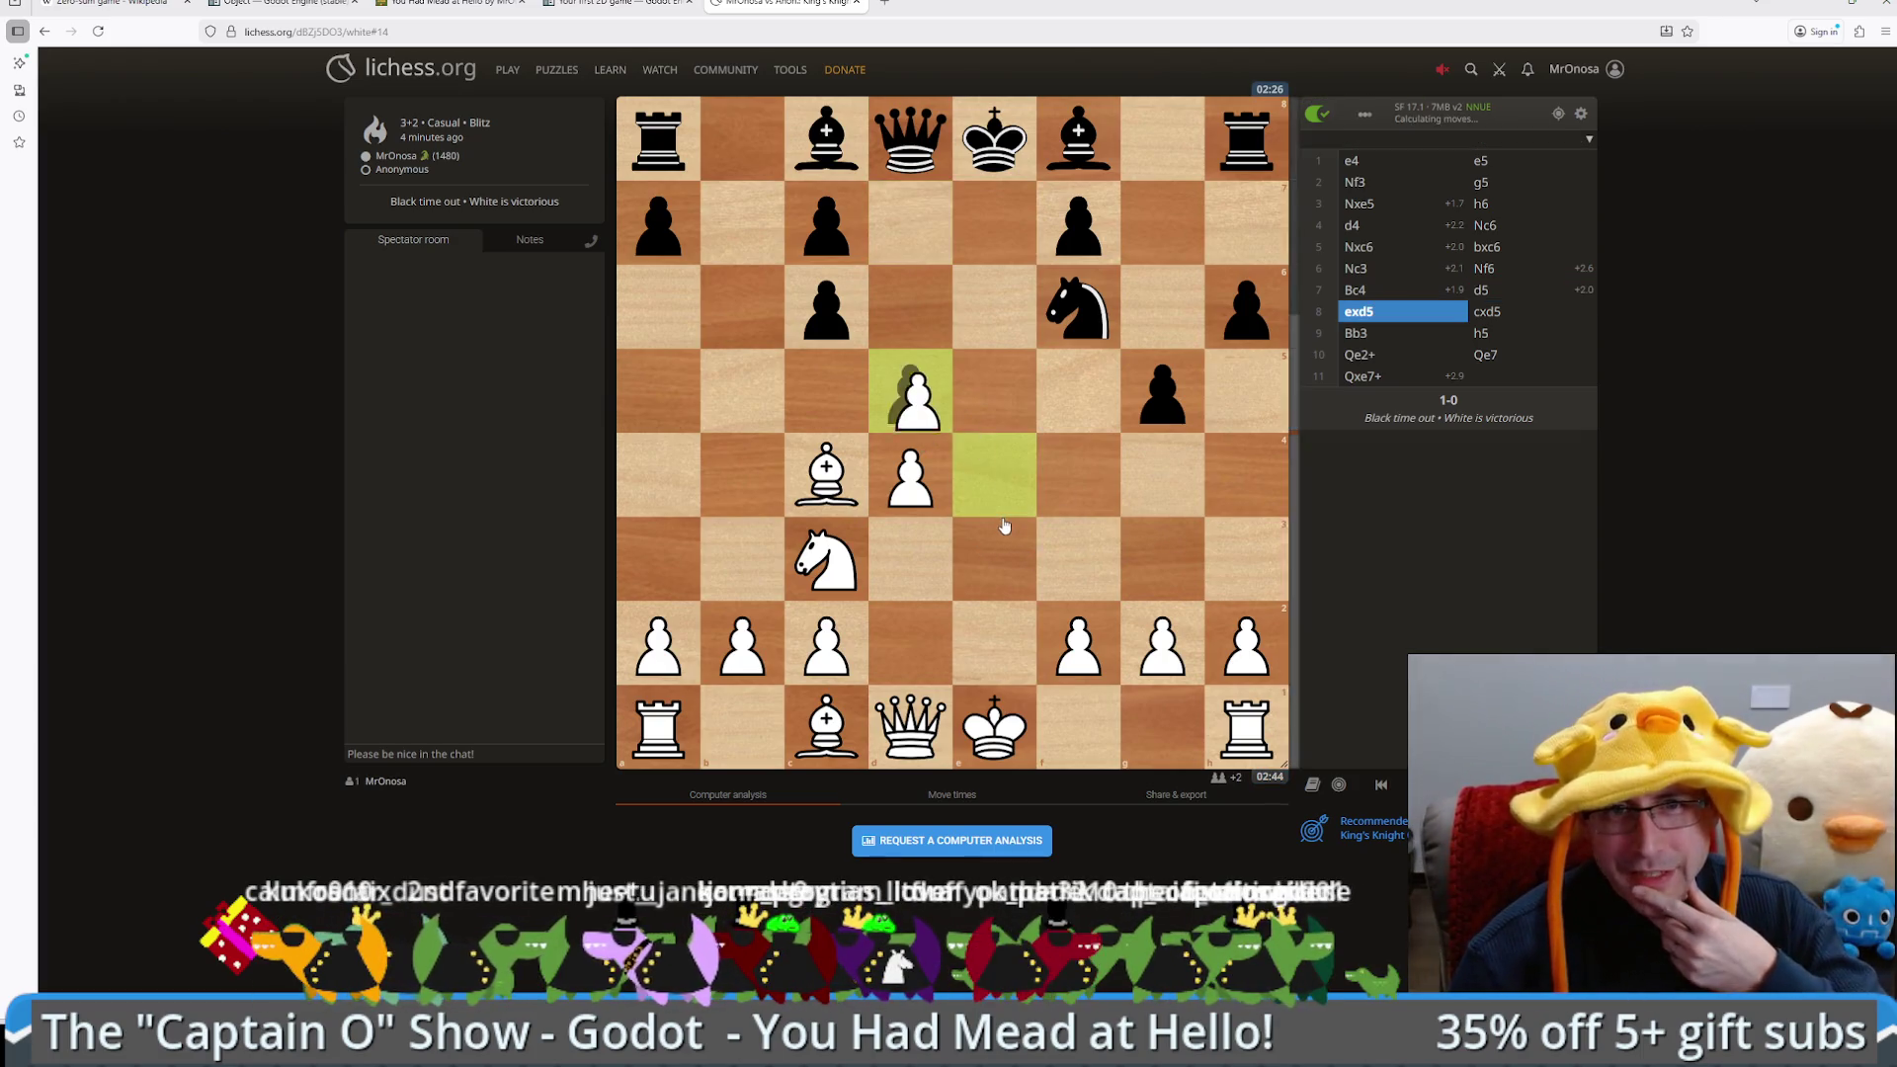
{"action": "scroll", "coordinate": [1001, 527], "scroll_direction": "down", "scroll_amount": 1}
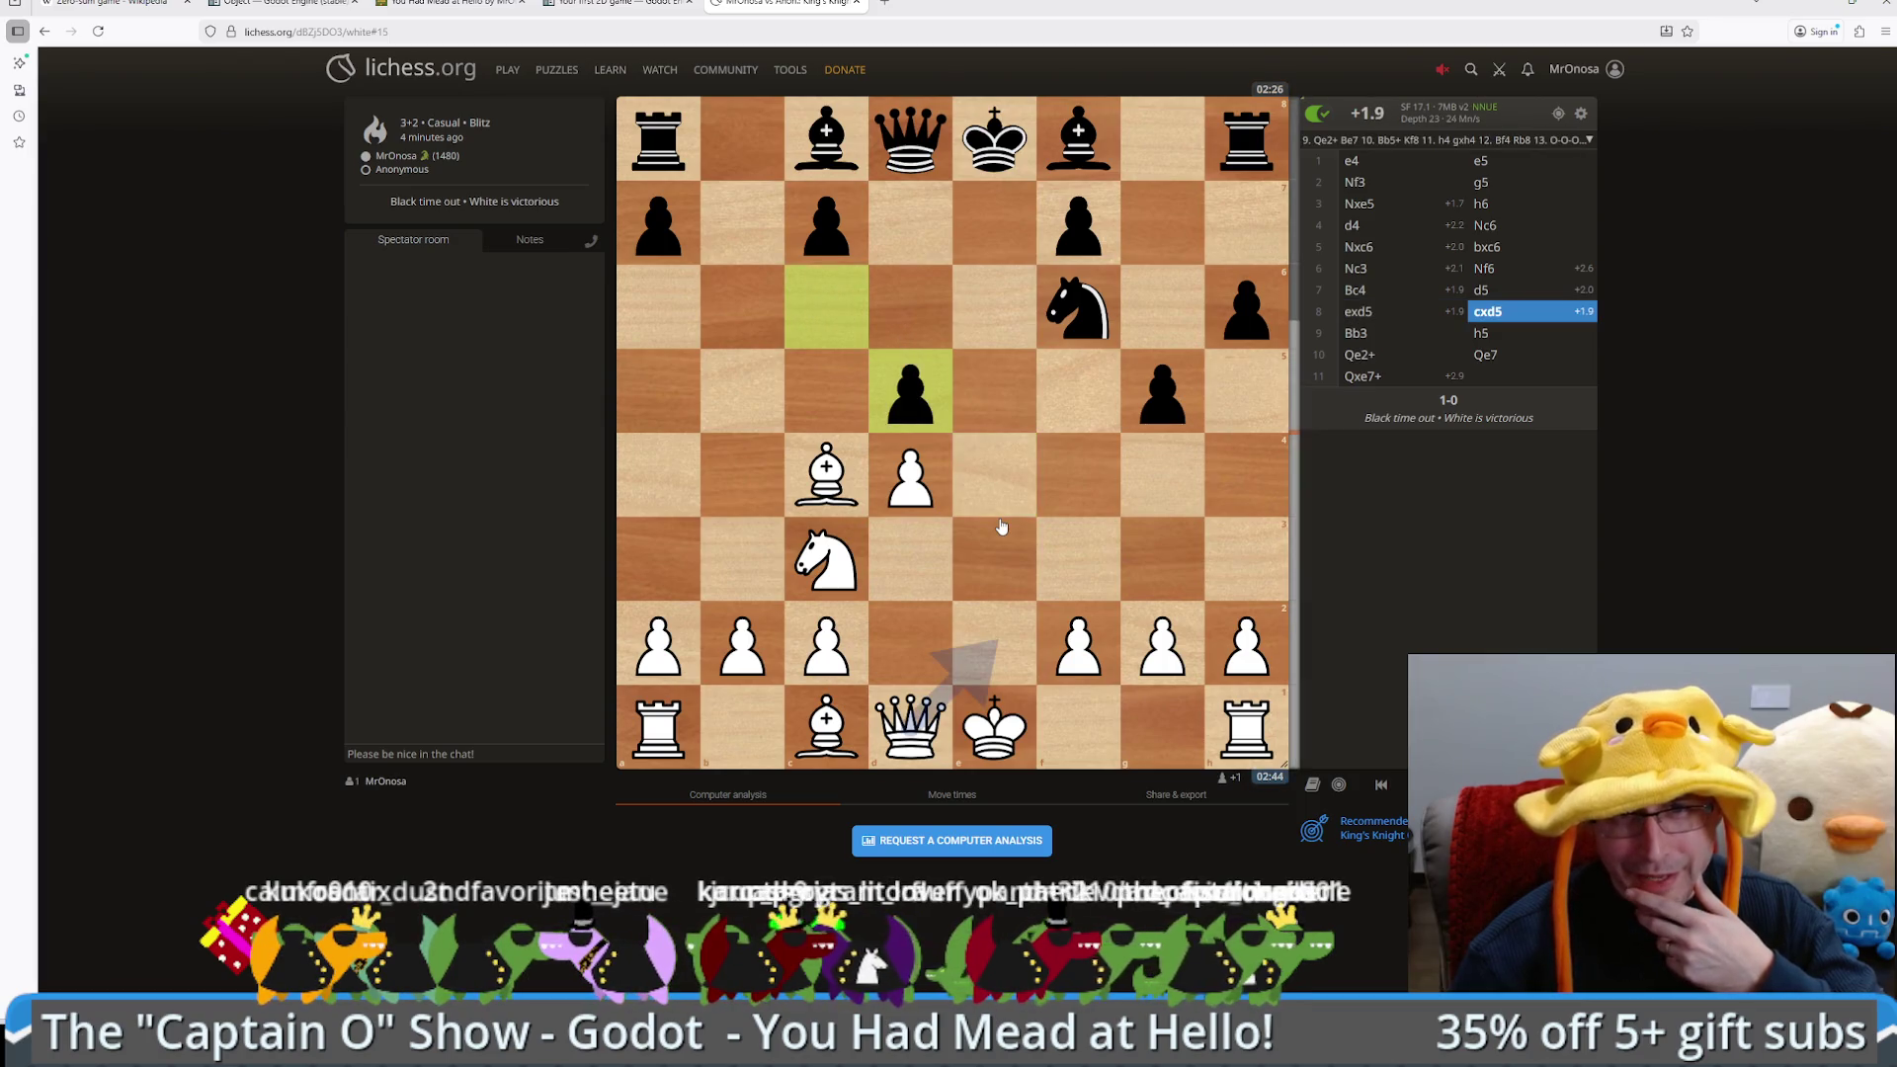
{"action": "scroll", "coordinate": [1001, 527], "scroll_direction": "down", "scroll_amount": 1}
{"action": "scroll", "coordinate": [1001, 528], "scroll_direction": "up", "scroll_amount": 1}
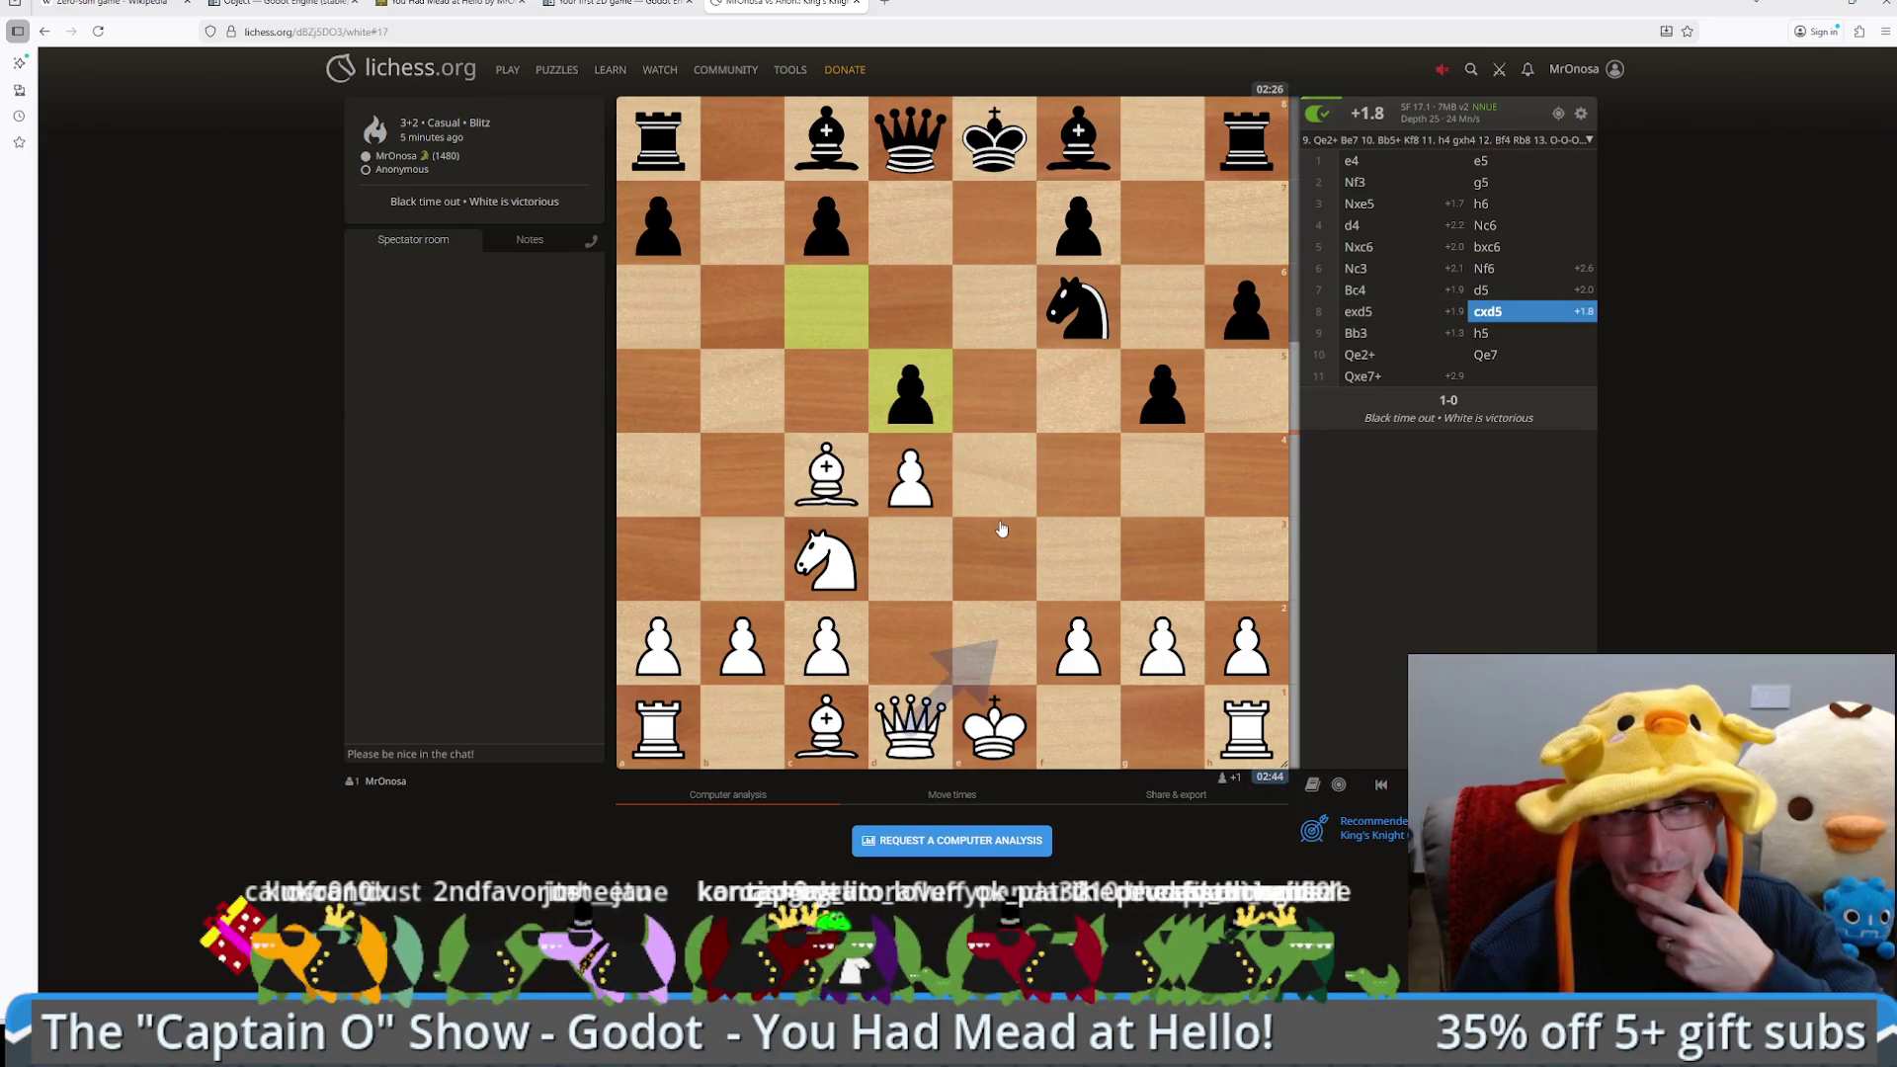
{"action": "scroll", "coordinate": [1001, 528], "scroll_direction": "down", "scroll_amount": 1}
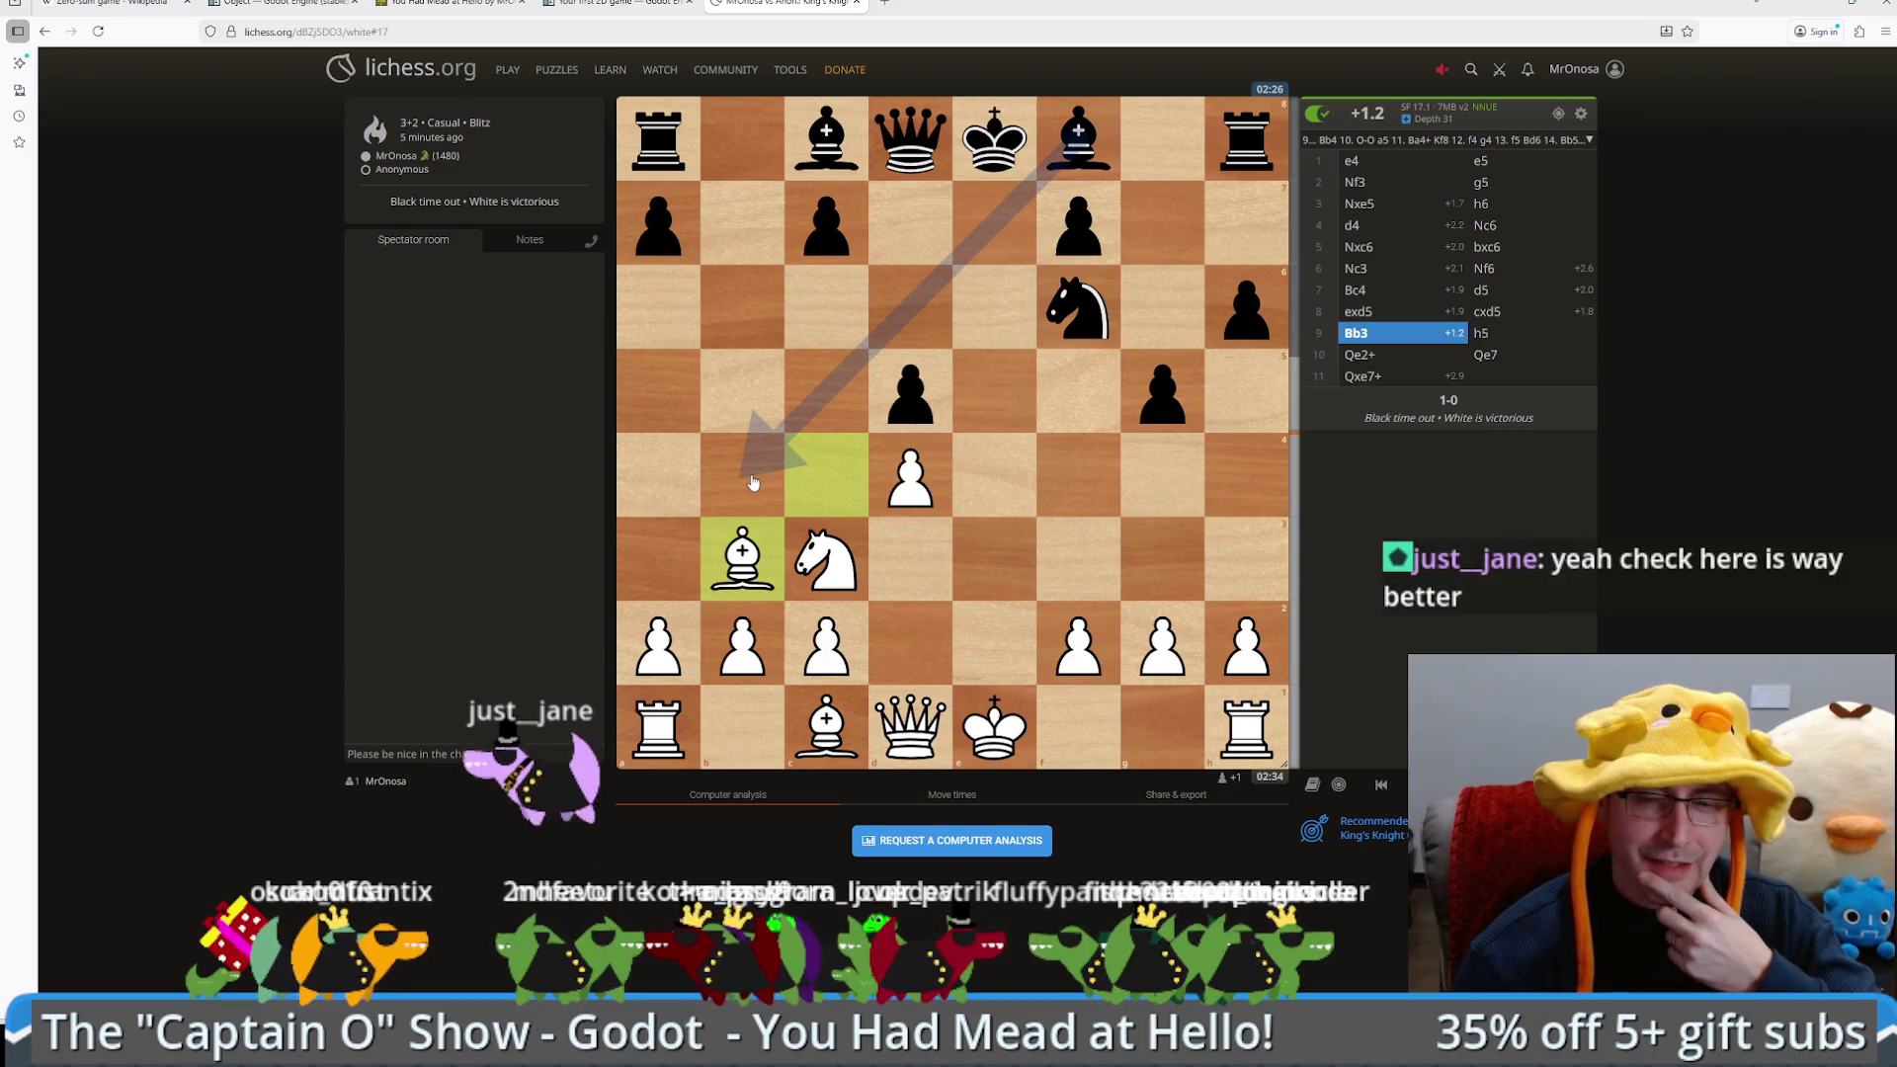
Step: Step from cxd5 through Qe2+, Qe7, Qxe7+ and Bxe7, then try 12.Nxd5
{"action": "key", "text": "Left"}
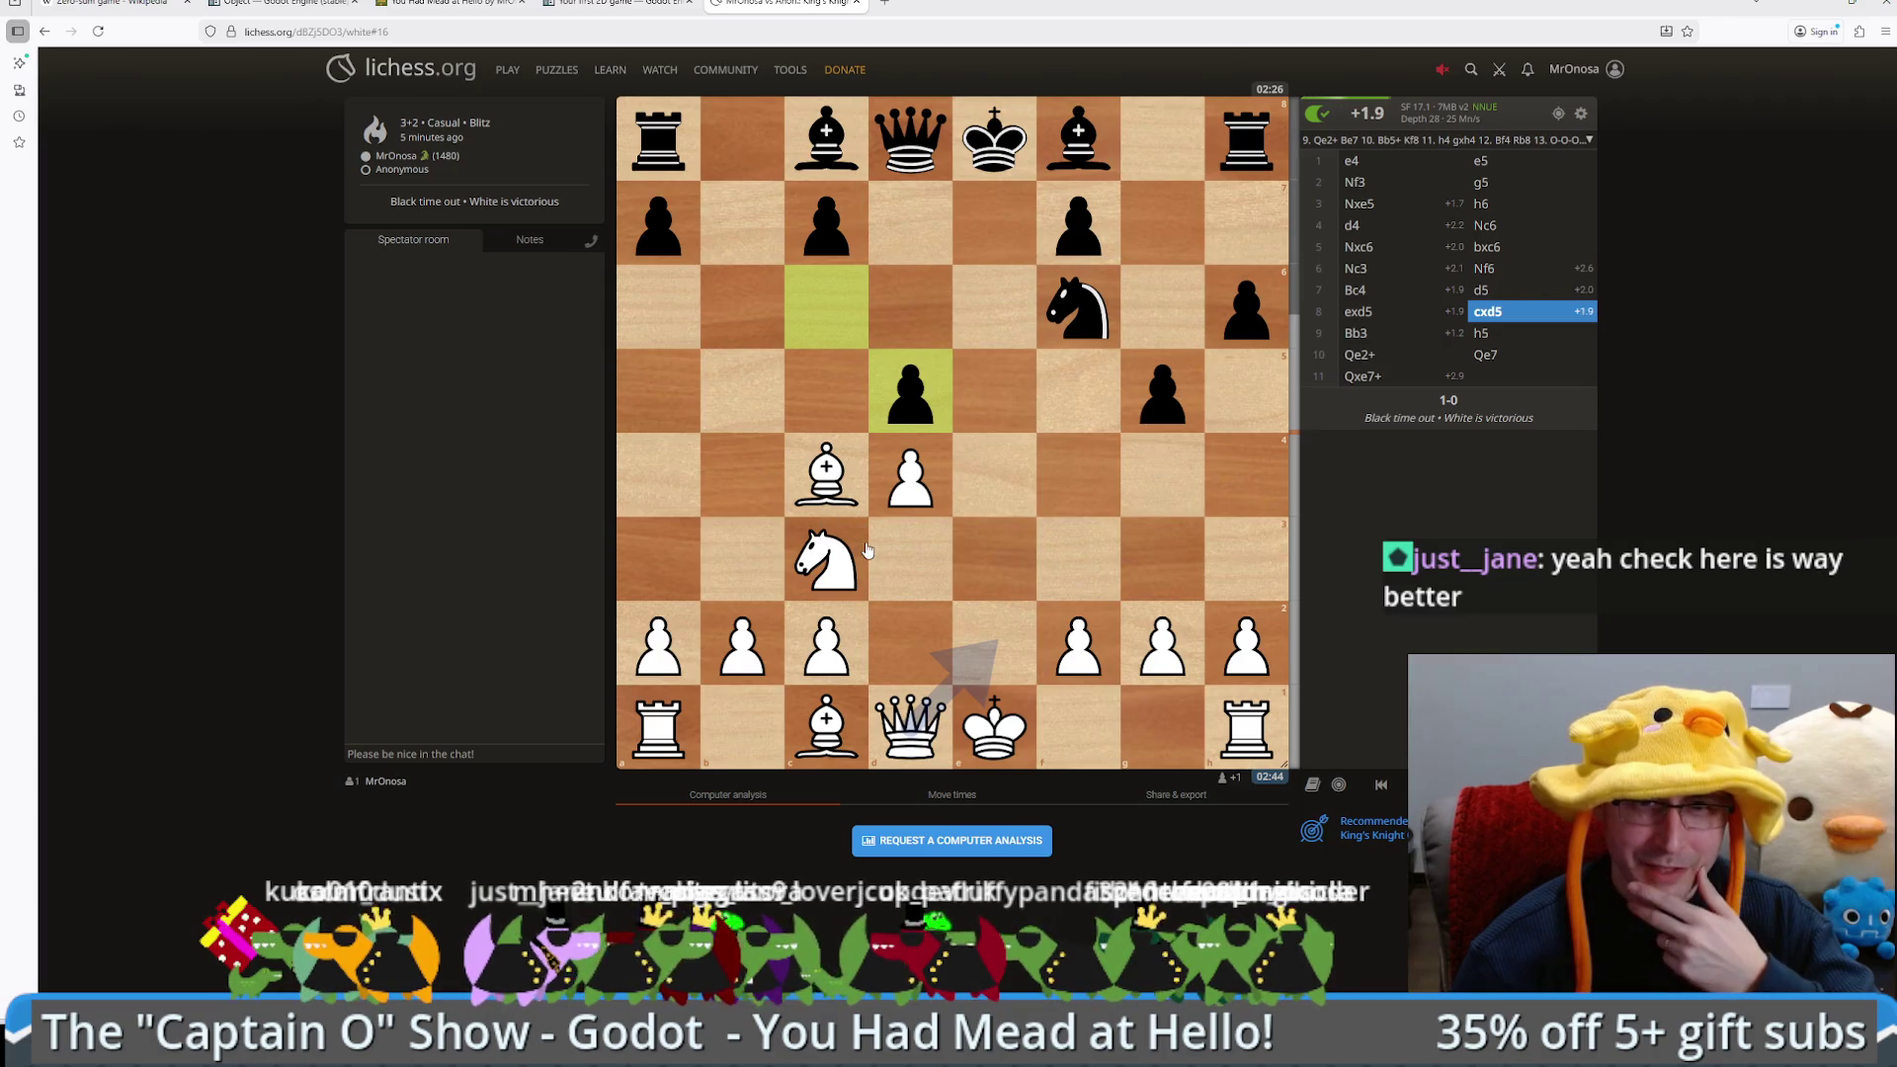
{"action": "key", "text": "Right"}
{"action": "key", "text": "Right"}
{"action": "key", "text": "Right"}
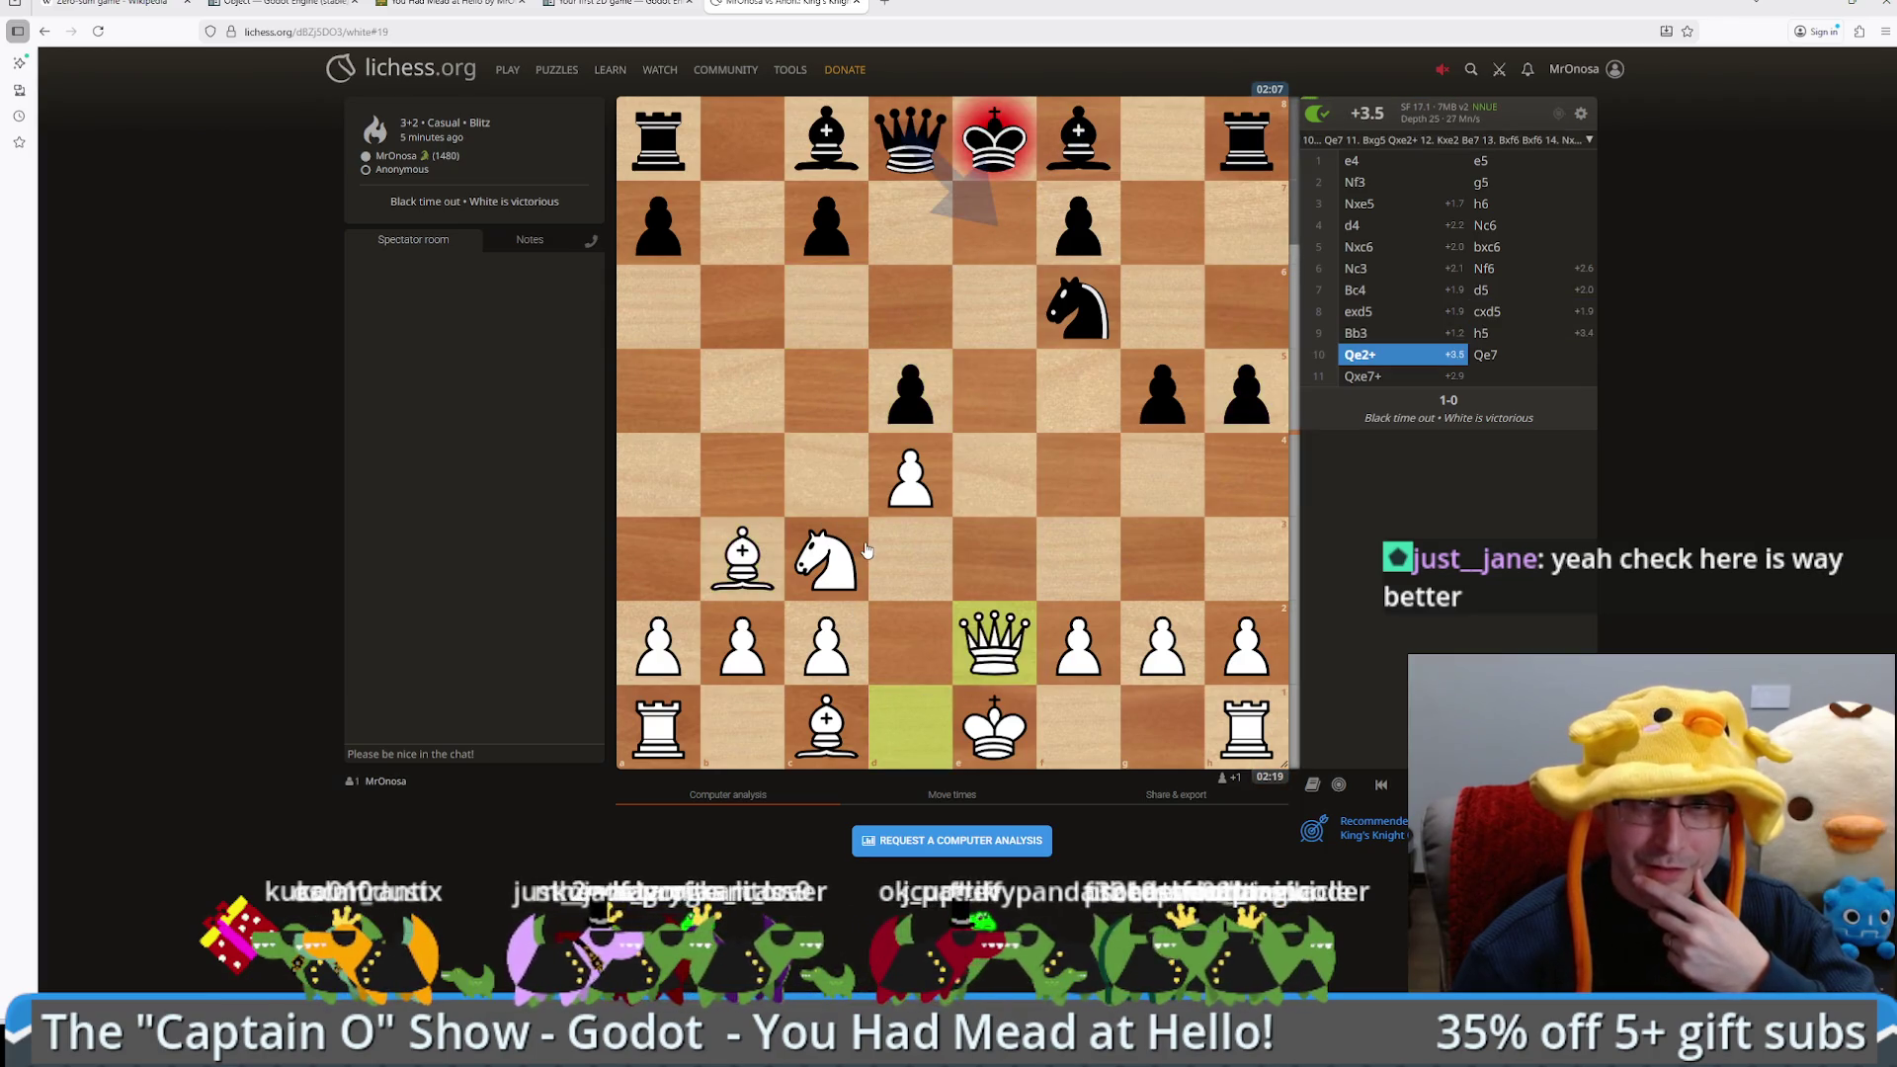
{"action": "key", "text": "Right"}
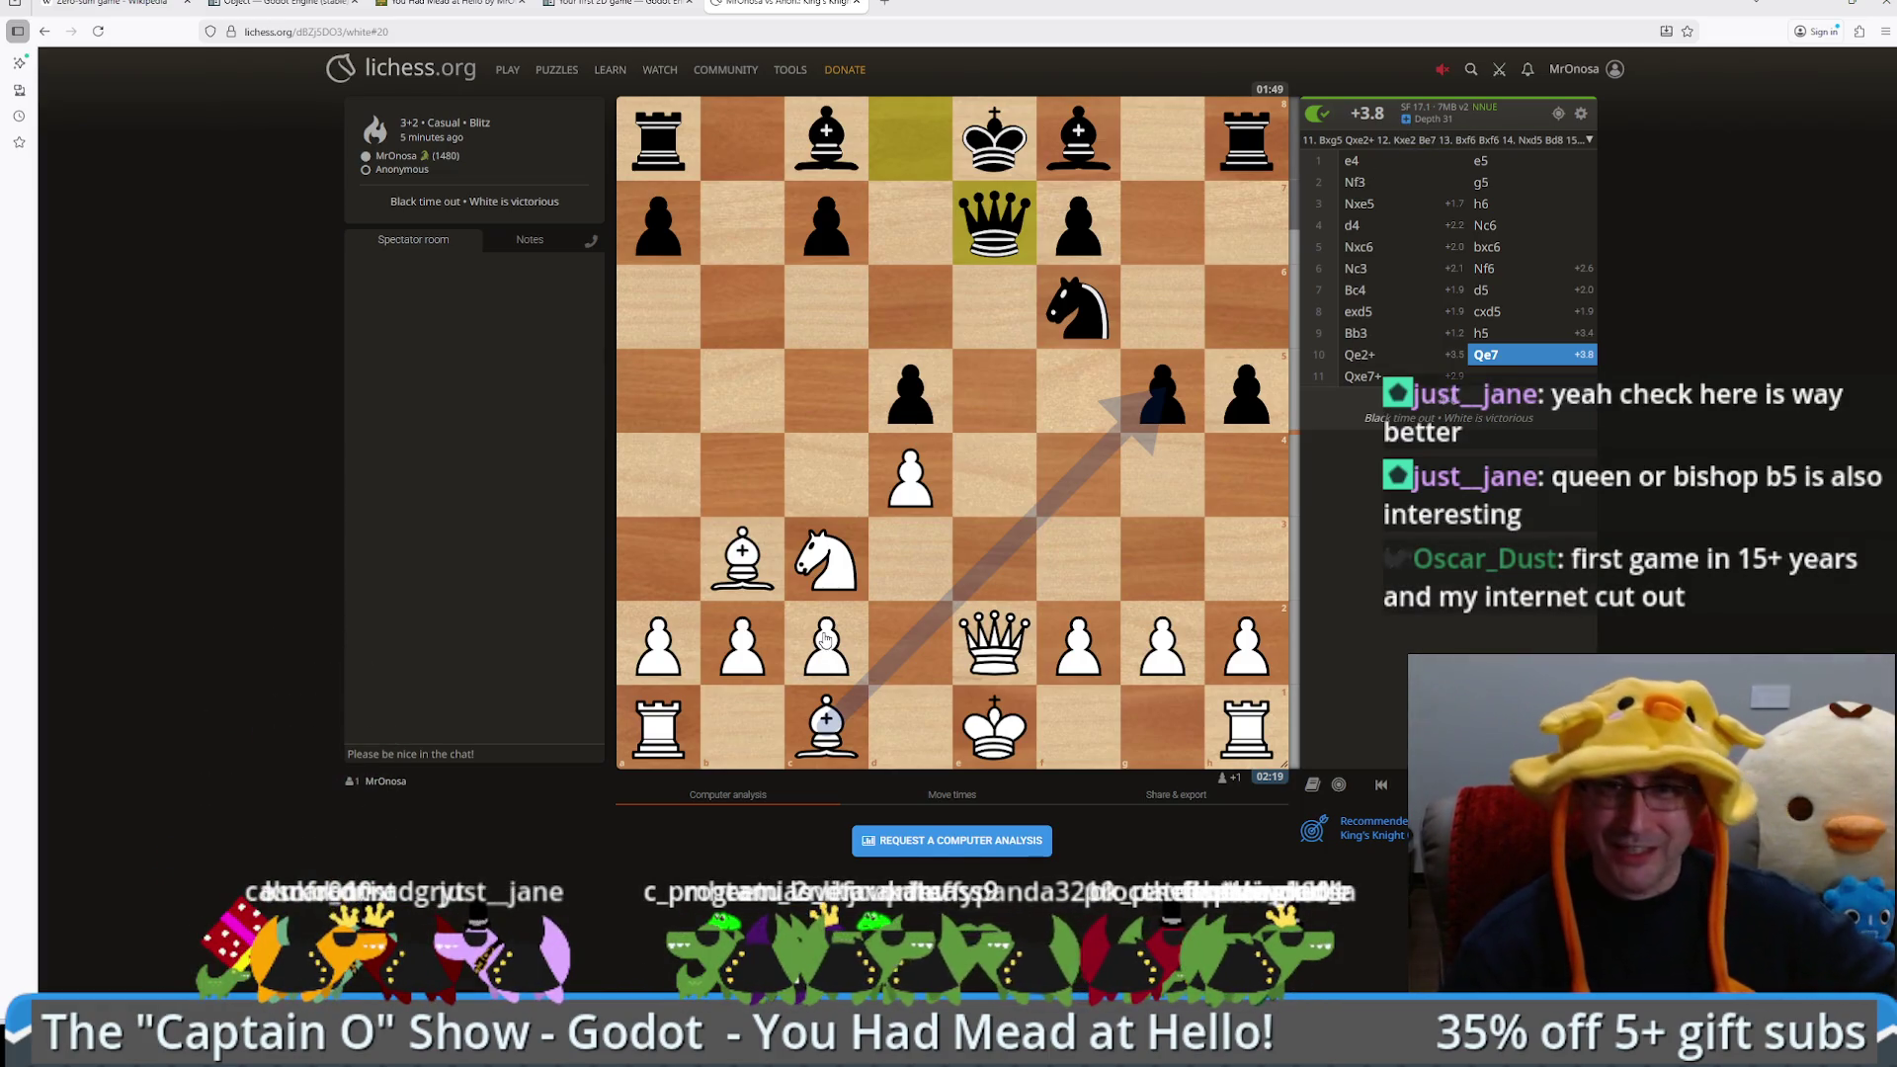
{"action": "key", "text": "Right"}
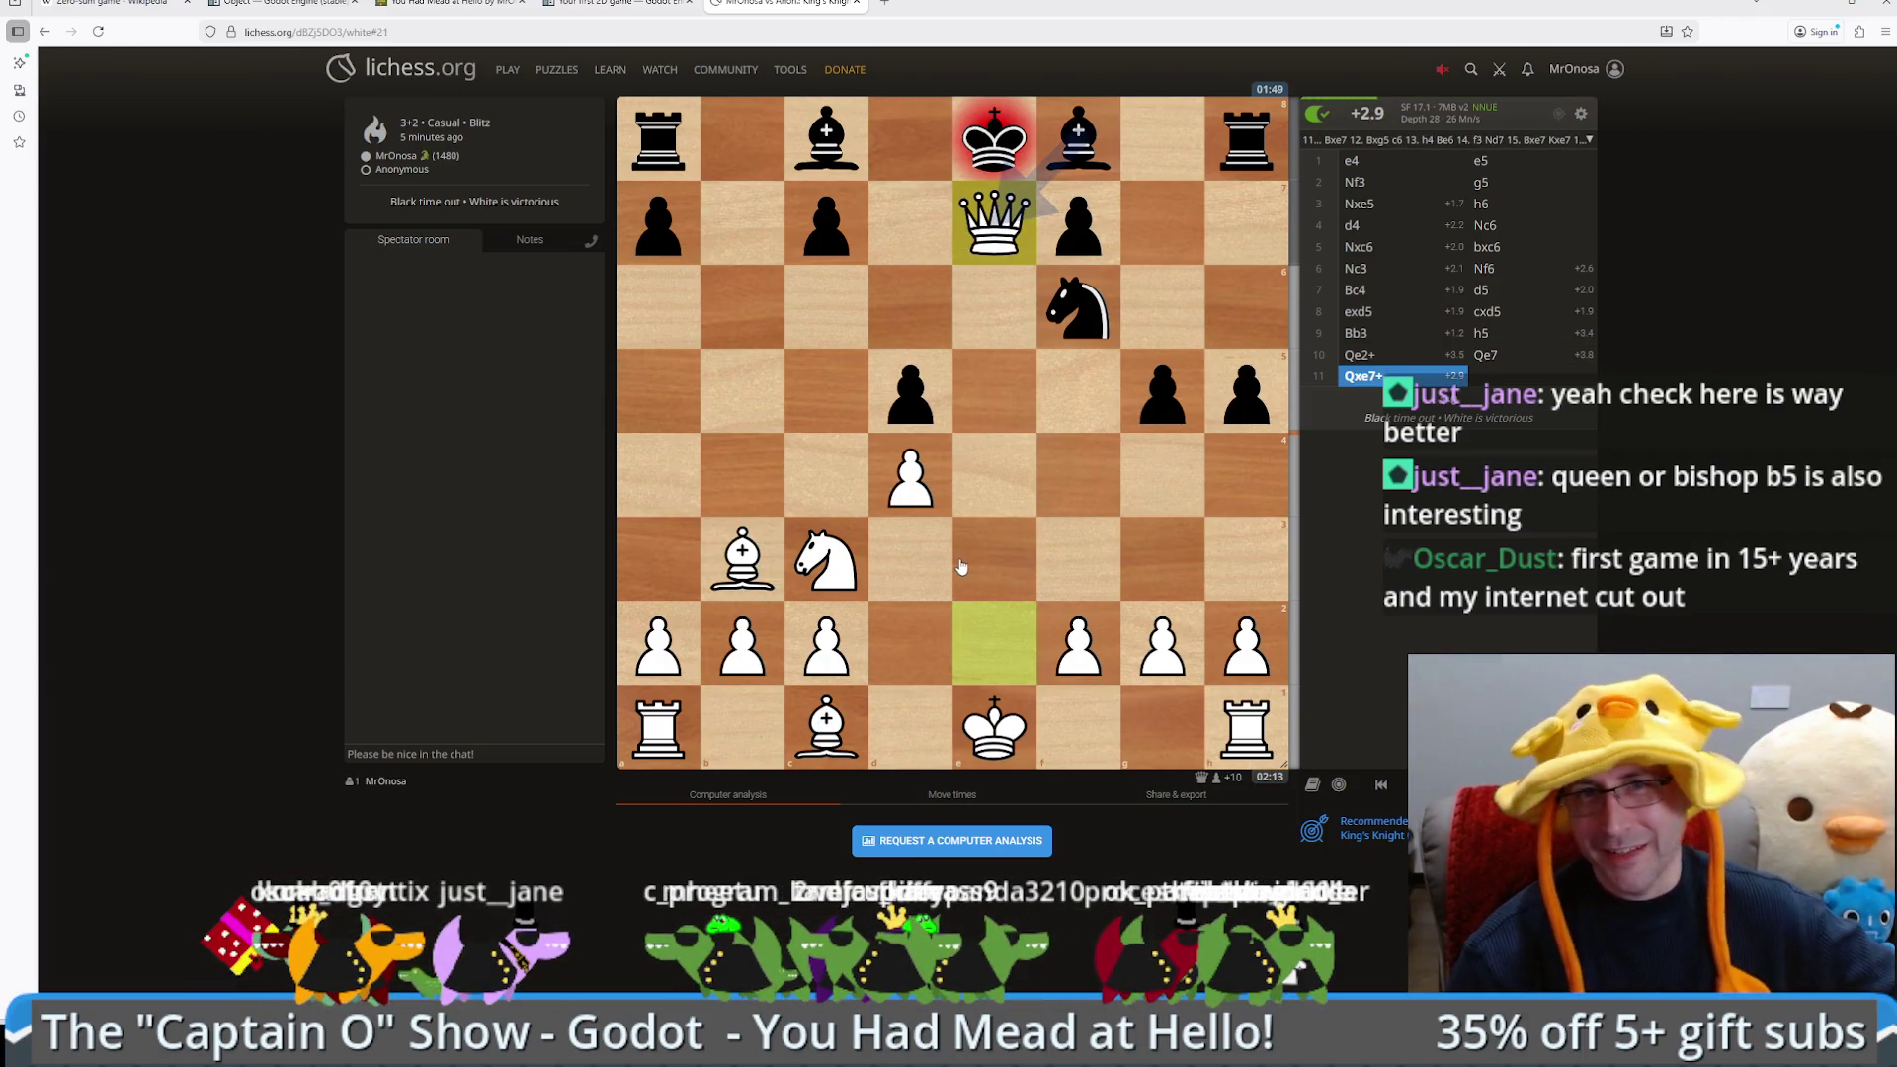
{"action": "key", "text": "Right"}
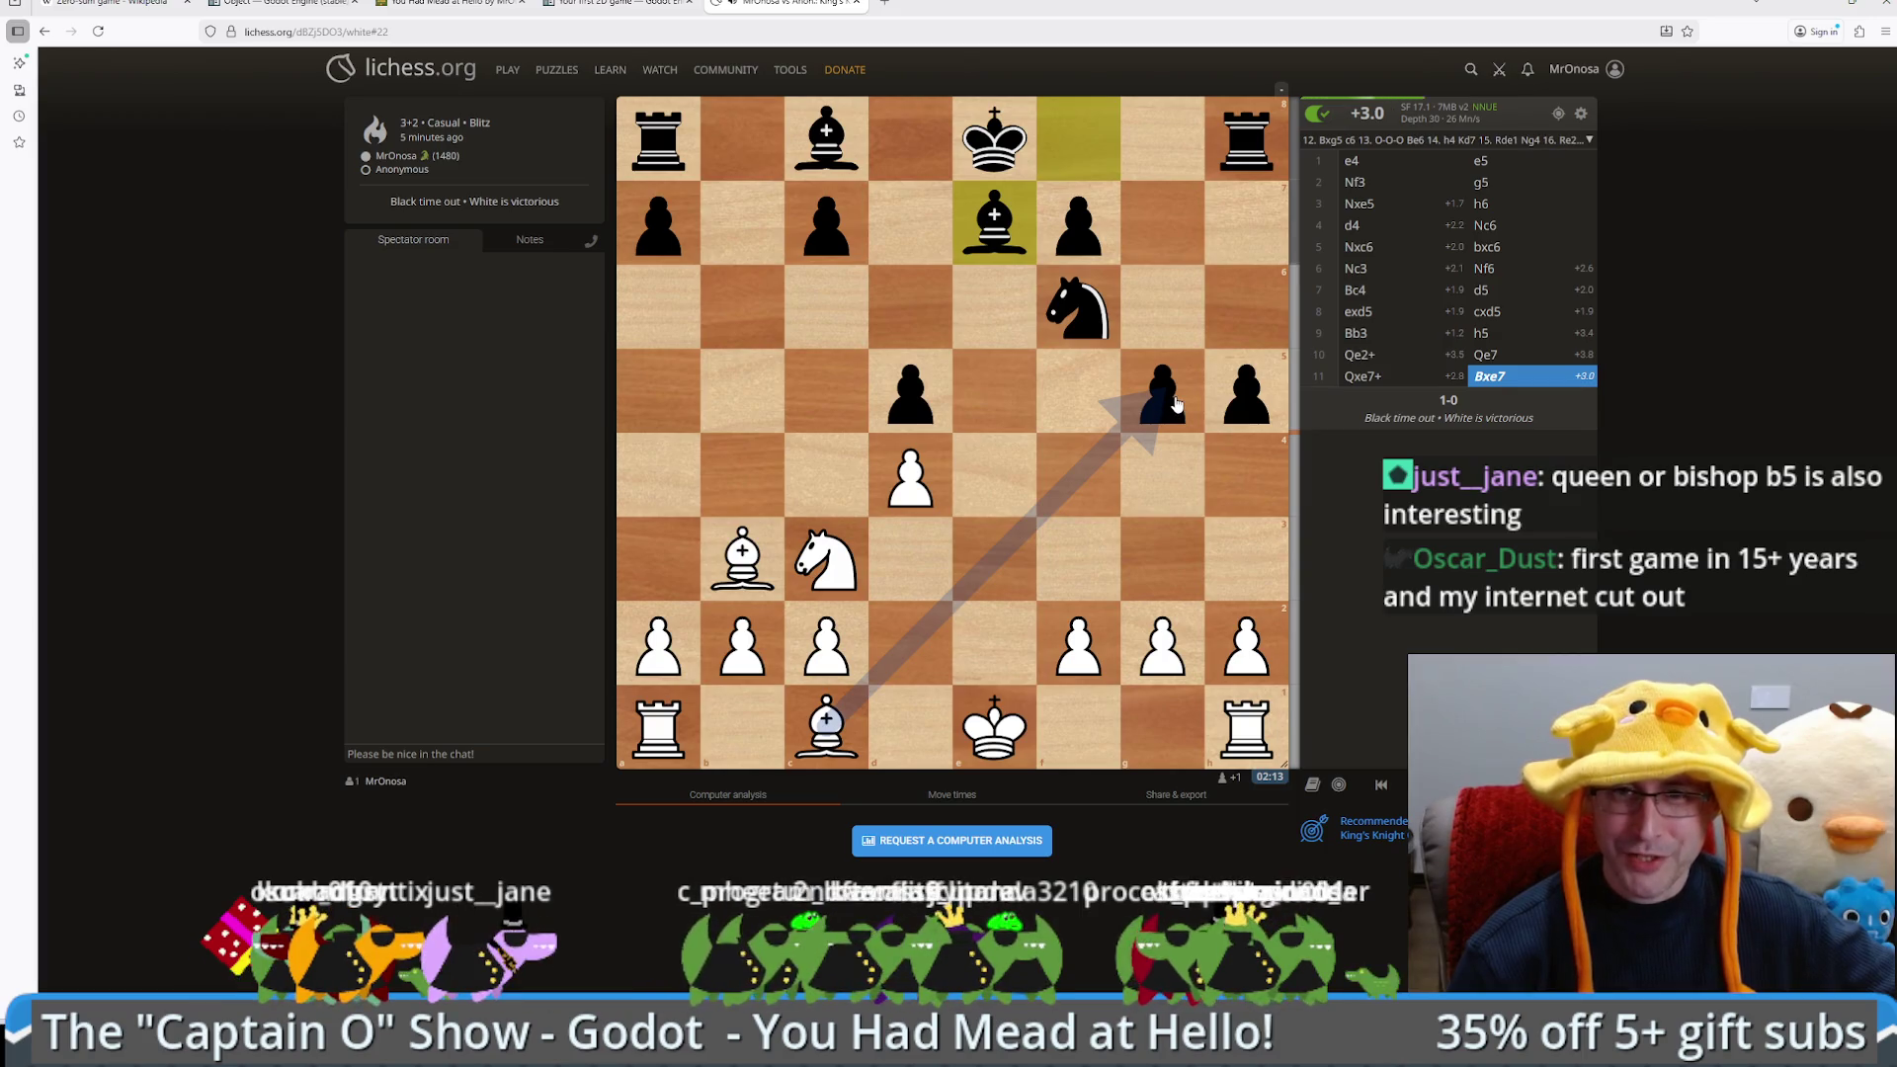
{"action": "left_click_drag", "start_coordinate": [815, 568], "coordinate": [911, 386]}
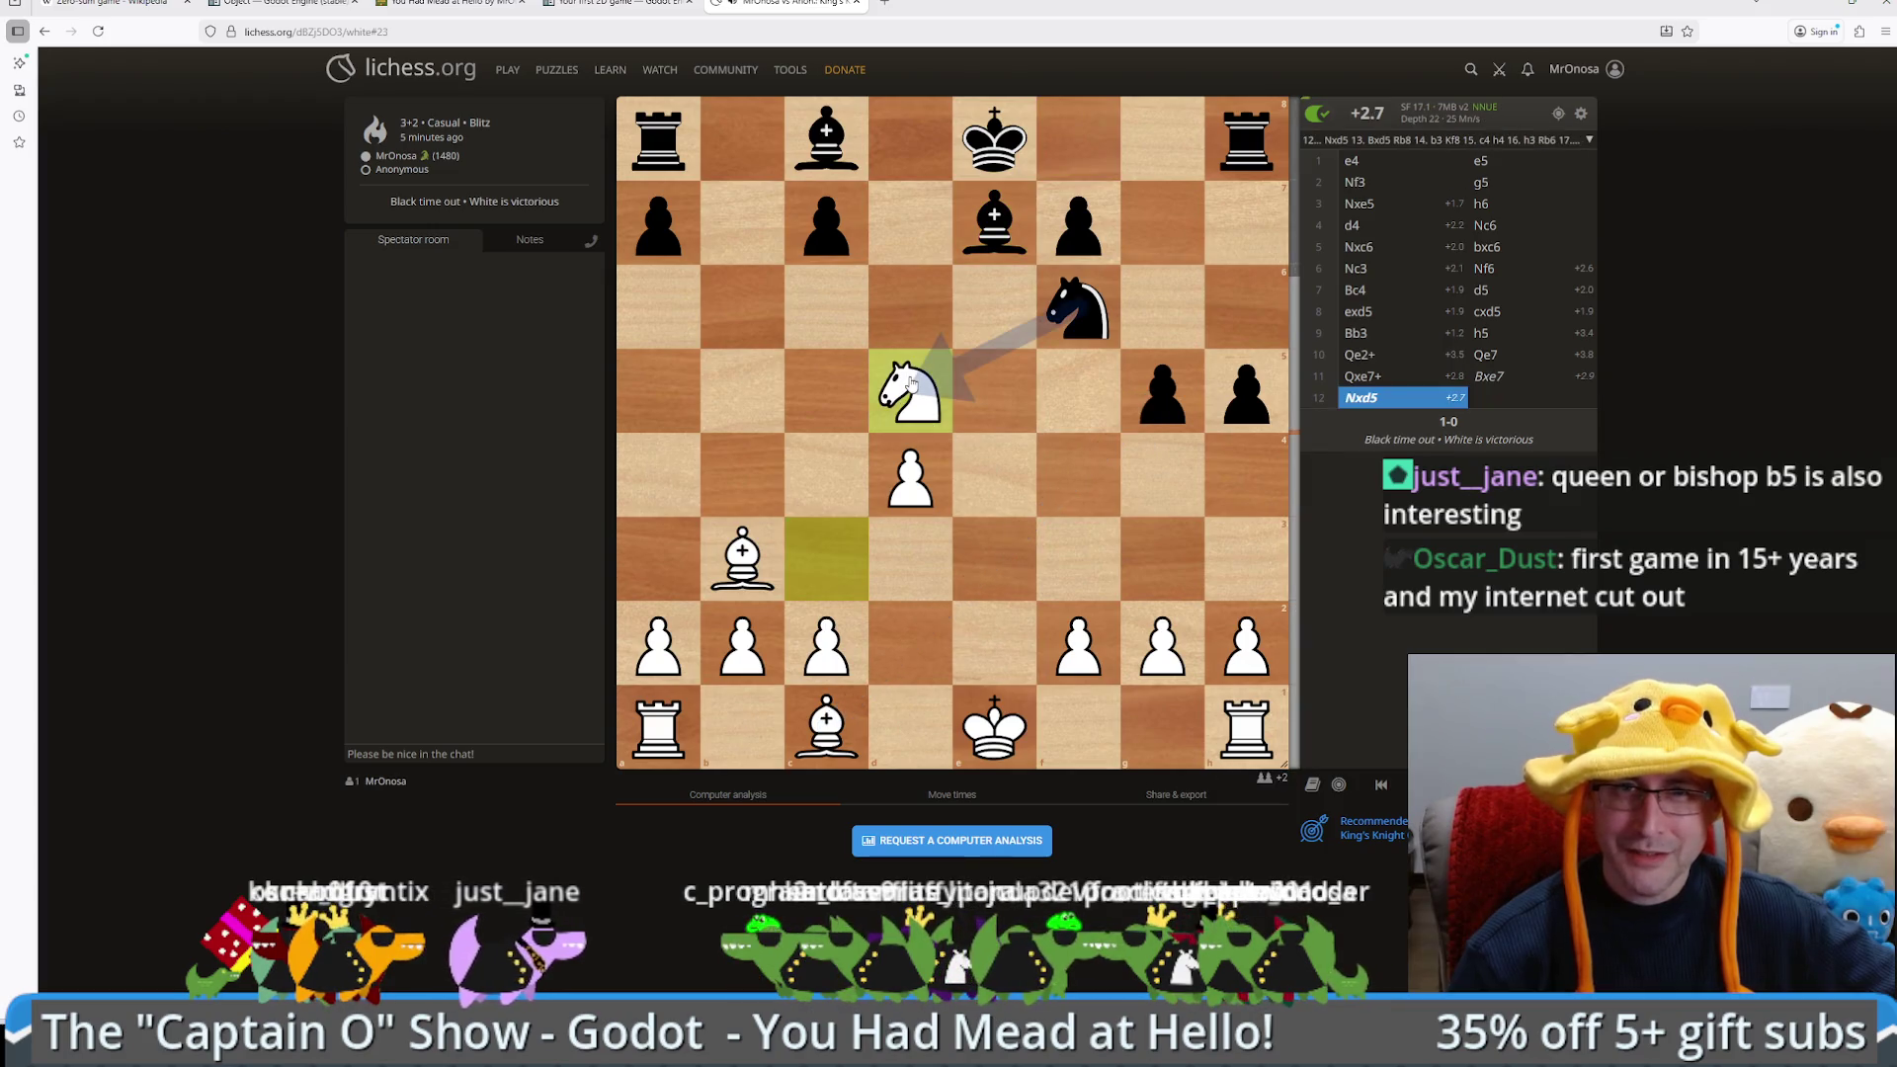
Step: Add 12...Nxd5 13.Bxd5, then the bishop-first line 12.Bxd5 Nxd5 13.Nxd5
{"action": "key", "text": "space"}
{"action": "left_click_drag", "start_coordinate": [741, 558], "coordinate": [924, 391]}
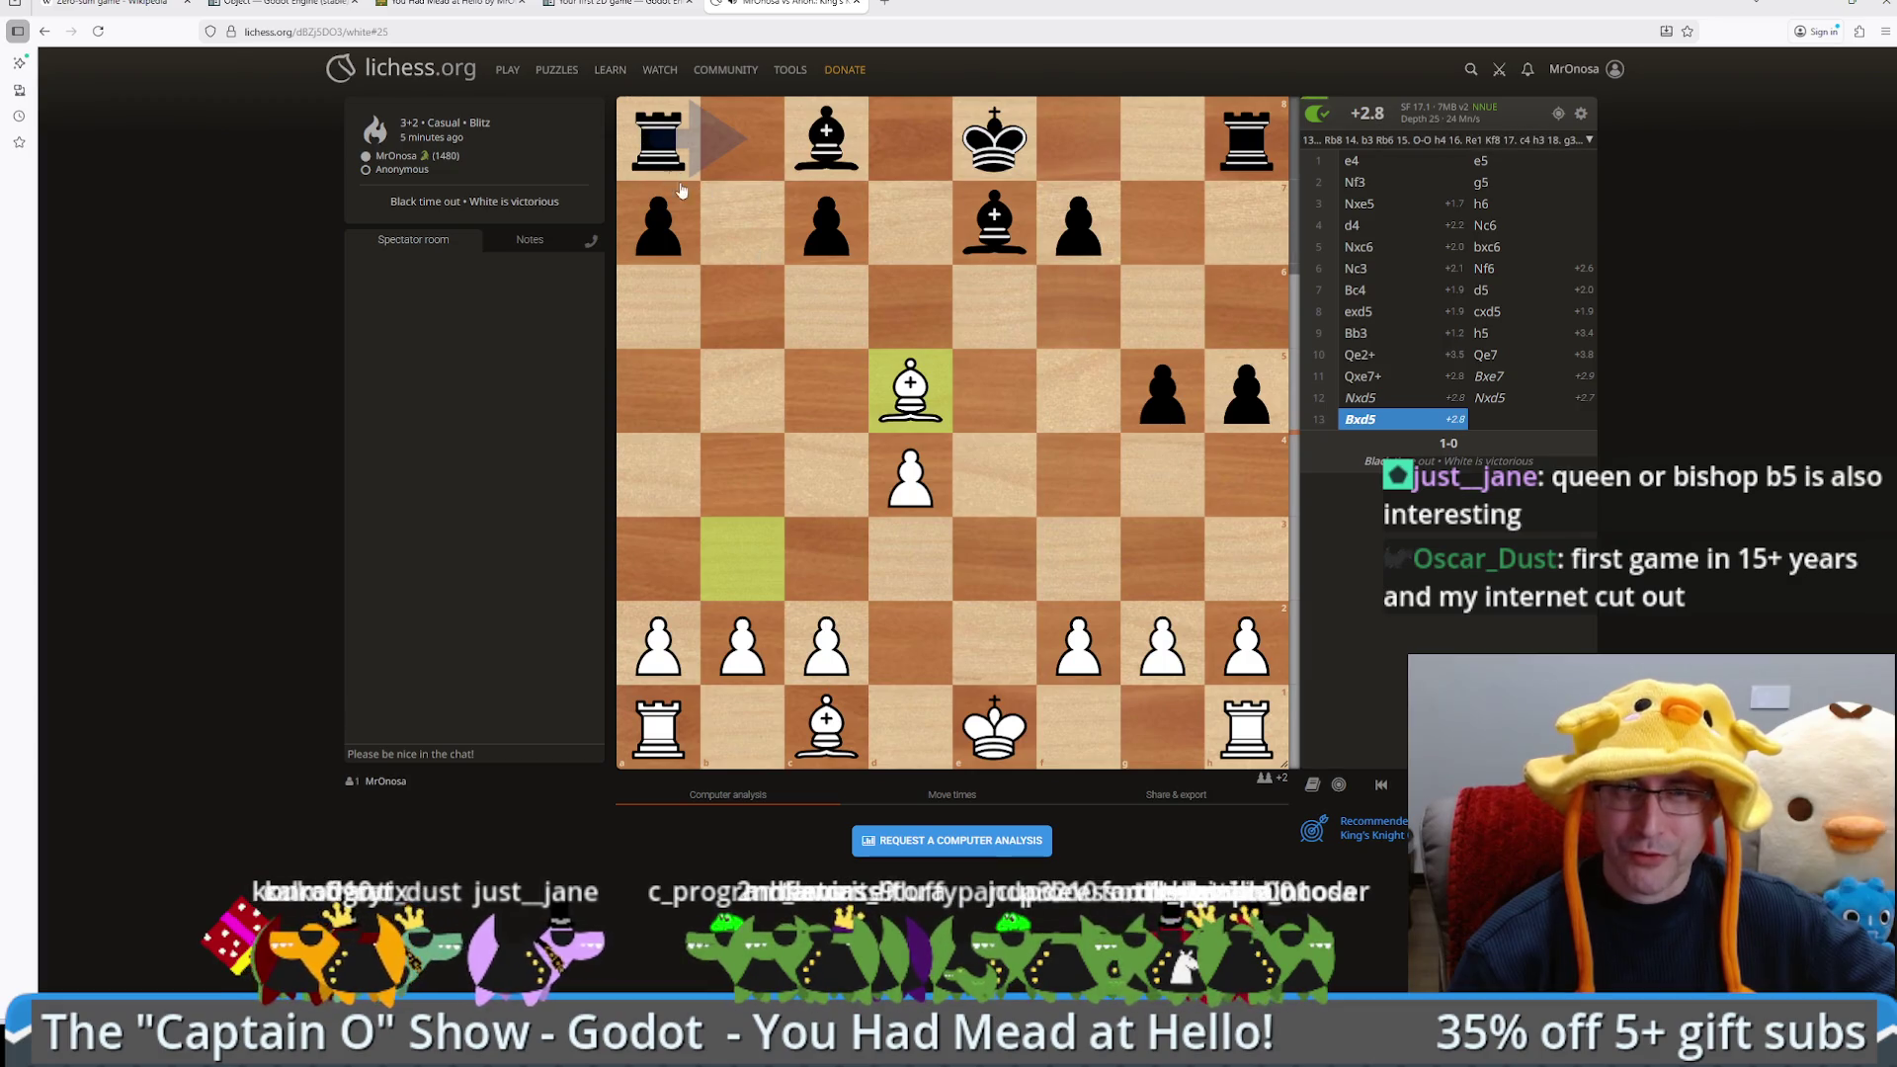
{"action": "key", "text": "Left"}
{"action": "key", "text": "Left"}
{"action": "key", "text": "Left"}
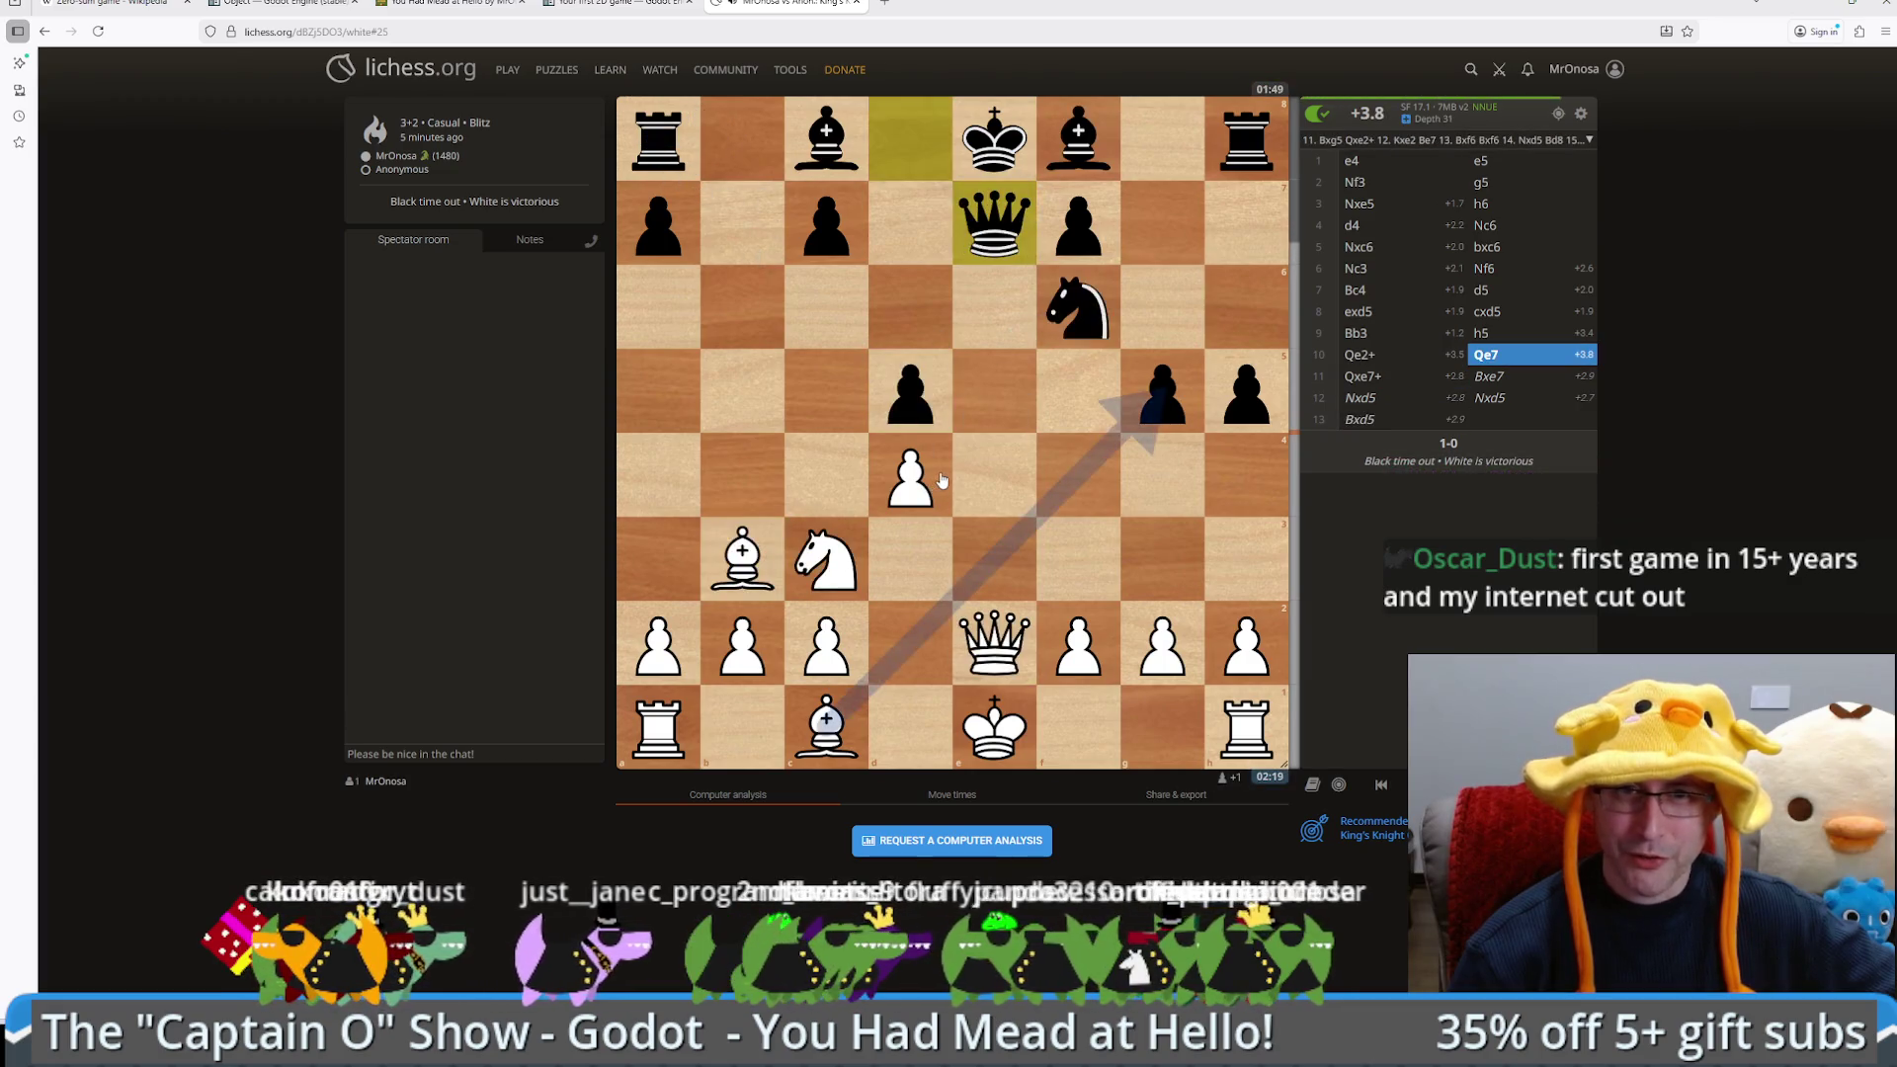
{"action": "key", "text": "Right"}
{"action": "key", "text": "Right"}
{"action": "key", "text": "Left"}
{"action": "mouse_move", "coordinate": [742, 555]}
{"action": "left_mouse_down"}
{"action": "mouse_move", "coordinate": [889, 442]}
{"action": "mouse_move", "coordinate": [899, 395]}
{"action": "left_mouse_up"}
{"action": "key", "text": "space"}
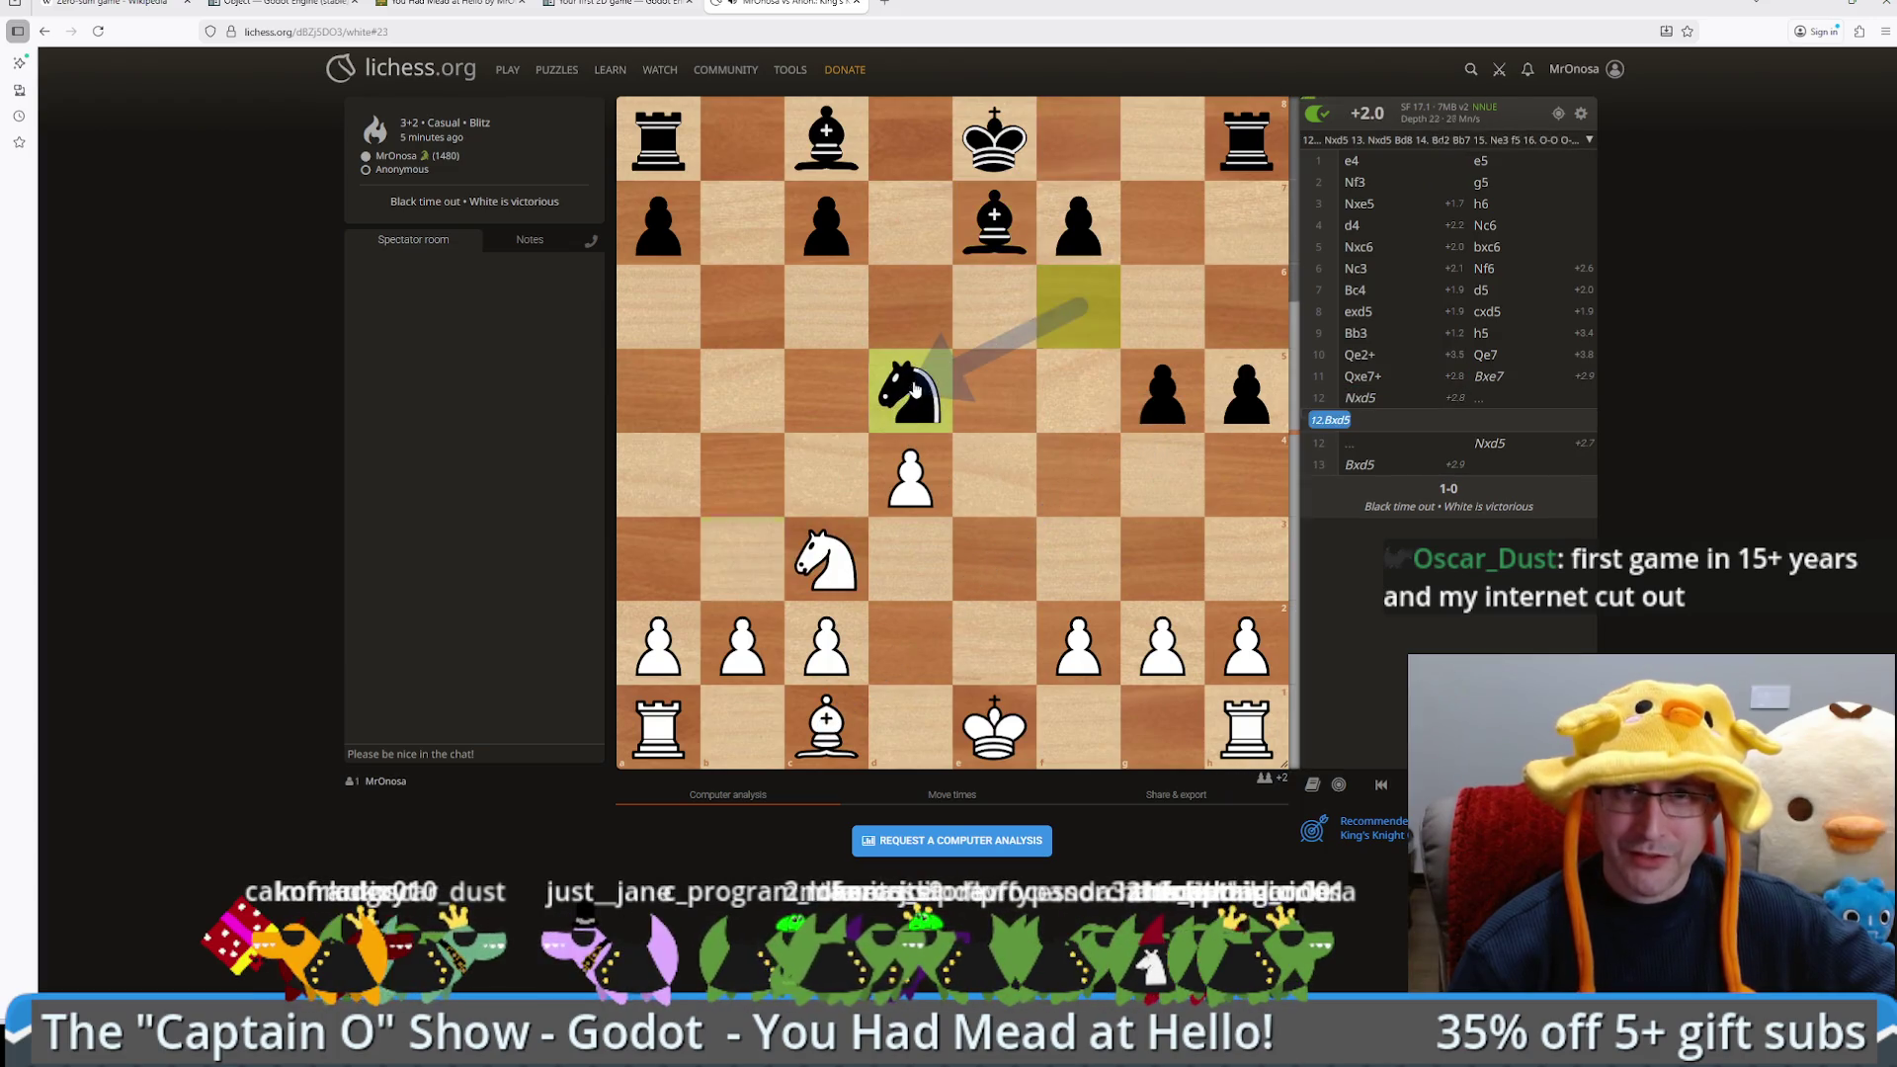
{"action": "left_click_drag", "start_coordinate": [810, 568], "coordinate": [904, 391]}
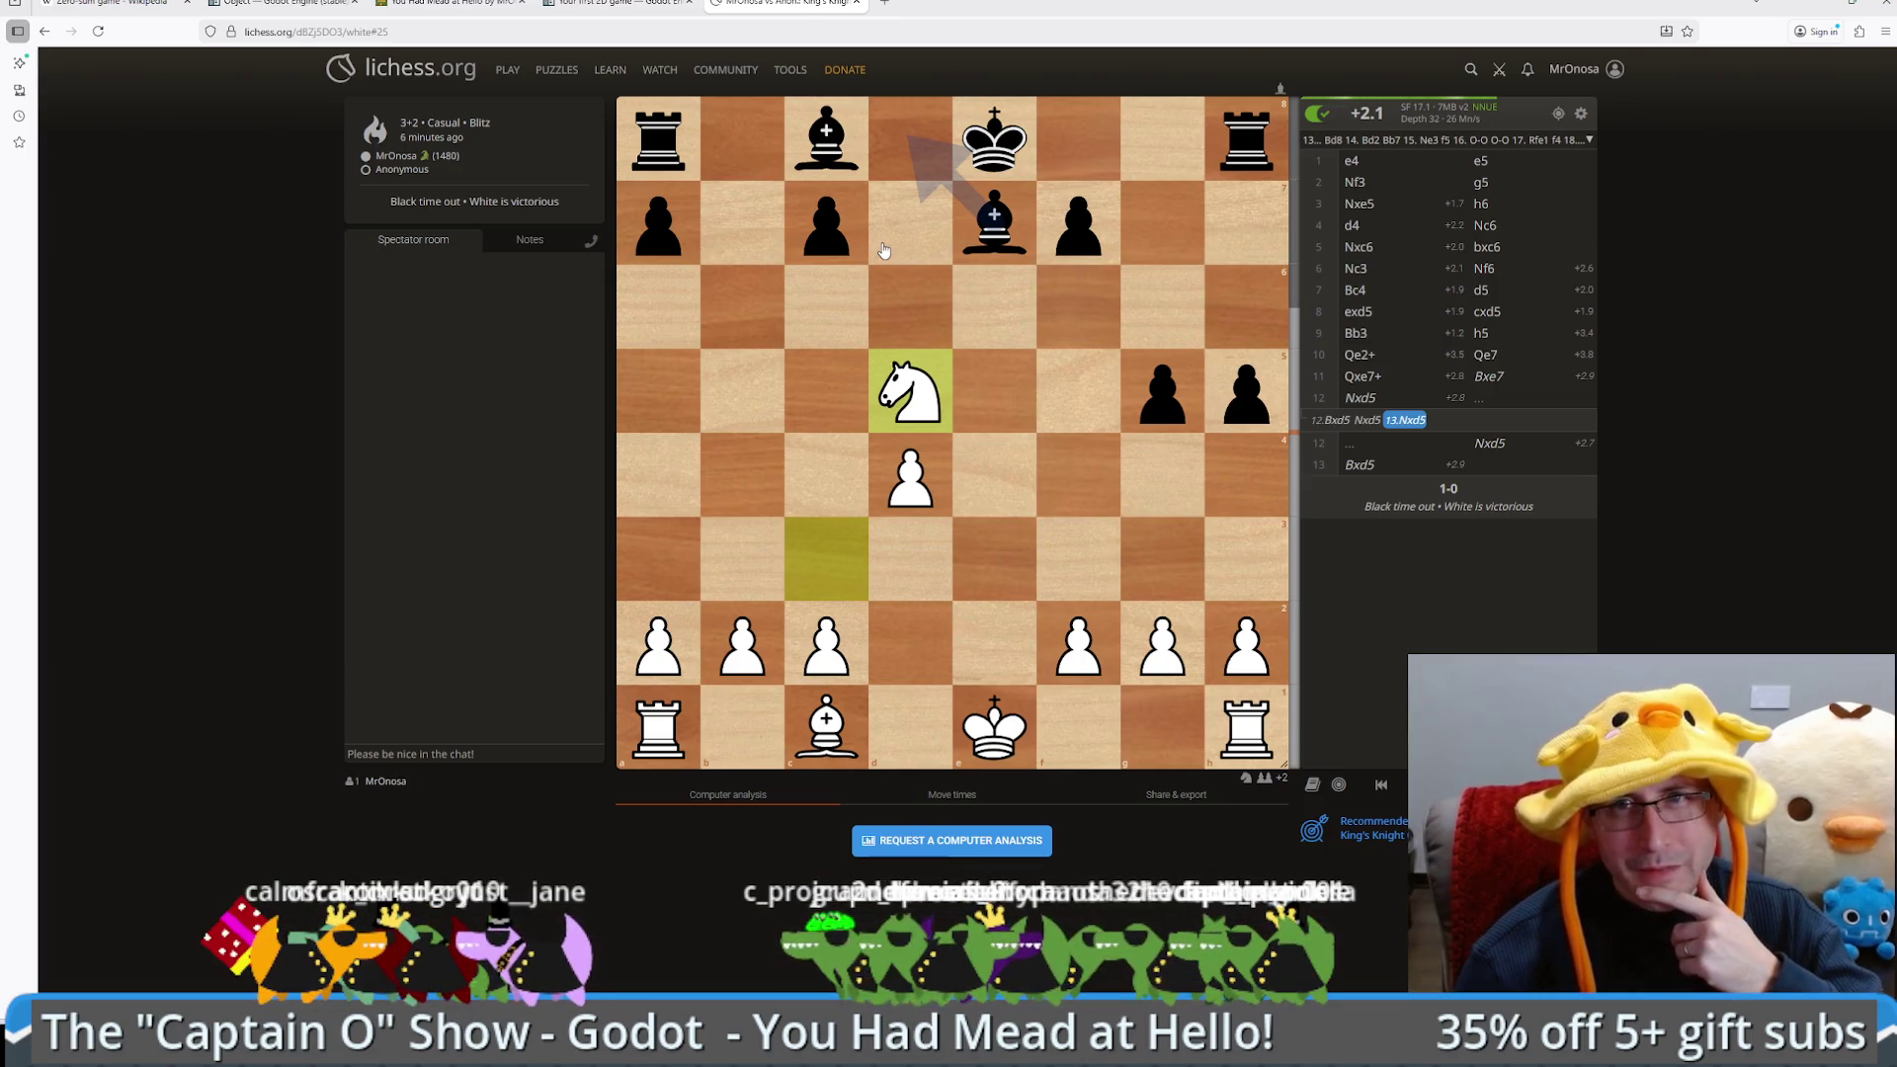
Step: Step back through the lines and replay the knight-first line with ...Nxd5 and Bxd5
{"action": "key", "text": "Left"}
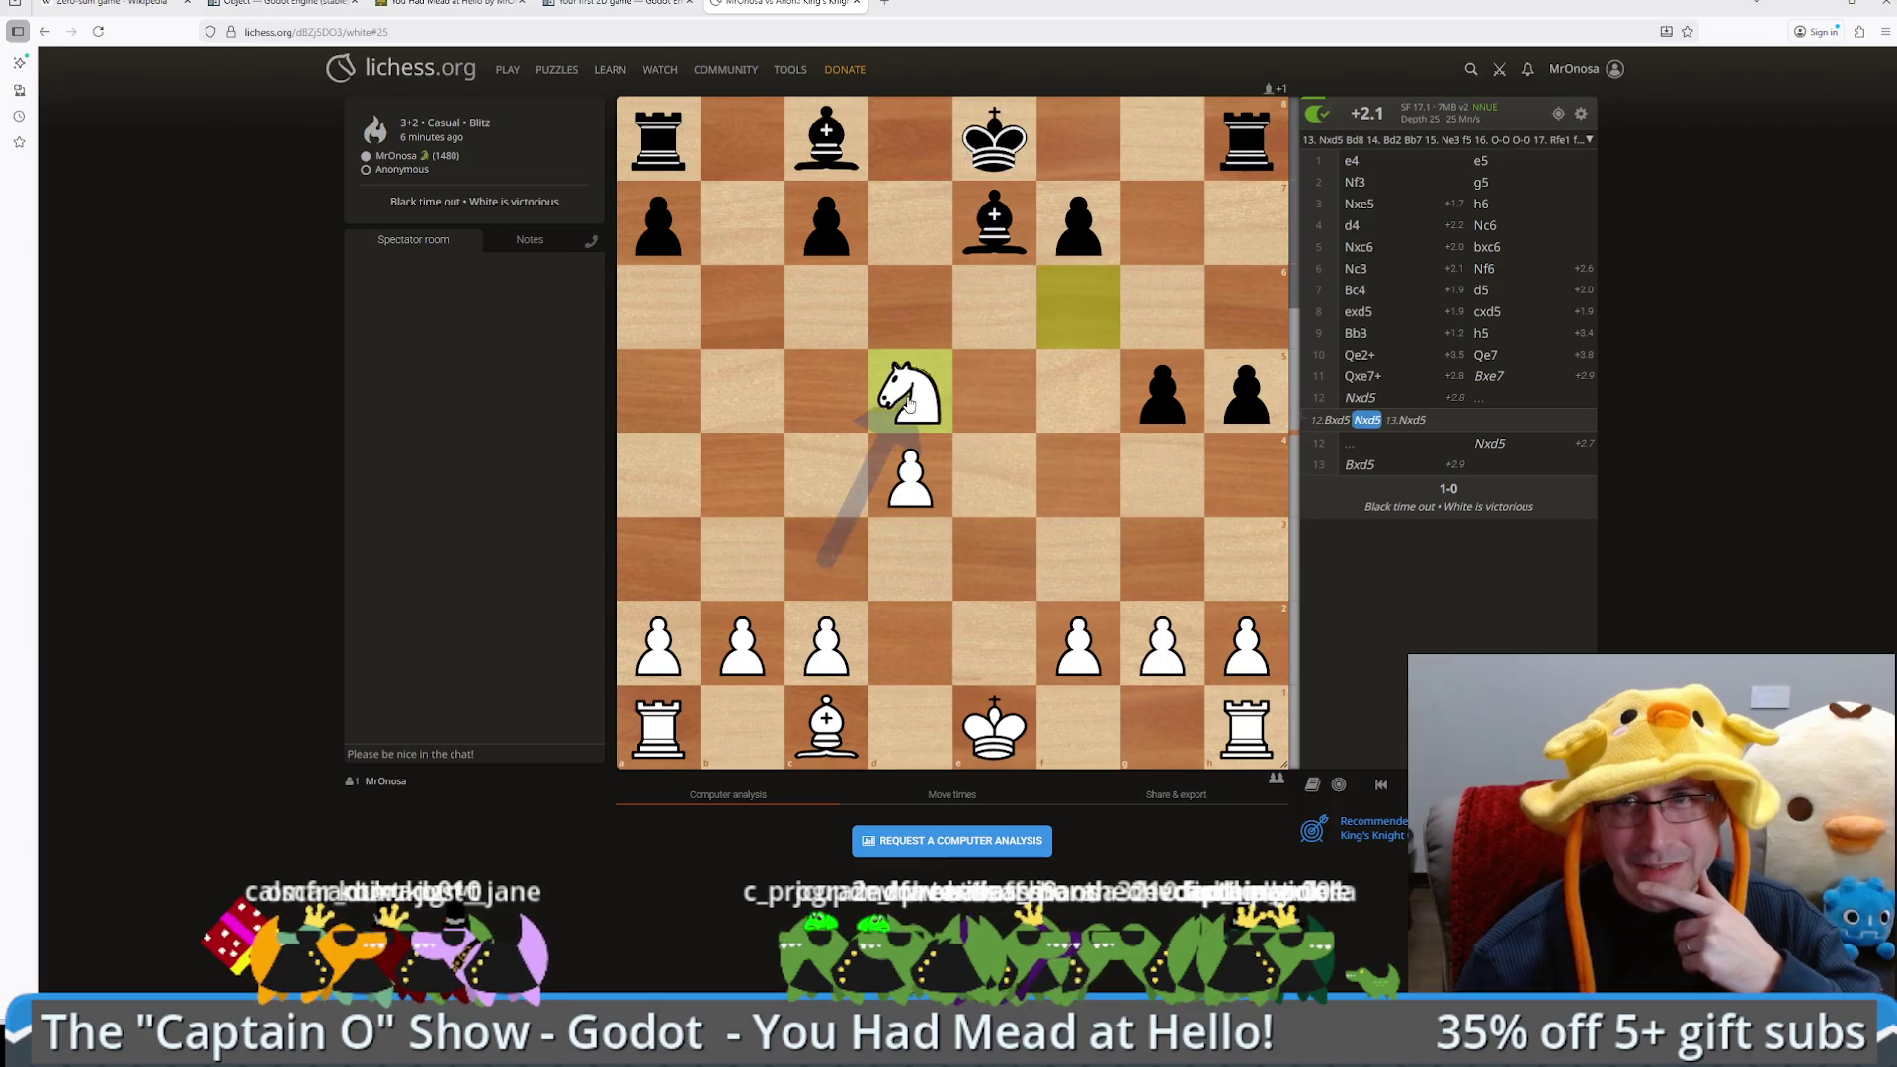
{"action": "key", "text": "Left"}
{"action": "key", "text": "Left"}
{"action": "key", "text": "Left"}
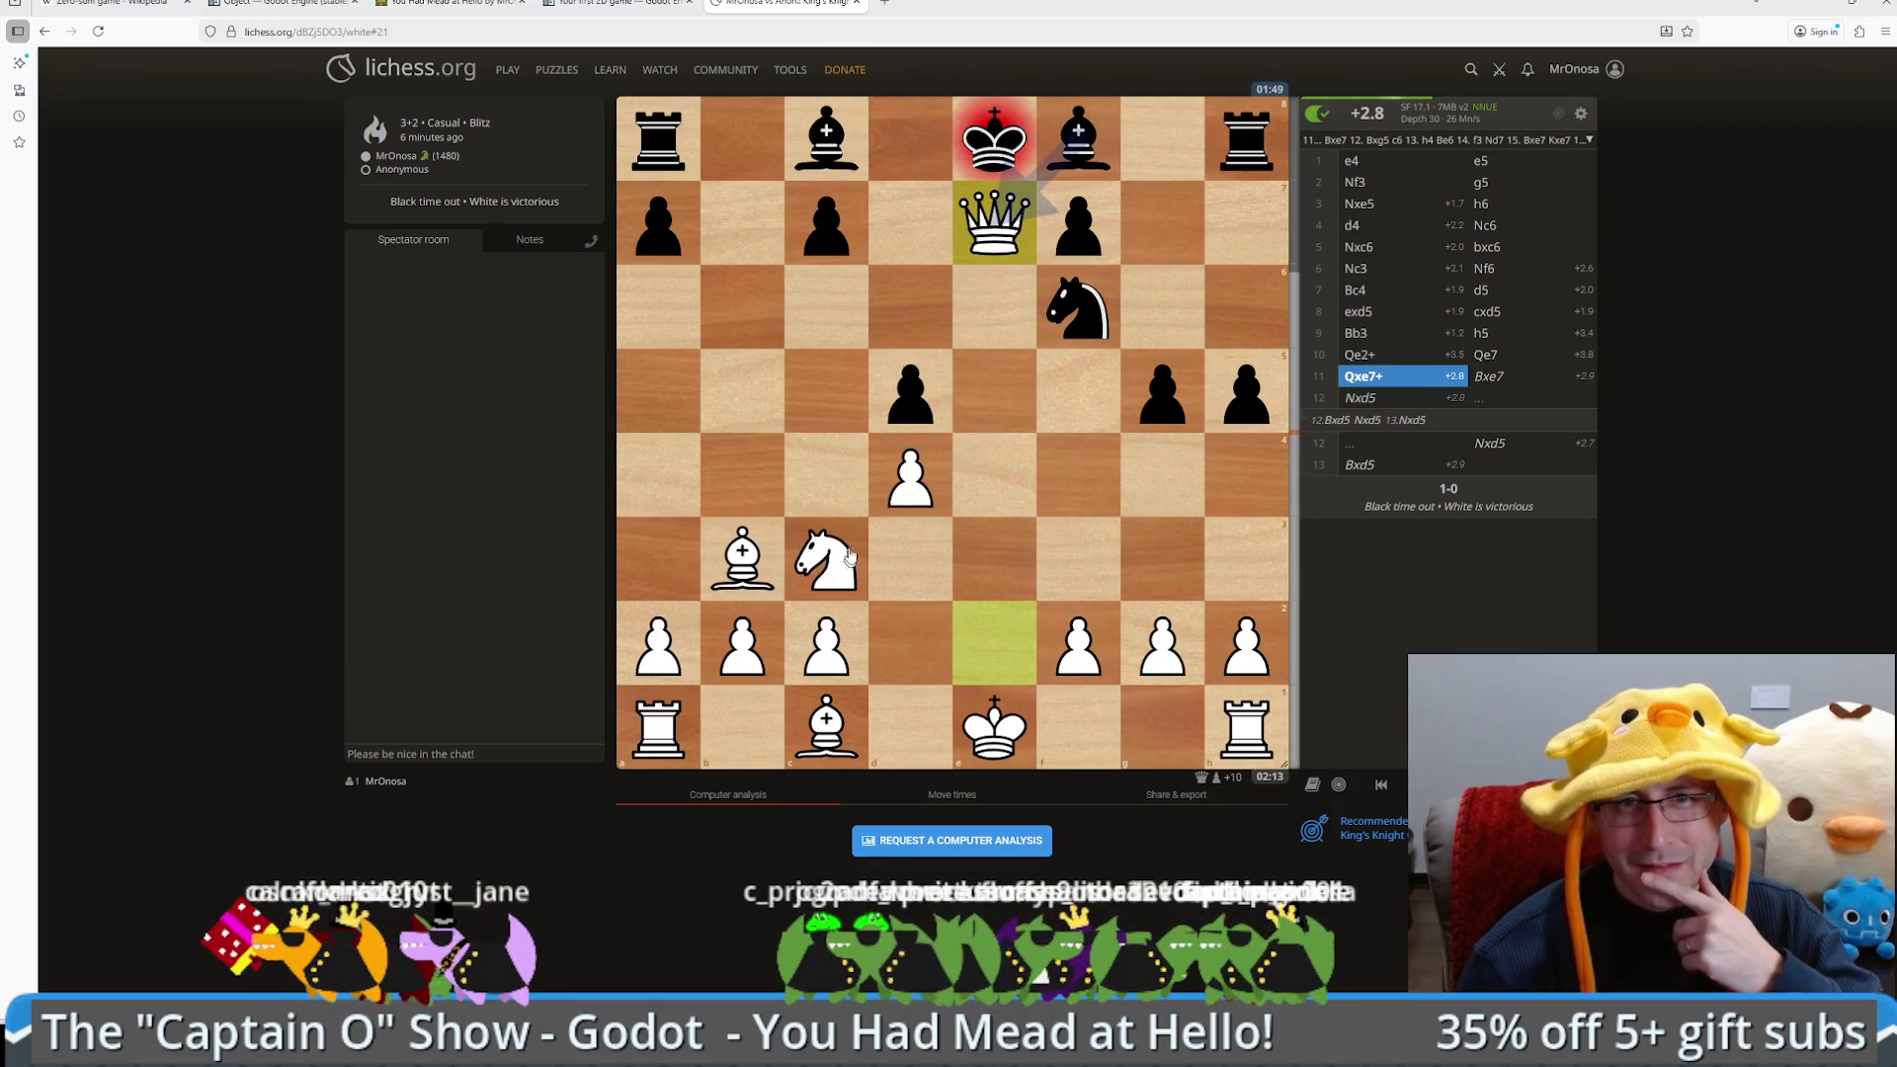
{"action": "key", "text": "Left"}
{"action": "key", "text": "Right"}
{"action": "key", "text": "Right"}
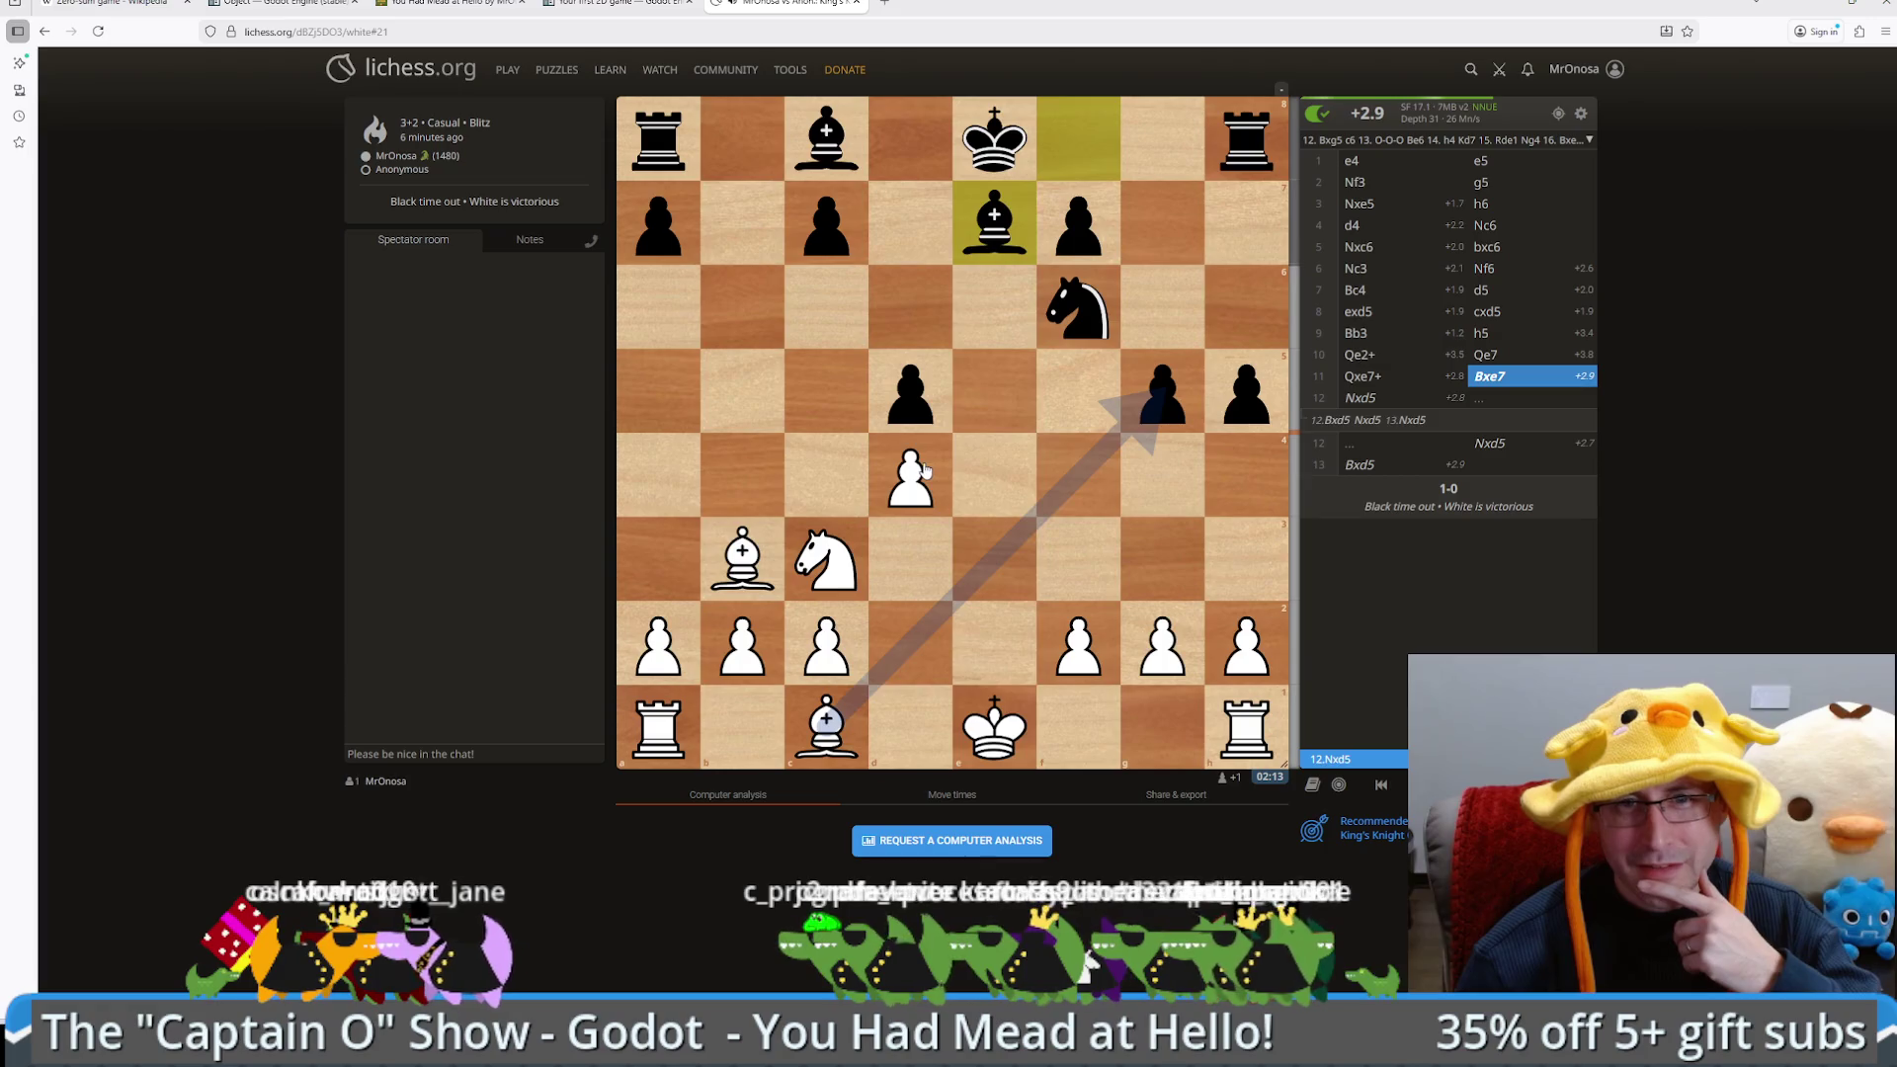
{"action": "key", "text": "Left"}
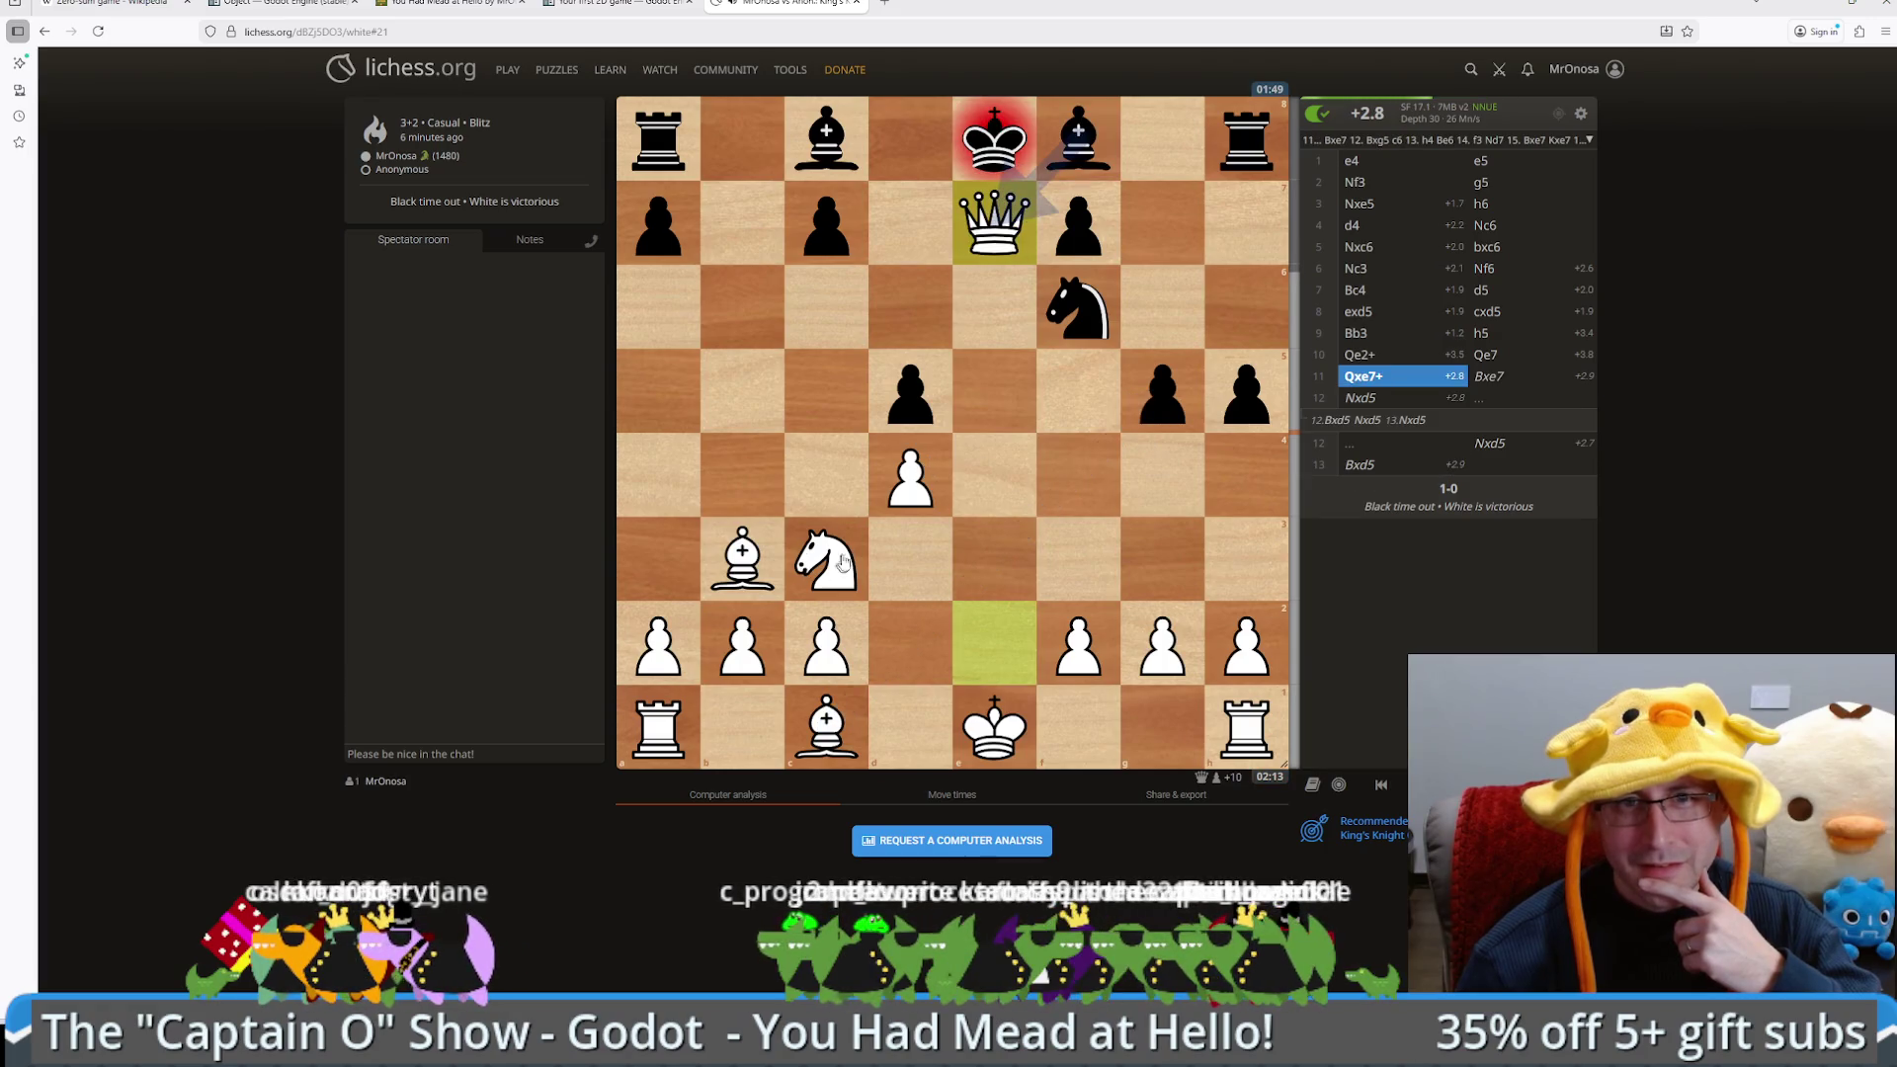
{"action": "key", "text": "Left"}
{"action": "key", "text": "Right"}
{"action": "key", "text": "Right"}
{"action": "key", "text": "Right"}
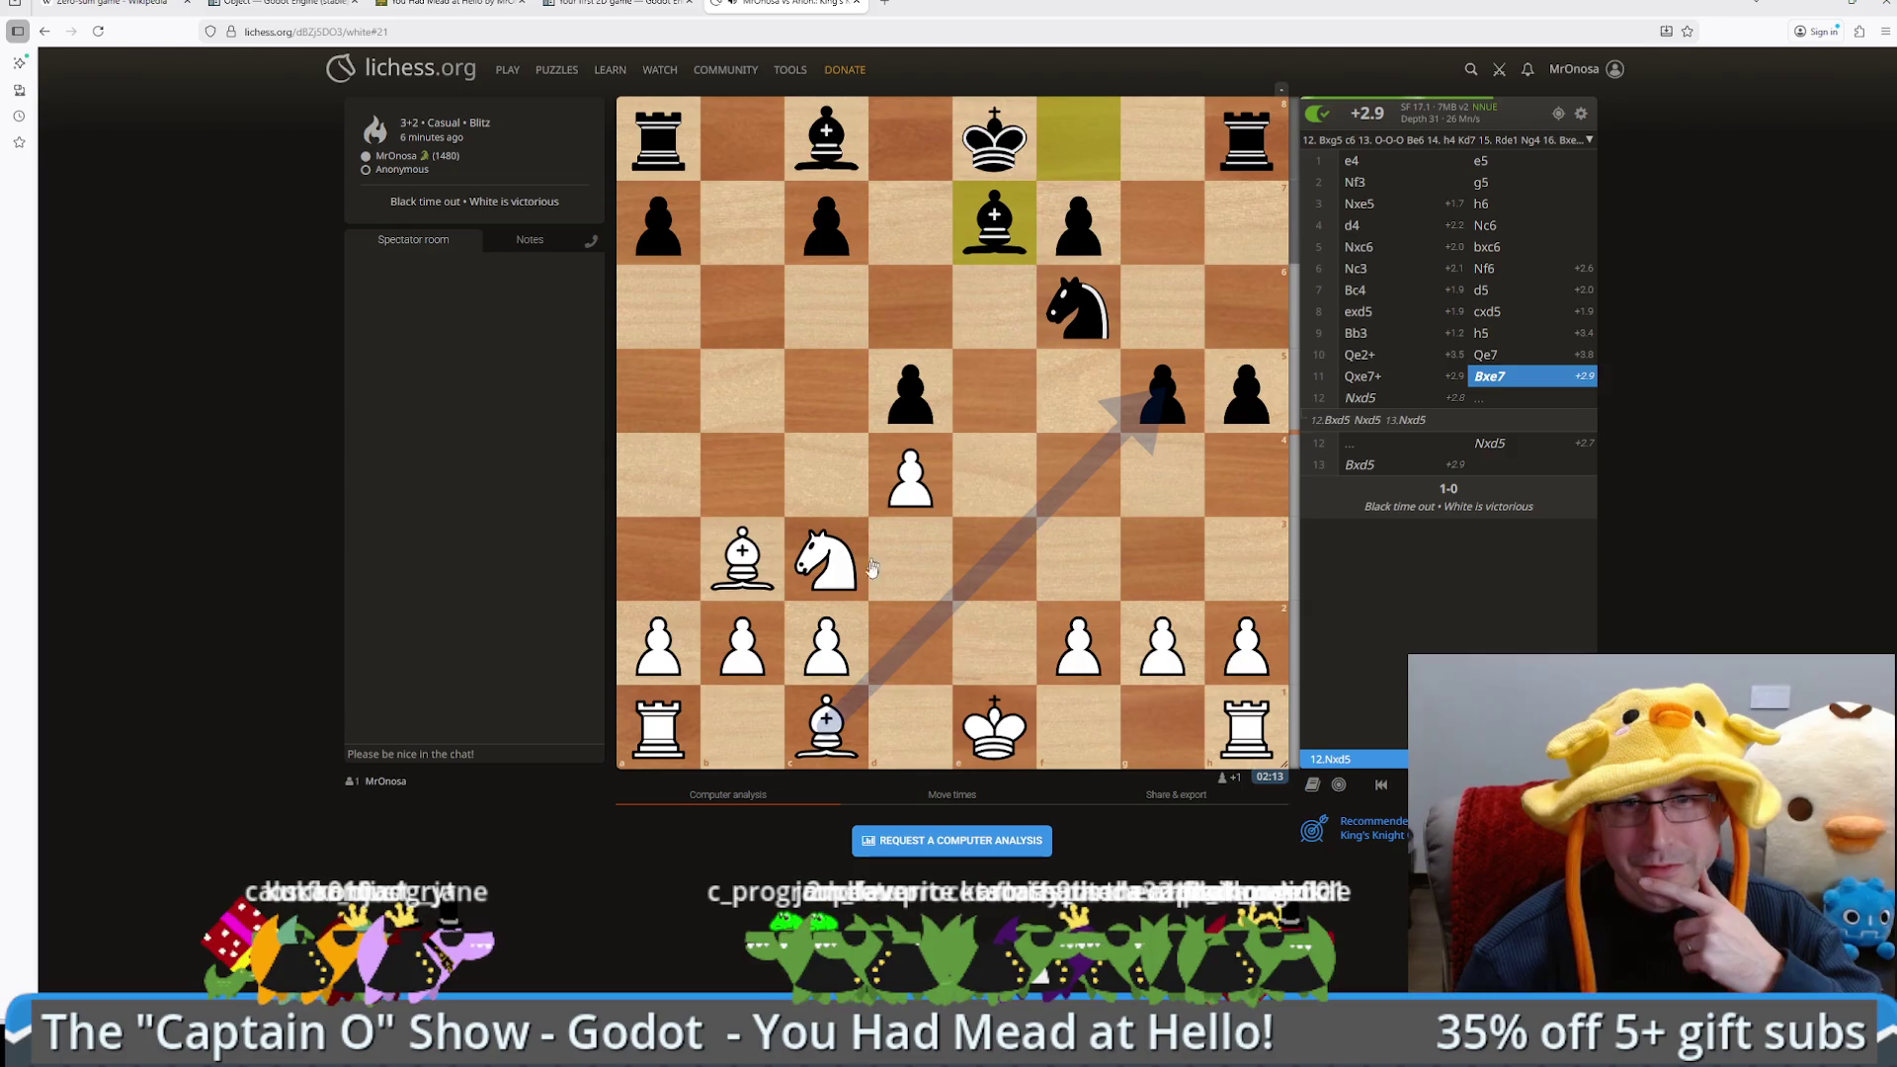
{"action": "left_click_drag", "start_coordinate": [1060, 309], "coordinate": [904, 390]}
{"action": "left_click_drag", "start_coordinate": [746, 555], "coordinate": [920, 395]}
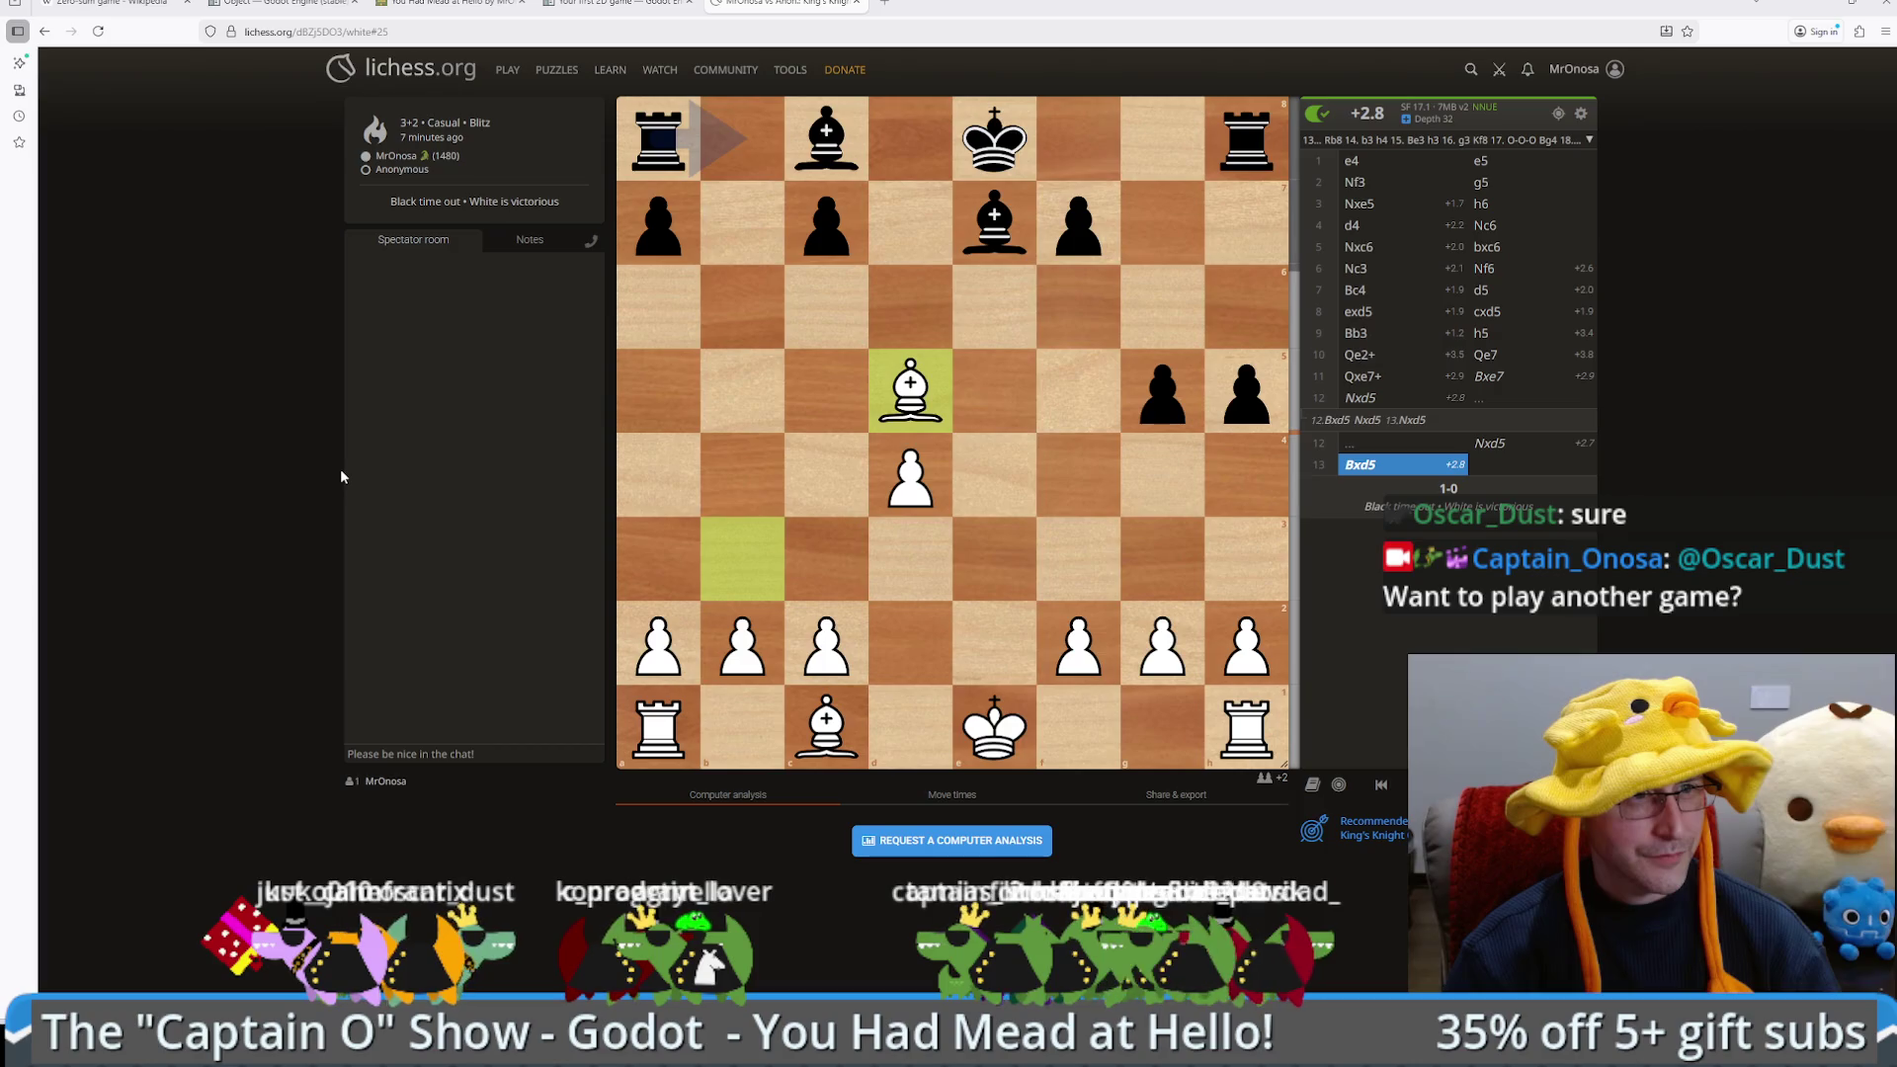
Step: Play the side line 9.Qe2+ Be7 10.Bb5+ Bd7 and step back and forth through it
{"action": "scroll", "coordinate": [919, 477], "scroll_direction": "up", "scroll_amount": 7}
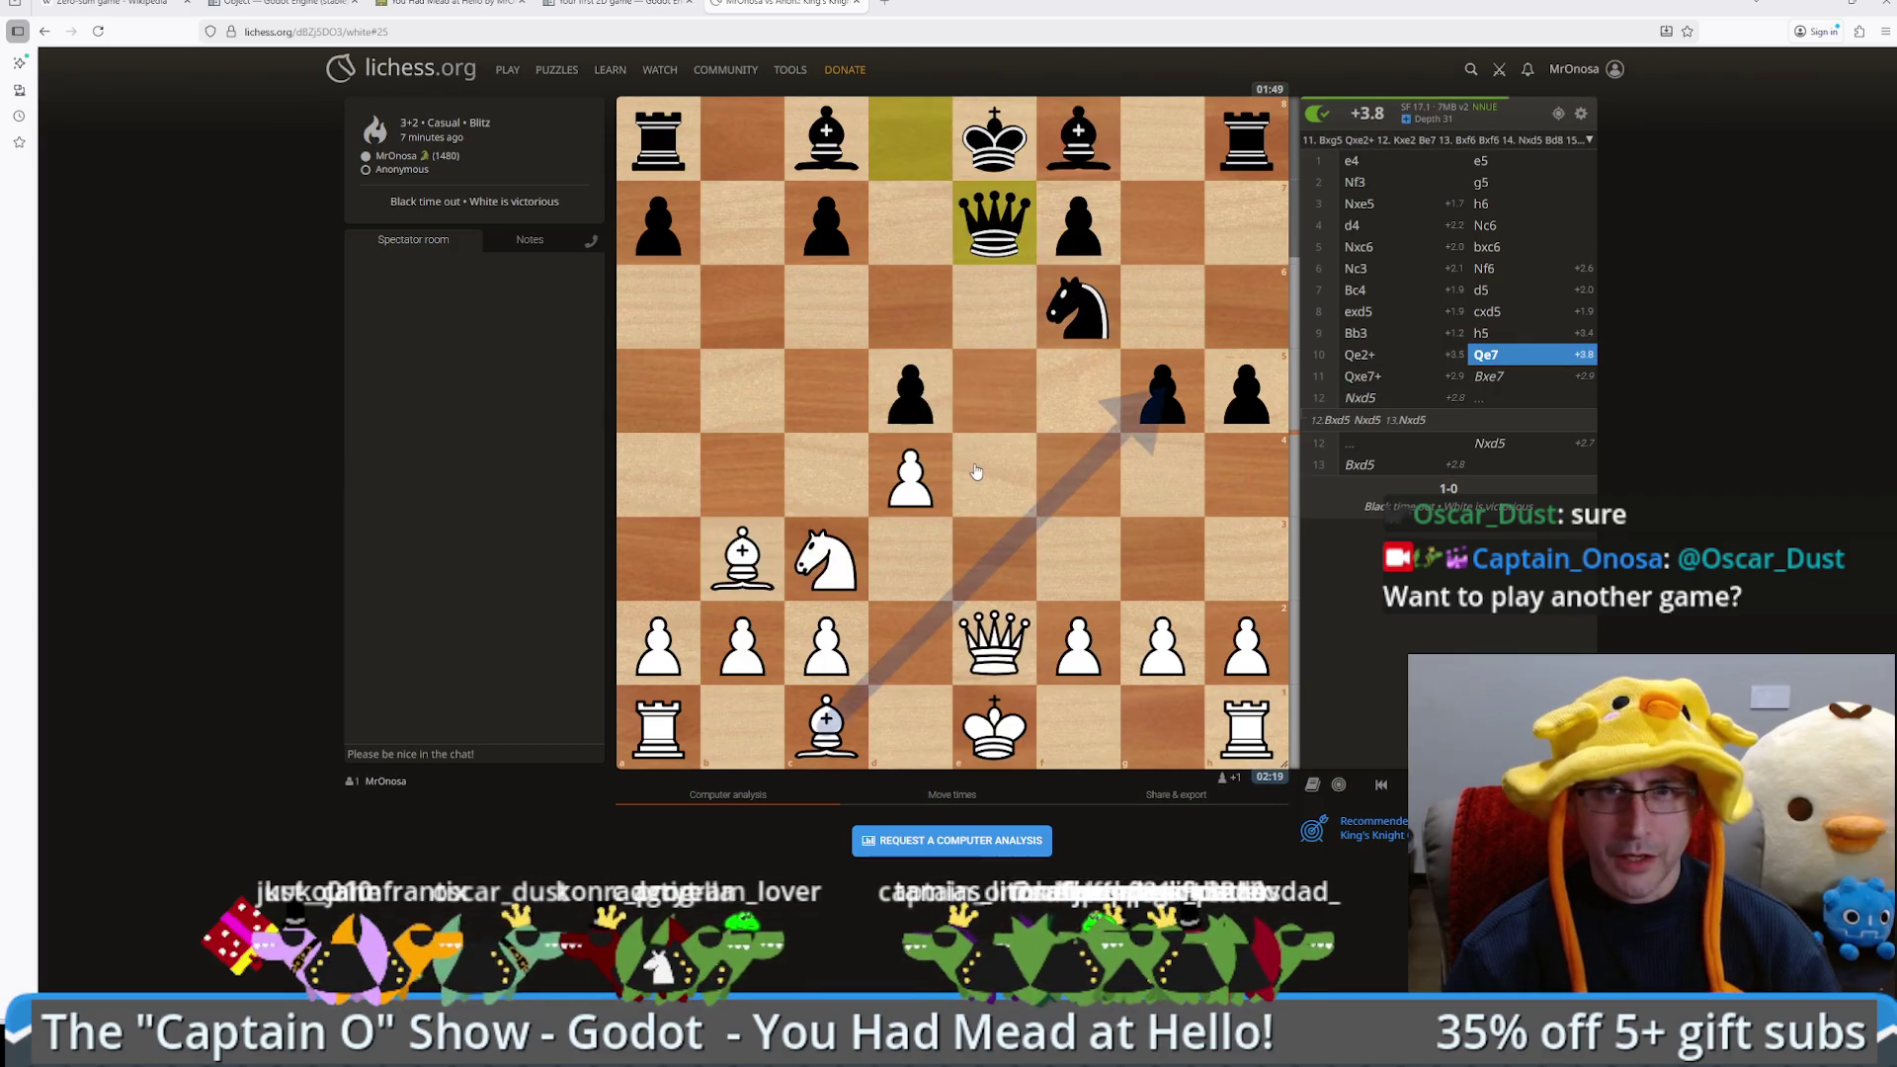
{"action": "scroll", "coordinate": [974, 474], "scroll_direction": "up", "scroll_amount": 1}
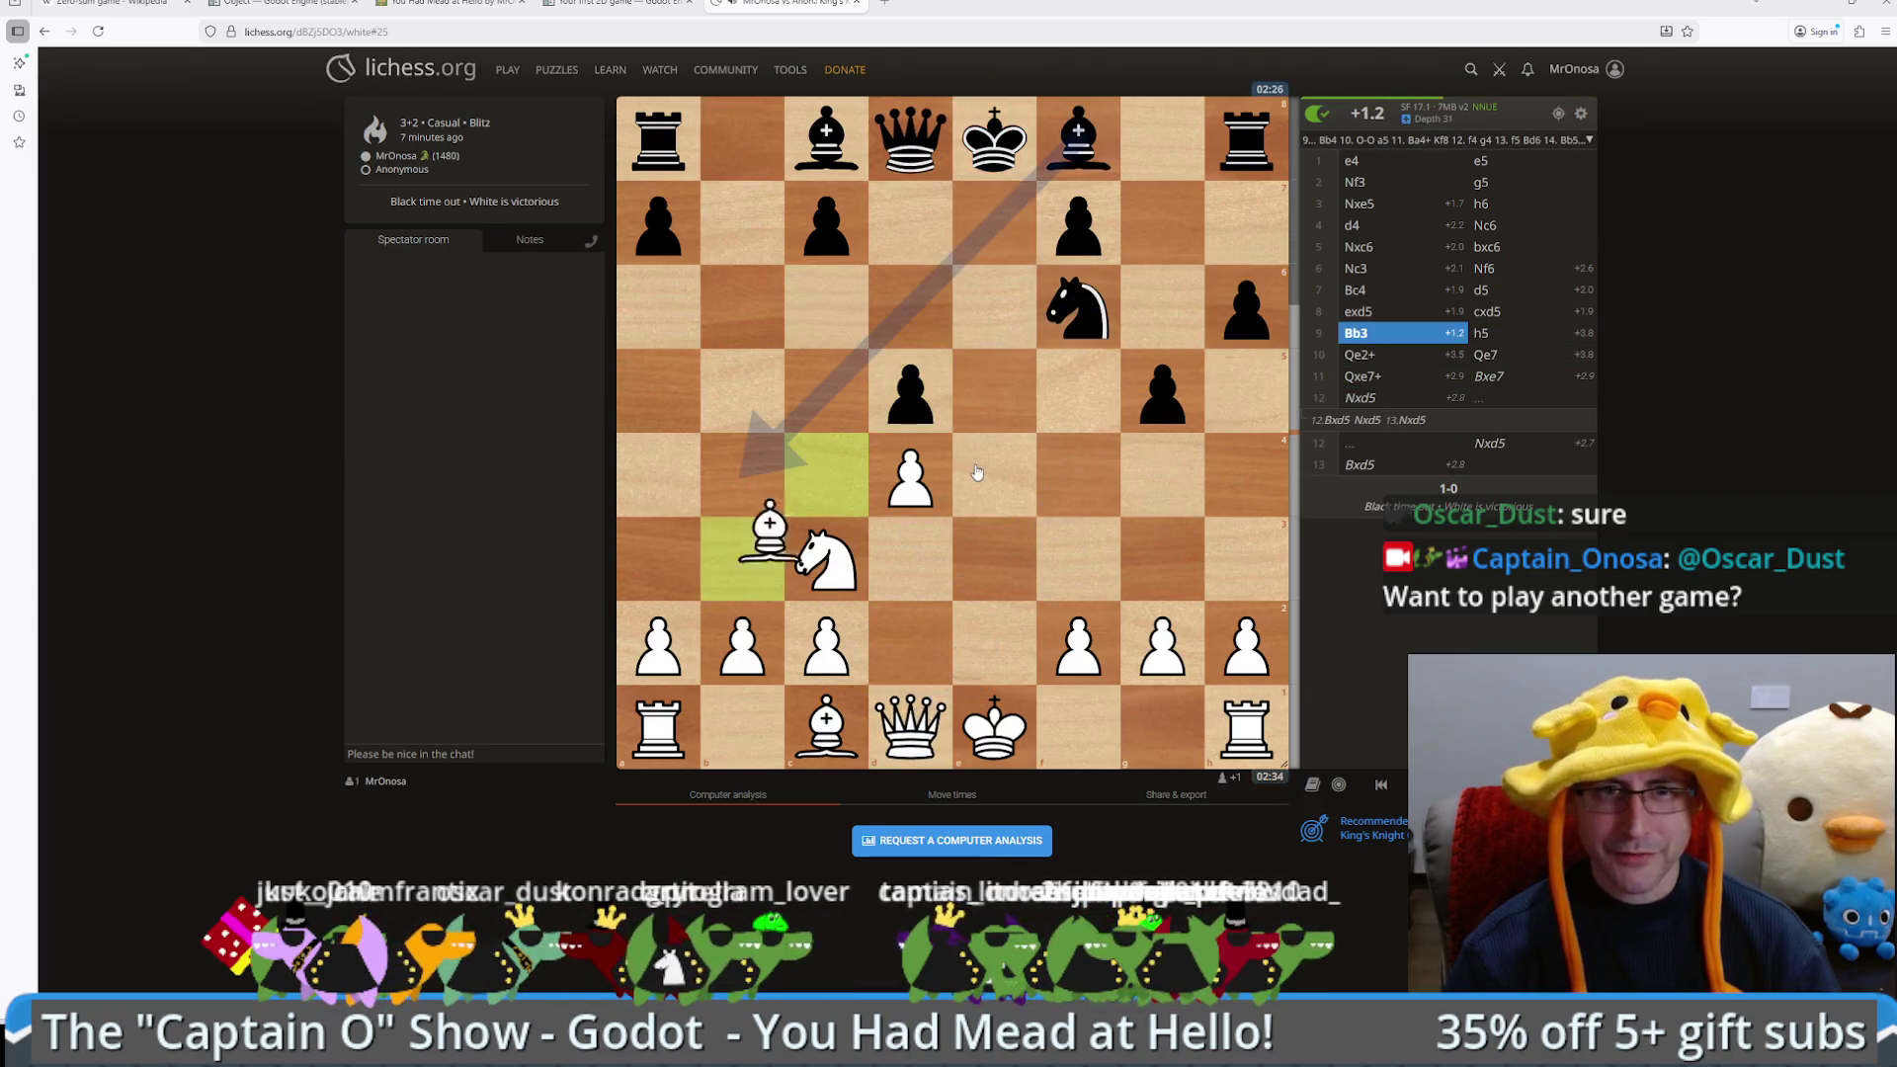
{"action": "scroll", "coordinate": [909, 652], "scroll_direction": "down", "scroll_amount": 1}
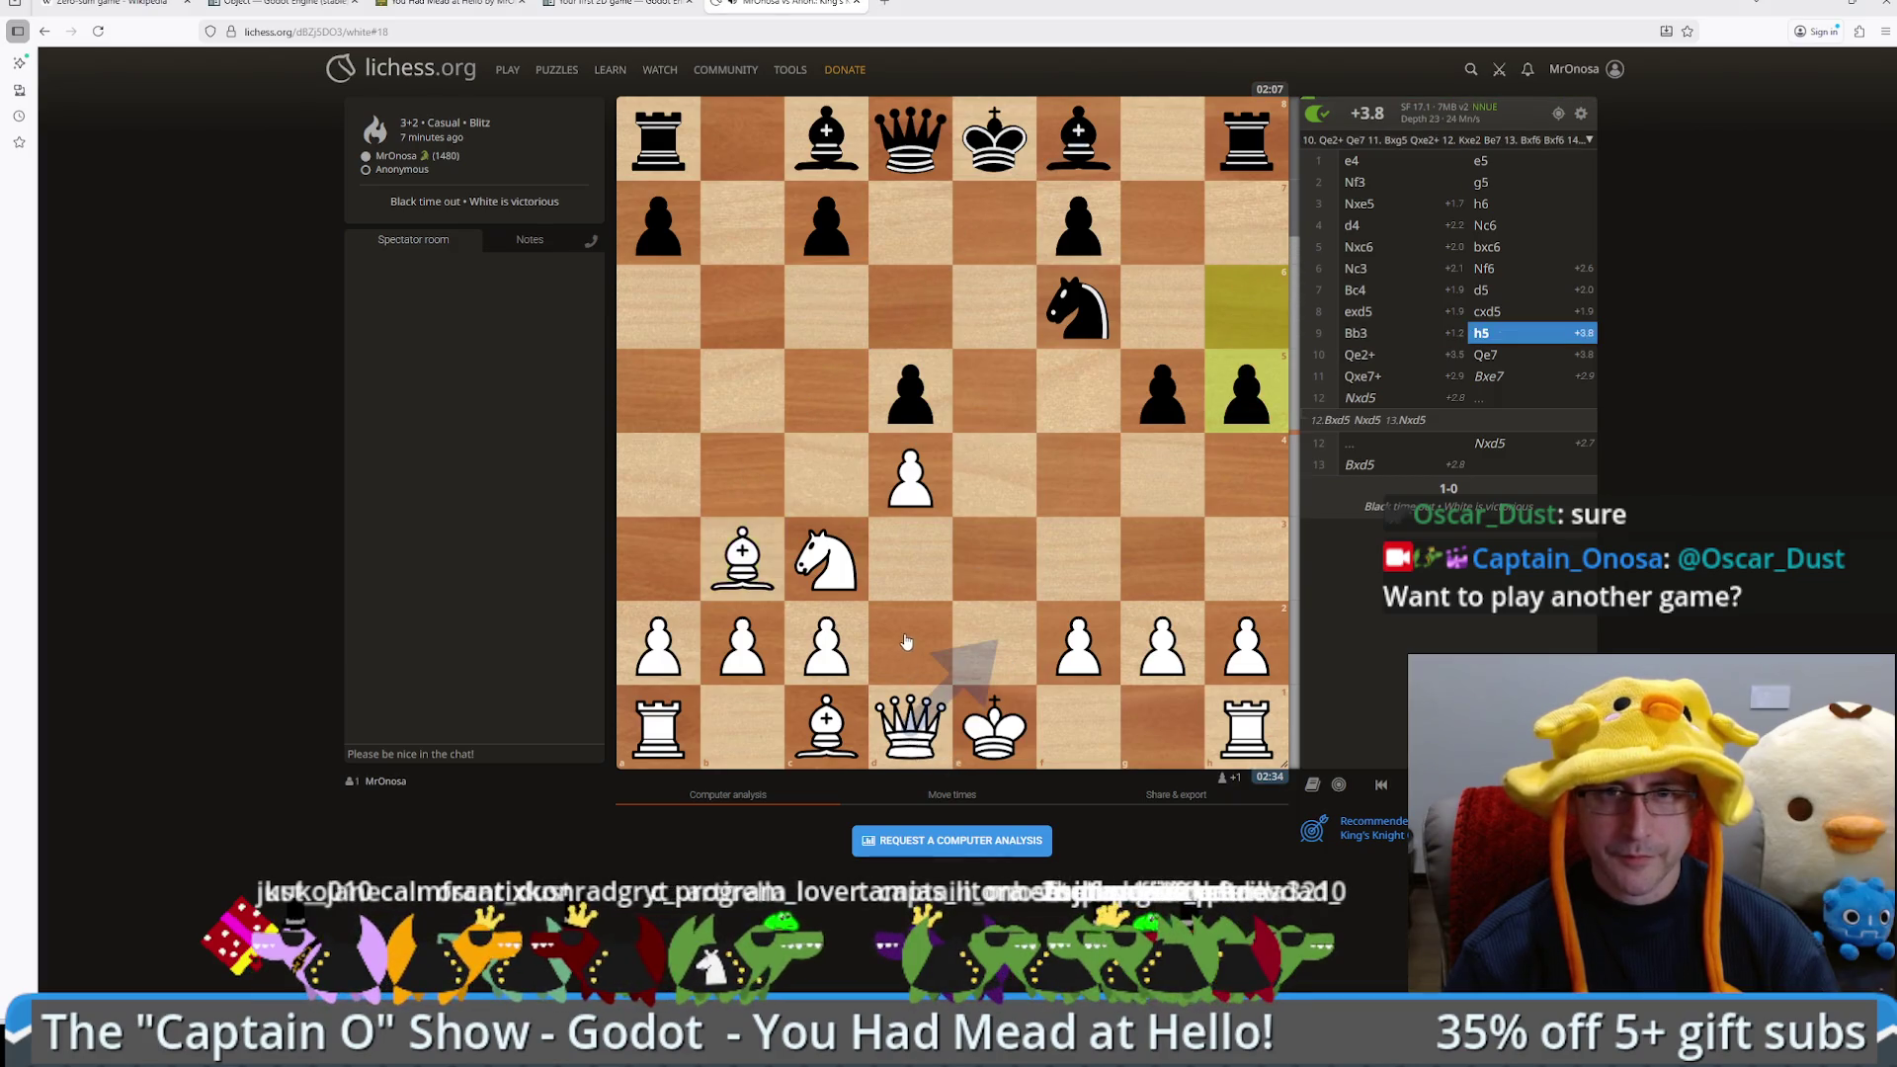
{"action": "scroll", "coordinate": [904, 647], "scroll_direction": "up", "scroll_amount": 2}
{"action": "left_click_drag", "start_coordinate": [895, 739], "coordinate": [986, 664]}
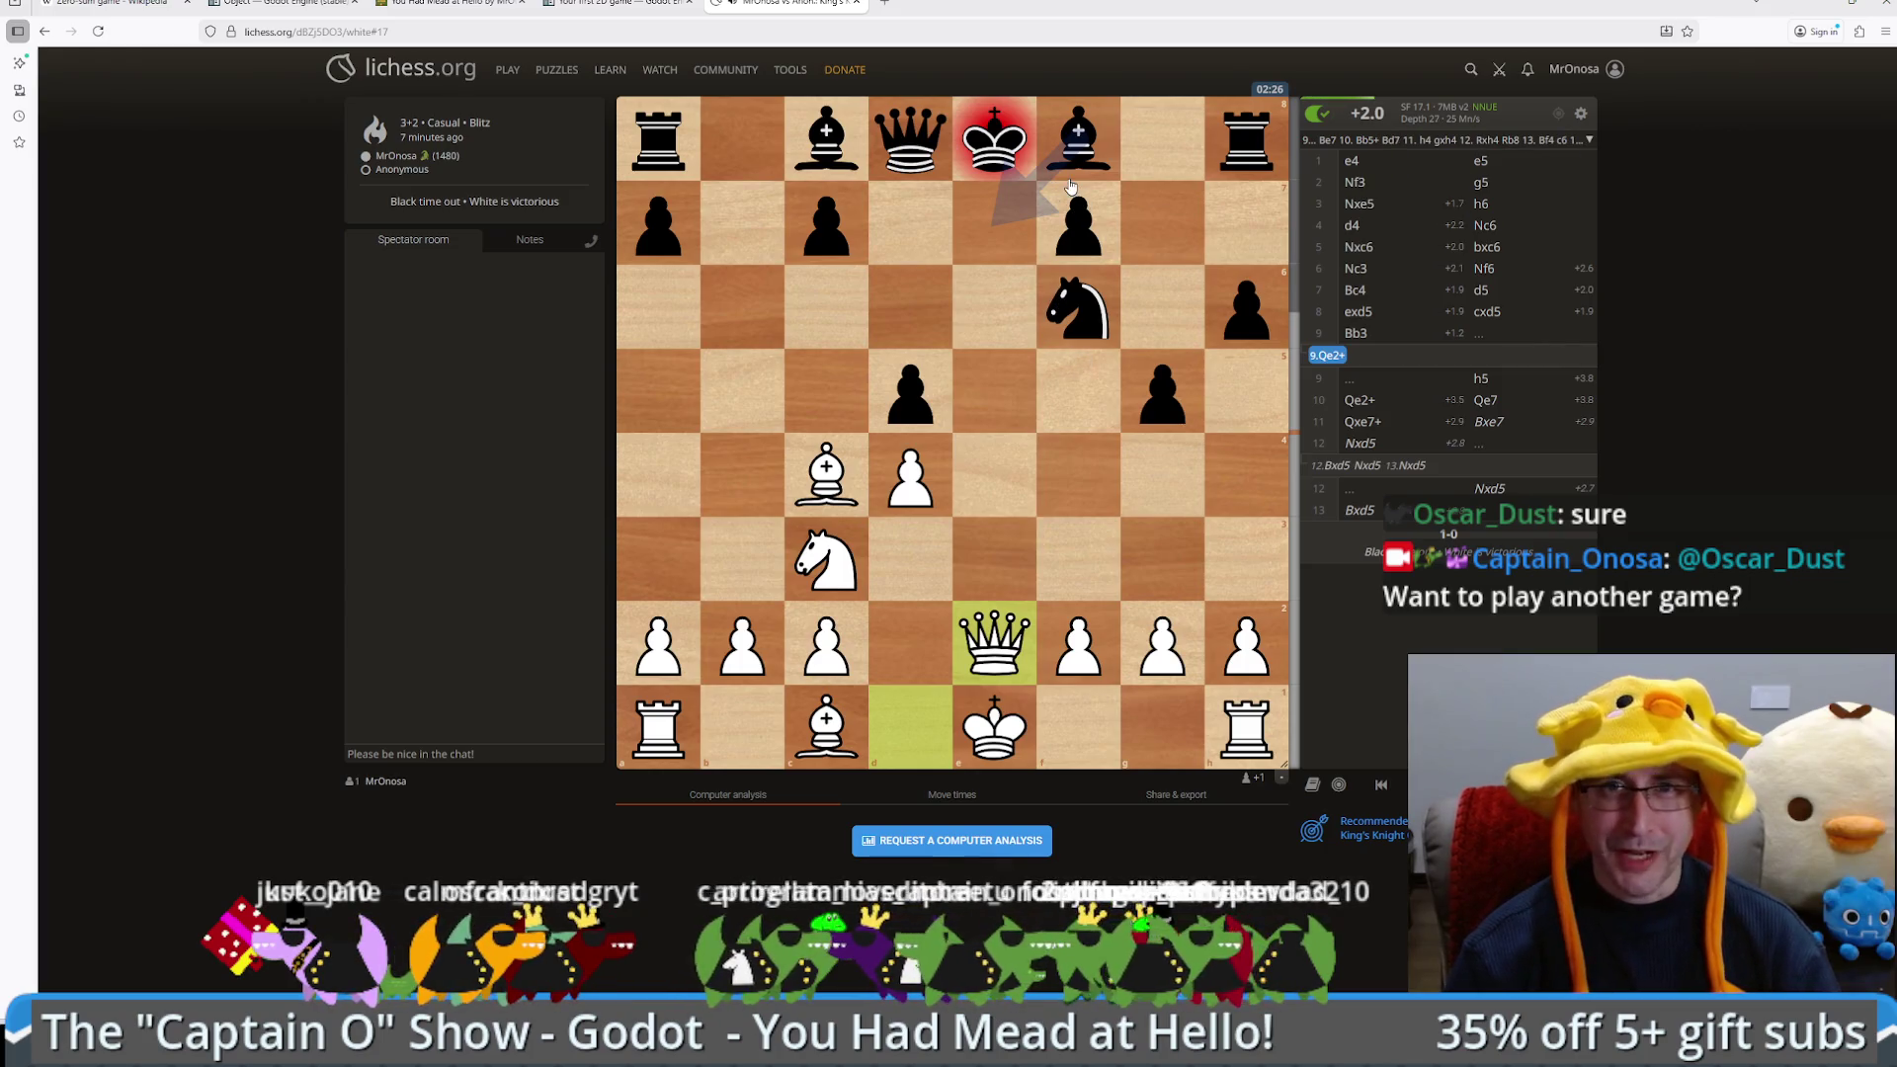
{"action": "left_click_drag", "start_coordinate": [1075, 145], "coordinate": [989, 226]}
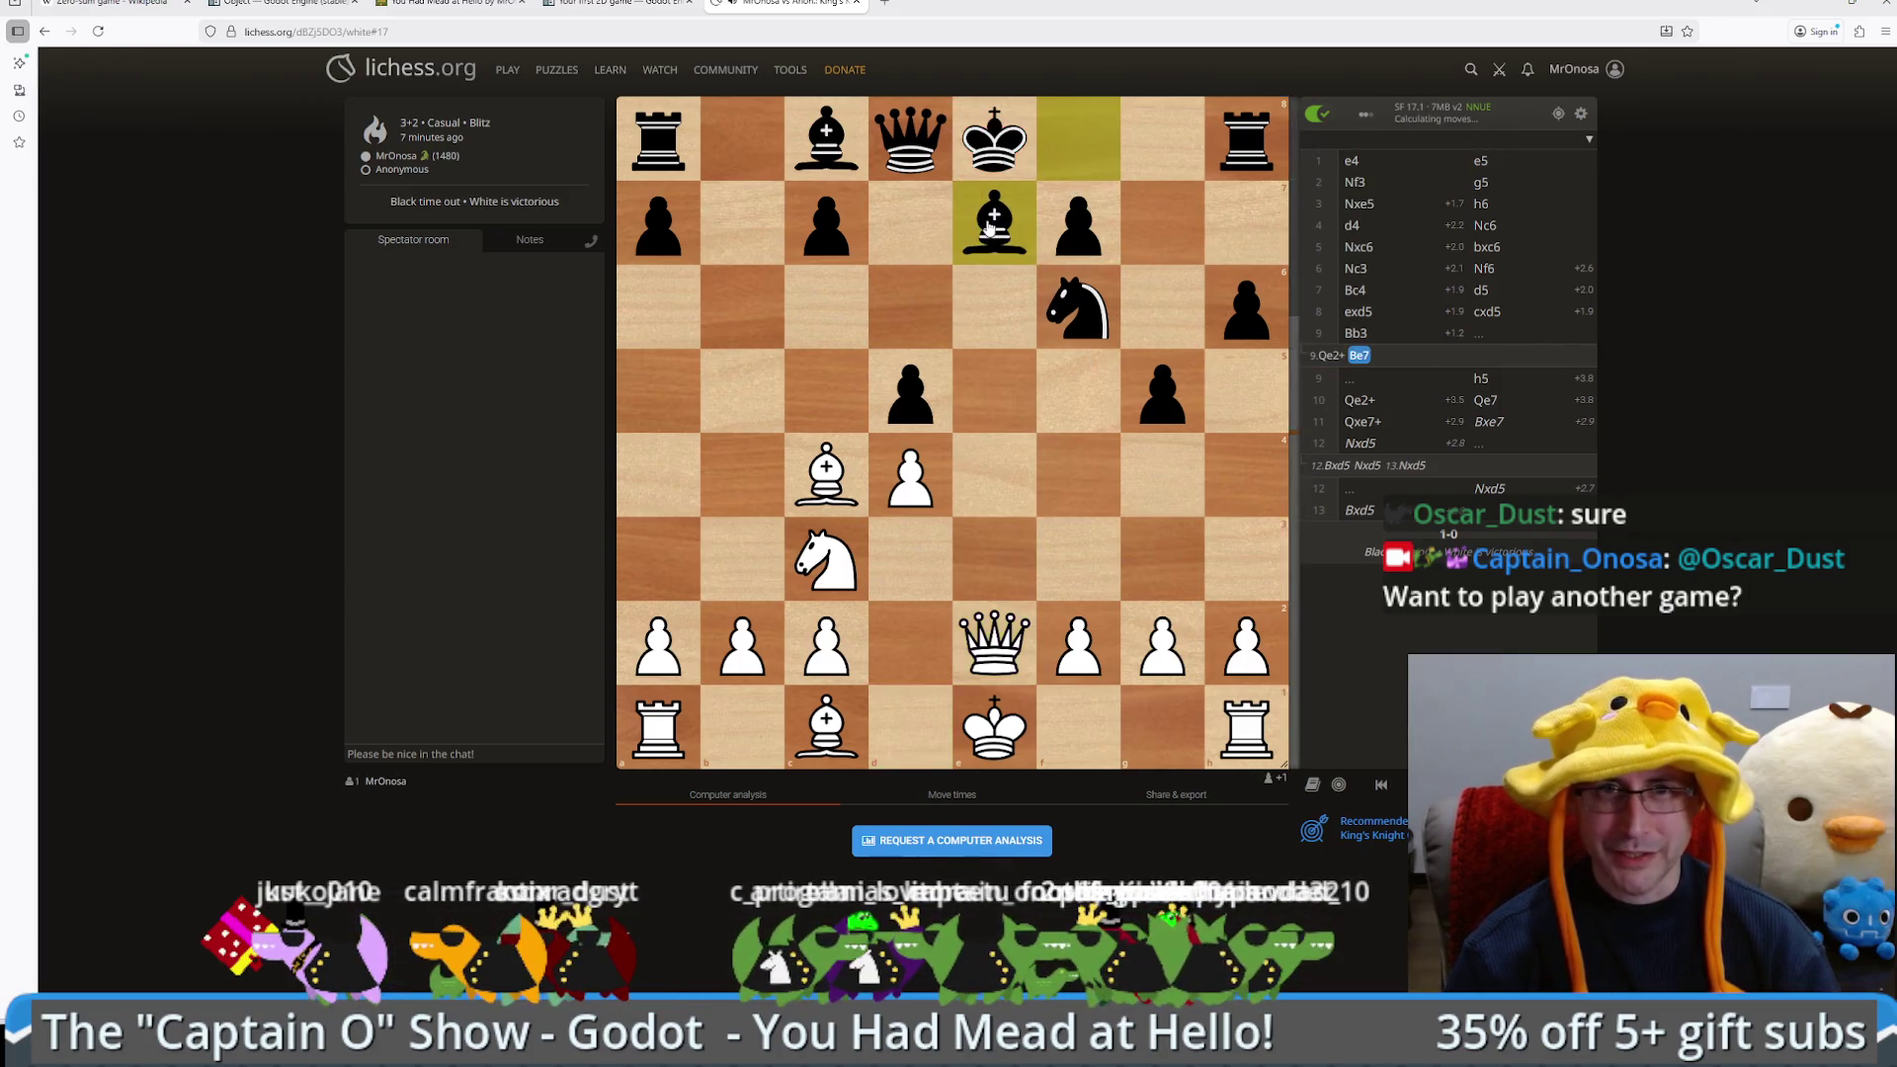
{"action": "left_click_drag", "start_coordinate": [826, 474], "coordinate": [742, 390]}
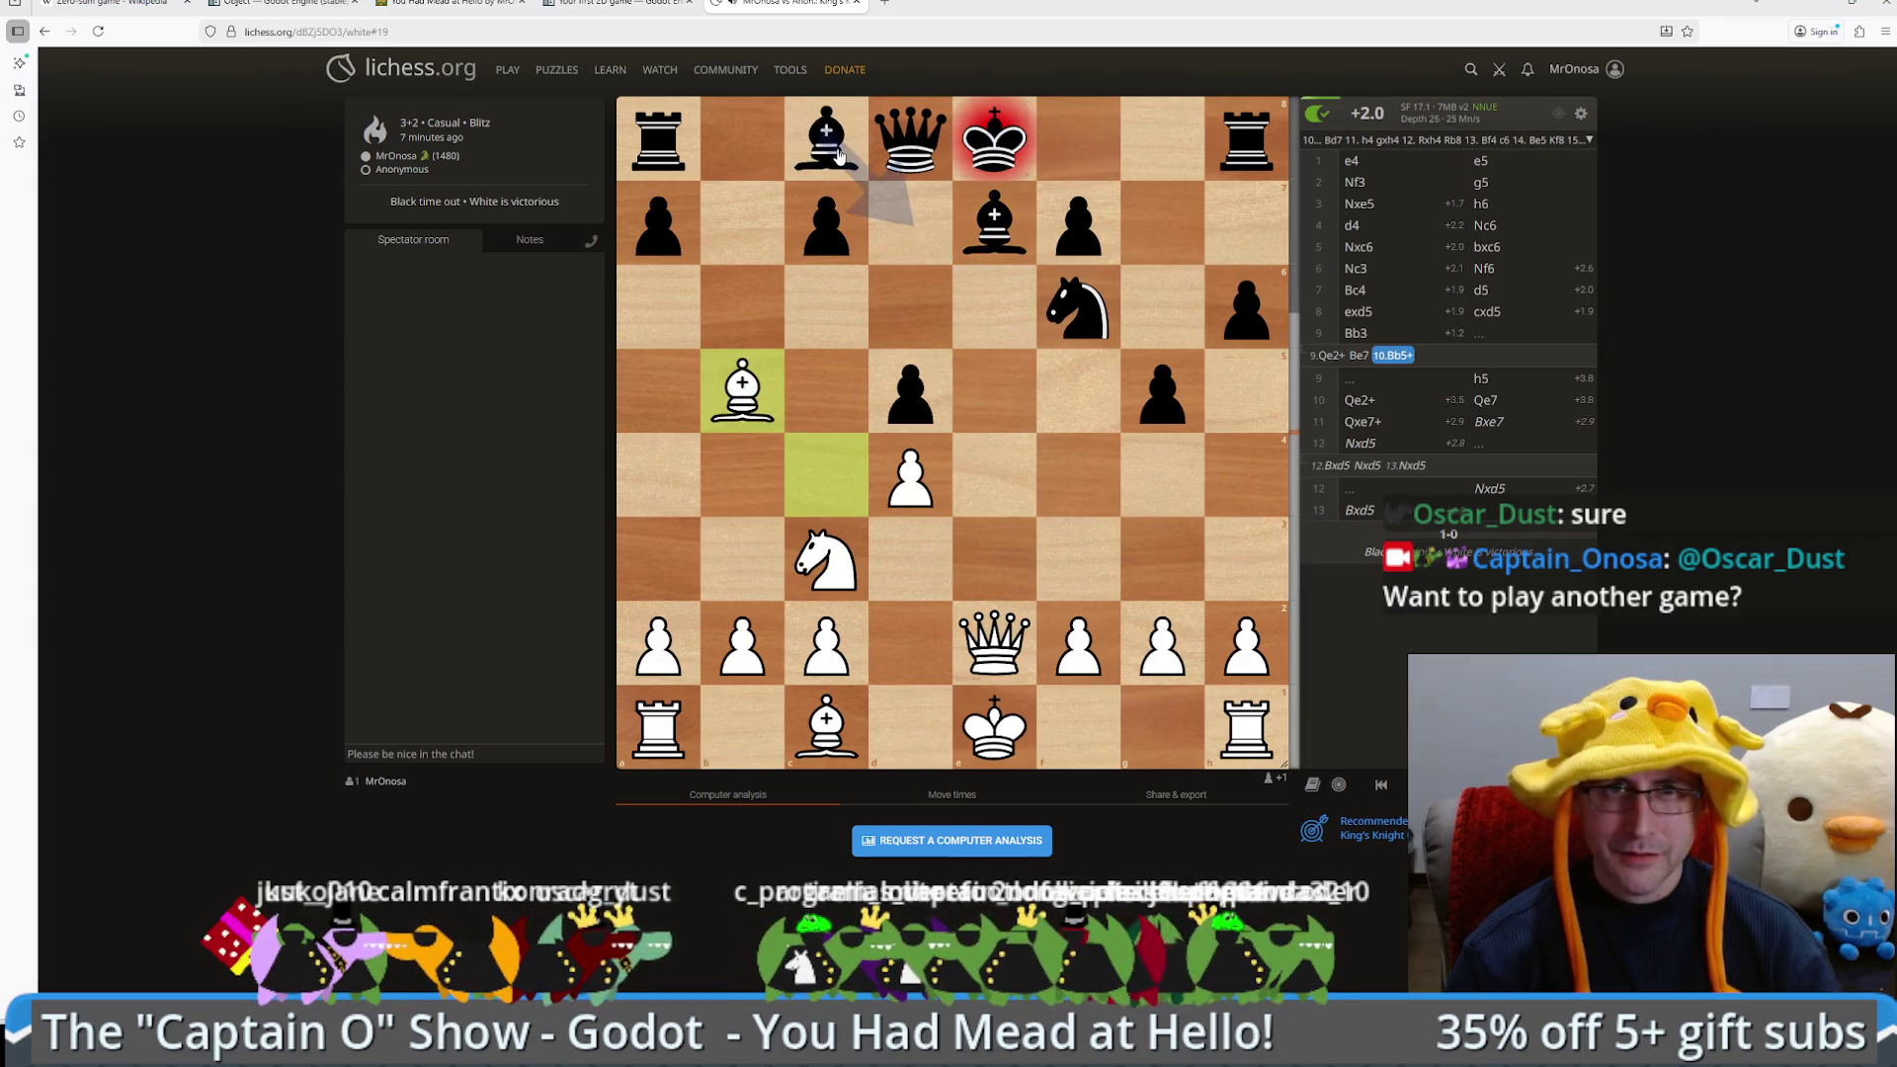
{"action": "left_click_drag", "start_coordinate": [837, 153], "coordinate": [894, 235]}
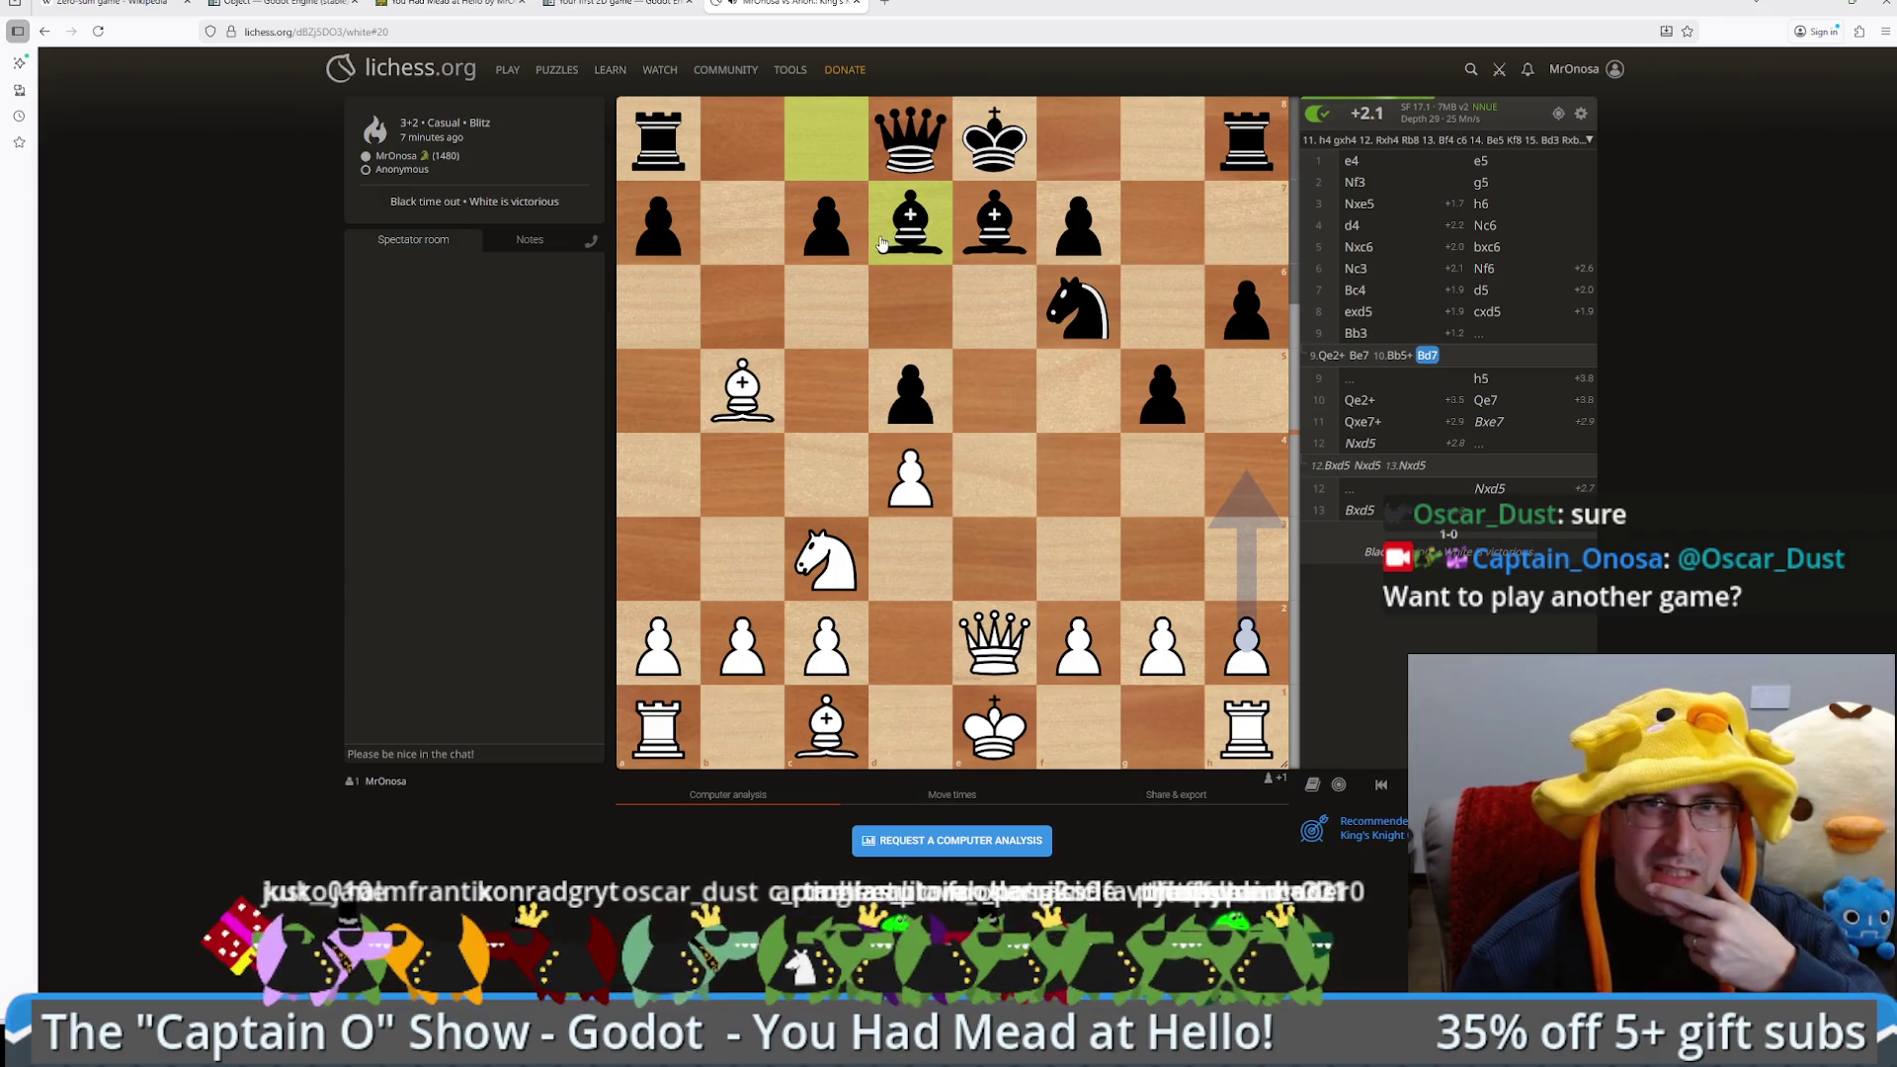
{"action": "key", "text": "Left"}
{"action": "key", "text": "Left"}
{"action": "key", "text": "Right"}
{"action": "key", "text": "Right"}
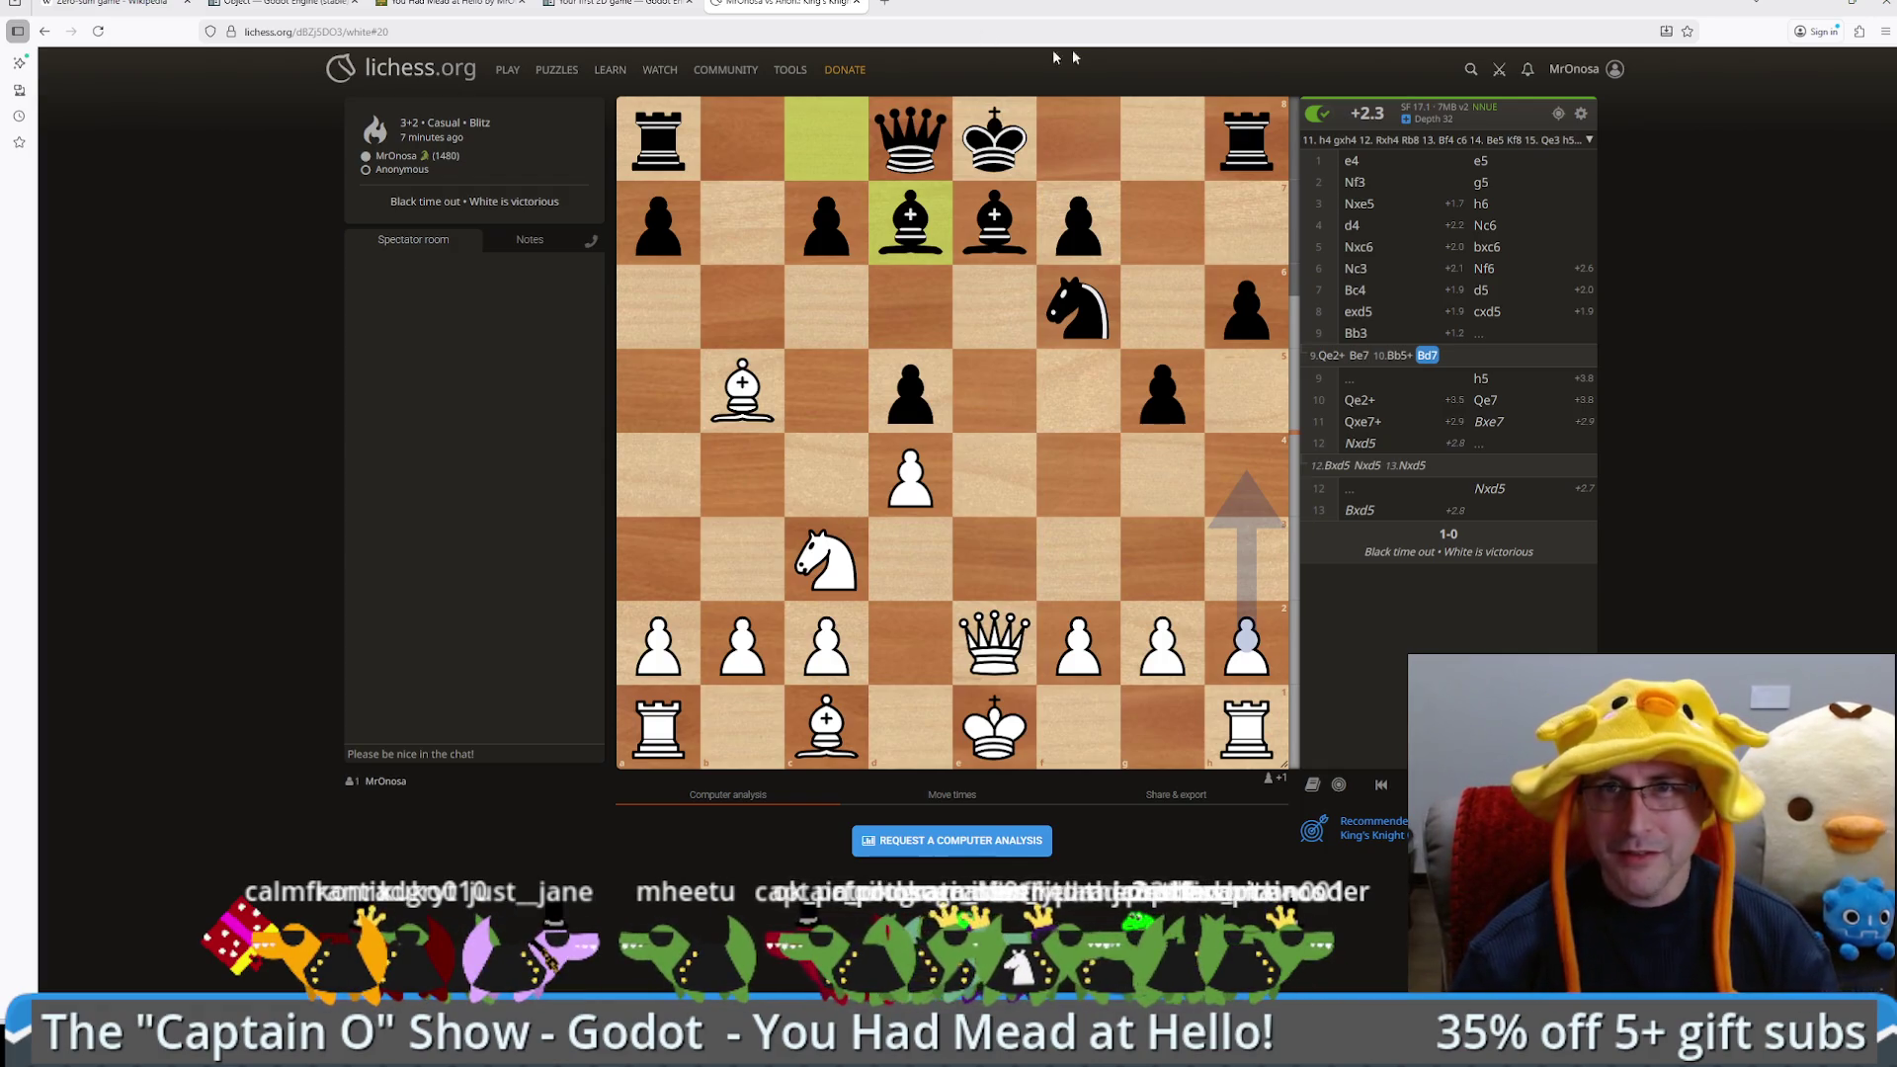
Step: Snap the browser window away with Super+Down to reveal Godot's script editor
{"action": "key", "text": "super+Down"}
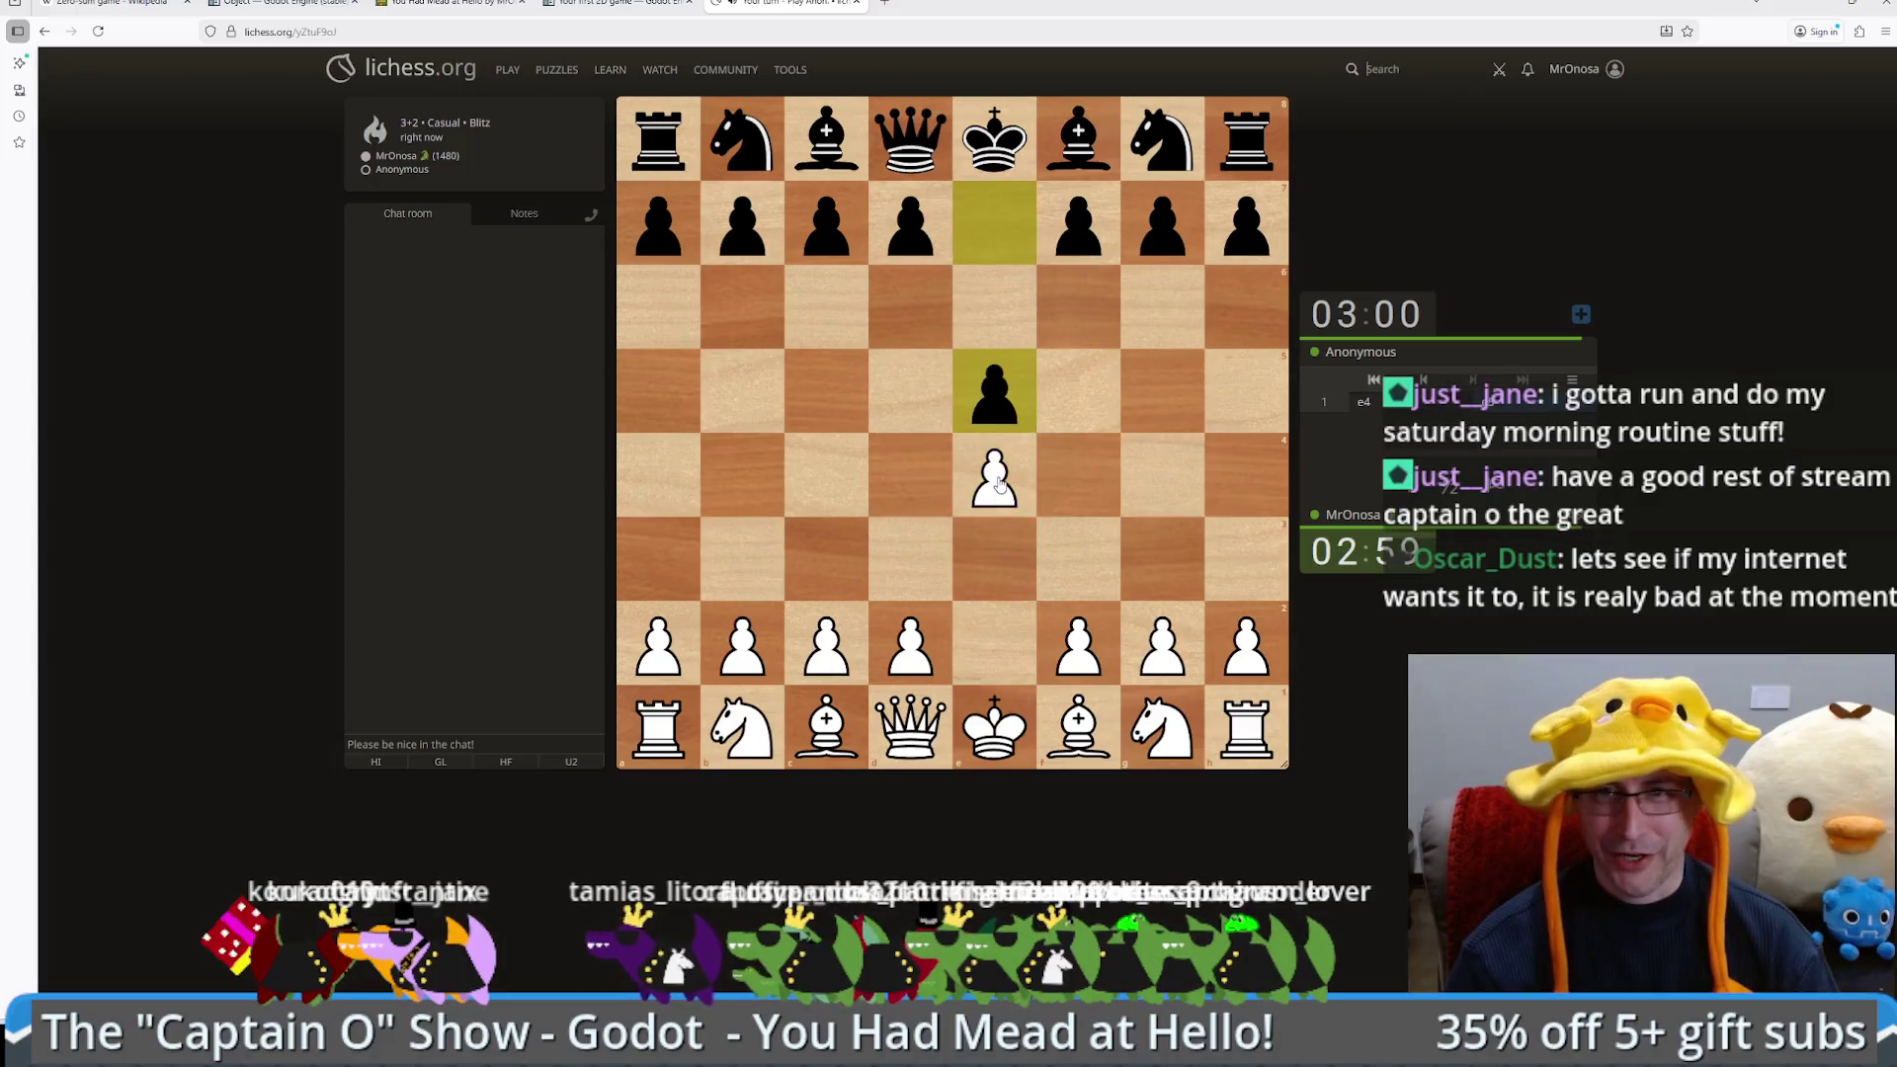
Step: Play 2.Nf3, 3.d4 and 4.Nc3, premoving the f3 knight to d4
{"action": "left_click_drag", "start_coordinate": [1162, 727], "coordinate": [1077, 558]}
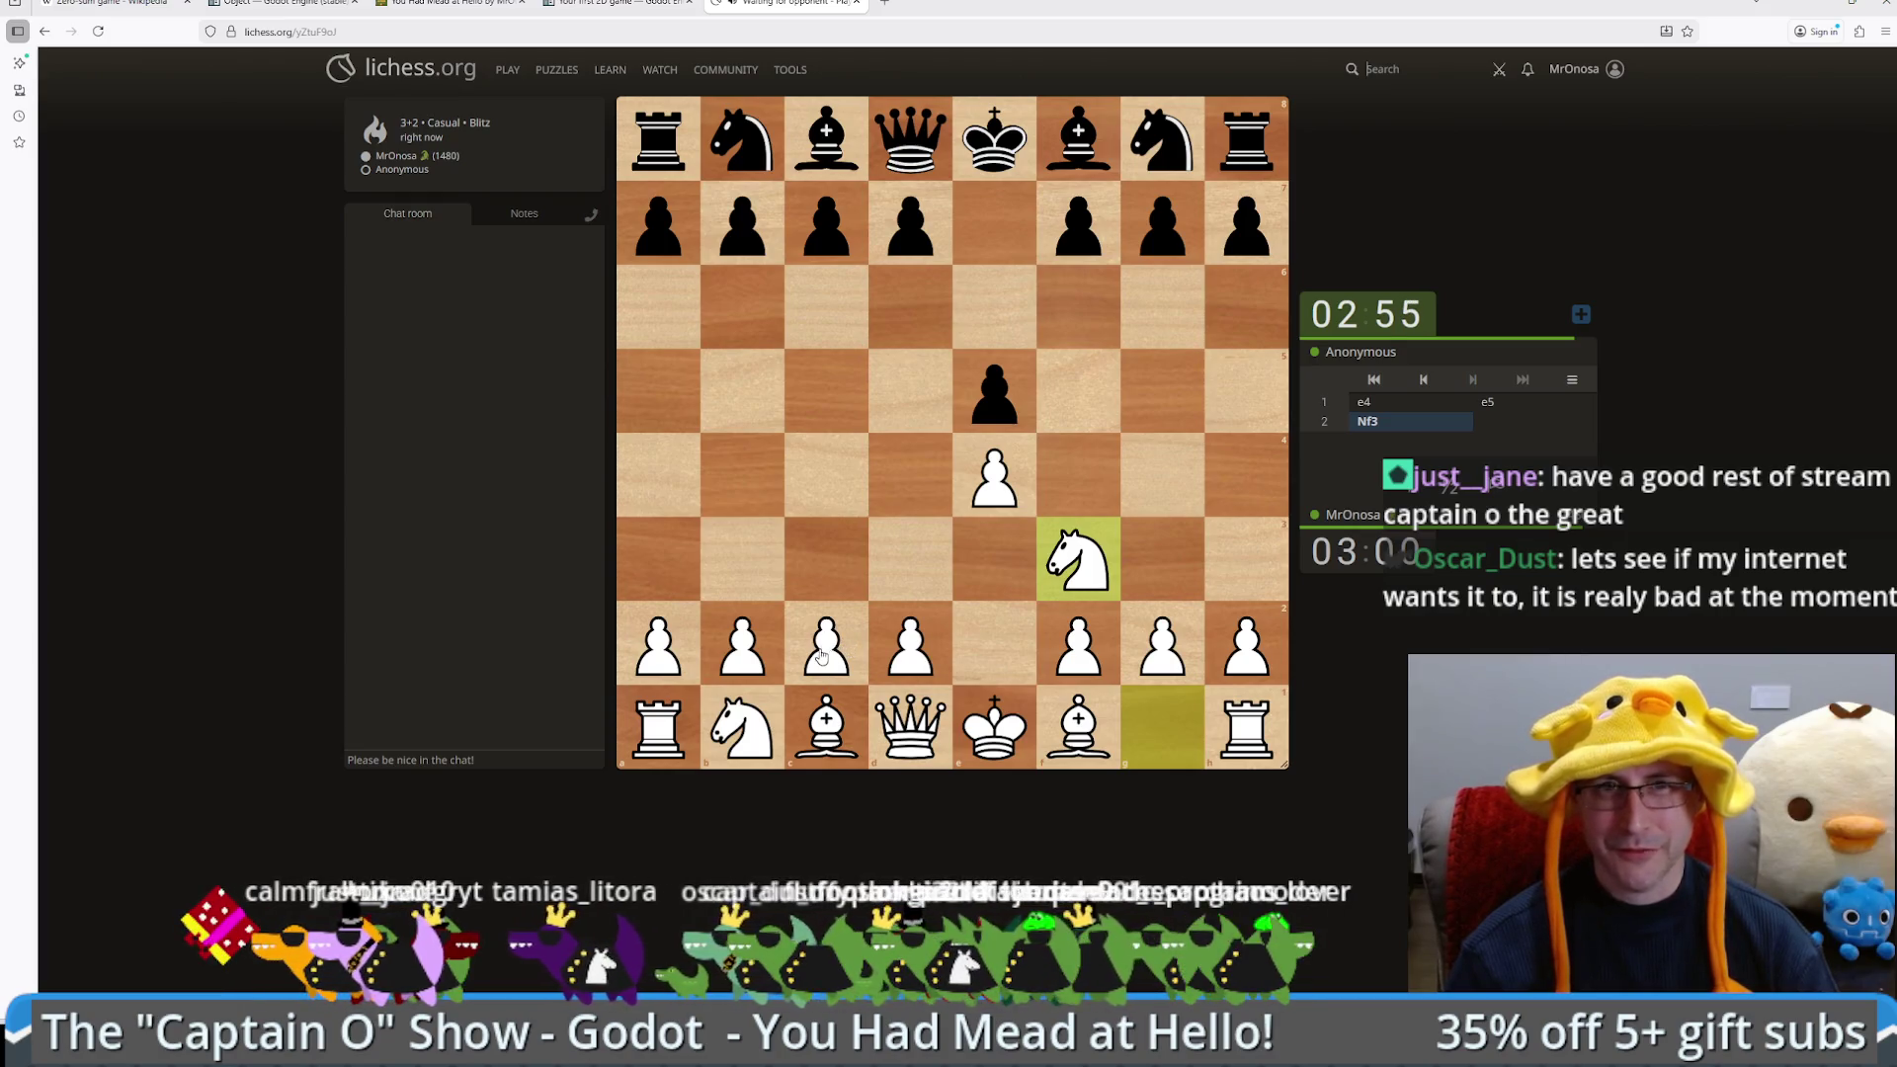
{"action": "mouse_move", "coordinate": [910, 644]}
{"action": "left_mouse_down"}
{"action": "mouse_move", "coordinate": [904, 464]}
{"action": "mouse_move", "coordinate": [927, 477]}
{"action": "left_mouse_up"}
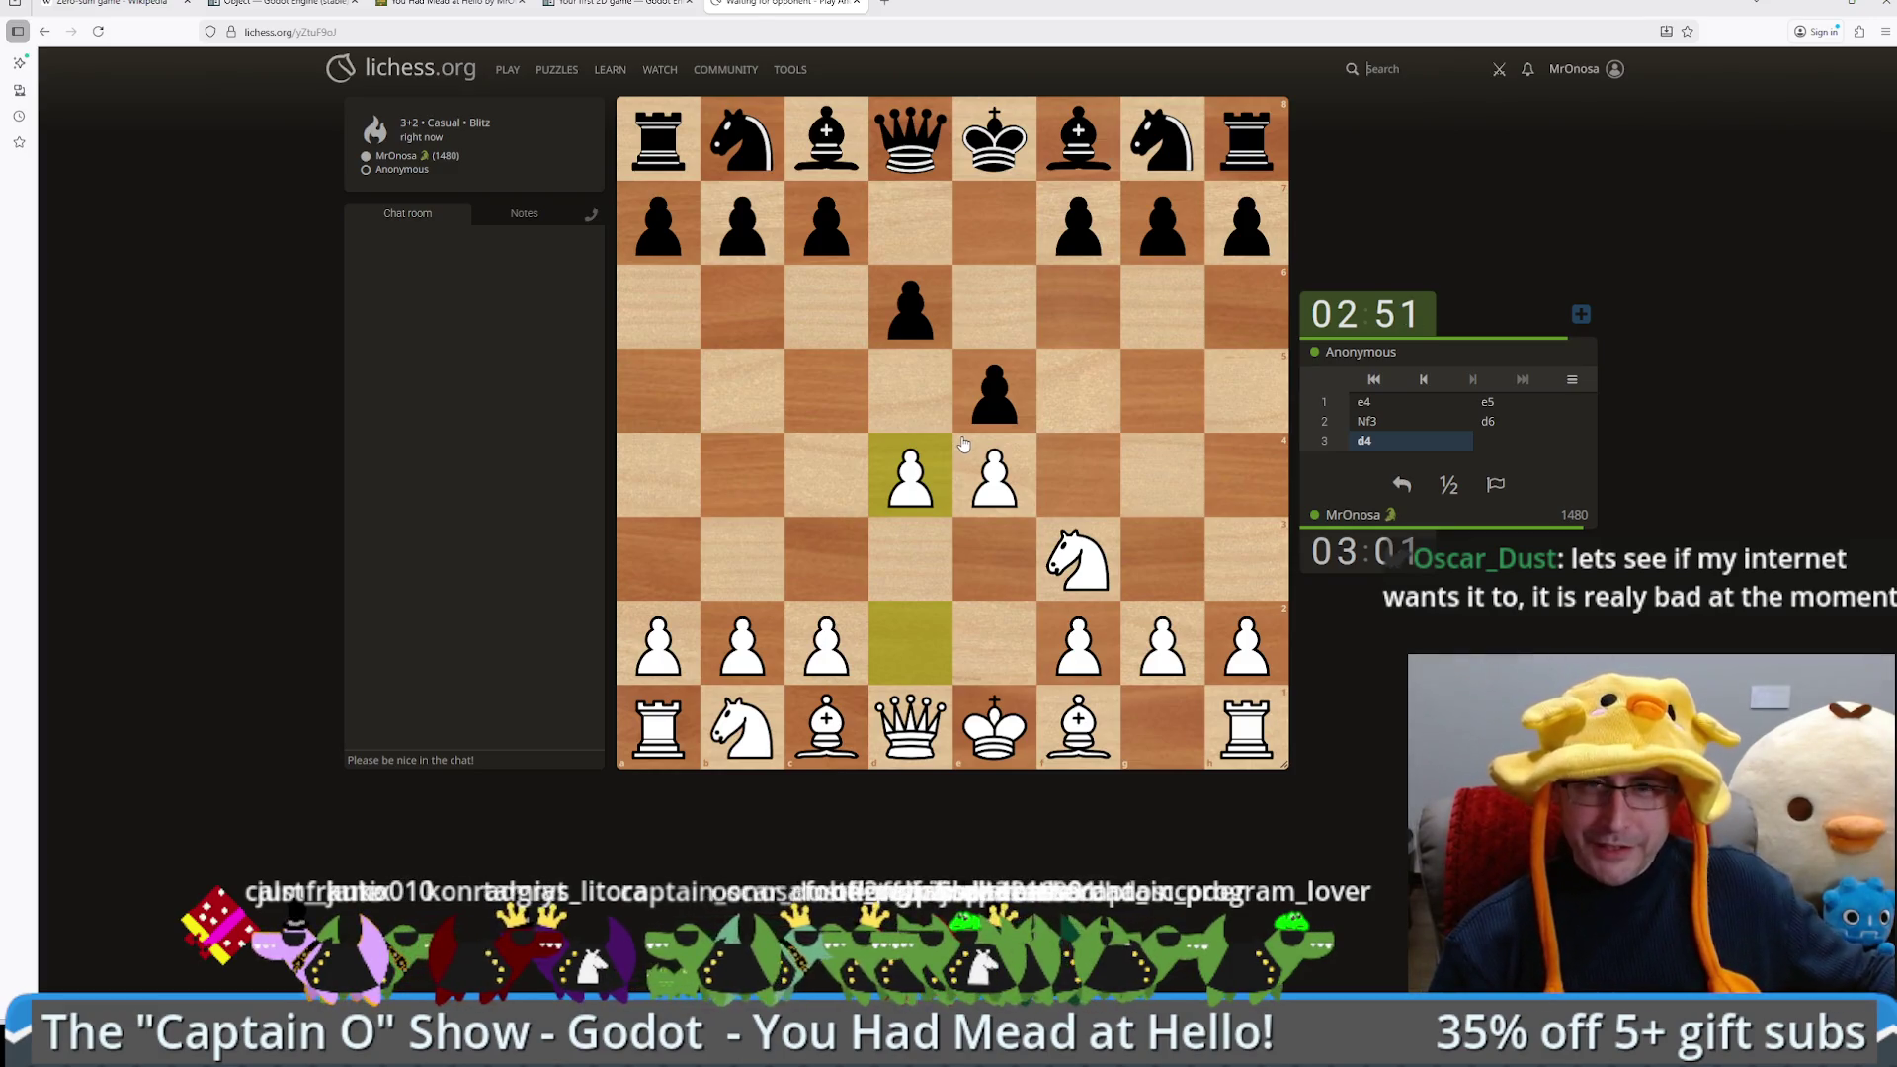
{"action": "mouse_move", "coordinate": [1099, 580]}
{"action": "left_mouse_down"}
{"action": "mouse_move", "coordinate": [910, 474]}
{"action": "mouse_move", "coordinate": [930, 488]}
{"action": "left_mouse_up"}
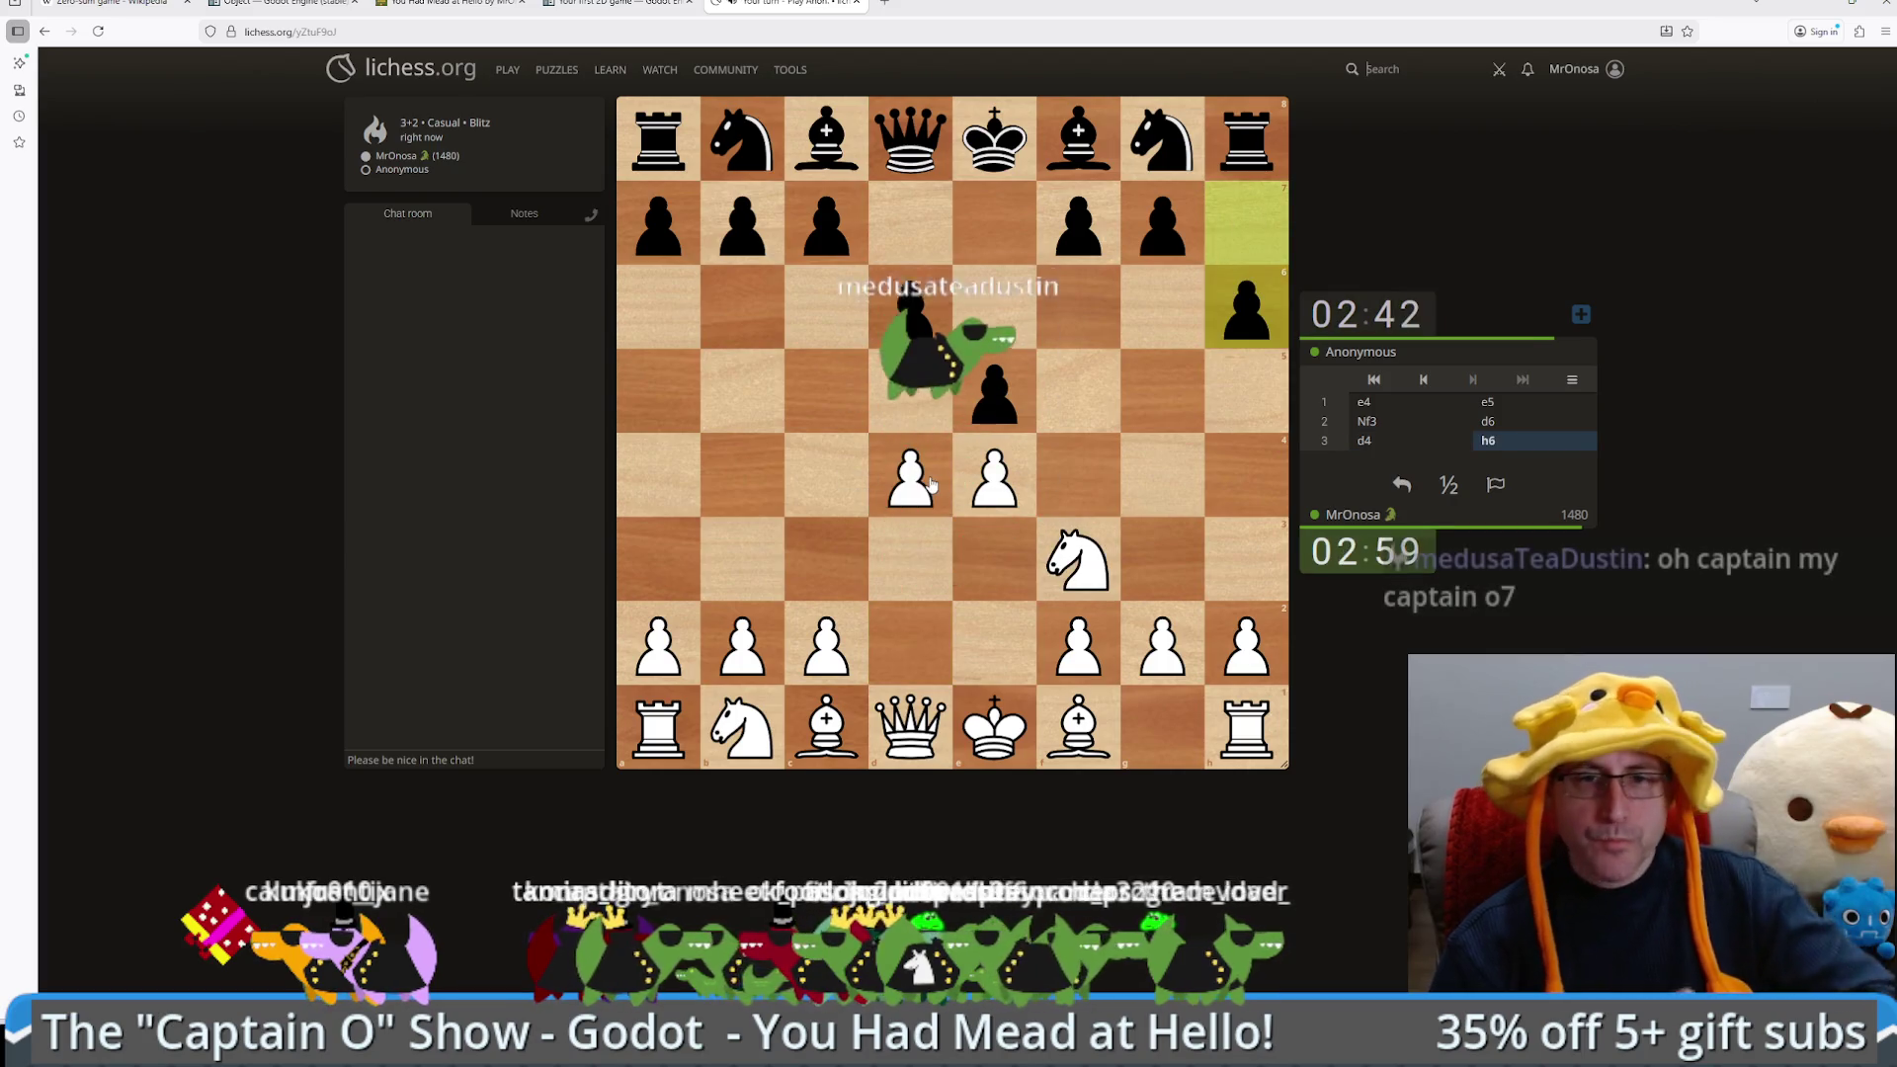
{"action": "left_click_drag", "start_coordinate": [744, 739], "coordinate": [834, 571]}
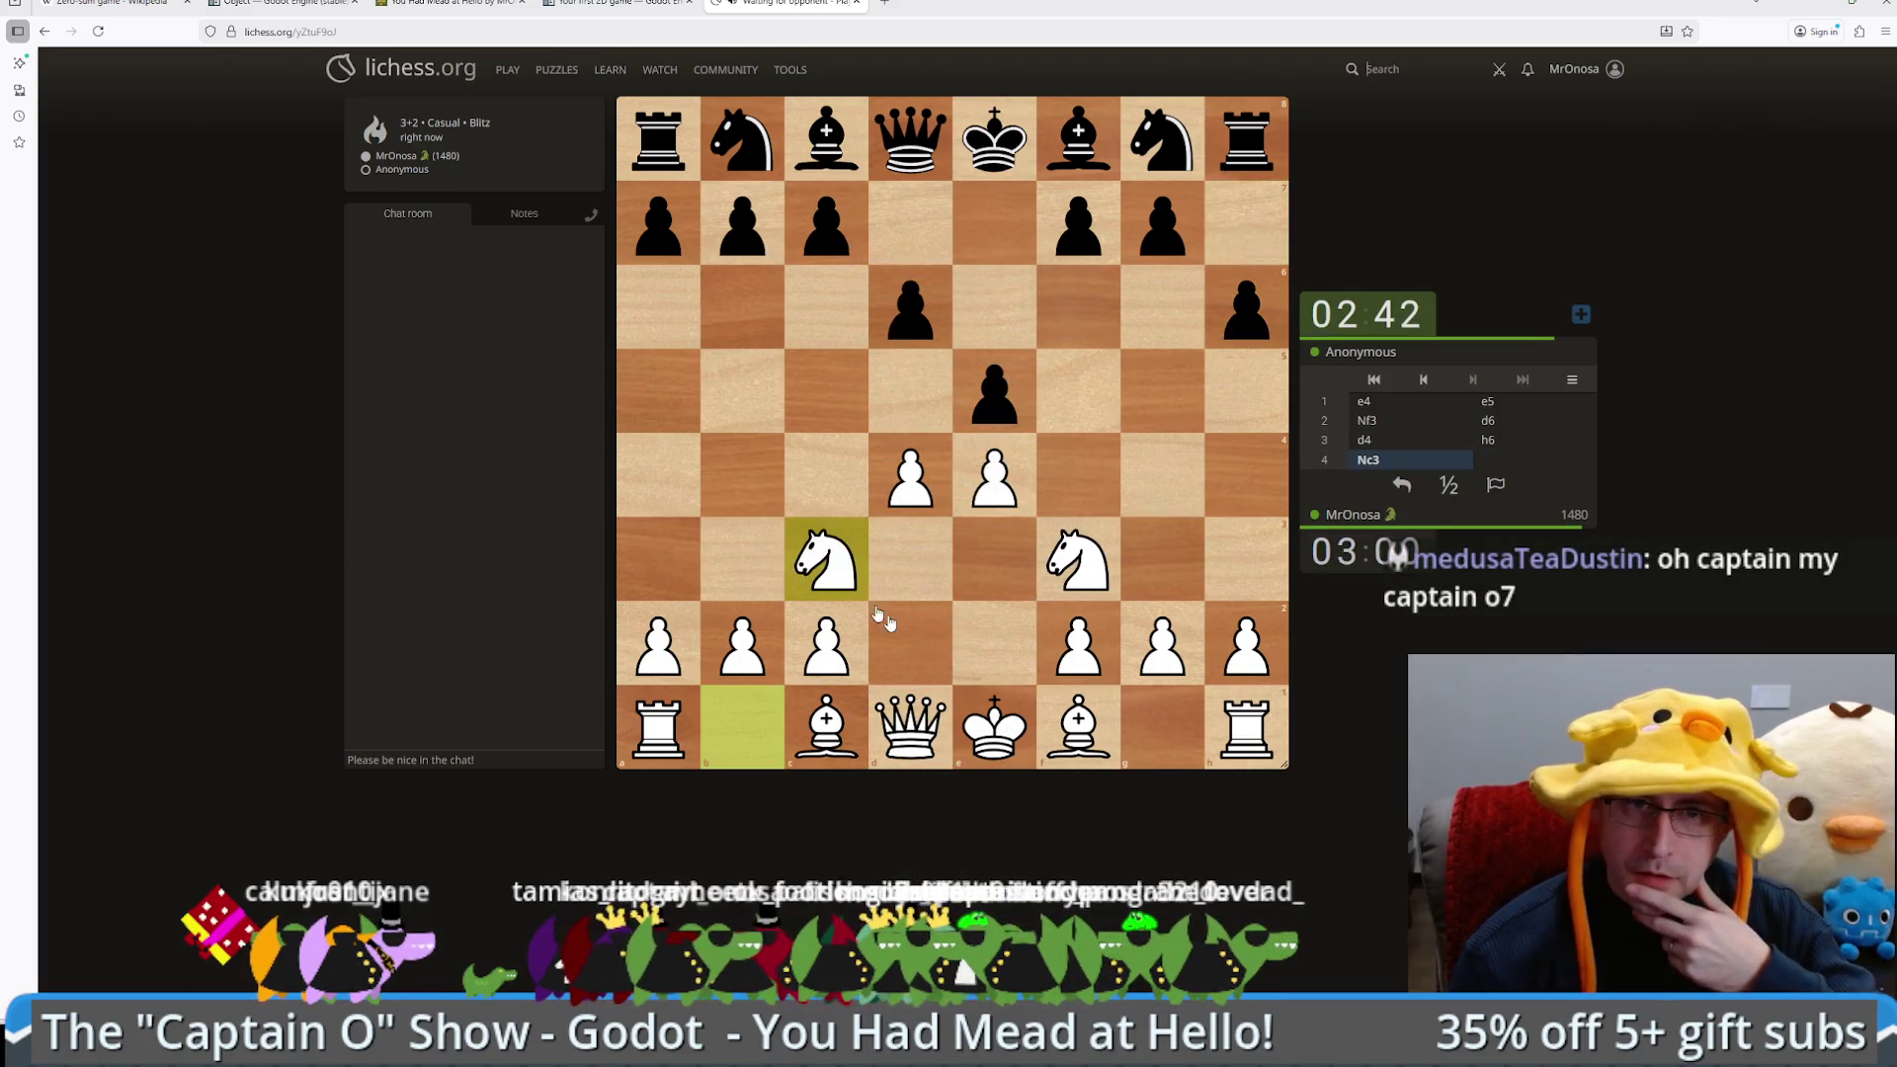
{"action": "left_click_drag", "start_coordinate": [1077, 559], "coordinate": [919, 474]}
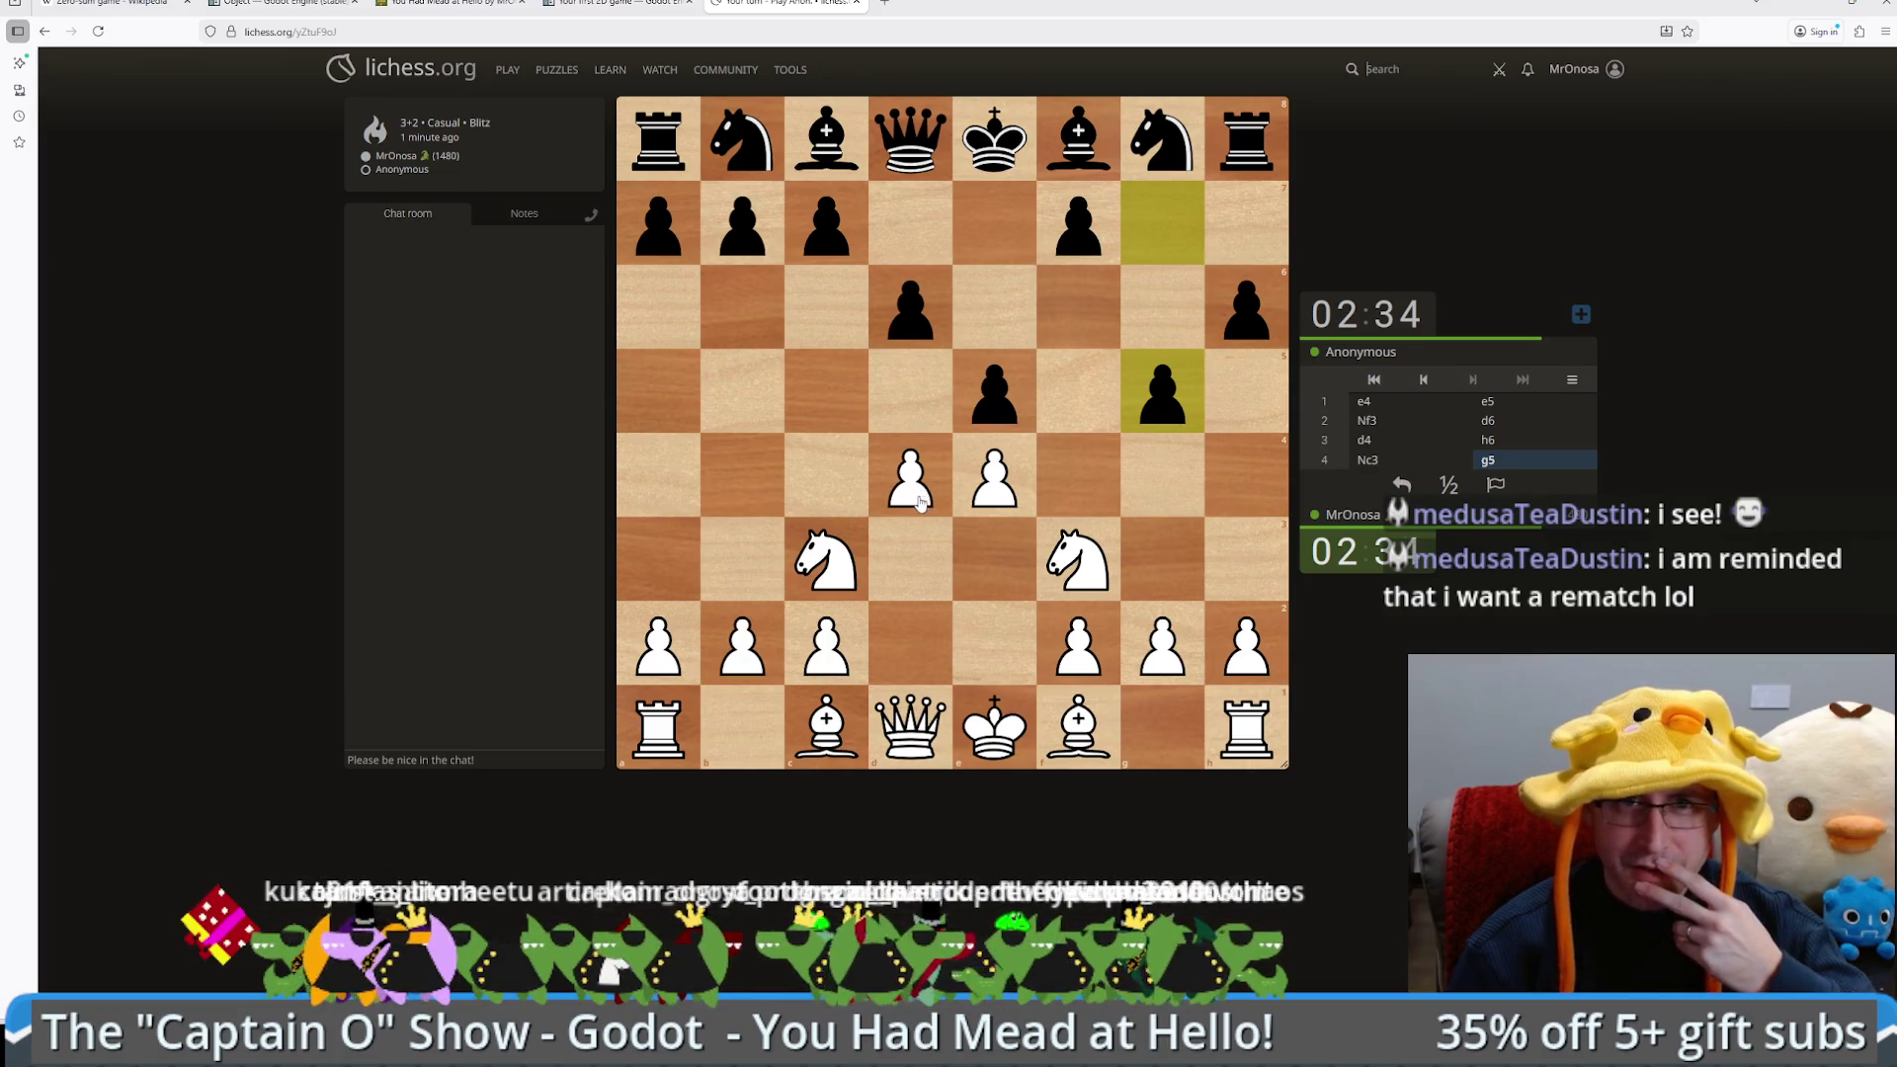
Step: Play 5.dxe5, 6.exd6, 7.Bb5 and 8.Bxc6+, then castle kingside
{"action": "left_click_drag", "start_coordinate": [919, 502], "coordinate": [981, 416]}
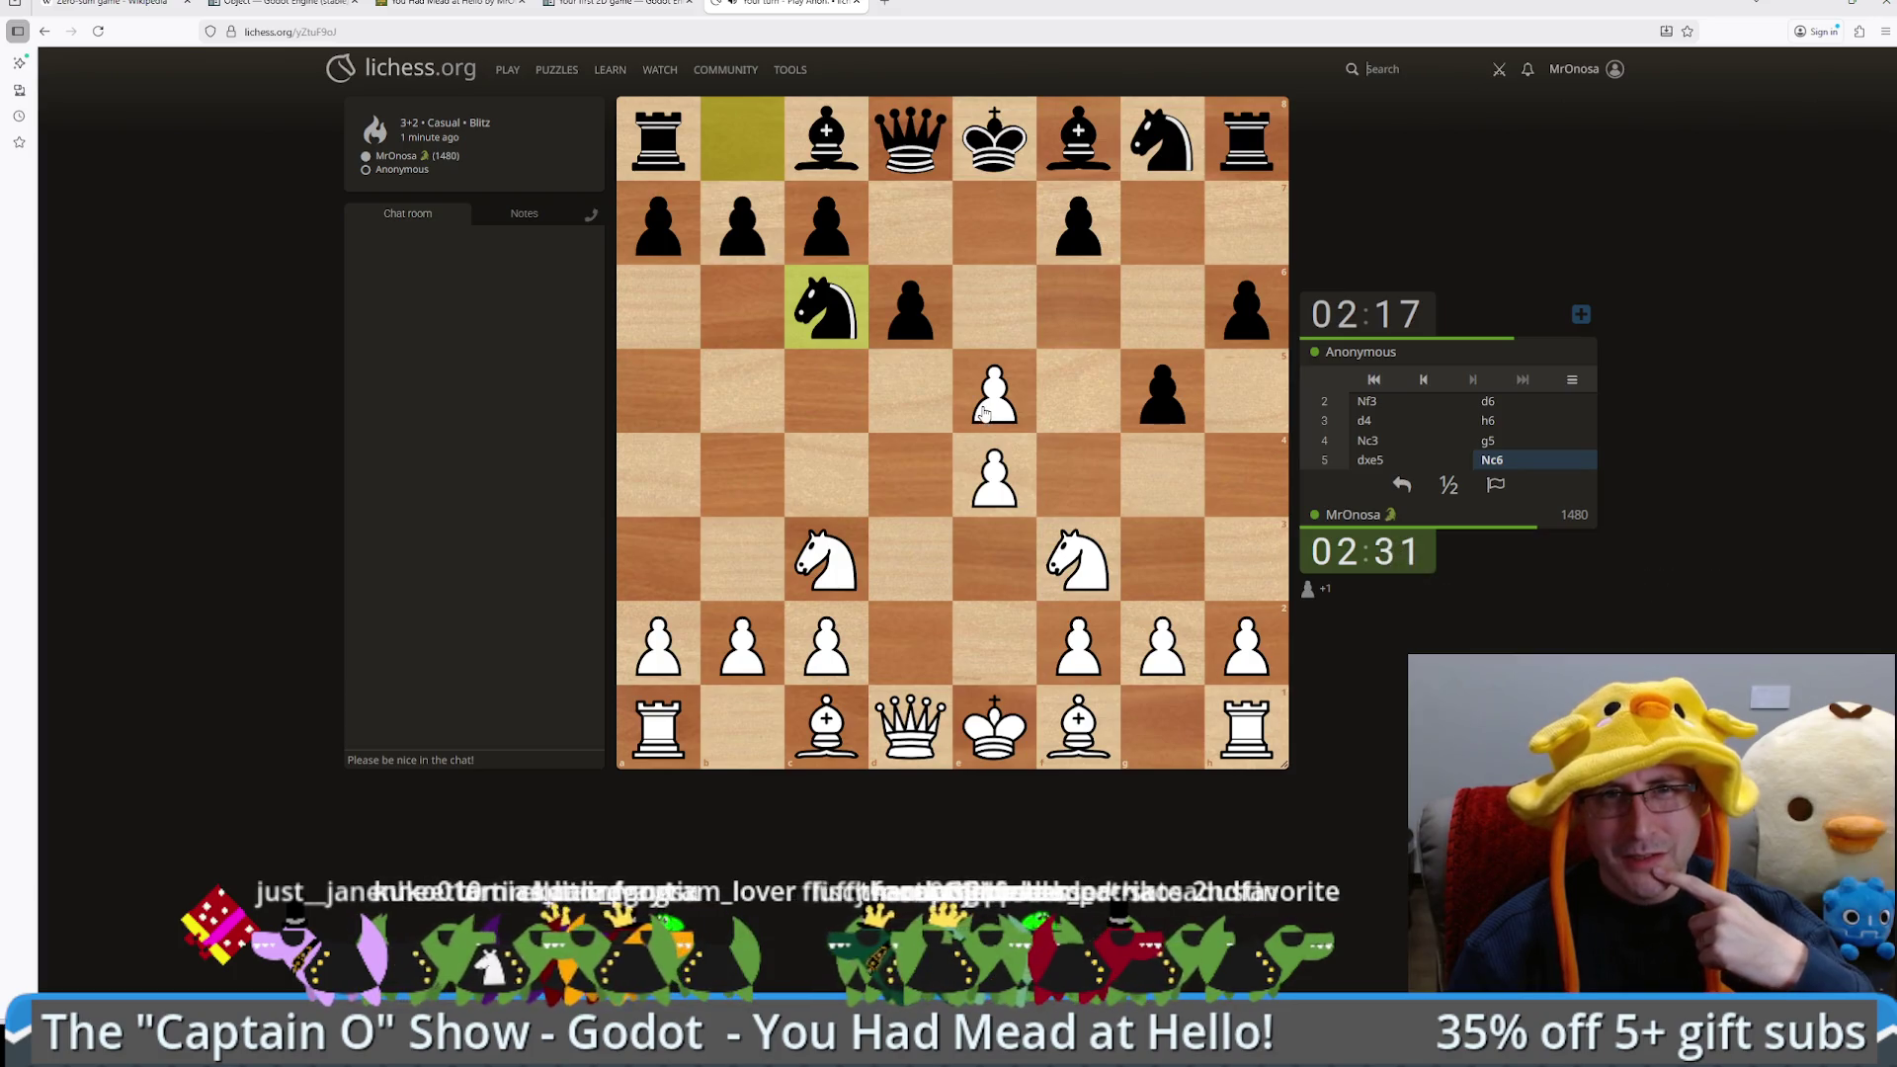
{"action": "left_click_drag", "start_coordinate": [993, 412], "coordinate": [910, 306]}
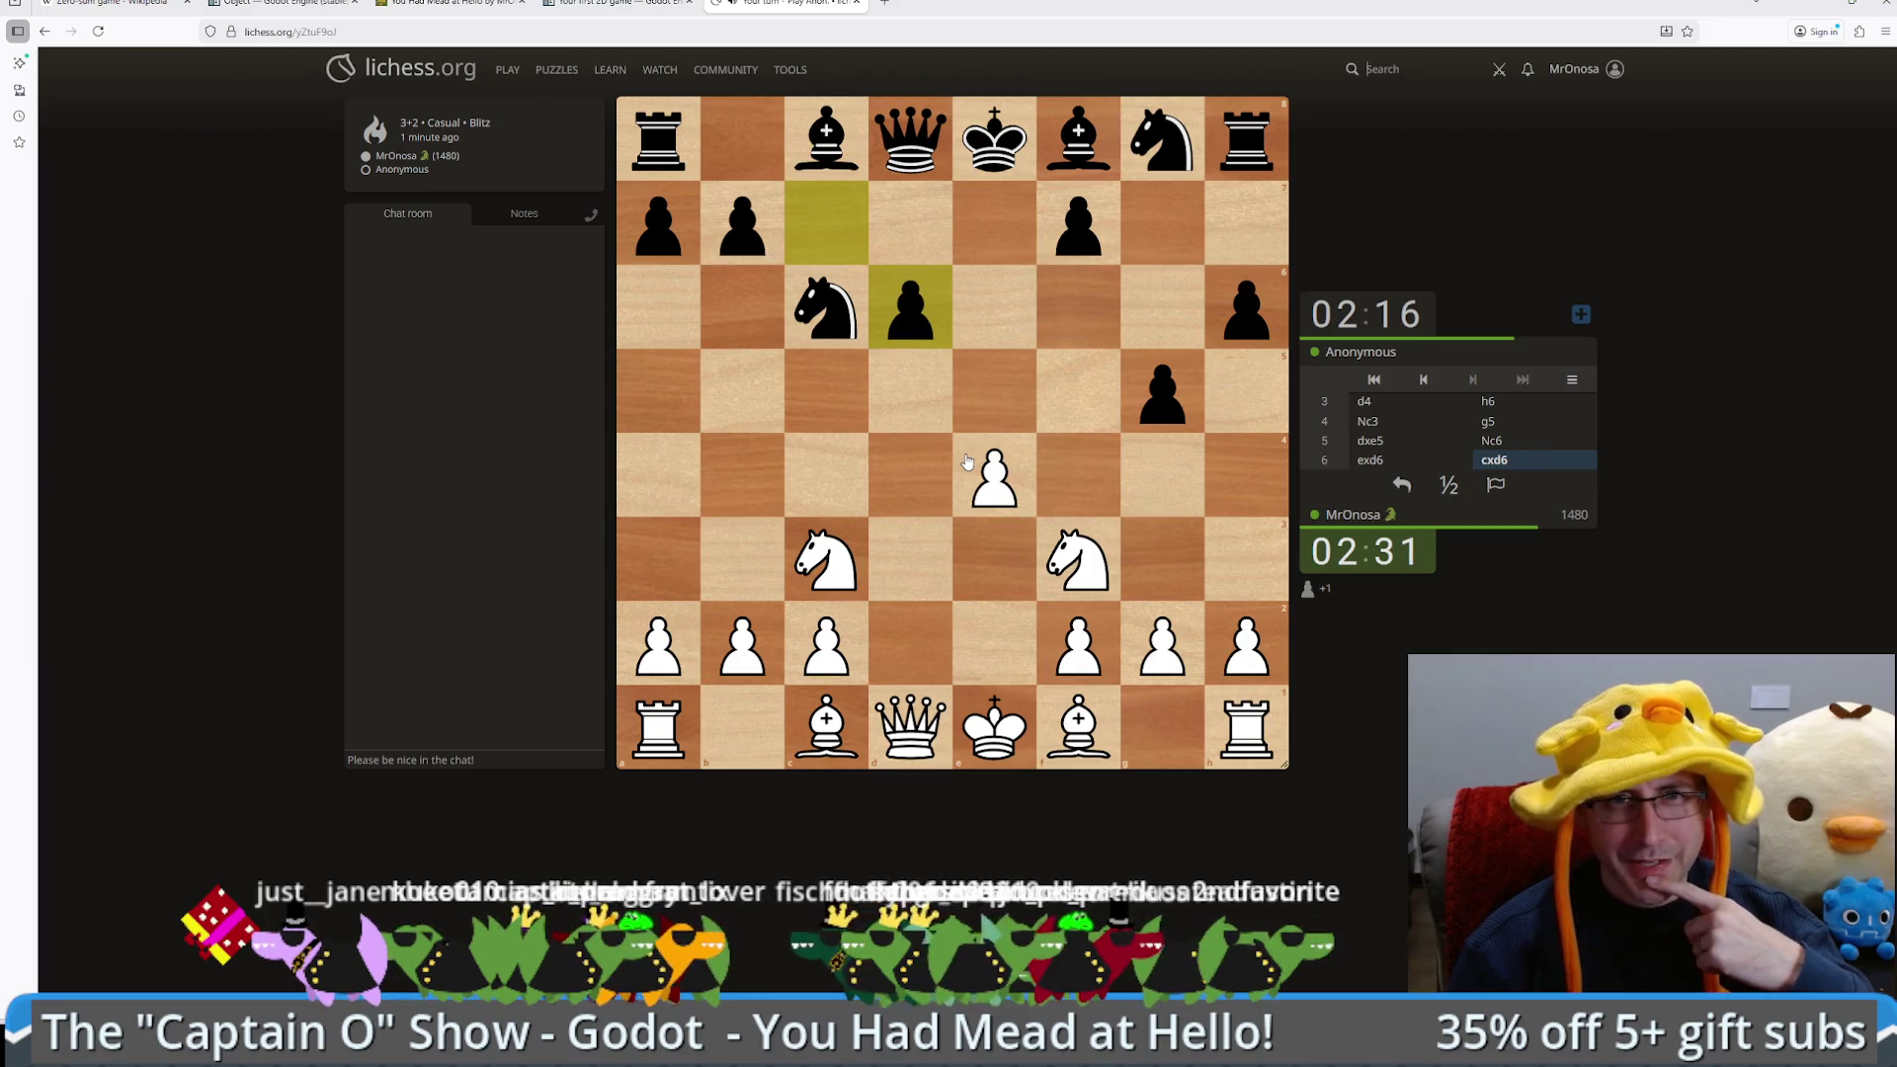
{"action": "mouse_move", "coordinate": [1077, 728]}
{"action": "left_mouse_down"}
{"action": "mouse_move", "coordinate": [721, 391]}
{"action": "mouse_move", "coordinate": [741, 415]}
{"action": "left_mouse_up"}
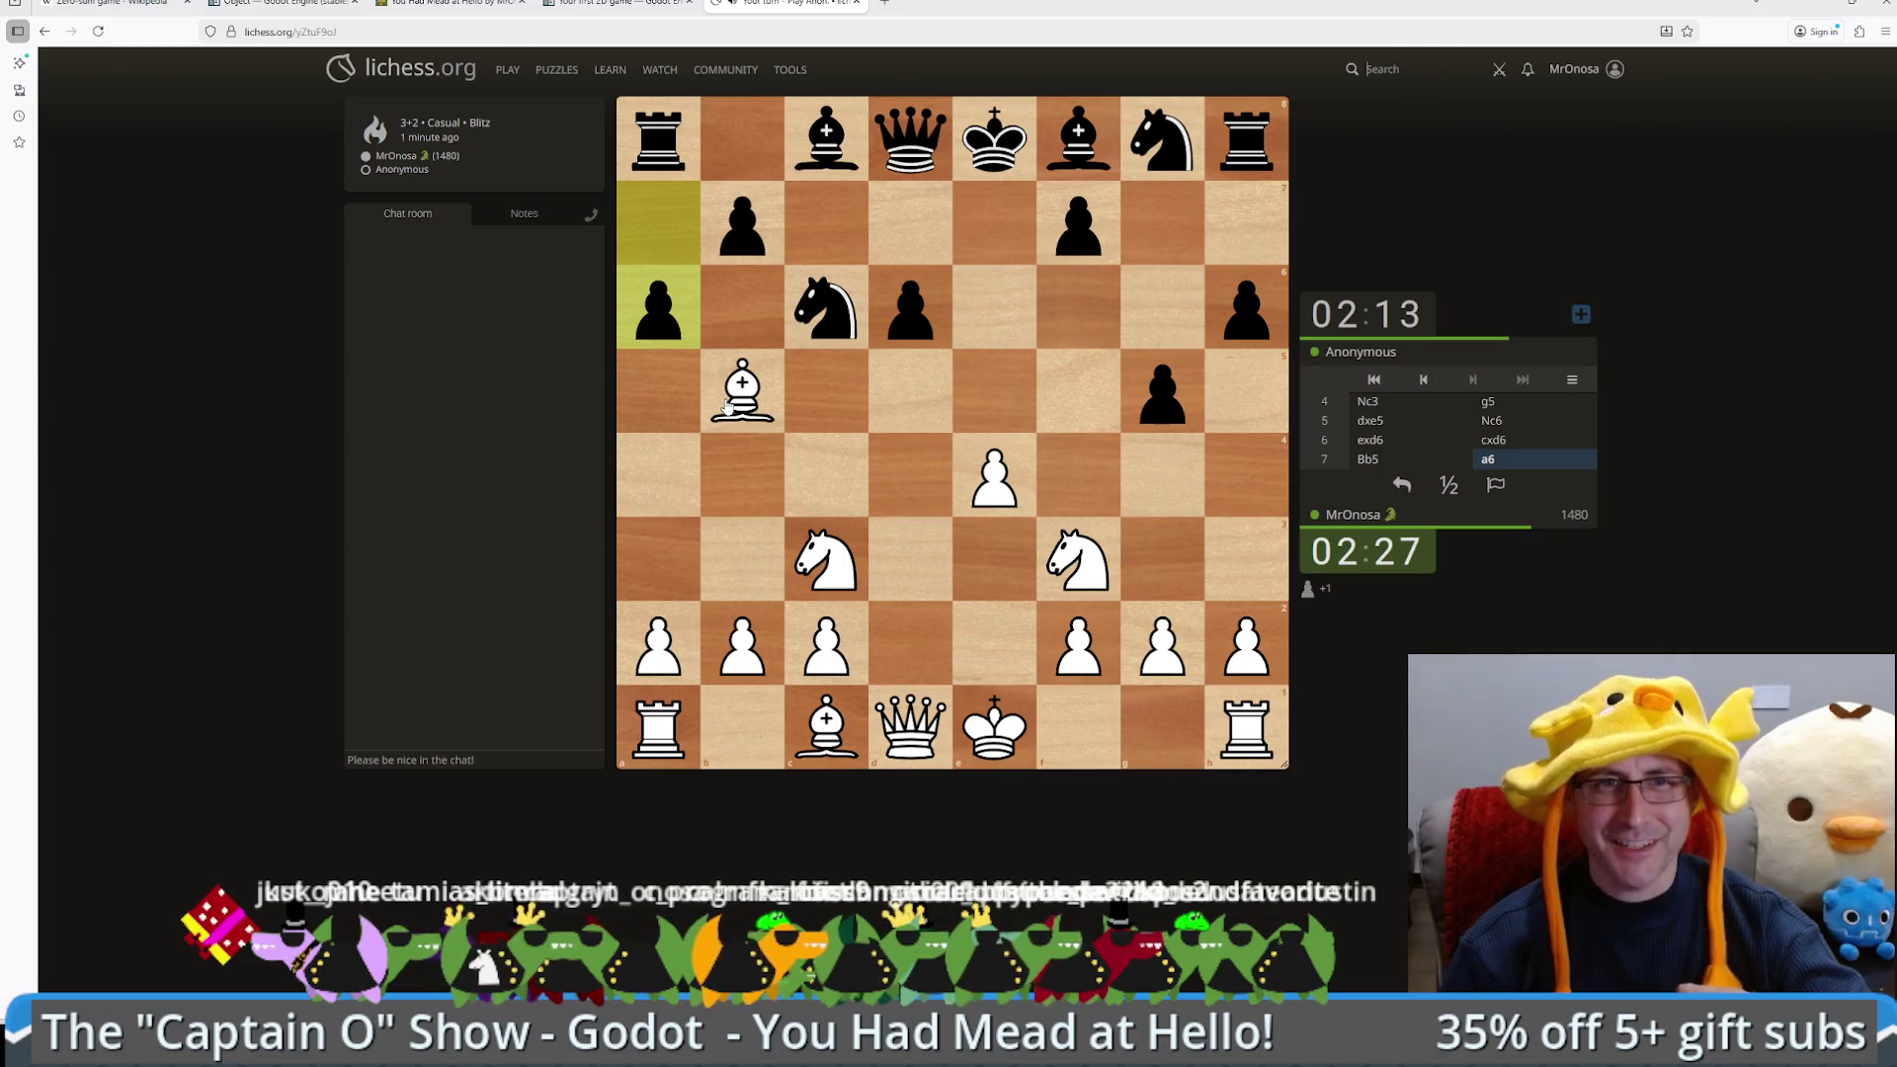
{"action": "left_click_drag", "start_coordinate": [728, 405], "coordinate": [817, 318]}
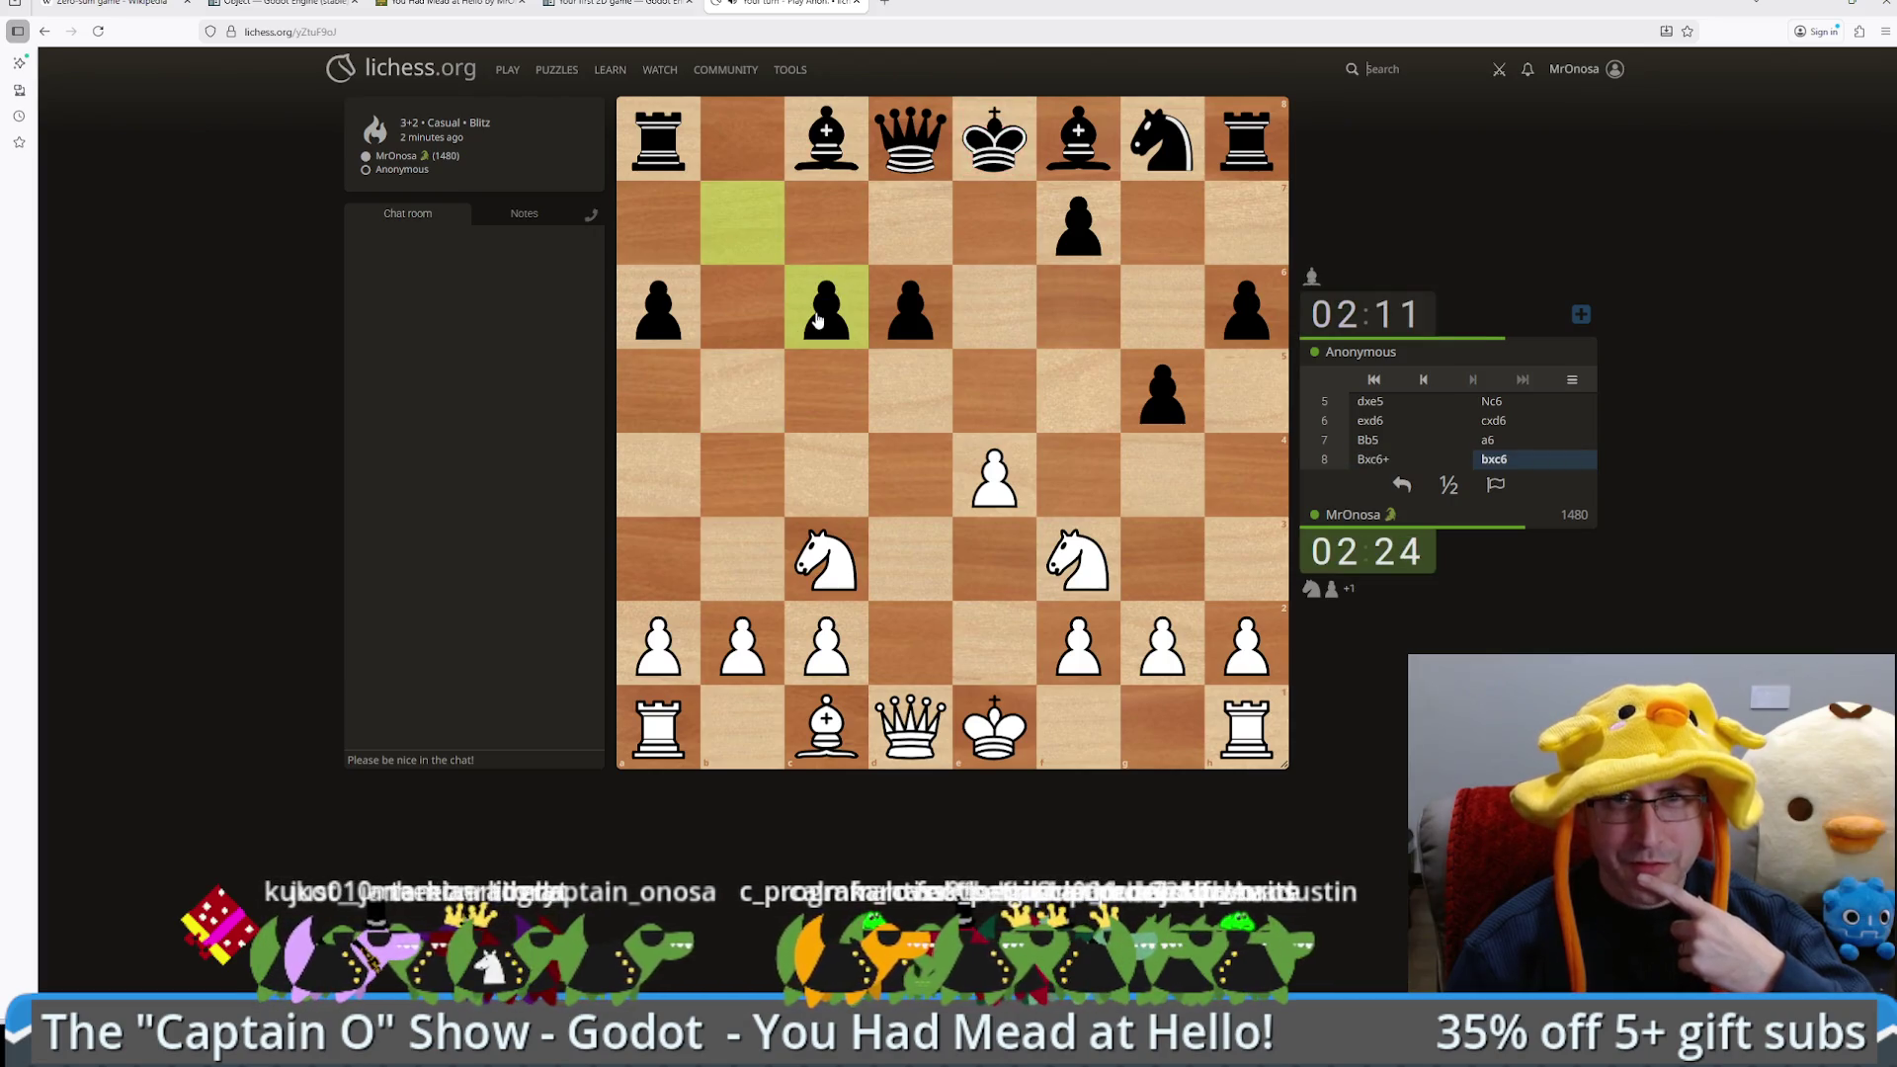
{"action": "left_click_drag", "start_coordinate": [1000, 729], "coordinate": [1214, 743]}
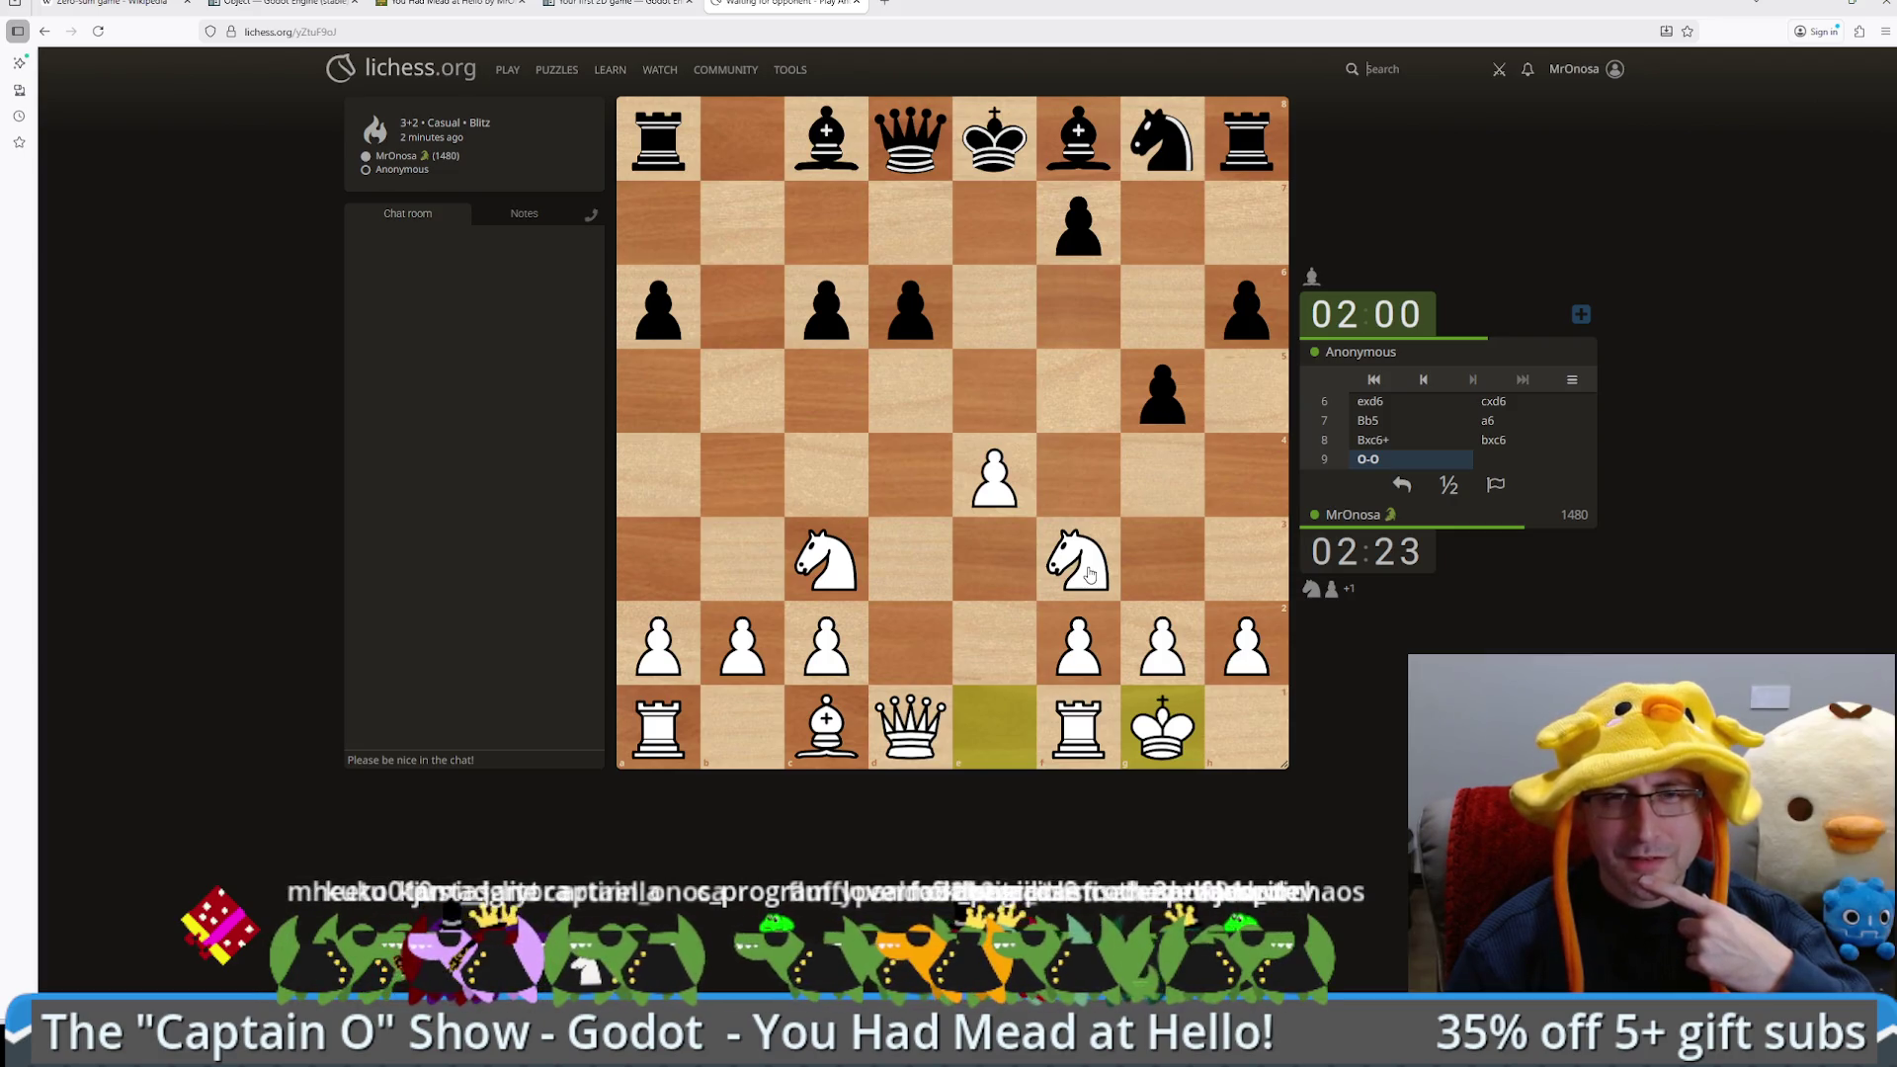
Step: Play 10.Nd4 and 11.Nf5, premove exf5, then take on g5 with the bishop
{"action": "left_click_drag", "start_coordinate": [1090, 571], "coordinate": [930, 488]}
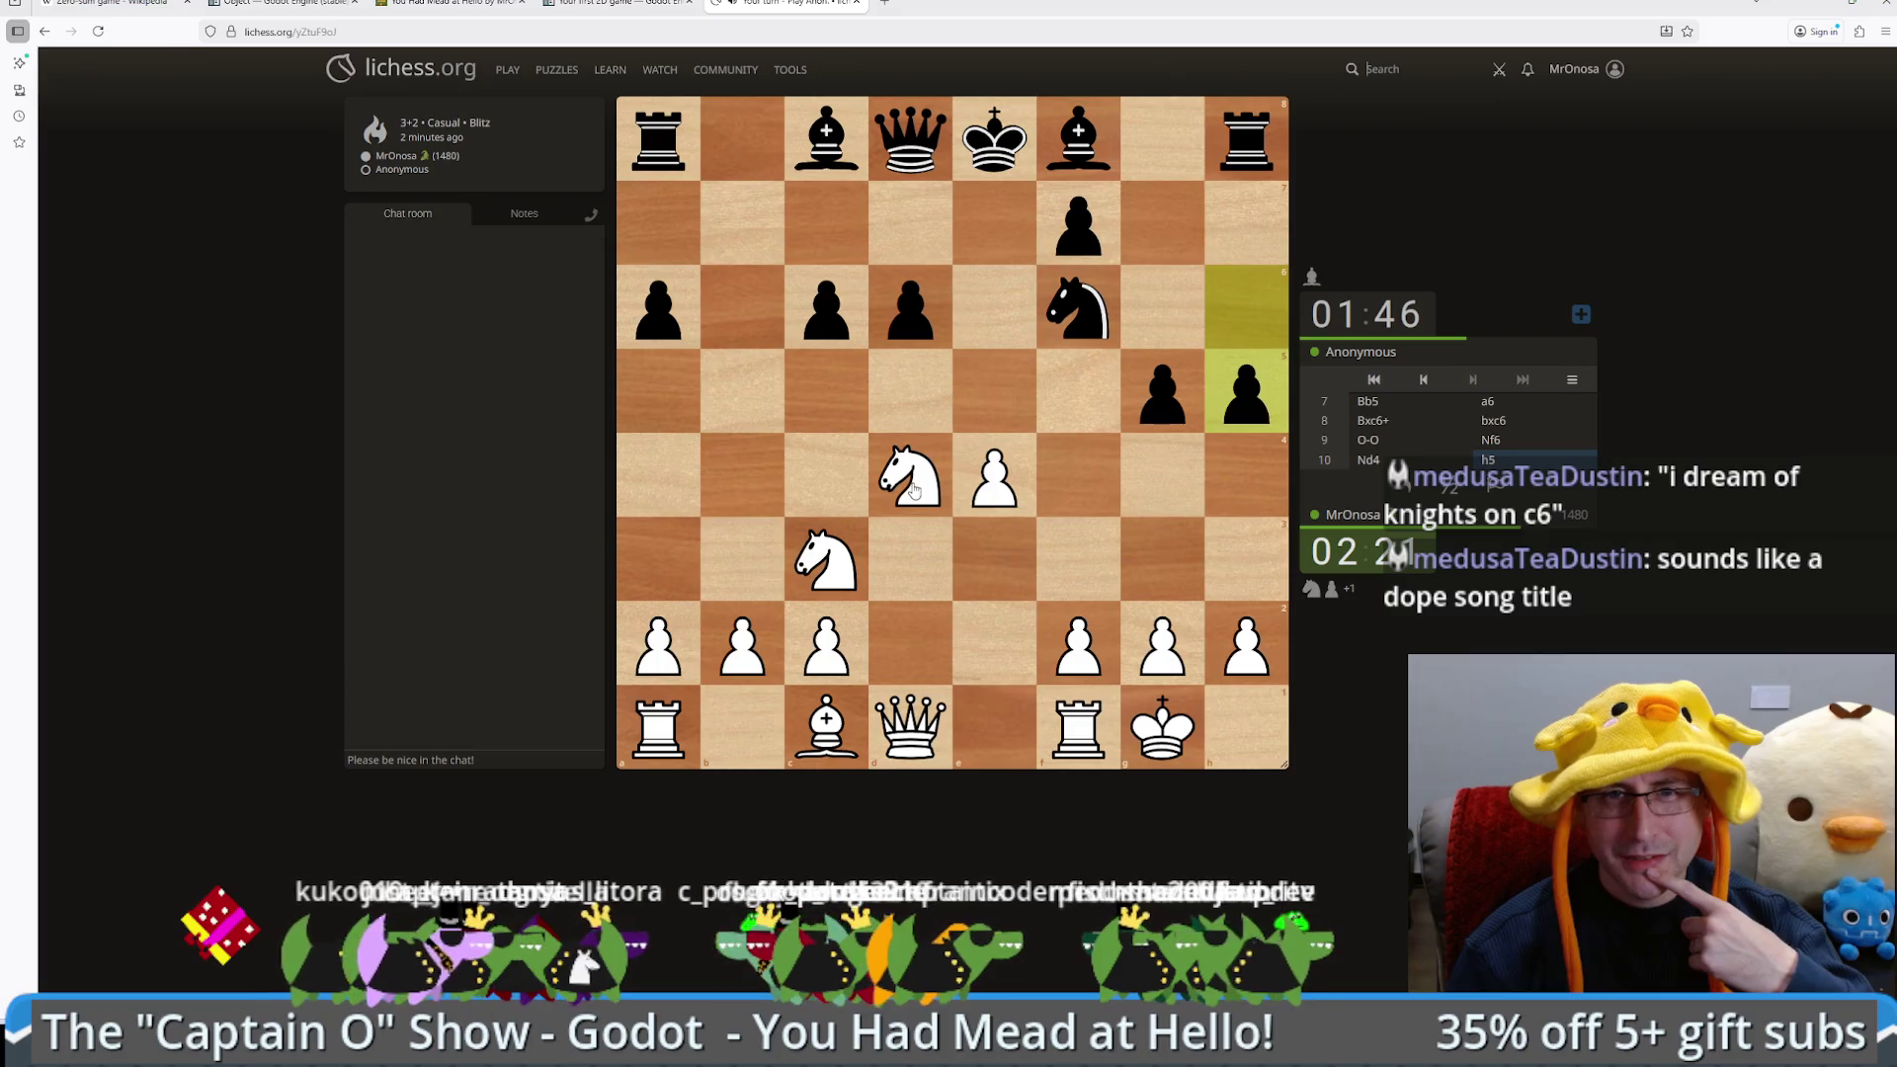
{"action": "mouse_move", "coordinate": [913, 491]}
{"action": "left_mouse_down"}
{"action": "mouse_move", "coordinate": [1085, 407]}
{"action": "mouse_move", "coordinate": [1090, 430]}
{"action": "left_mouse_up"}
{"action": "left_click", "coordinate": [993, 479]}
{"action": "left_click", "coordinate": [1064, 395]}
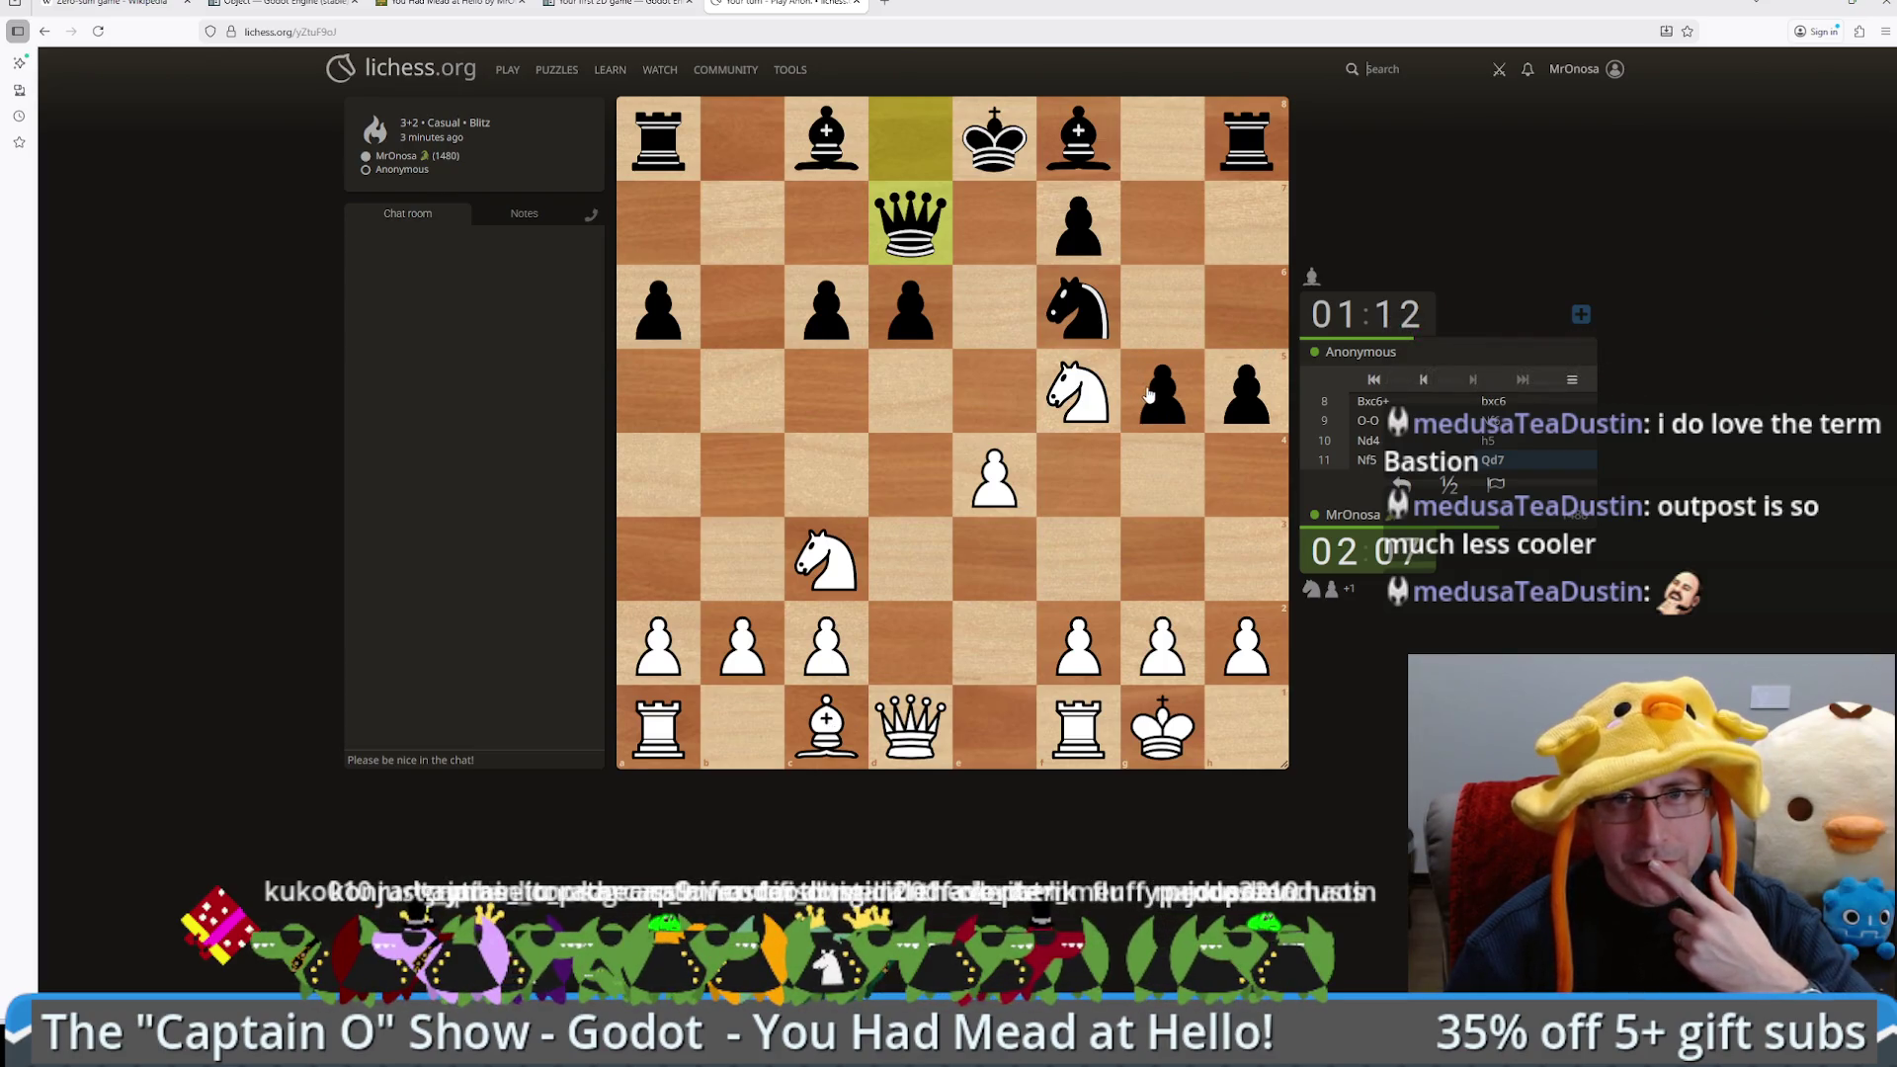
{"action": "left_click_drag", "start_coordinate": [837, 736], "coordinate": [1156, 400]}
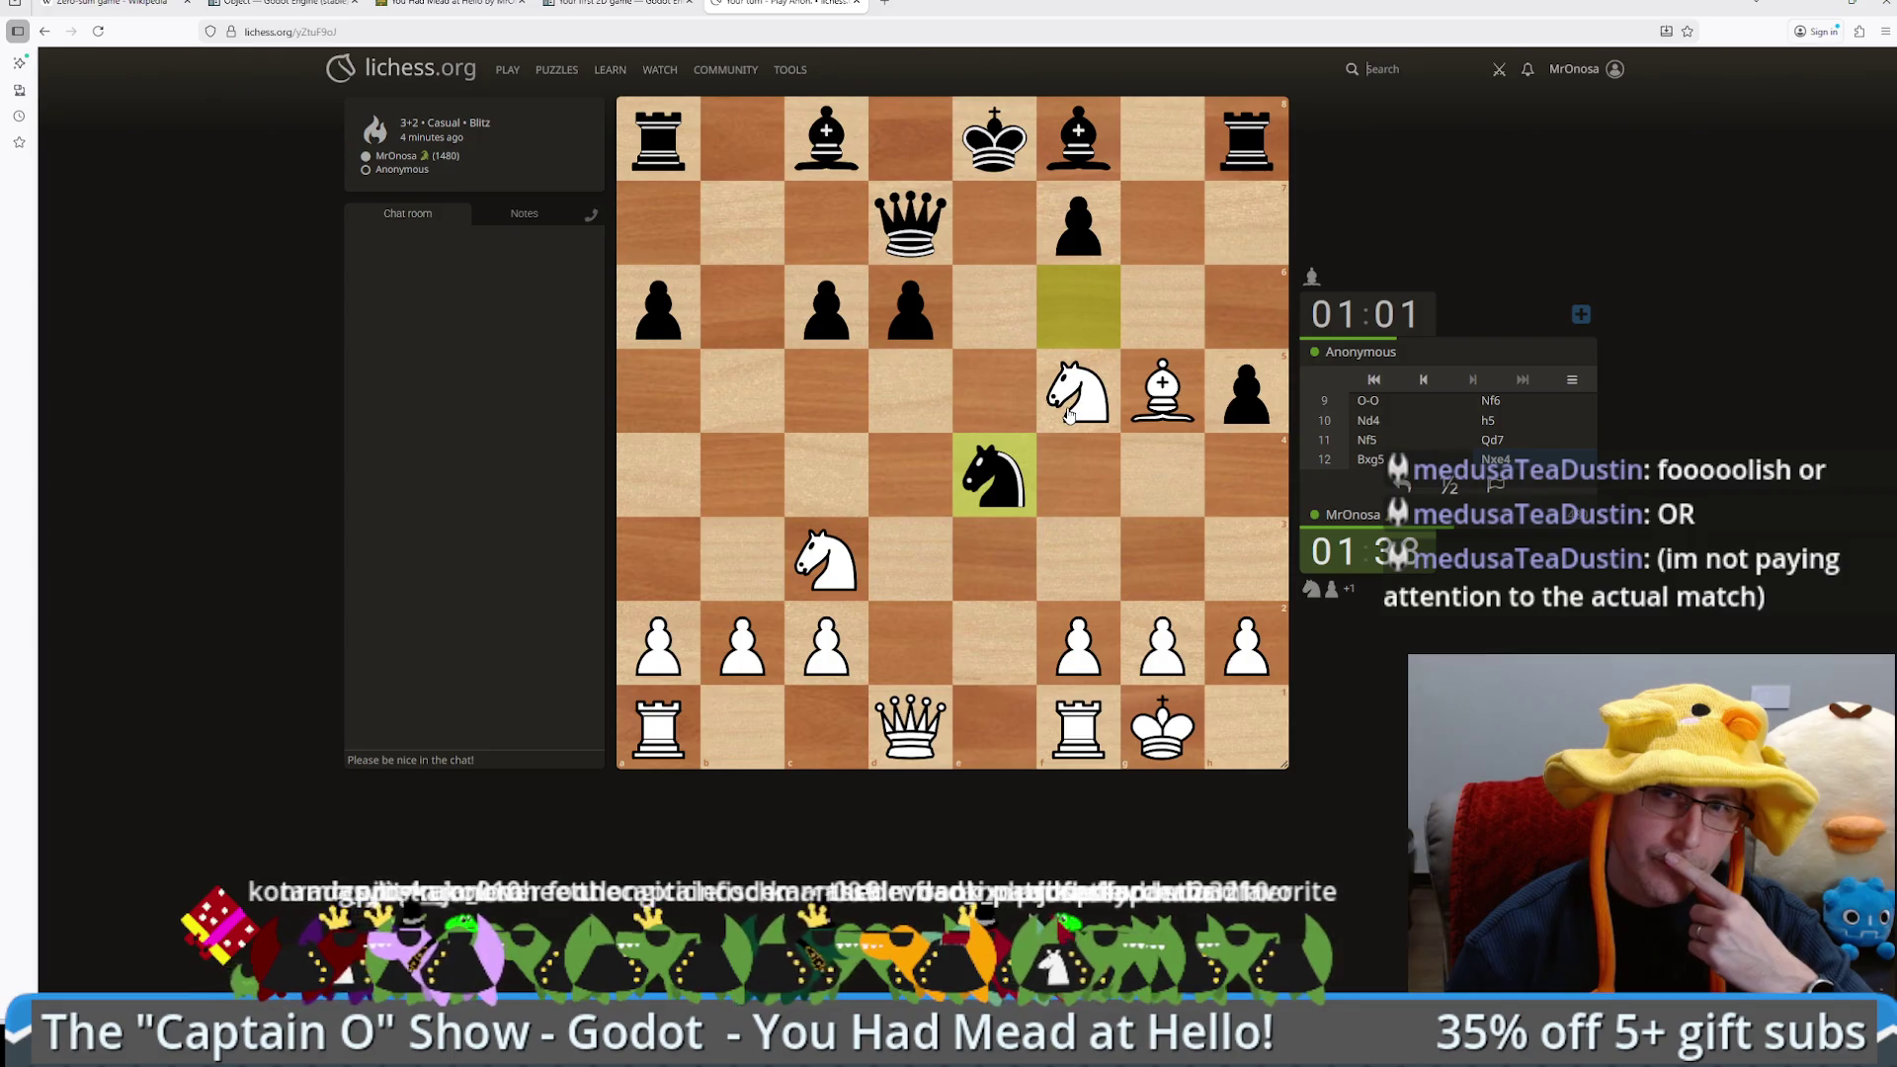
Step: Recapture with 13.Nxe4, then give check with 14.Nxd6+
{"action": "mouse_move", "coordinate": [818, 585]}
{"action": "left_mouse_down"}
{"action": "mouse_move", "coordinate": [988, 479]}
{"action": "mouse_move", "coordinate": [1017, 482]}
{"action": "left_mouse_up"}
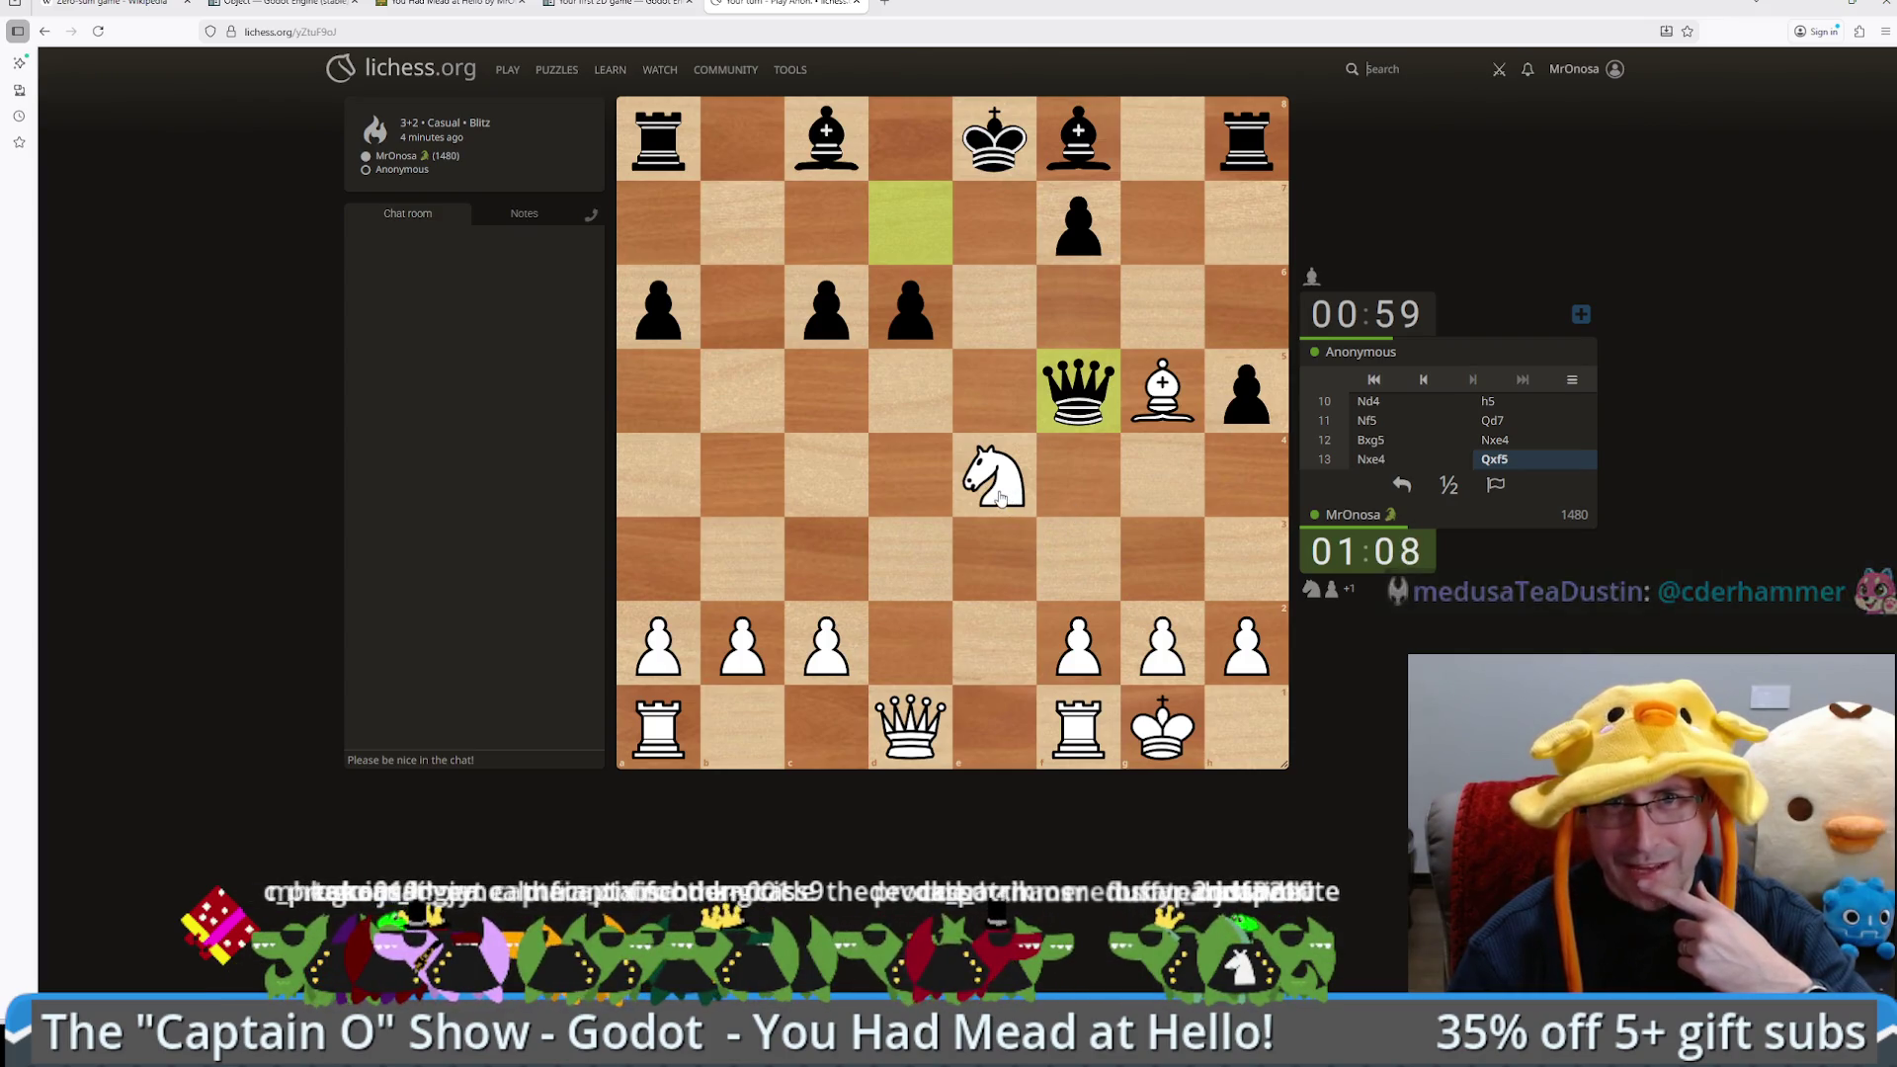
{"action": "left_click_drag", "start_coordinate": [1001, 498], "coordinate": [899, 336]}
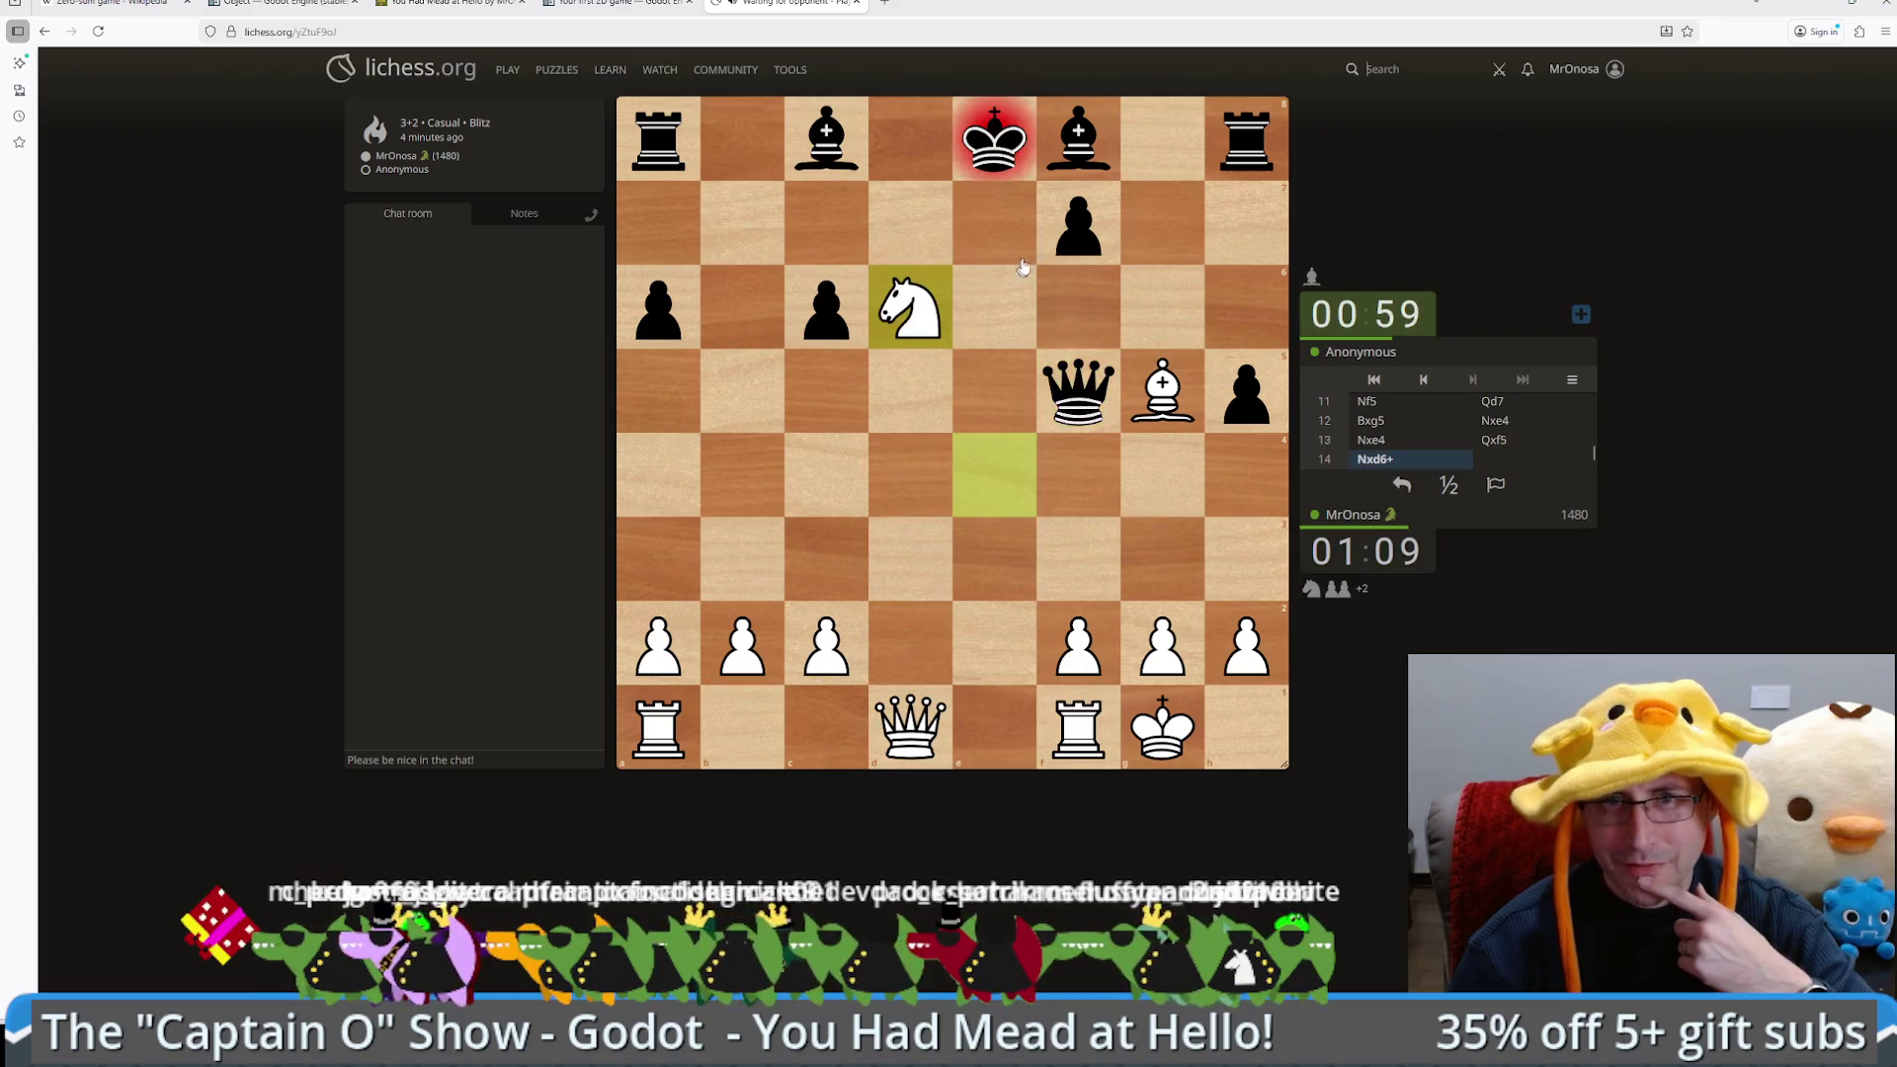
Step: Play 15.Qxd6, then 16.Rfe1+ to check Black's king
{"action": "mouse_move", "coordinate": [909, 726]}
{"action": "left_mouse_down"}
{"action": "mouse_move", "coordinate": [878, 407]}
{"action": "mouse_move", "coordinate": [910, 312]}
{"action": "left_mouse_up"}
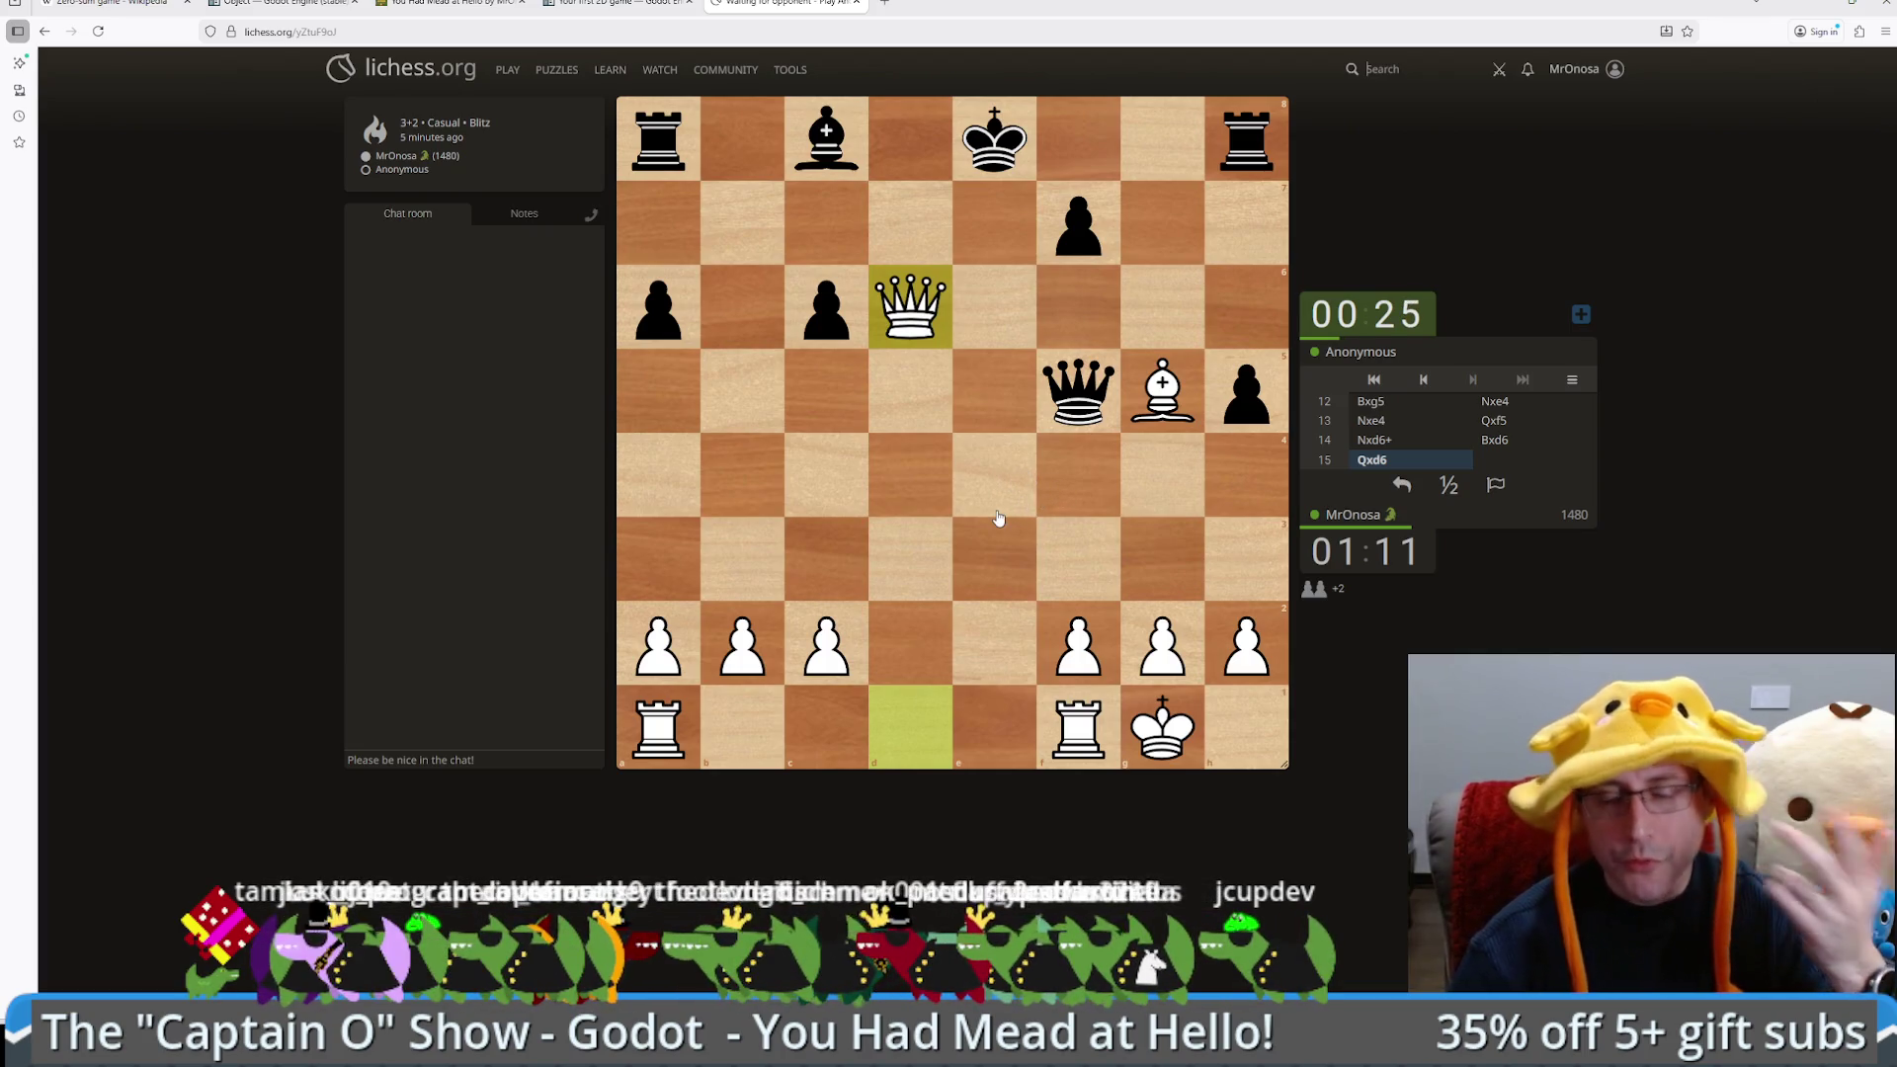
{"action": "left_click_drag", "start_coordinate": [1090, 698], "coordinate": [994, 727]}
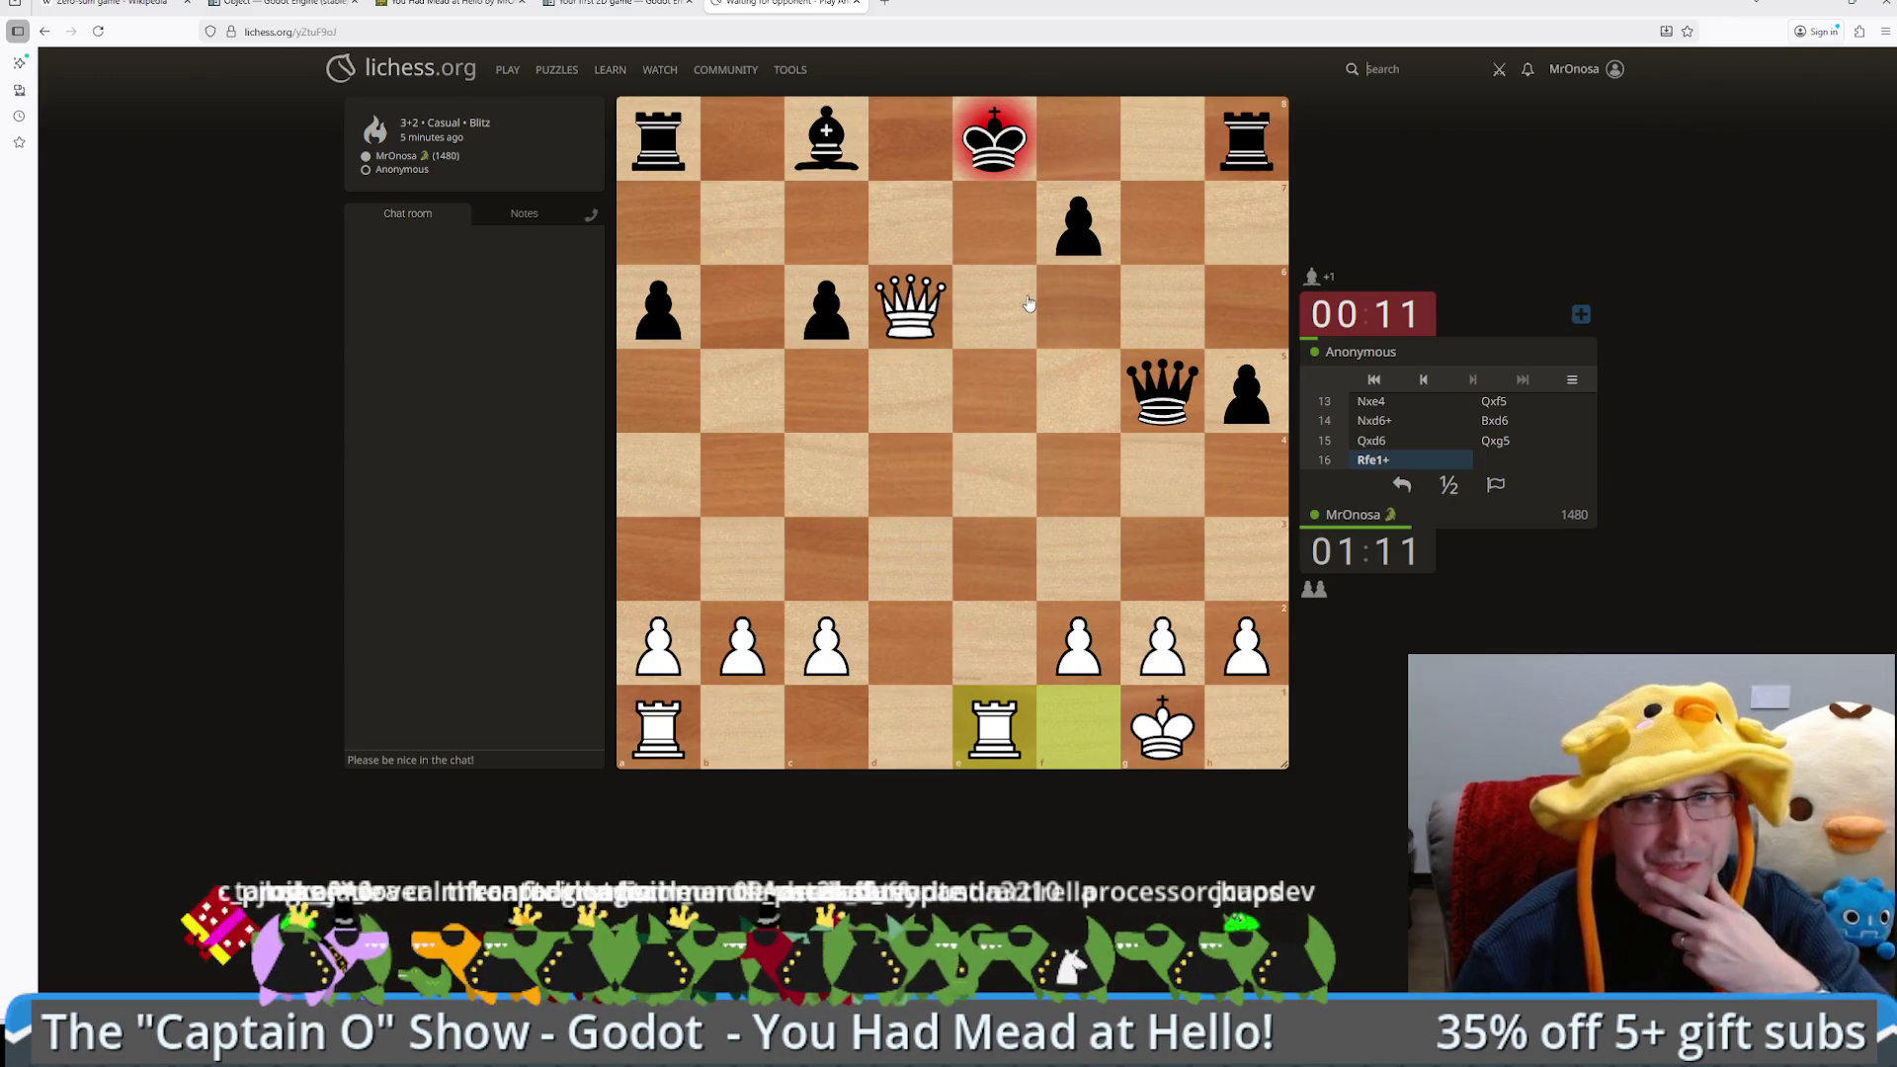
Step: Move the white queen off d6 and take the pawn on a6, winning 1-0 on Black's timeout
{"action": "mouse_move", "coordinate": [910, 306]}
{"action": "left_mouse_down"}
{"action": "mouse_move", "coordinate": [986, 219]}
{"action": "mouse_move", "coordinate": [941, 306]}
{"action": "mouse_move", "coordinate": [830, 321]}
{"action": "mouse_move", "coordinate": [647, 133]}
{"action": "left_mouse_up"}
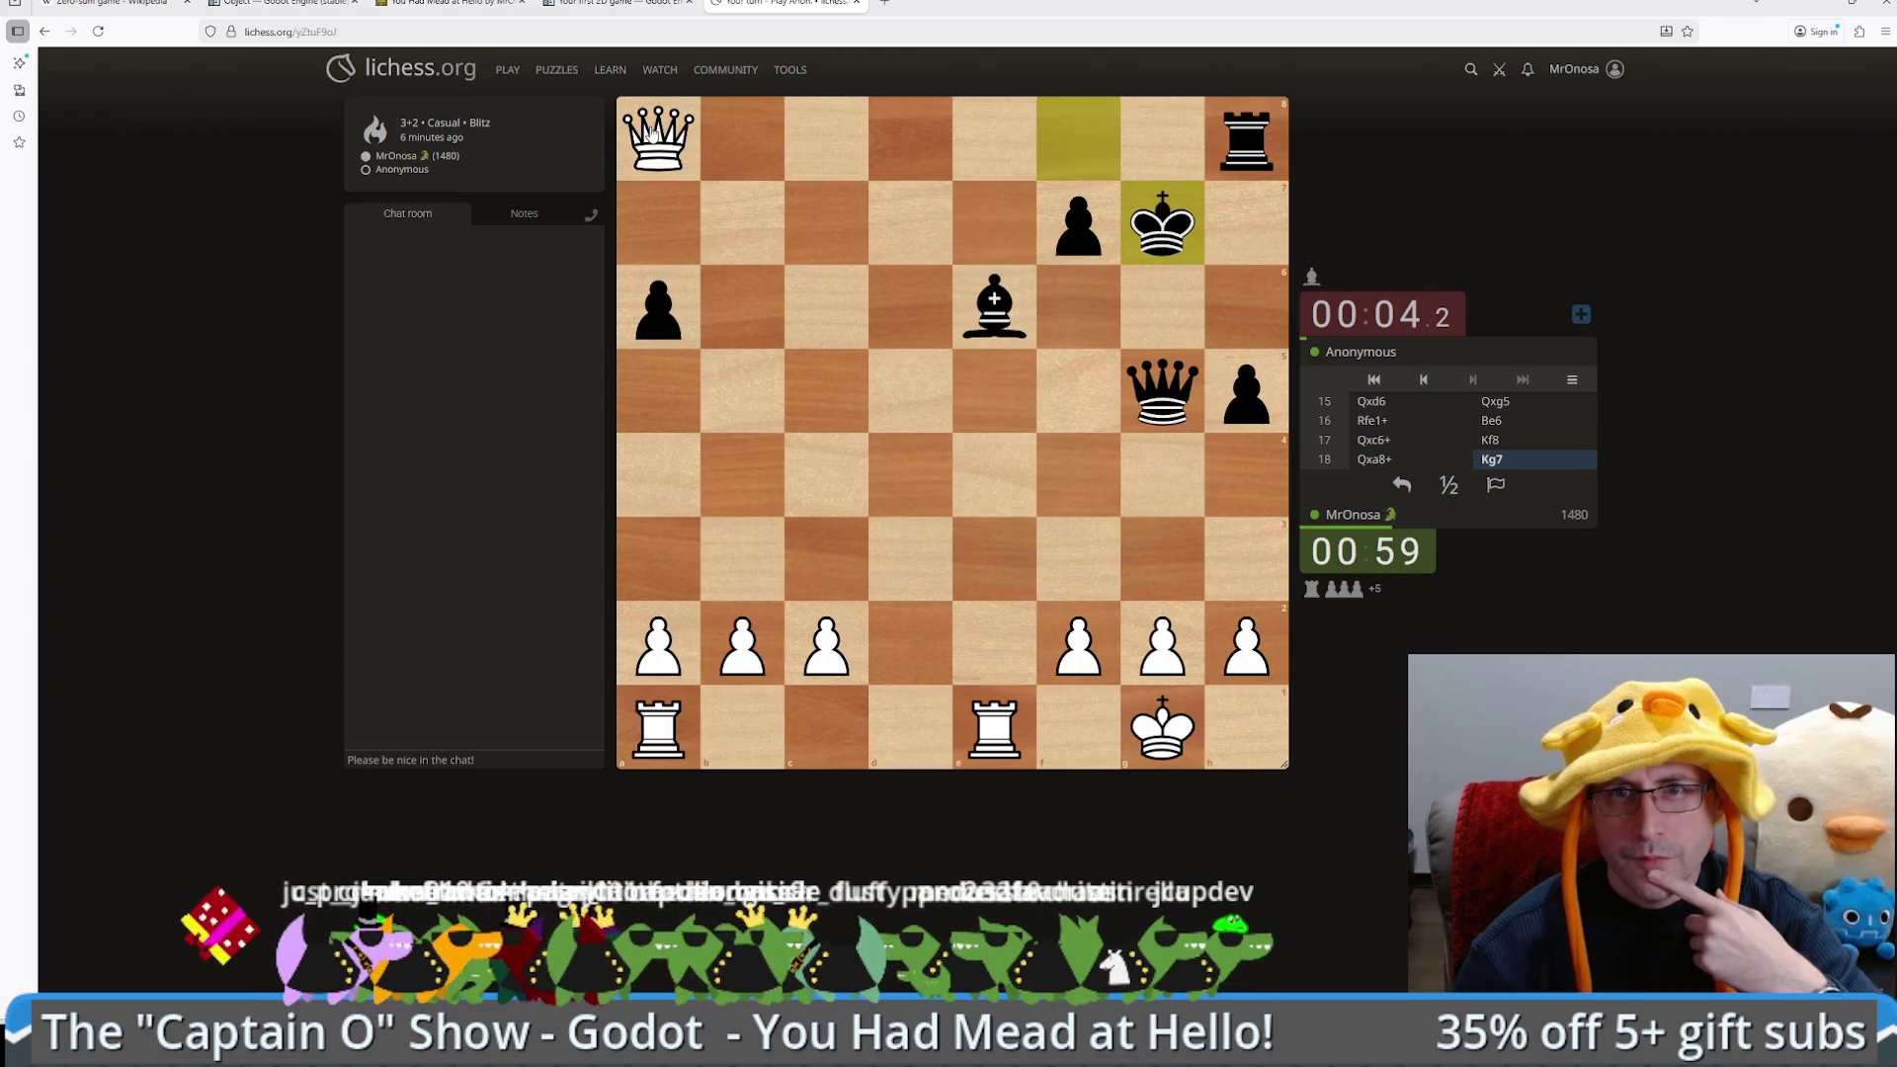
{"action": "left_click_drag", "start_coordinate": [652, 134], "coordinate": [656, 289]}
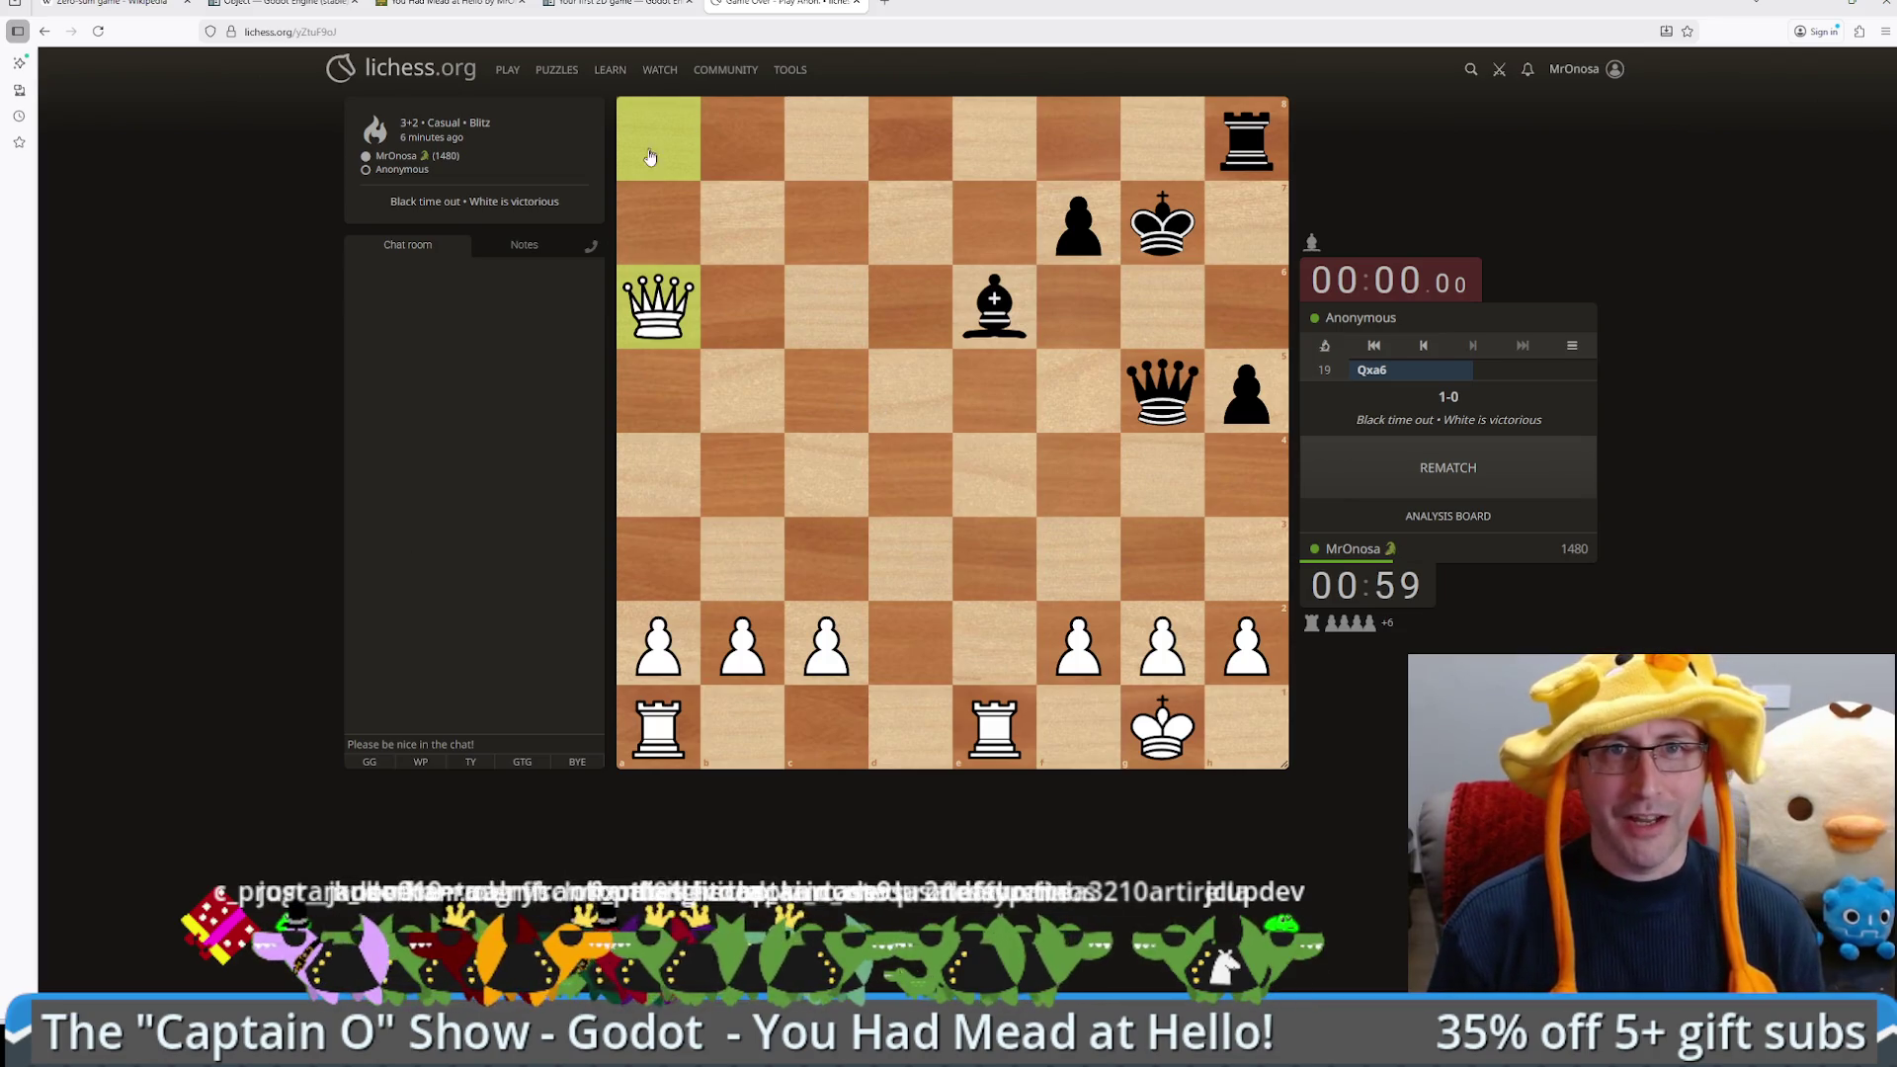
{"action": "key", "text": "ctrl+shift+Tab"}
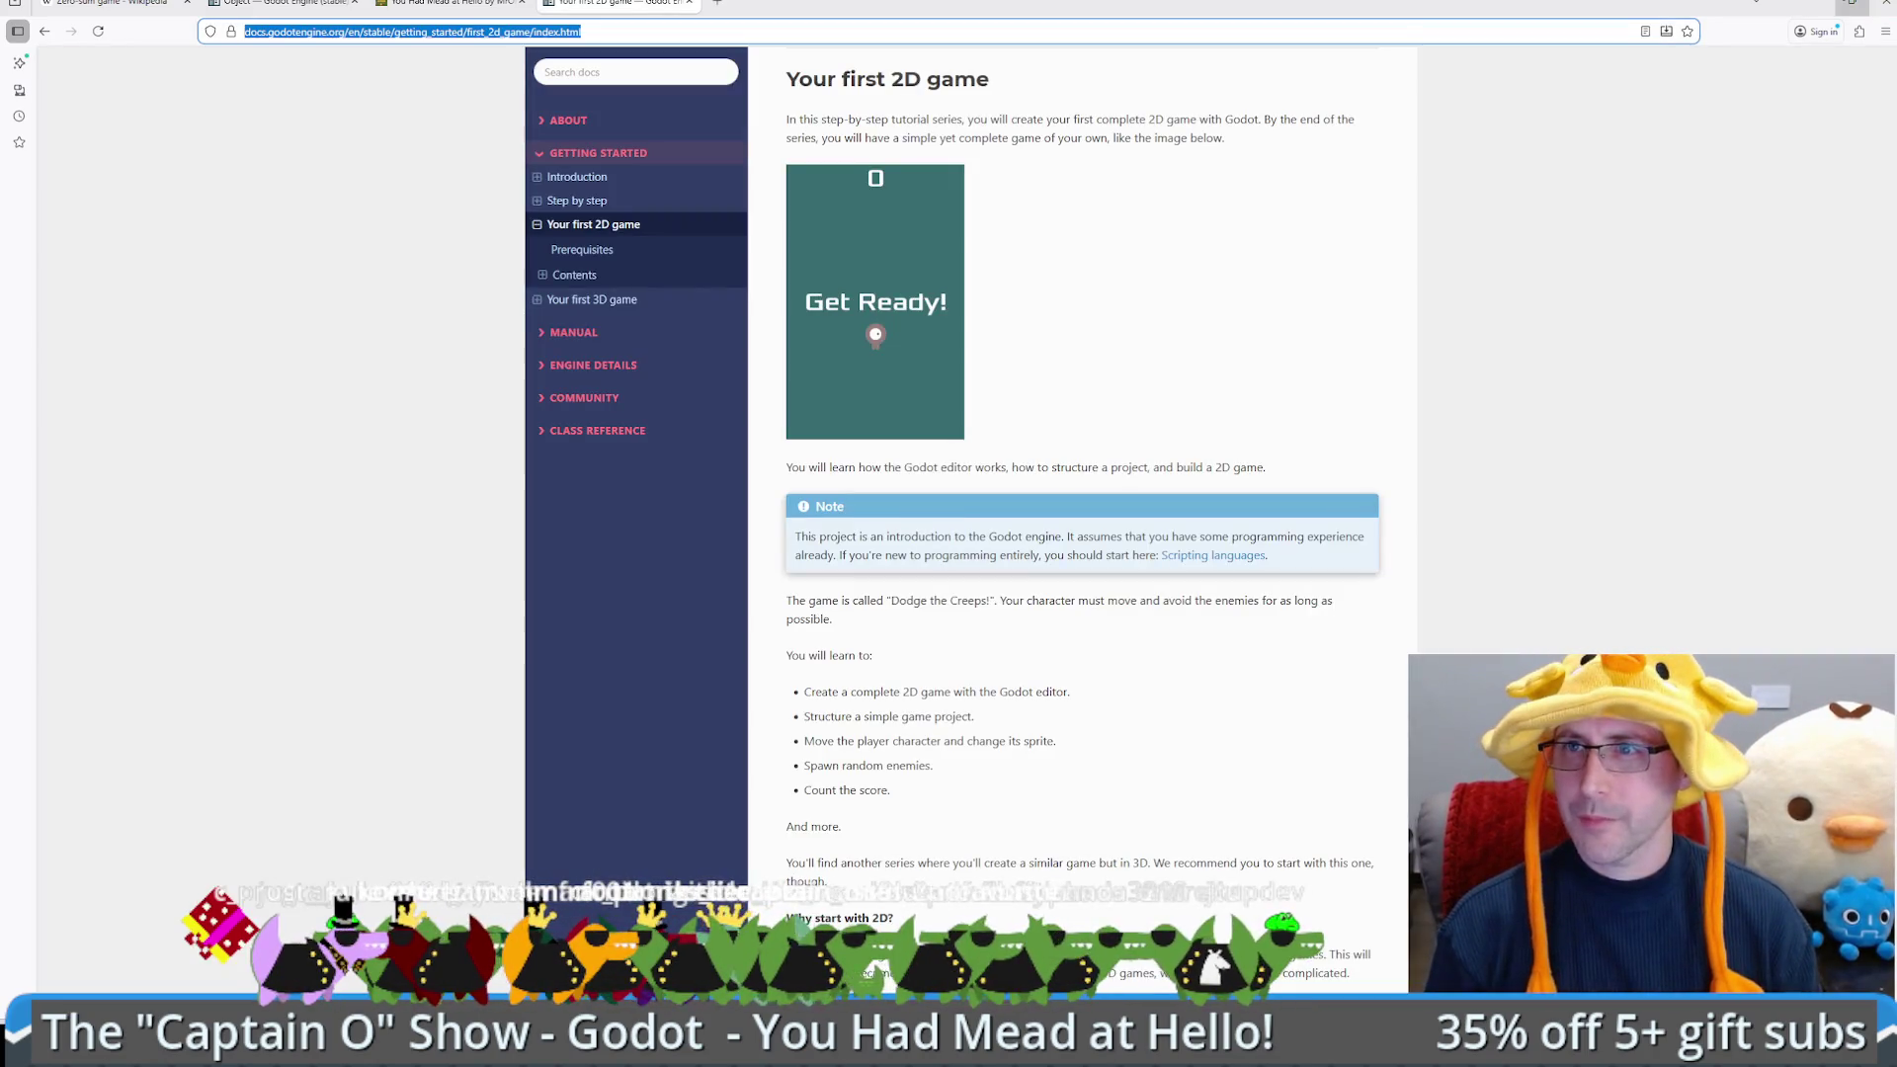
Step: Return to the Godot editor and place the caret on line 19 inside _on_timeout in serializable_timer.gd
{"action": "key", "text": "alt+Tab"}
{"action": "left_click", "coordinate": [1035, 482]}
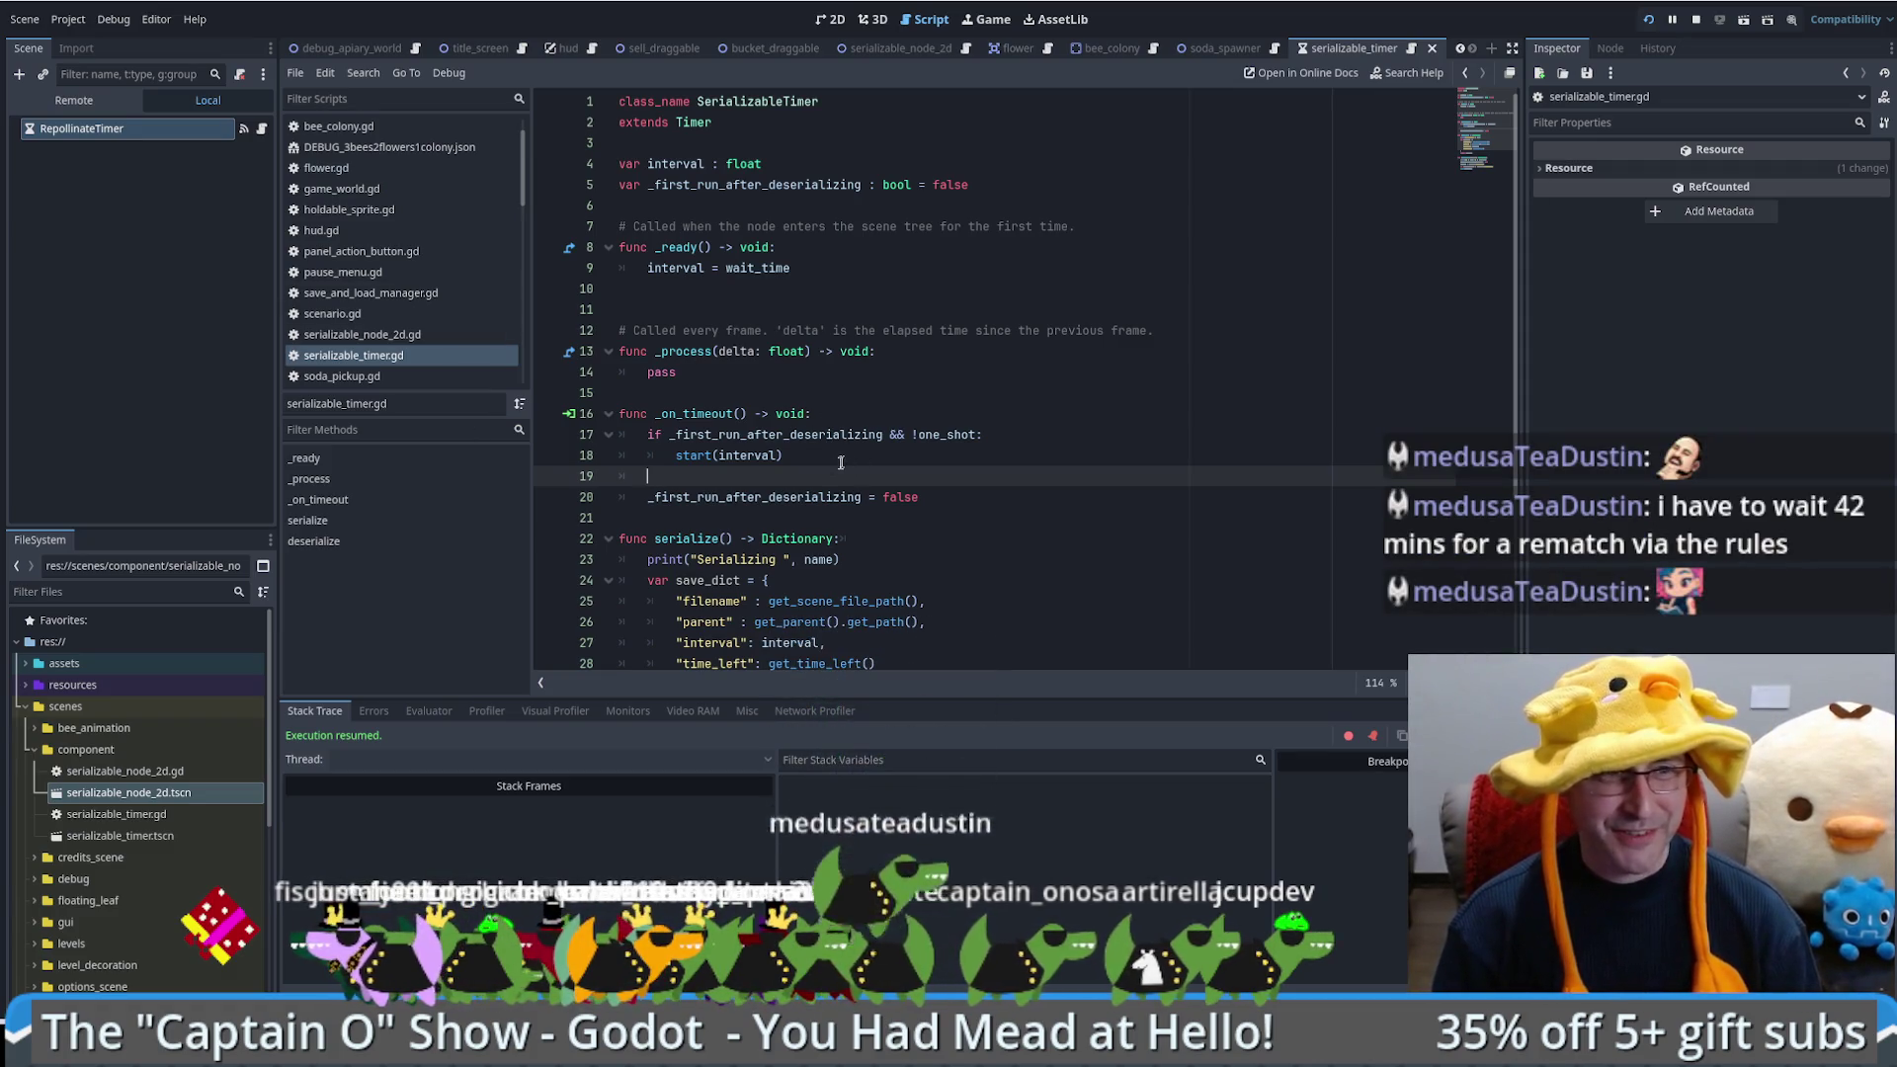
{"action": "scroll", "coordinate": [889, 474], "scroll_direction": "down", "scroll_amount": 2}
{"action": "scroll", "coordinate": [988, 494], "scroll_direction": "up", "scroll_amount": 2}
{"action": "left_click", "coordinate": [1045, 500]}
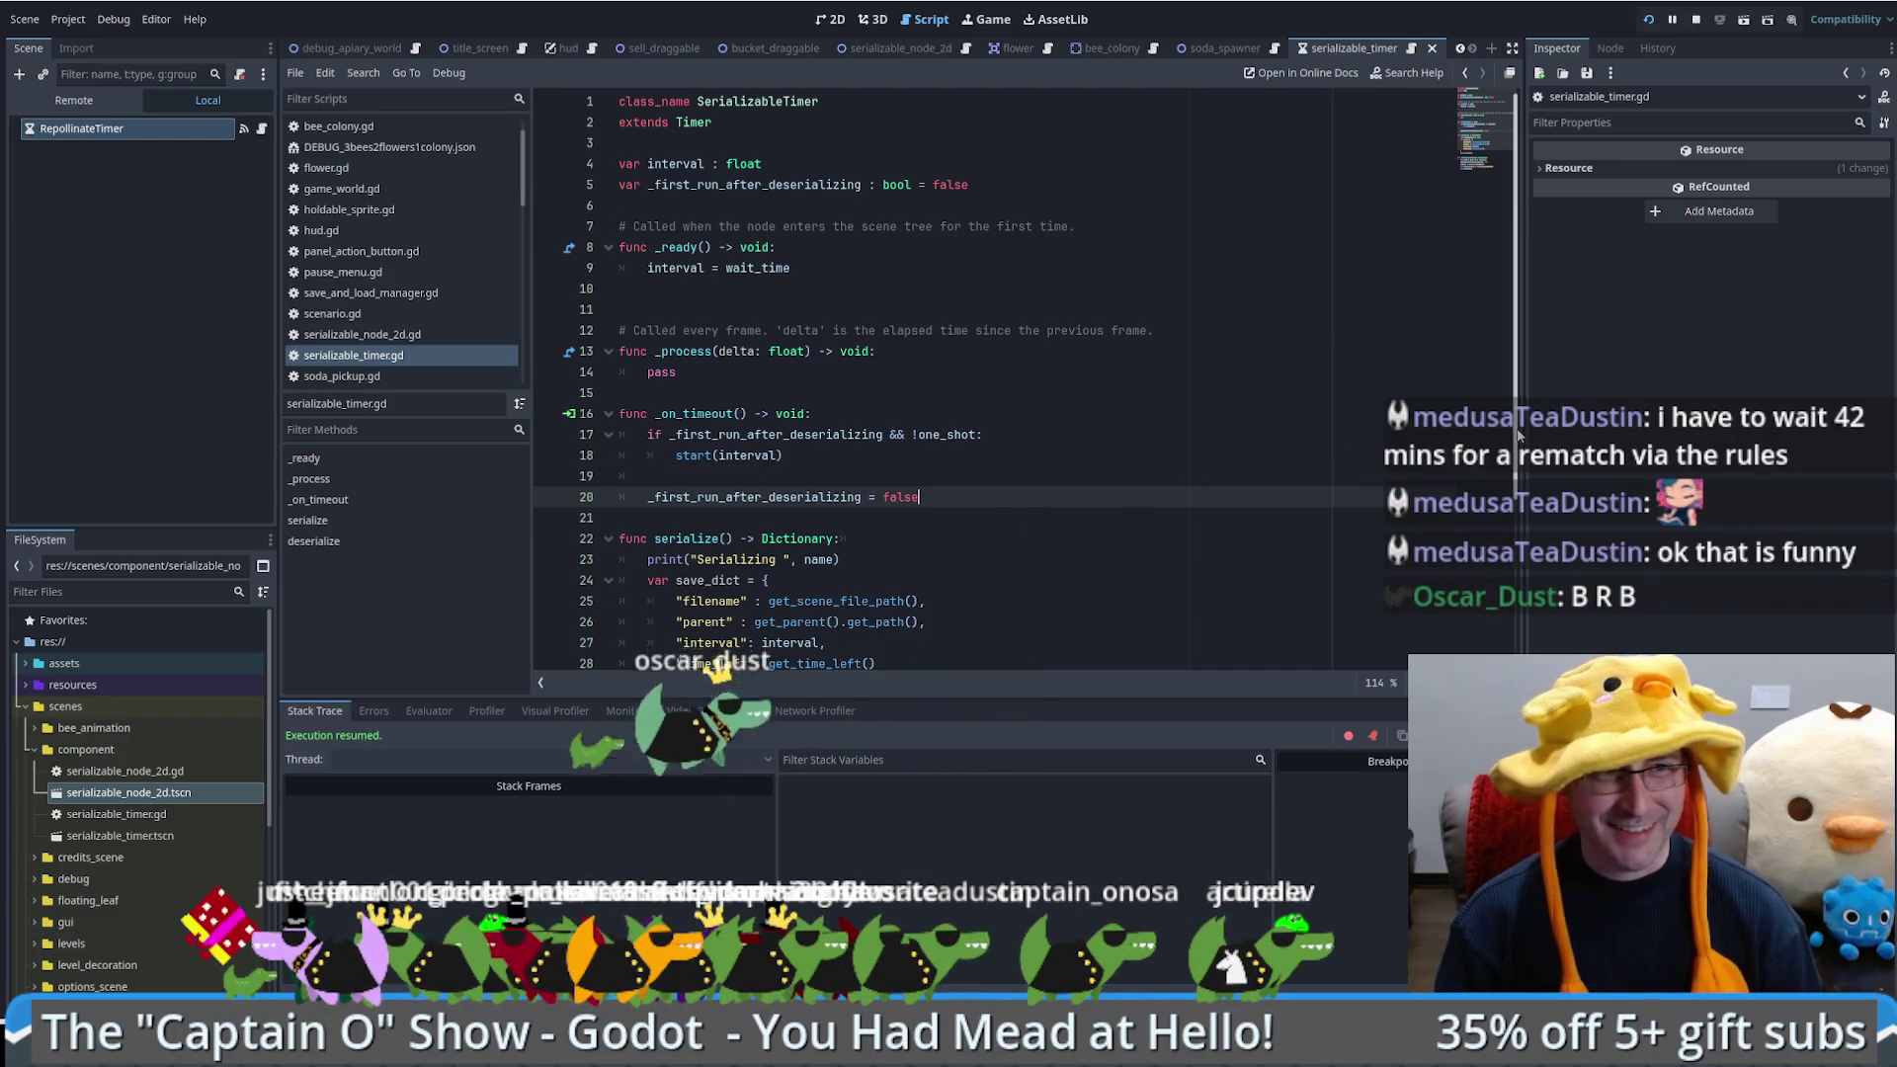
{"action": "scroll", "coordinate": [1080, 514], "scroll_direction": "down", "scroll_amount": 4}
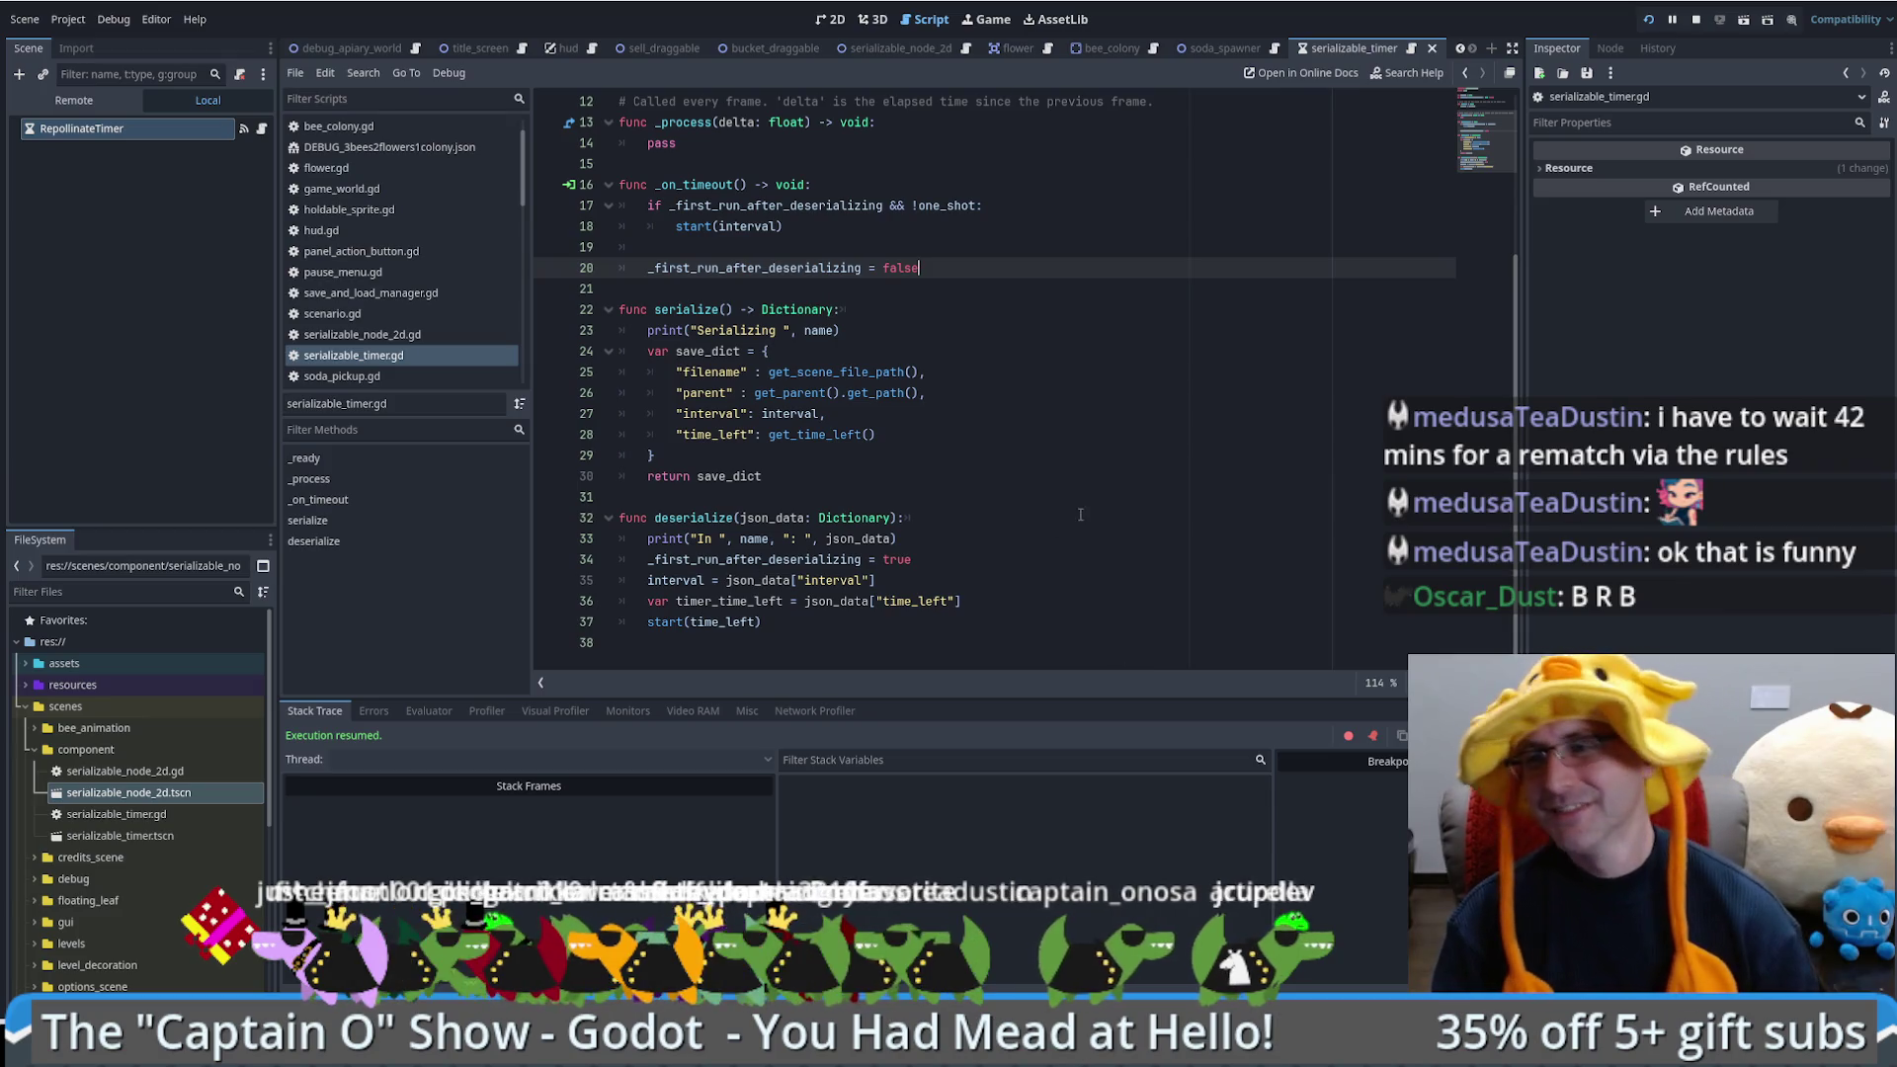
{"action": "left_click", "coordinate": [1008, 497]}
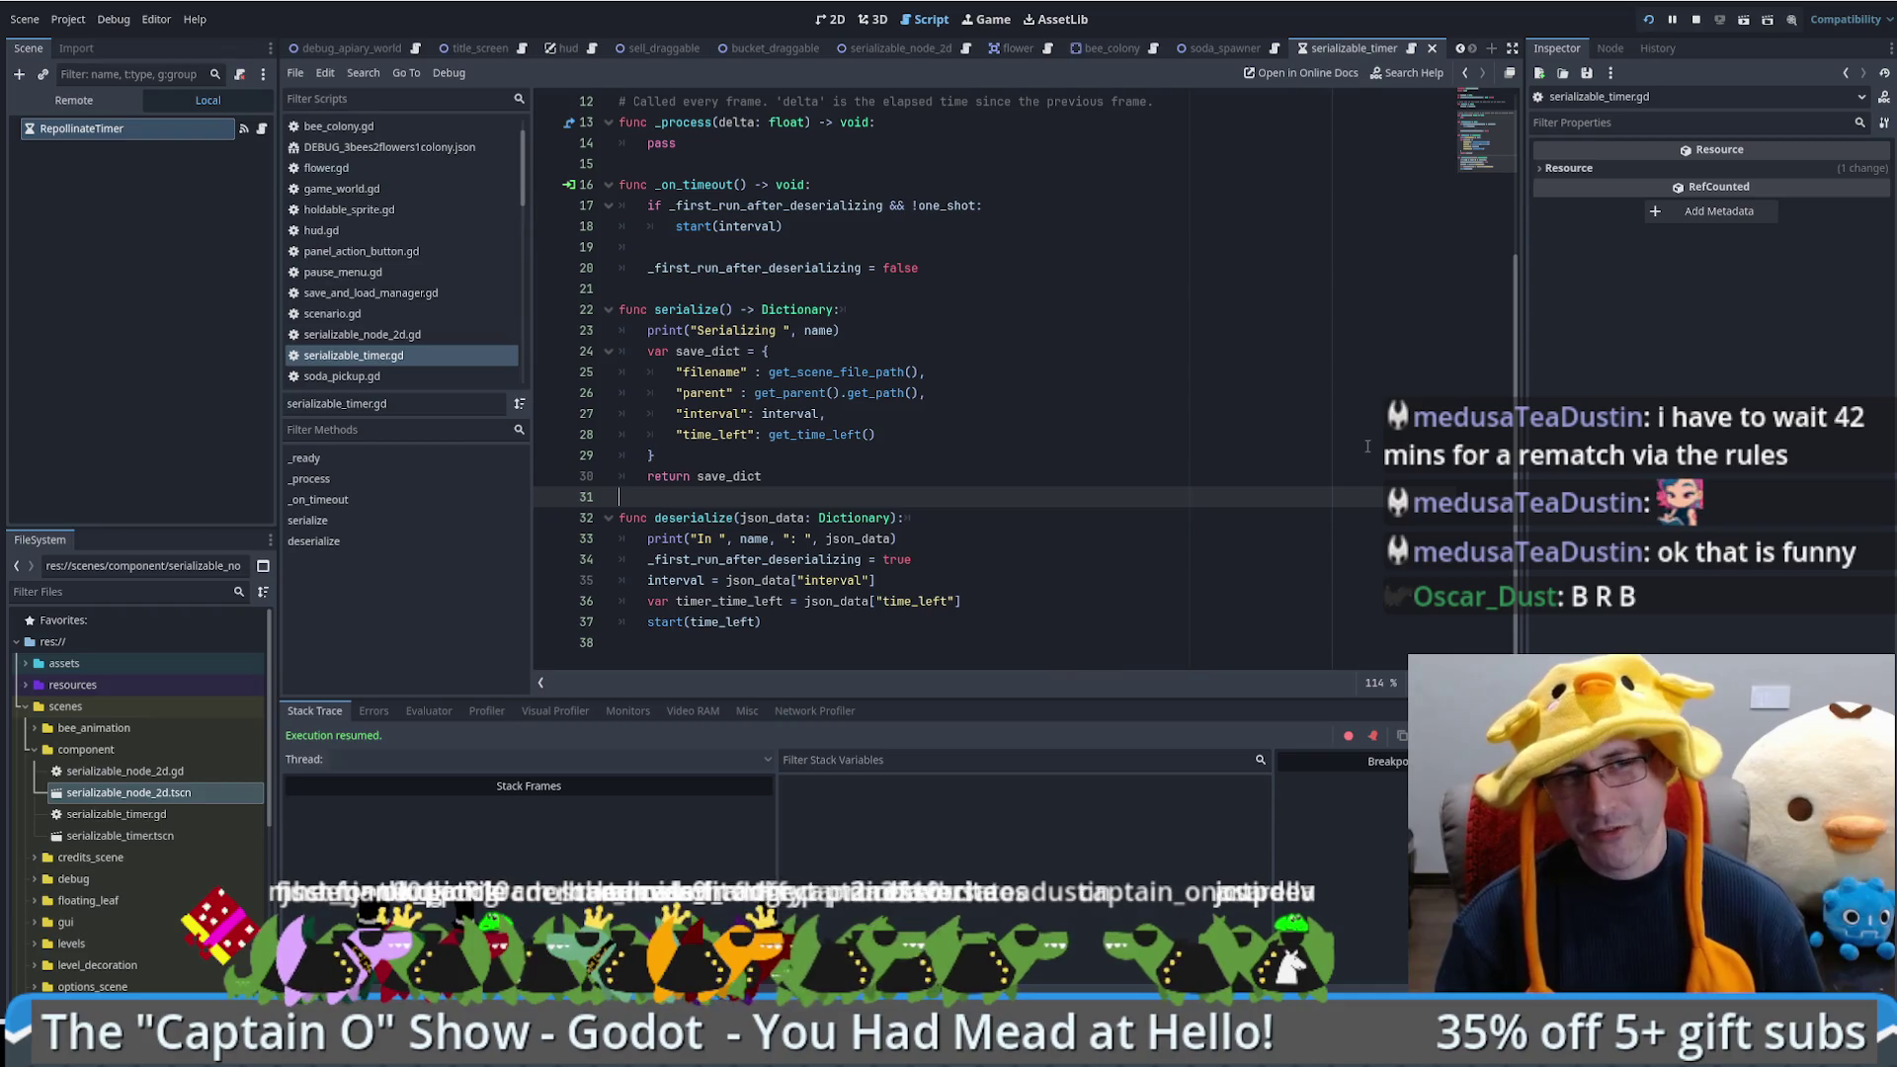
{"action": "left_click", "coordinate": [1144, 628]}
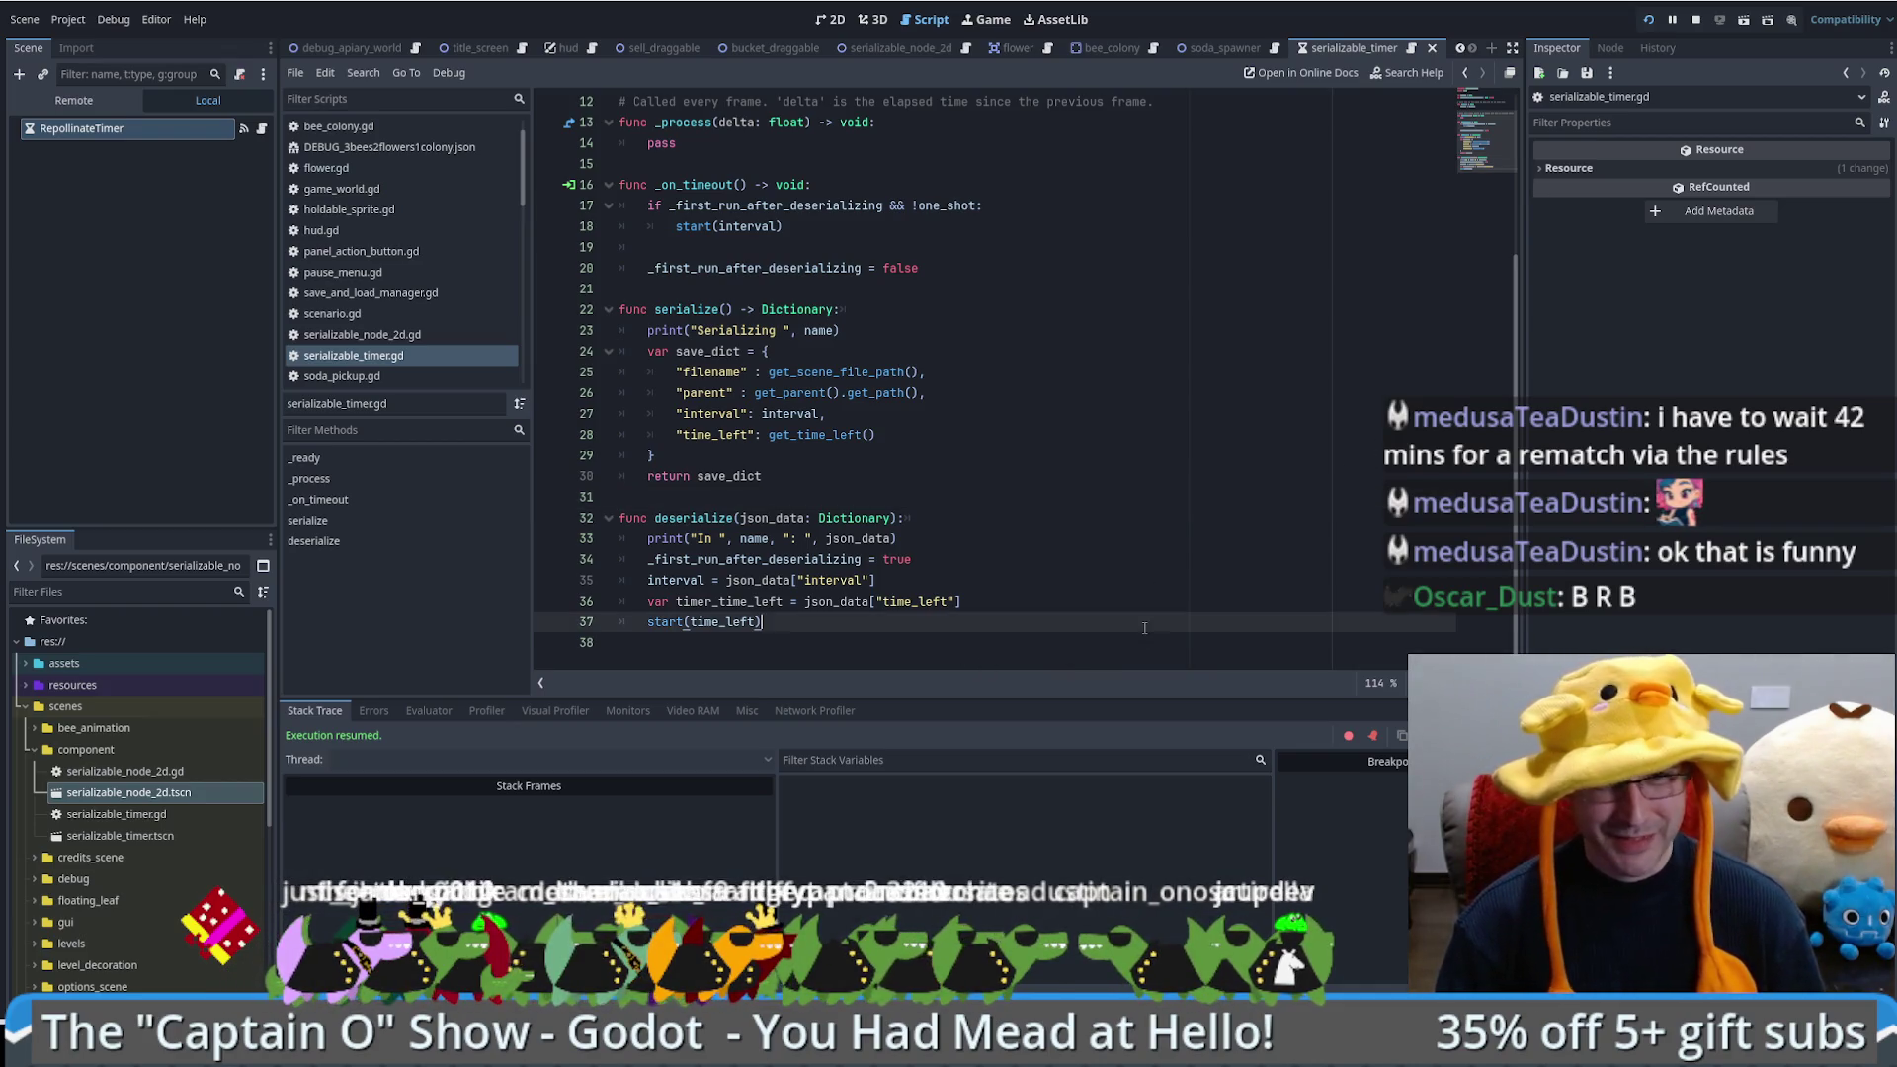
{"action": "left_click", "coordinate": [1146, 557]}
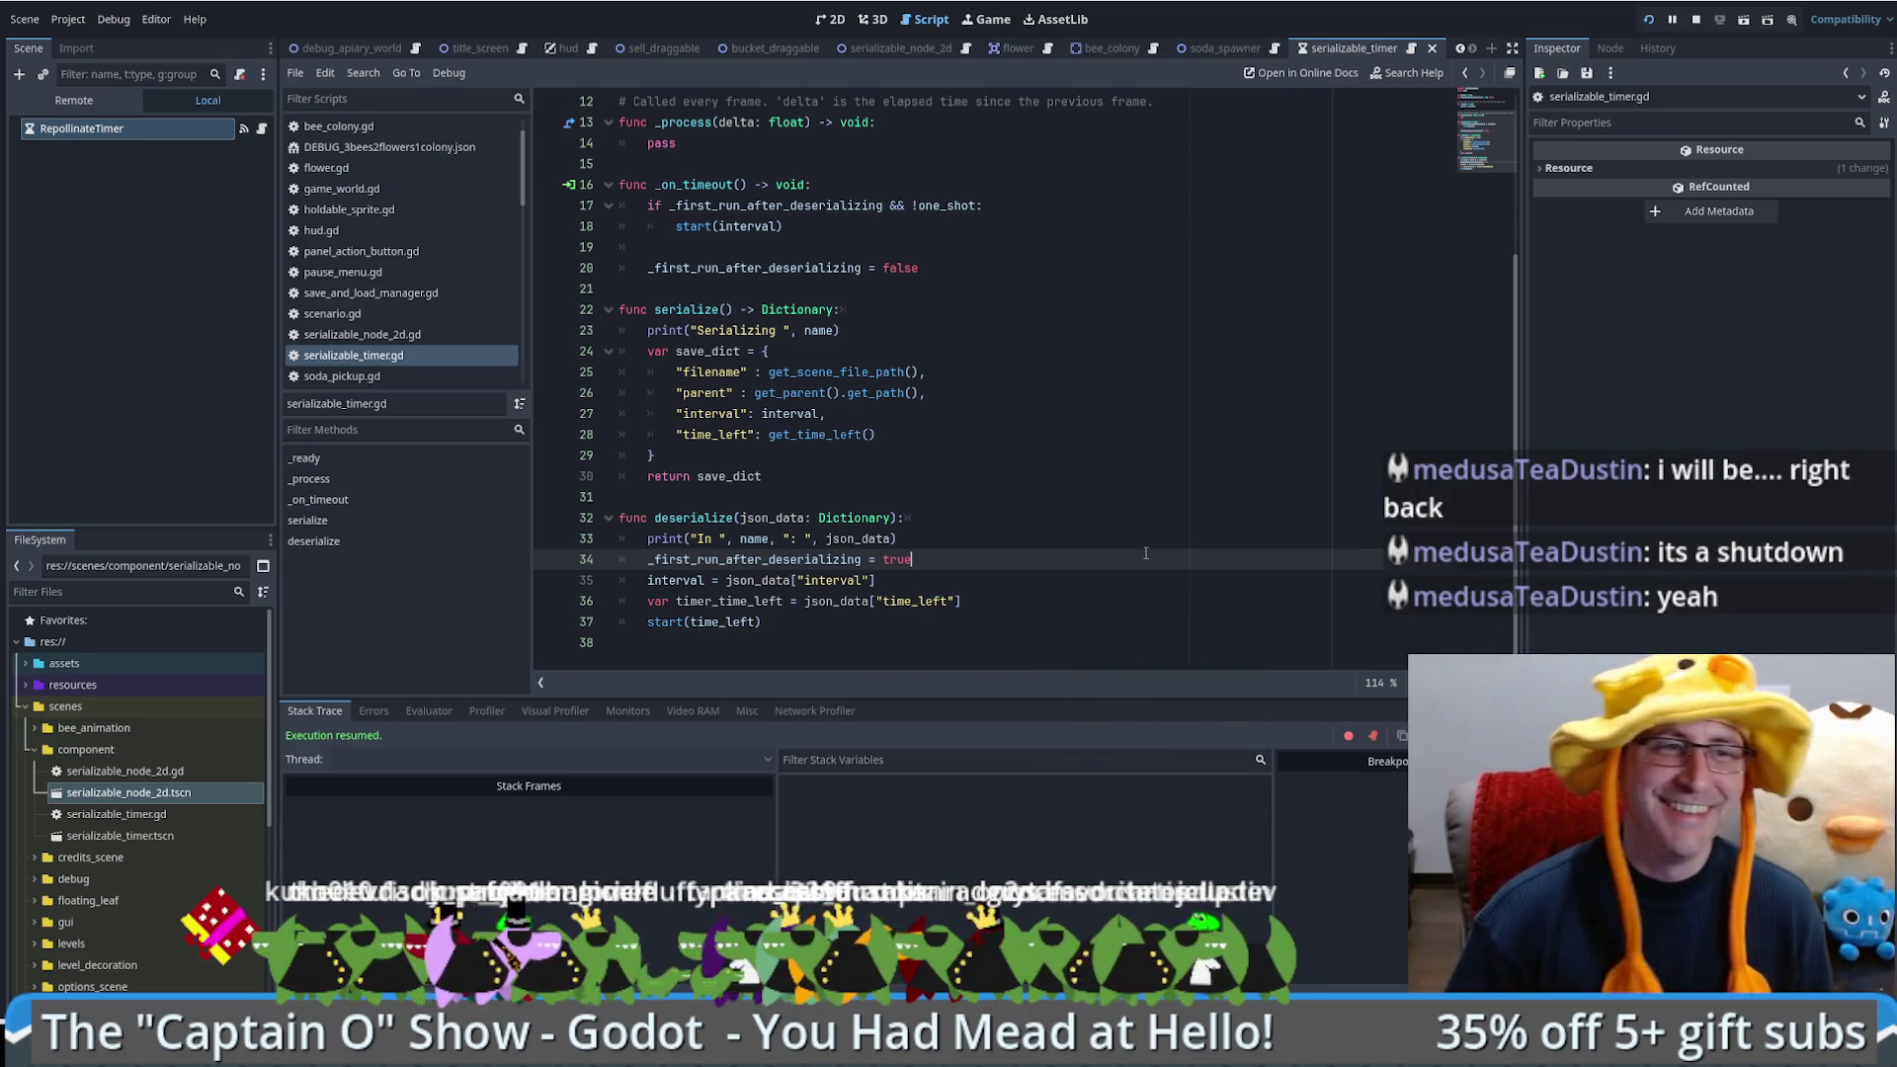
{"action": "left_click", "coordinate": [1116, 580]}
{"action": "scroll", "coordinate": [1097, 637], "scroll_direction": "up", "scroll_amount": 4}
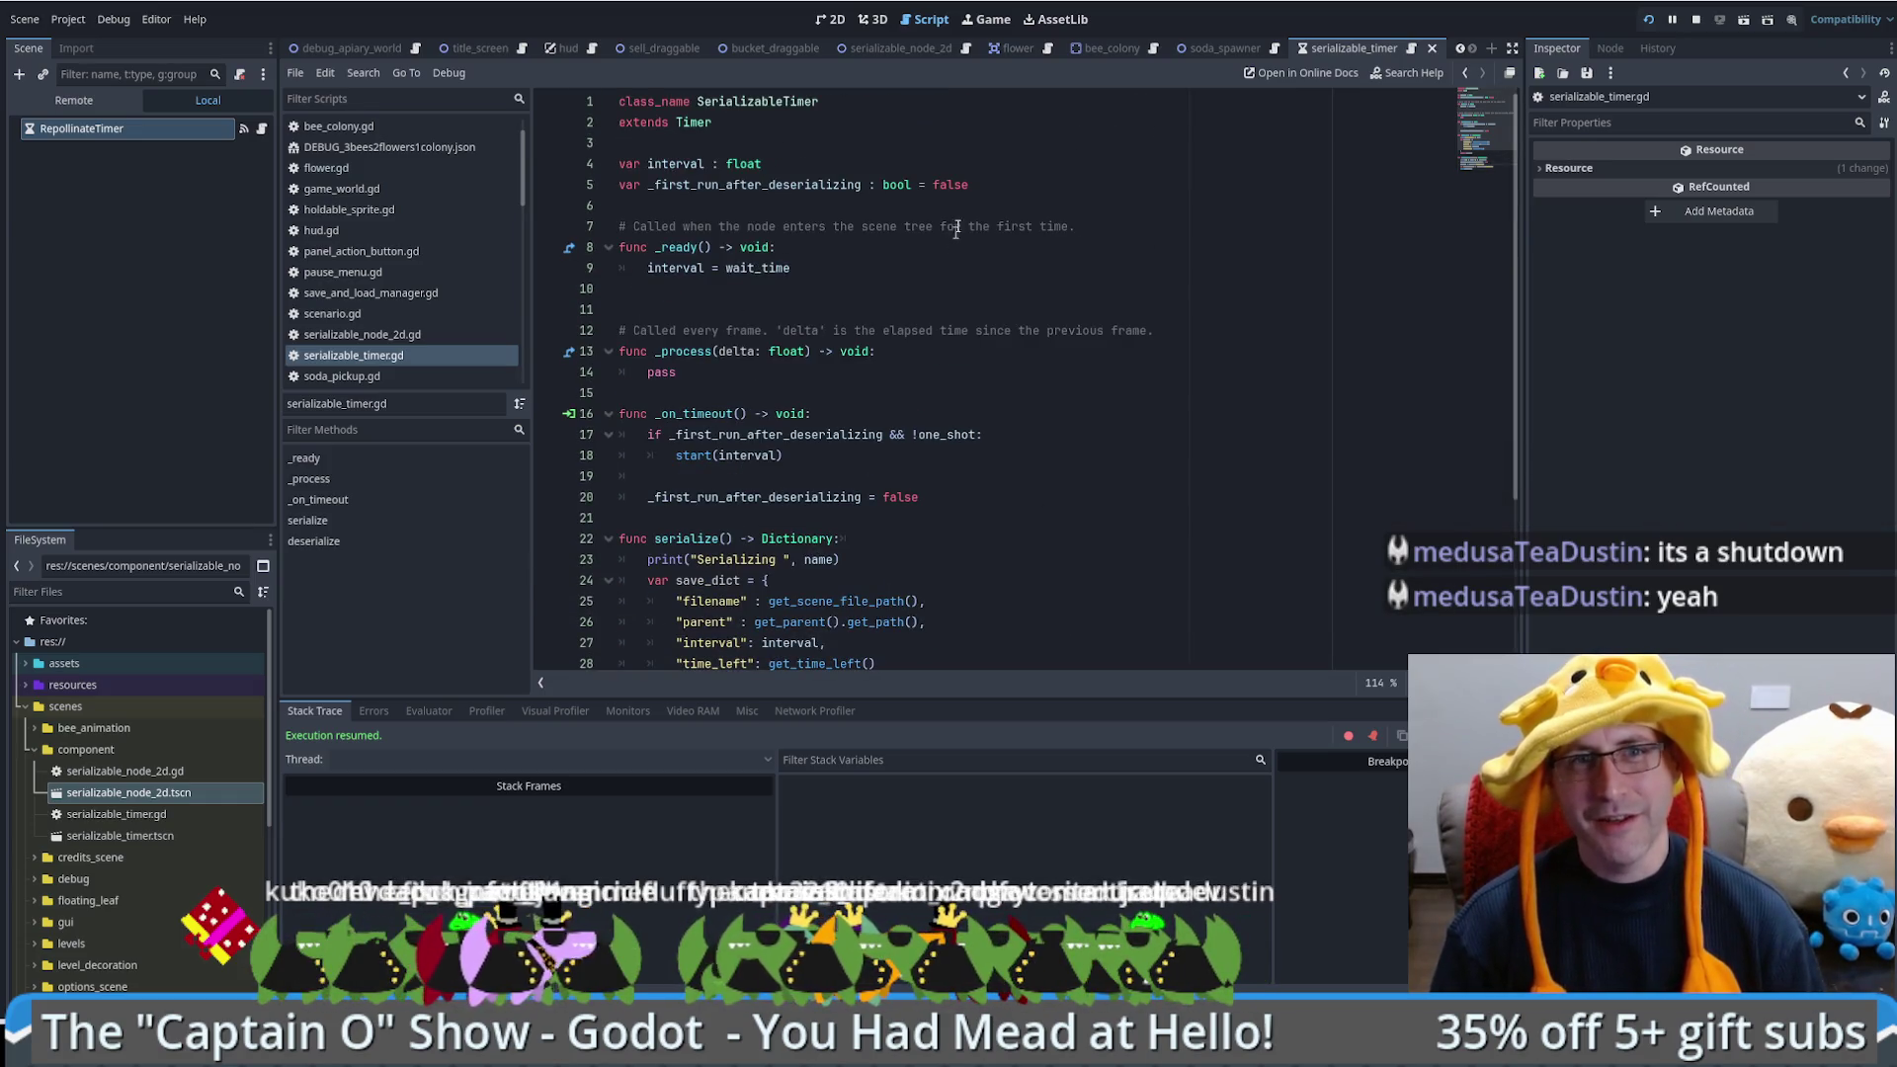
{"action": "left_click", "coordinate": [758, 103]}
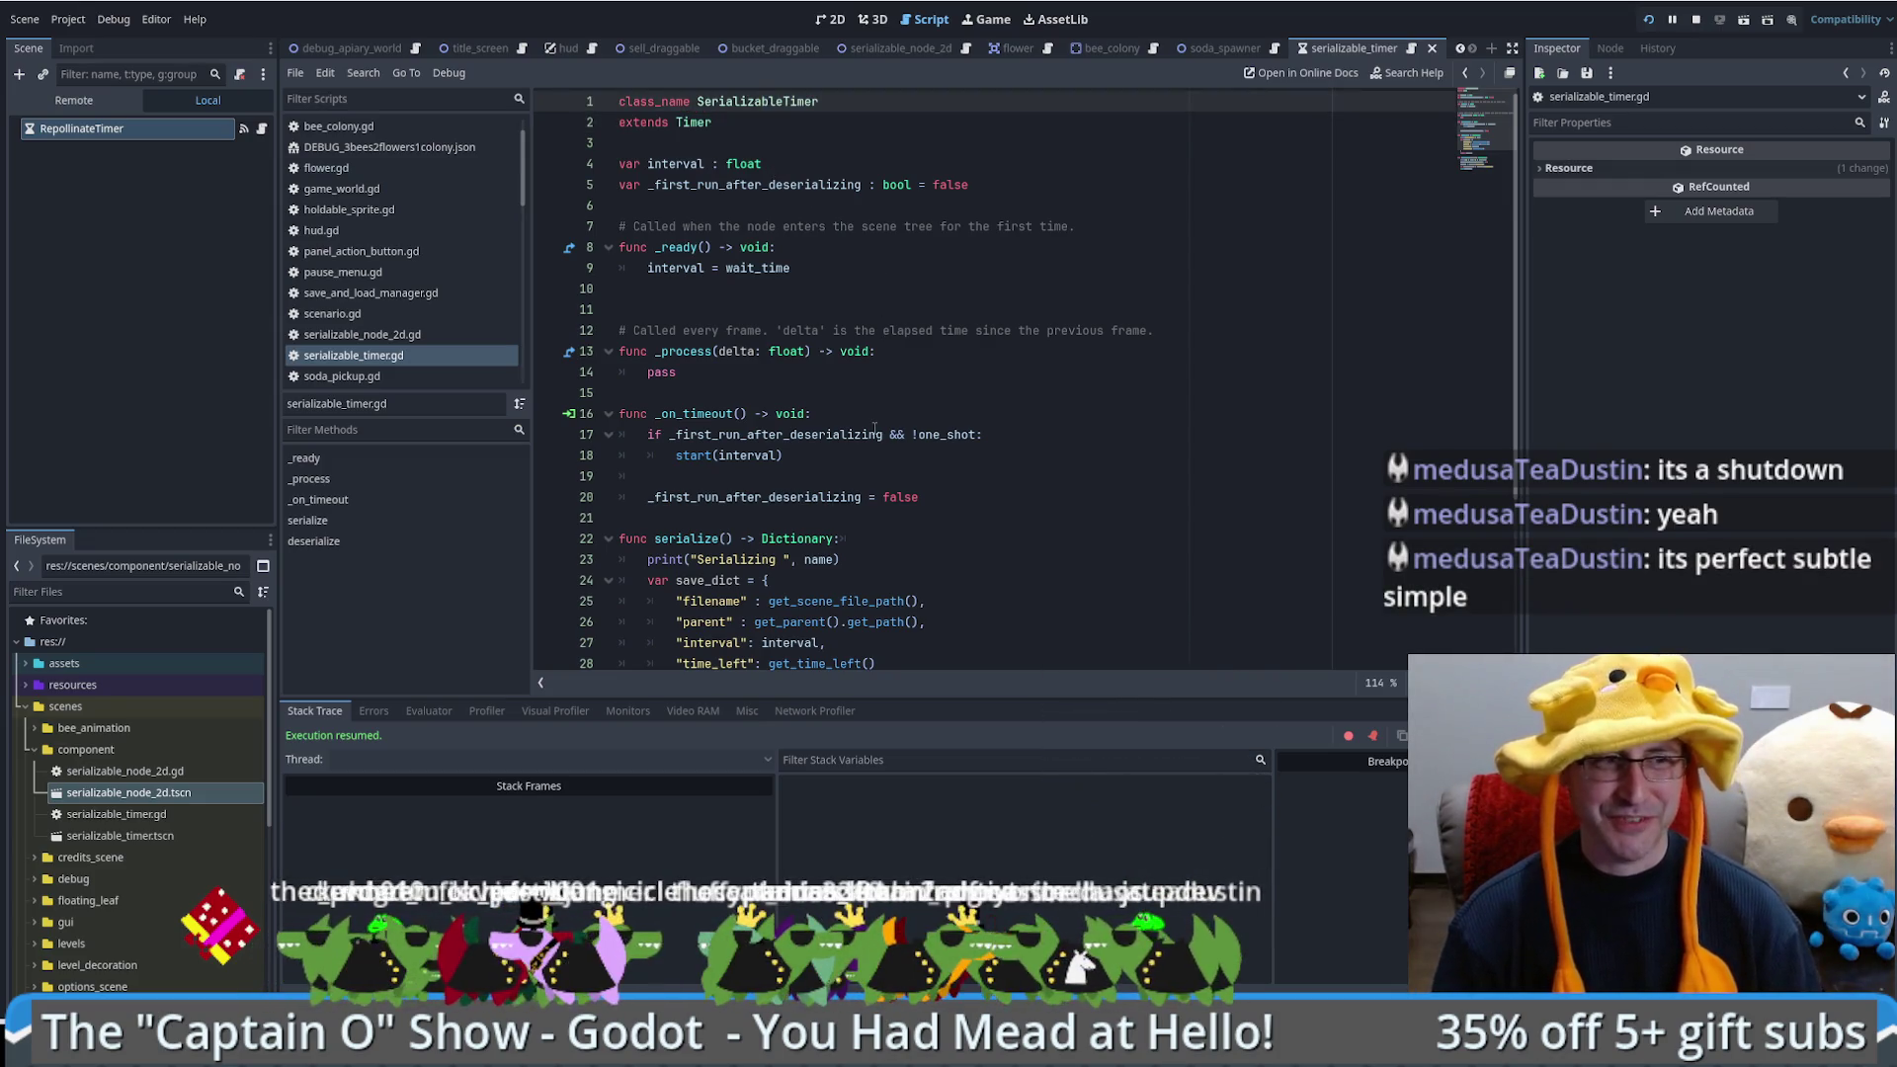
{"action": "left_click", "coordinate": [920, 476]}
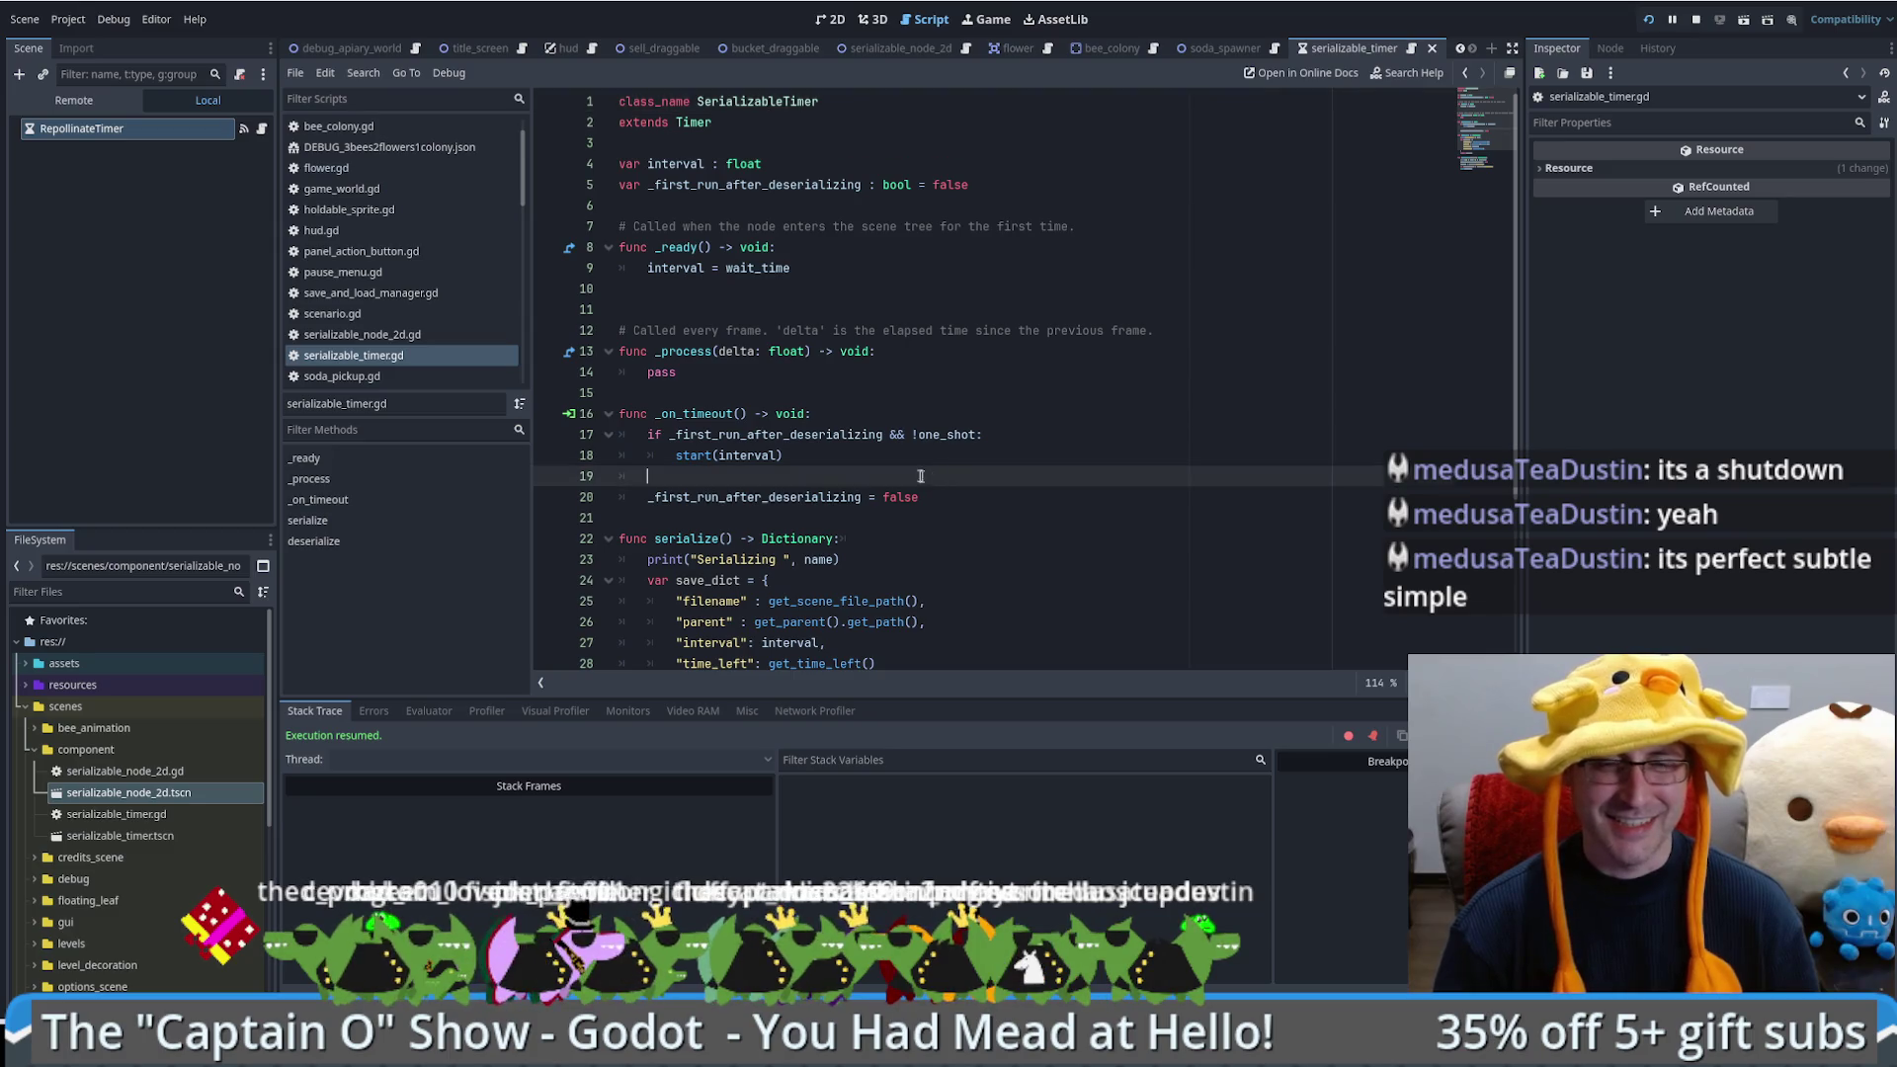
{"action": "left_click", "coordinate": [1040, 391]}
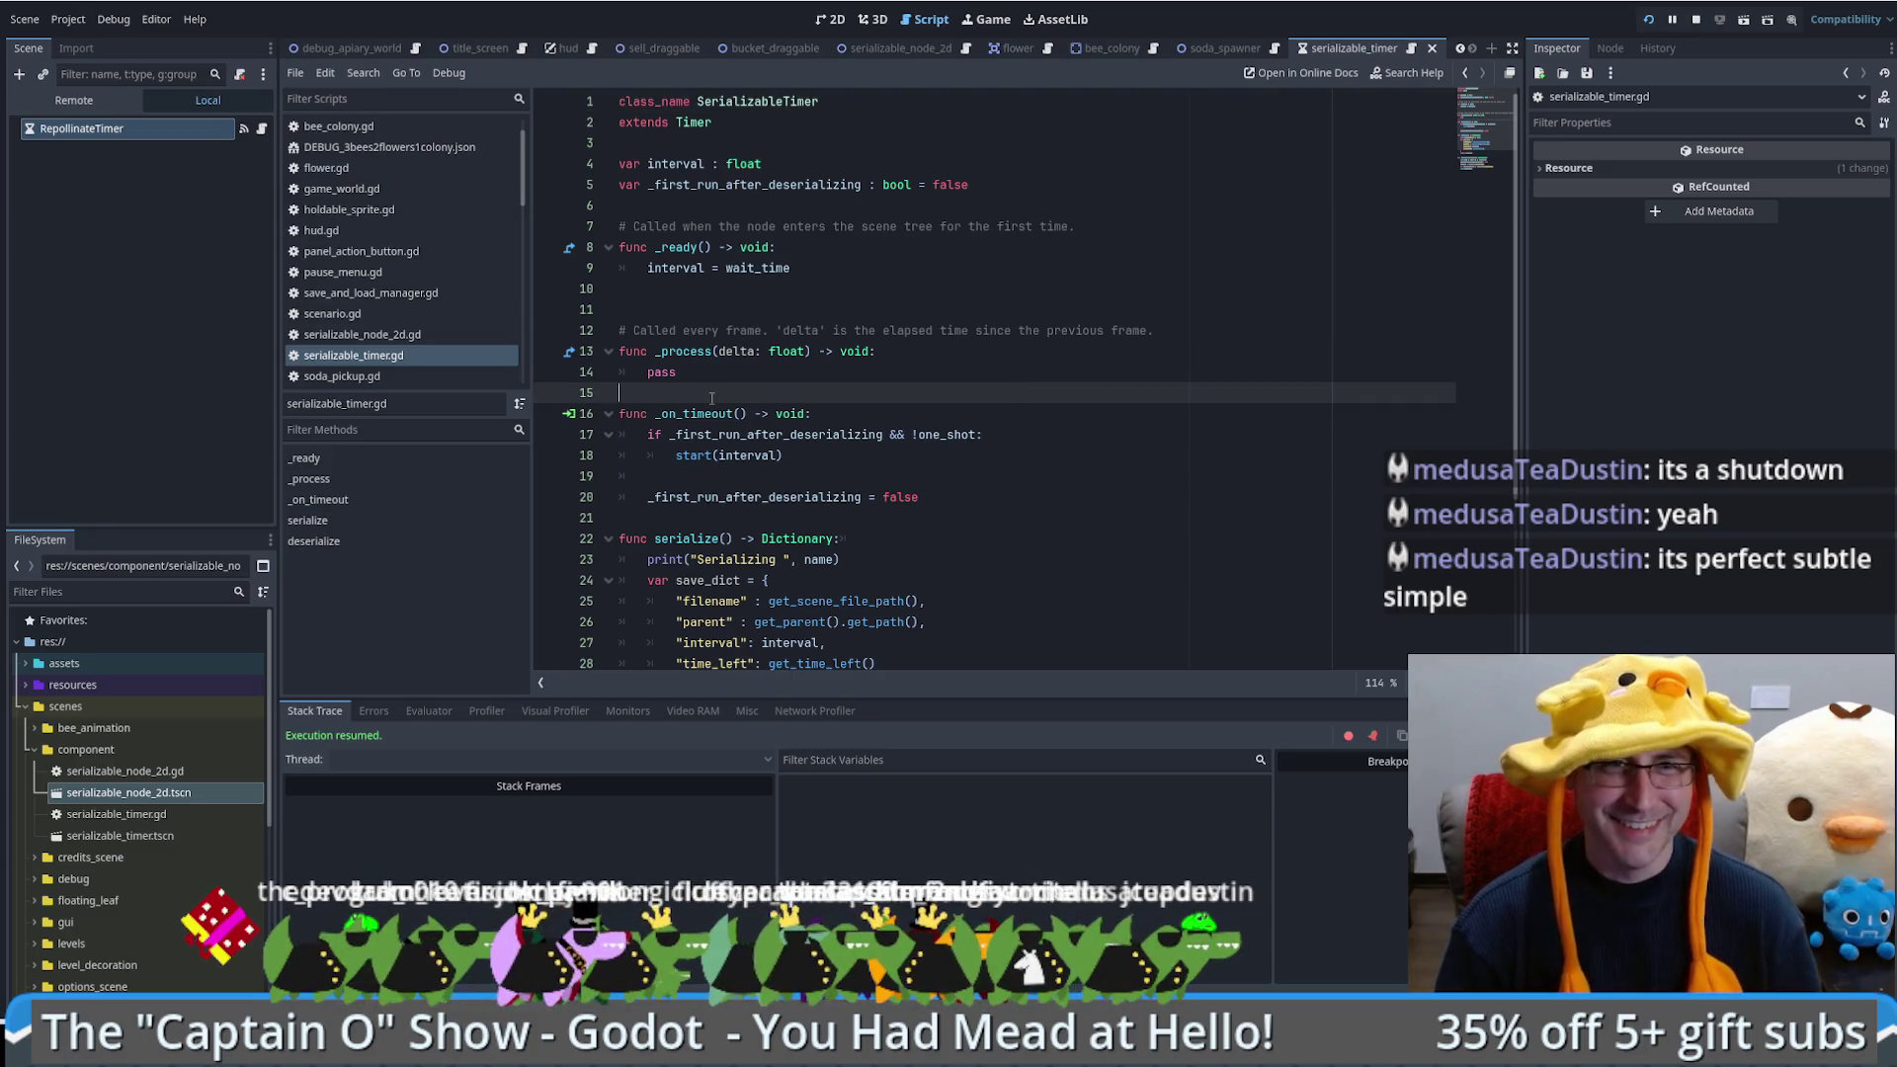
{"action": "left_click", "coordinate": [708, 289]}
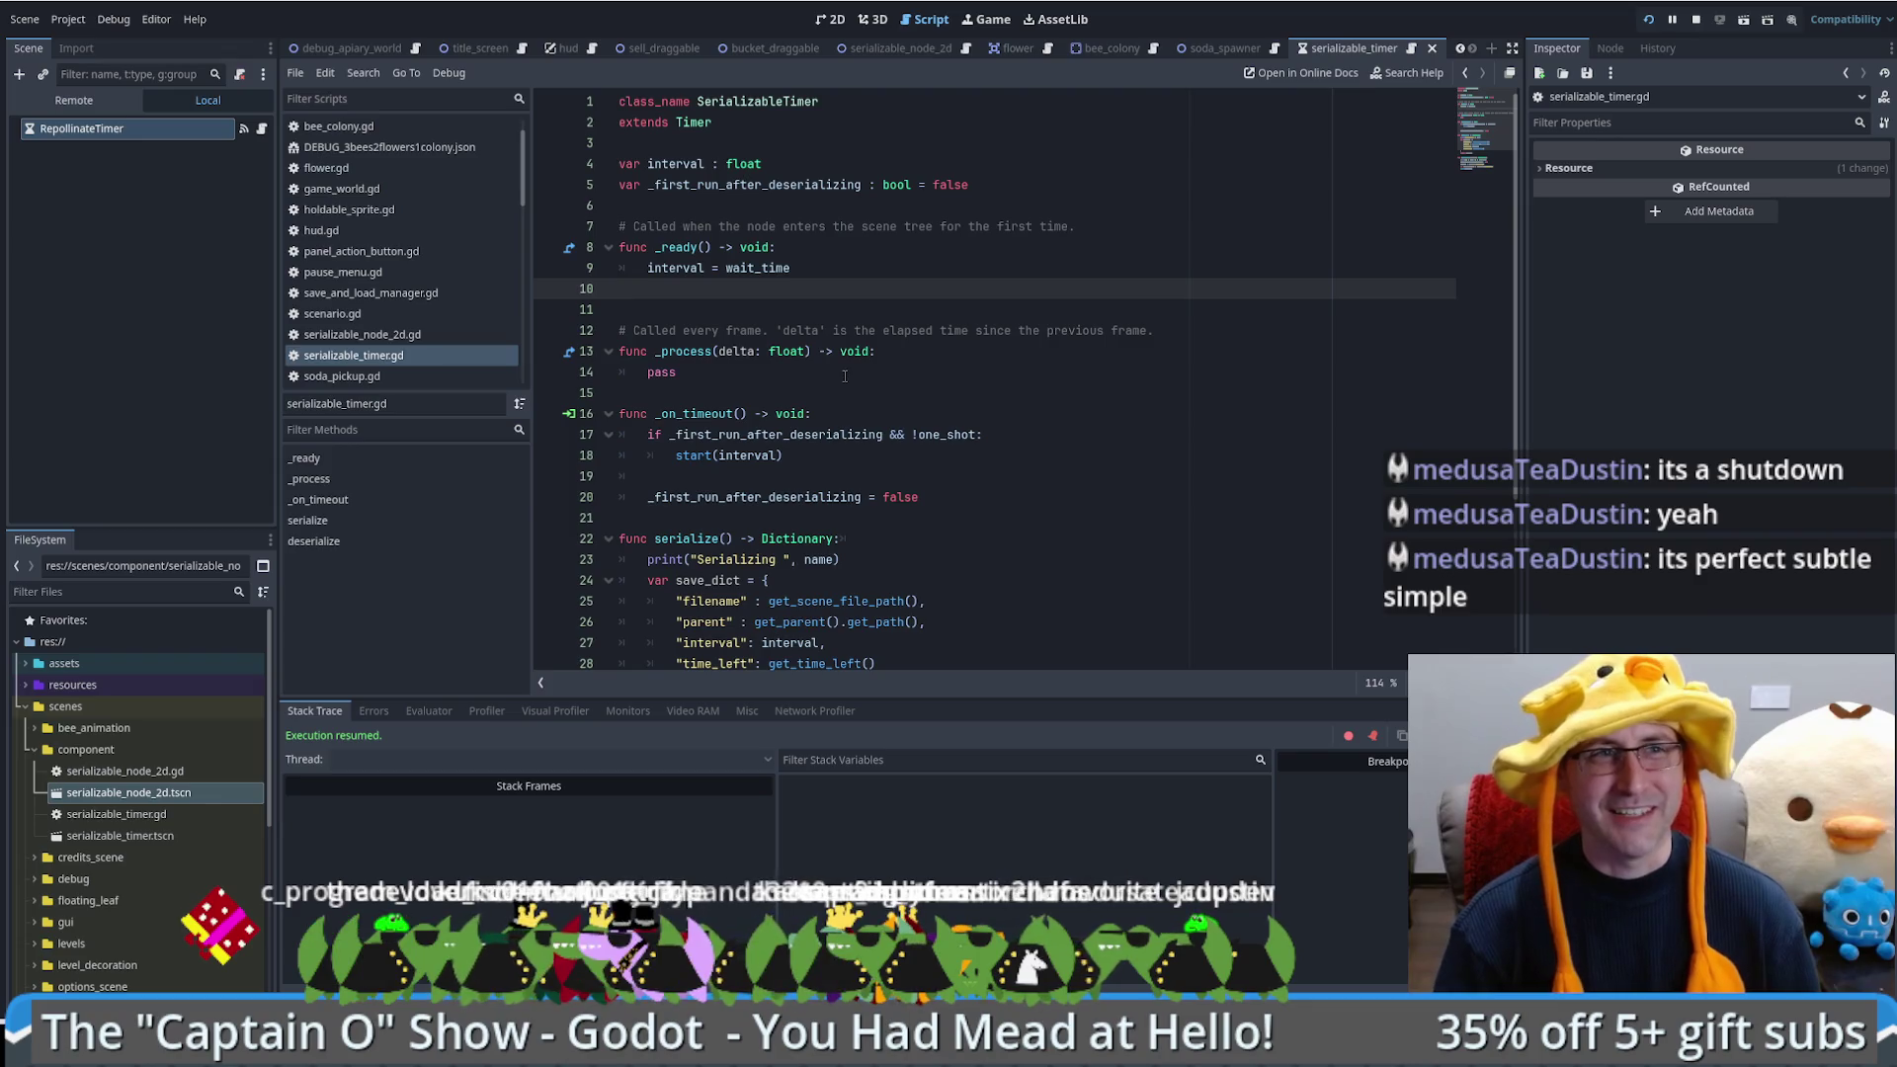
{"action": "double_click", "coordinate": [752, 183]}
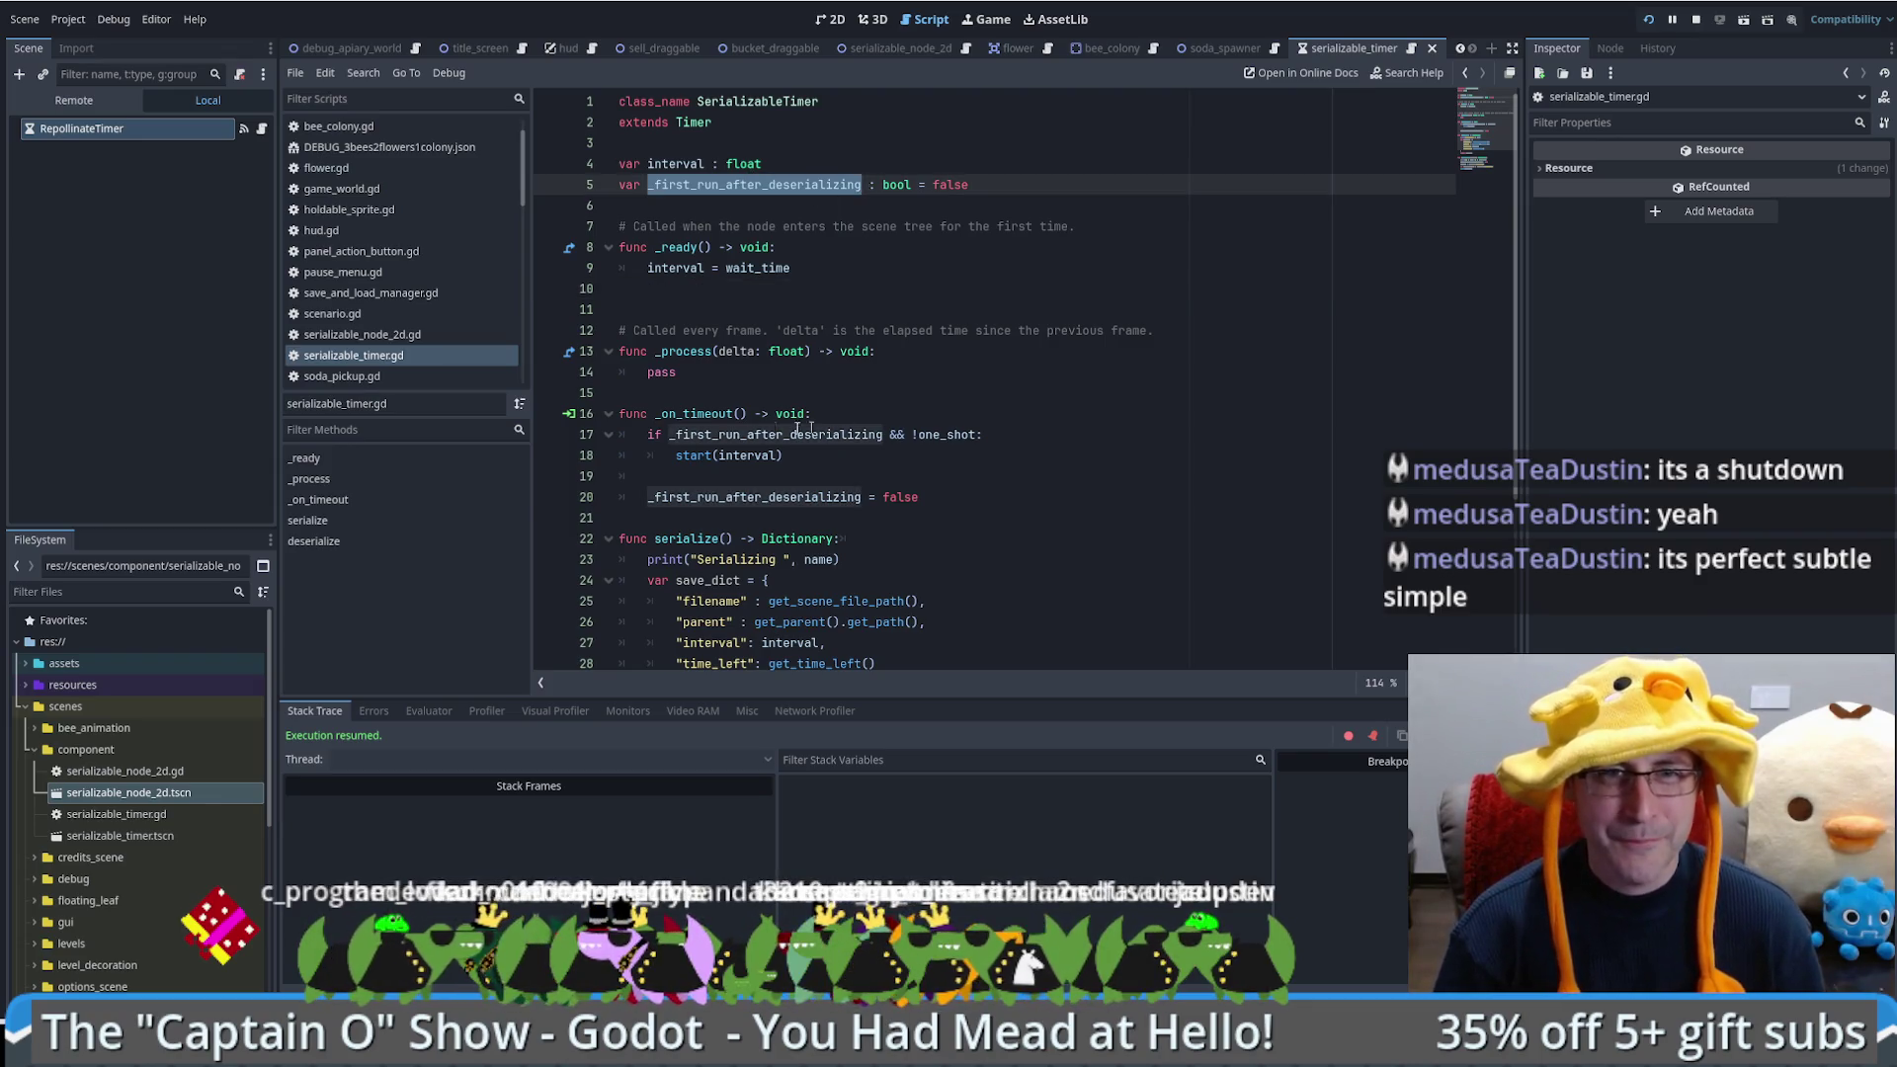
{"action": "scroll", "coordinate": [798, 428], "scroll_direction": "down", "scroll_amount": 4}
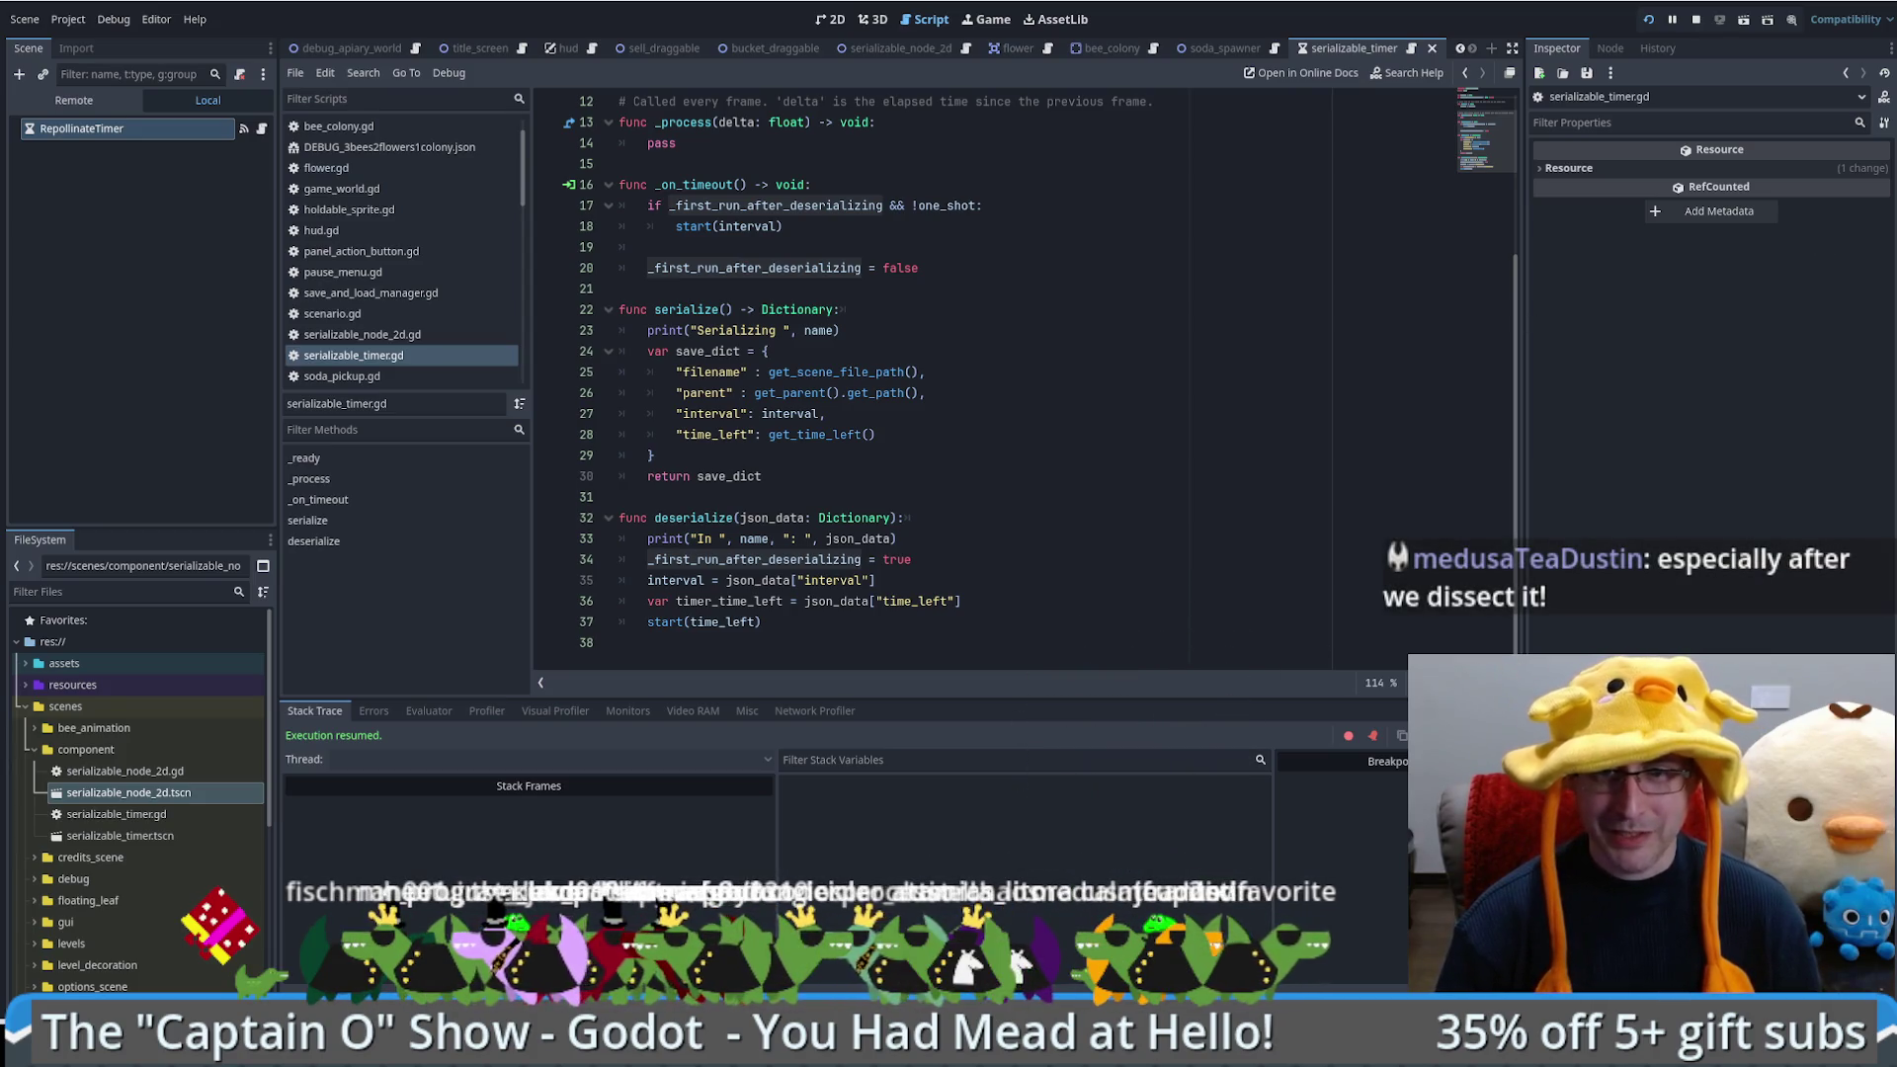
{"action": "key", "text": "alt+Tab"}
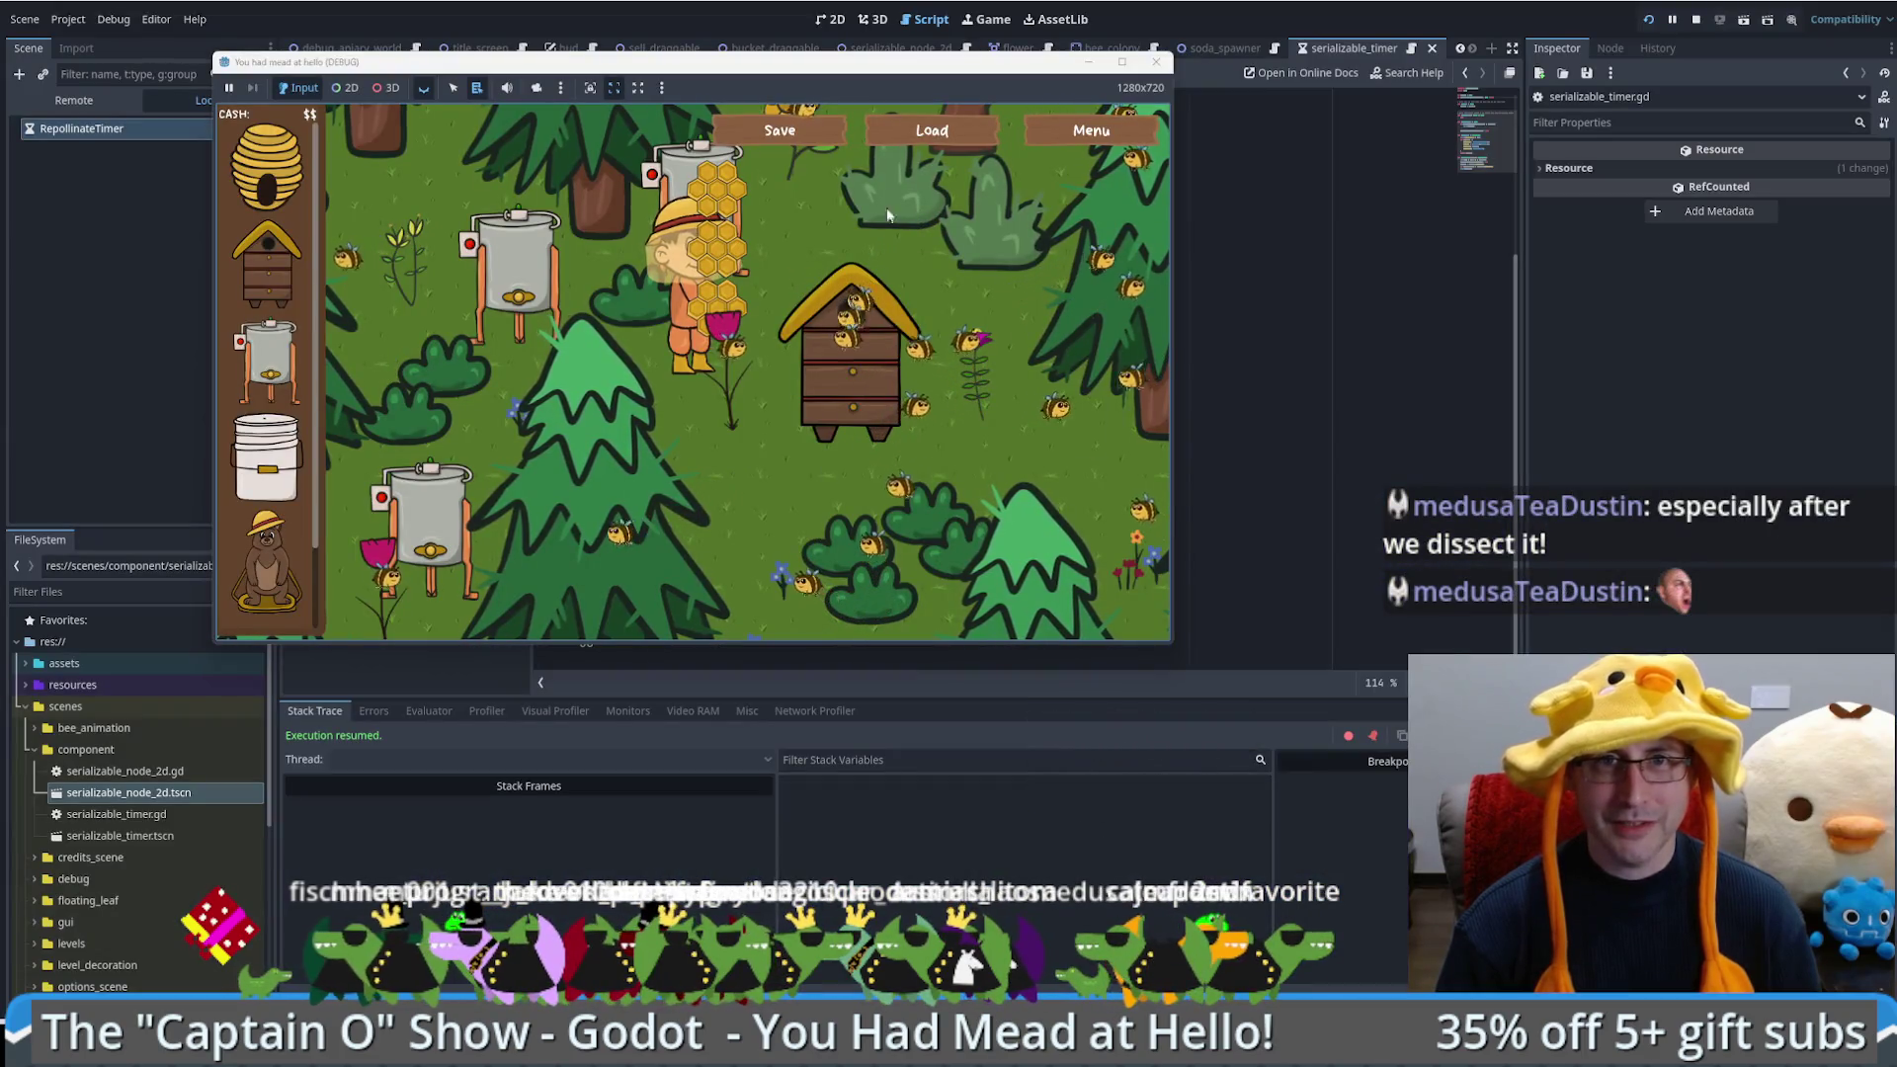
Step: Reload the running bee game from its saved file, then switch over to savegame.json
{"action": "left_click", "coordinate": [931, 129]}
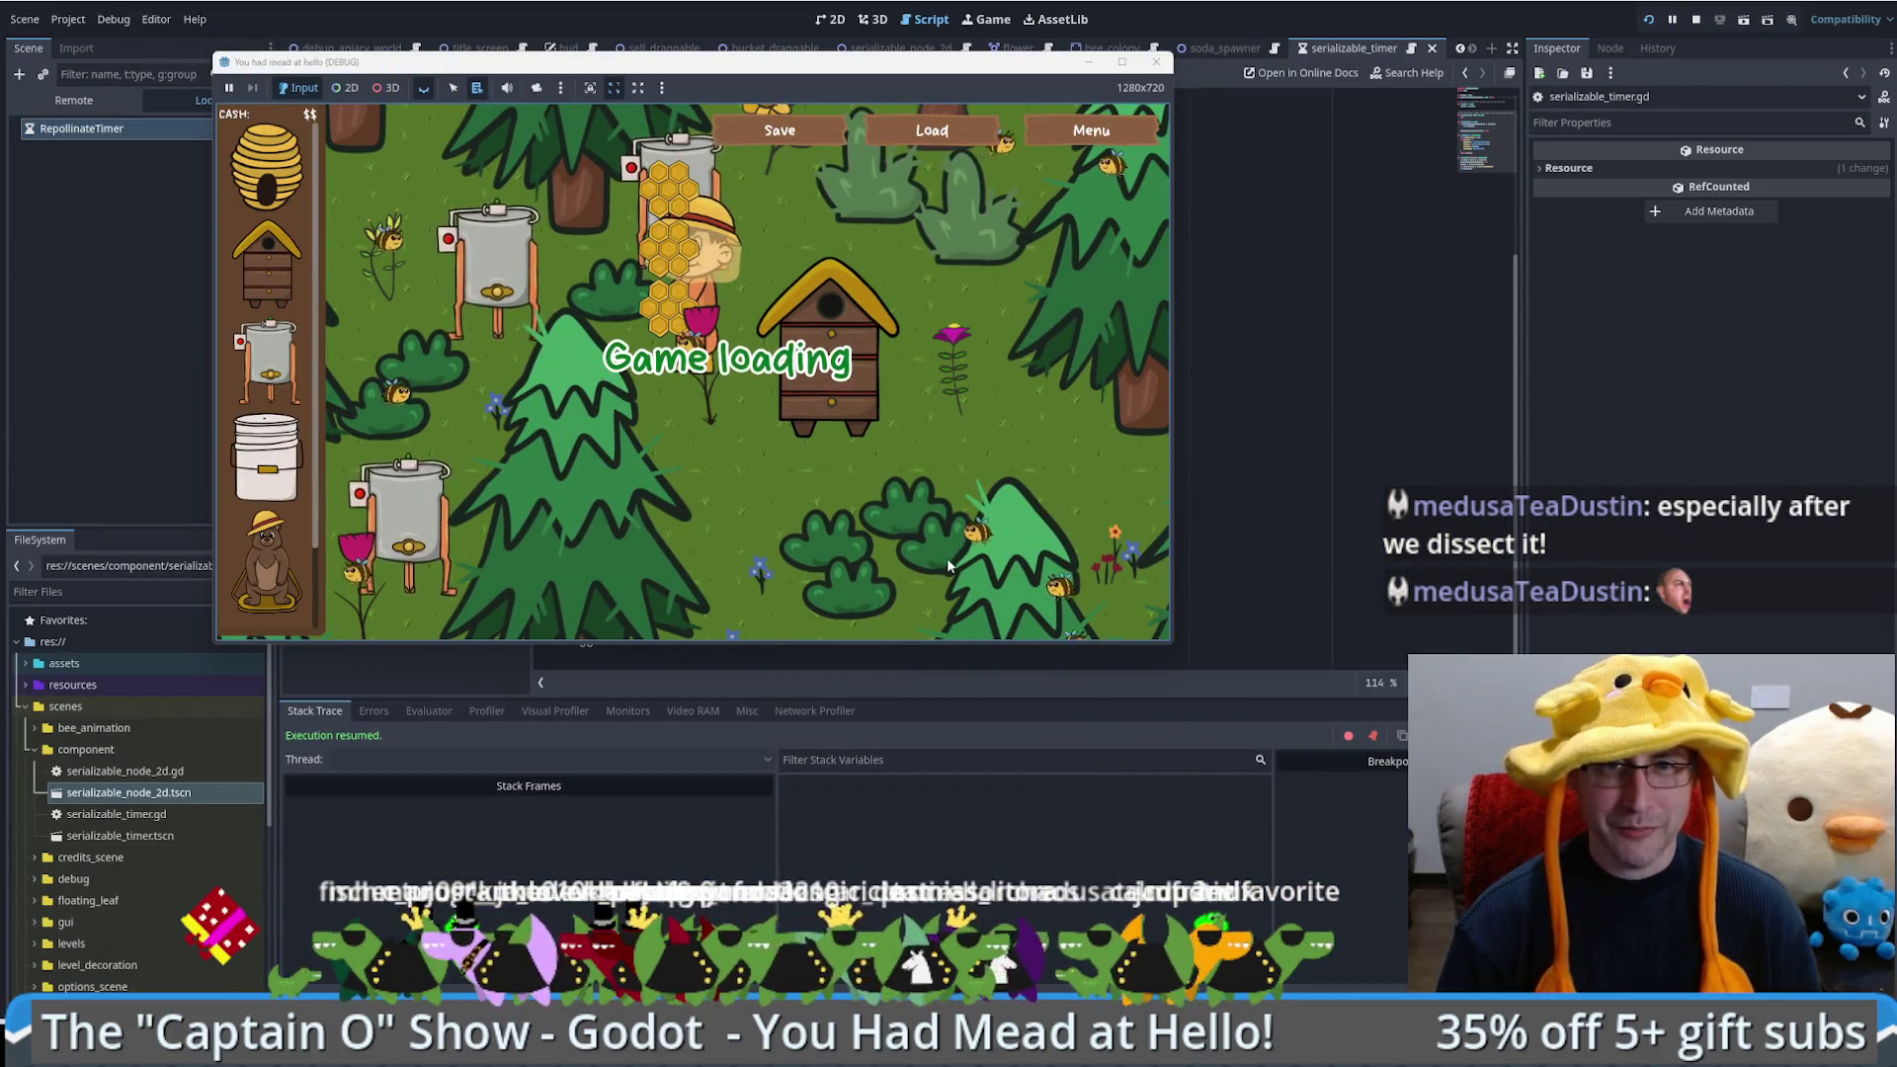
{"action": "mouse_move", "coordinate": [813, 436]}
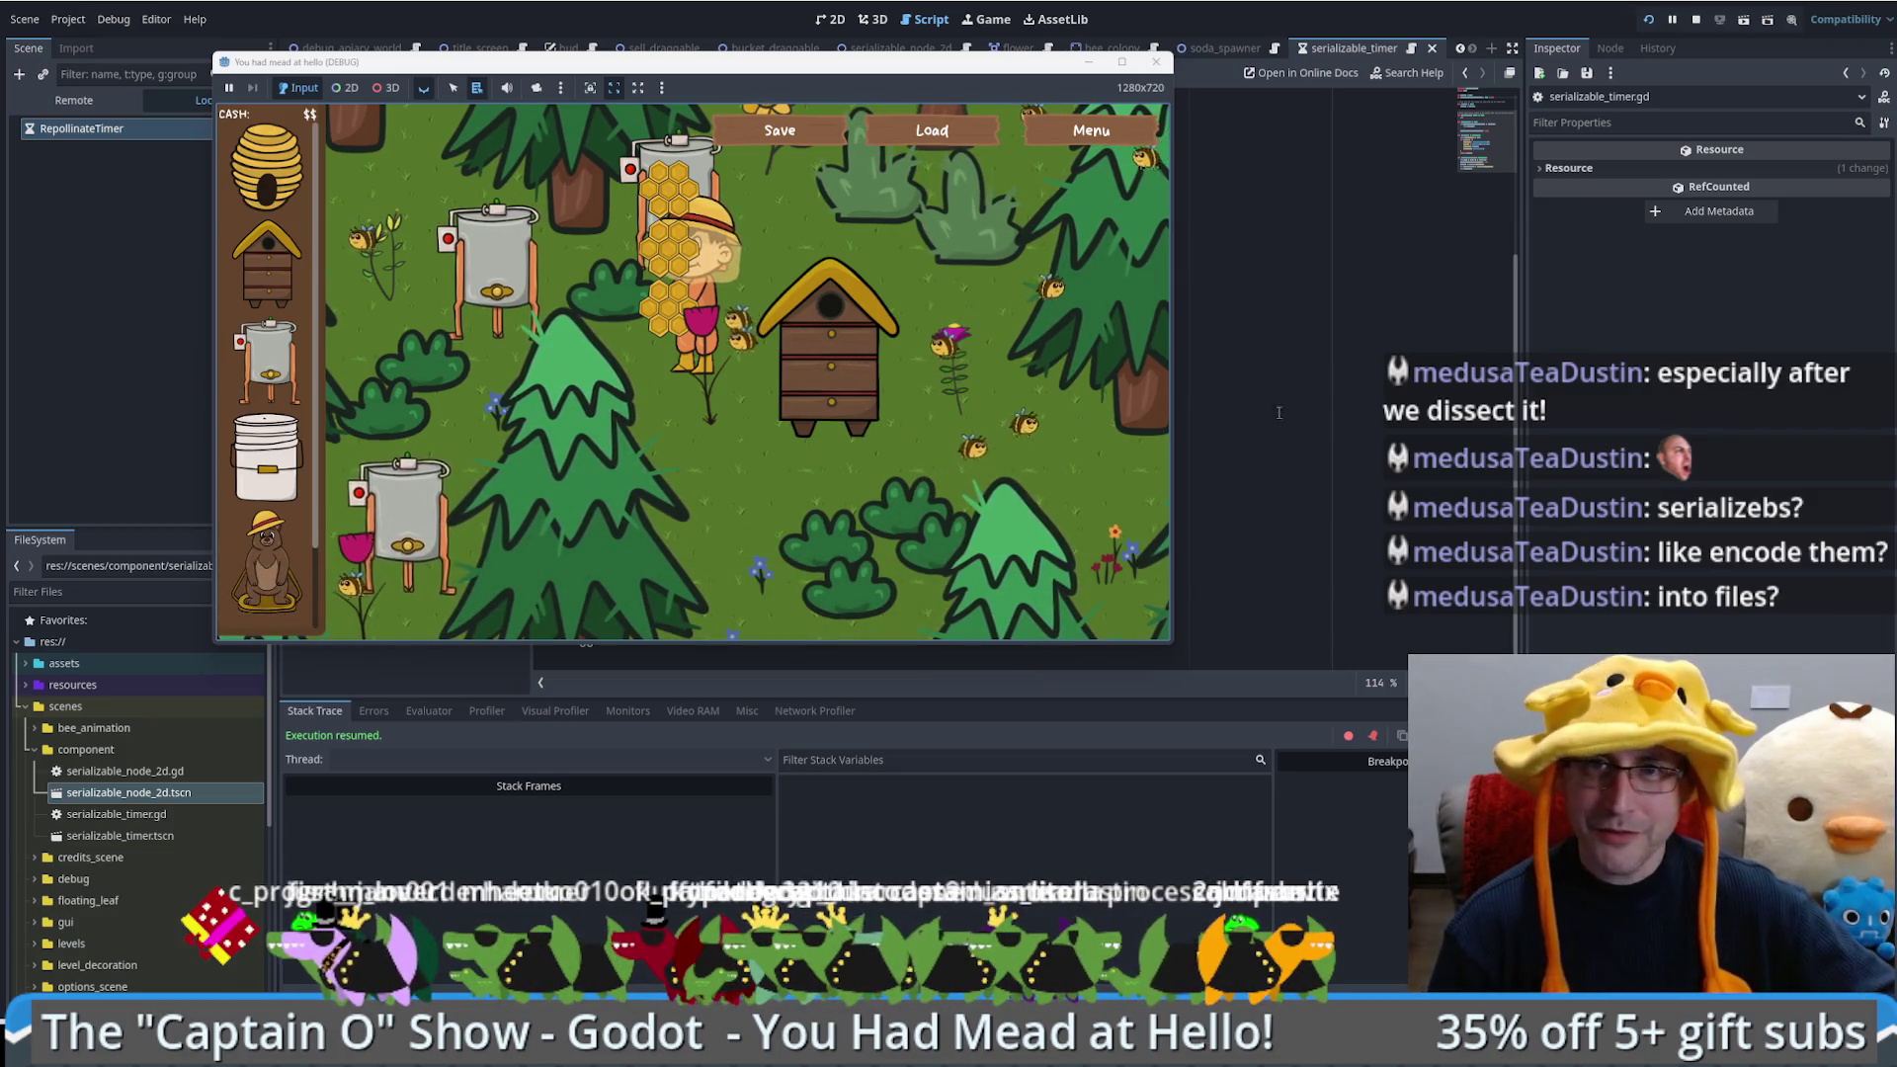
{"action": "key", "text": "alt+Tab"}
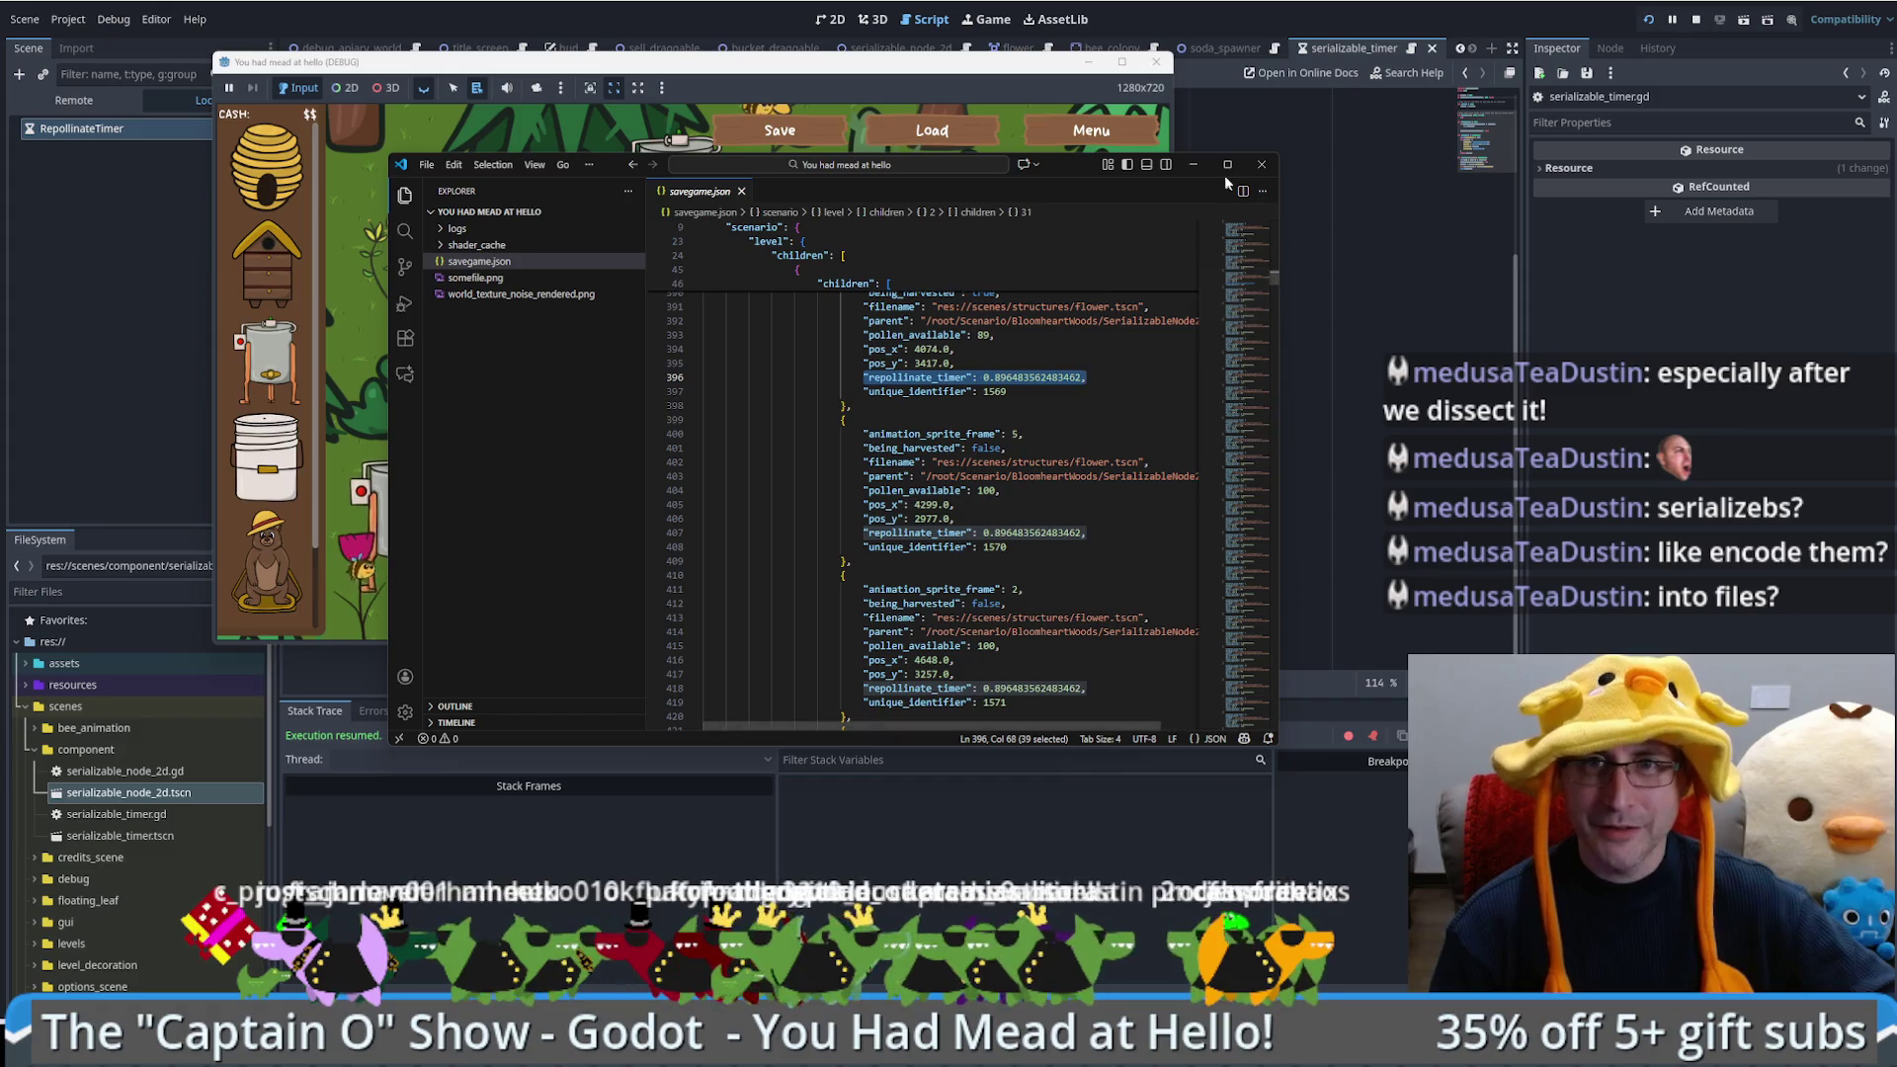
Step: Maximize savegame.json and inspect one bee's entry with current_tween, pollen_collected and nearby_flower_ids
{"action": "left_click", "coordinate": [1227, 164]}
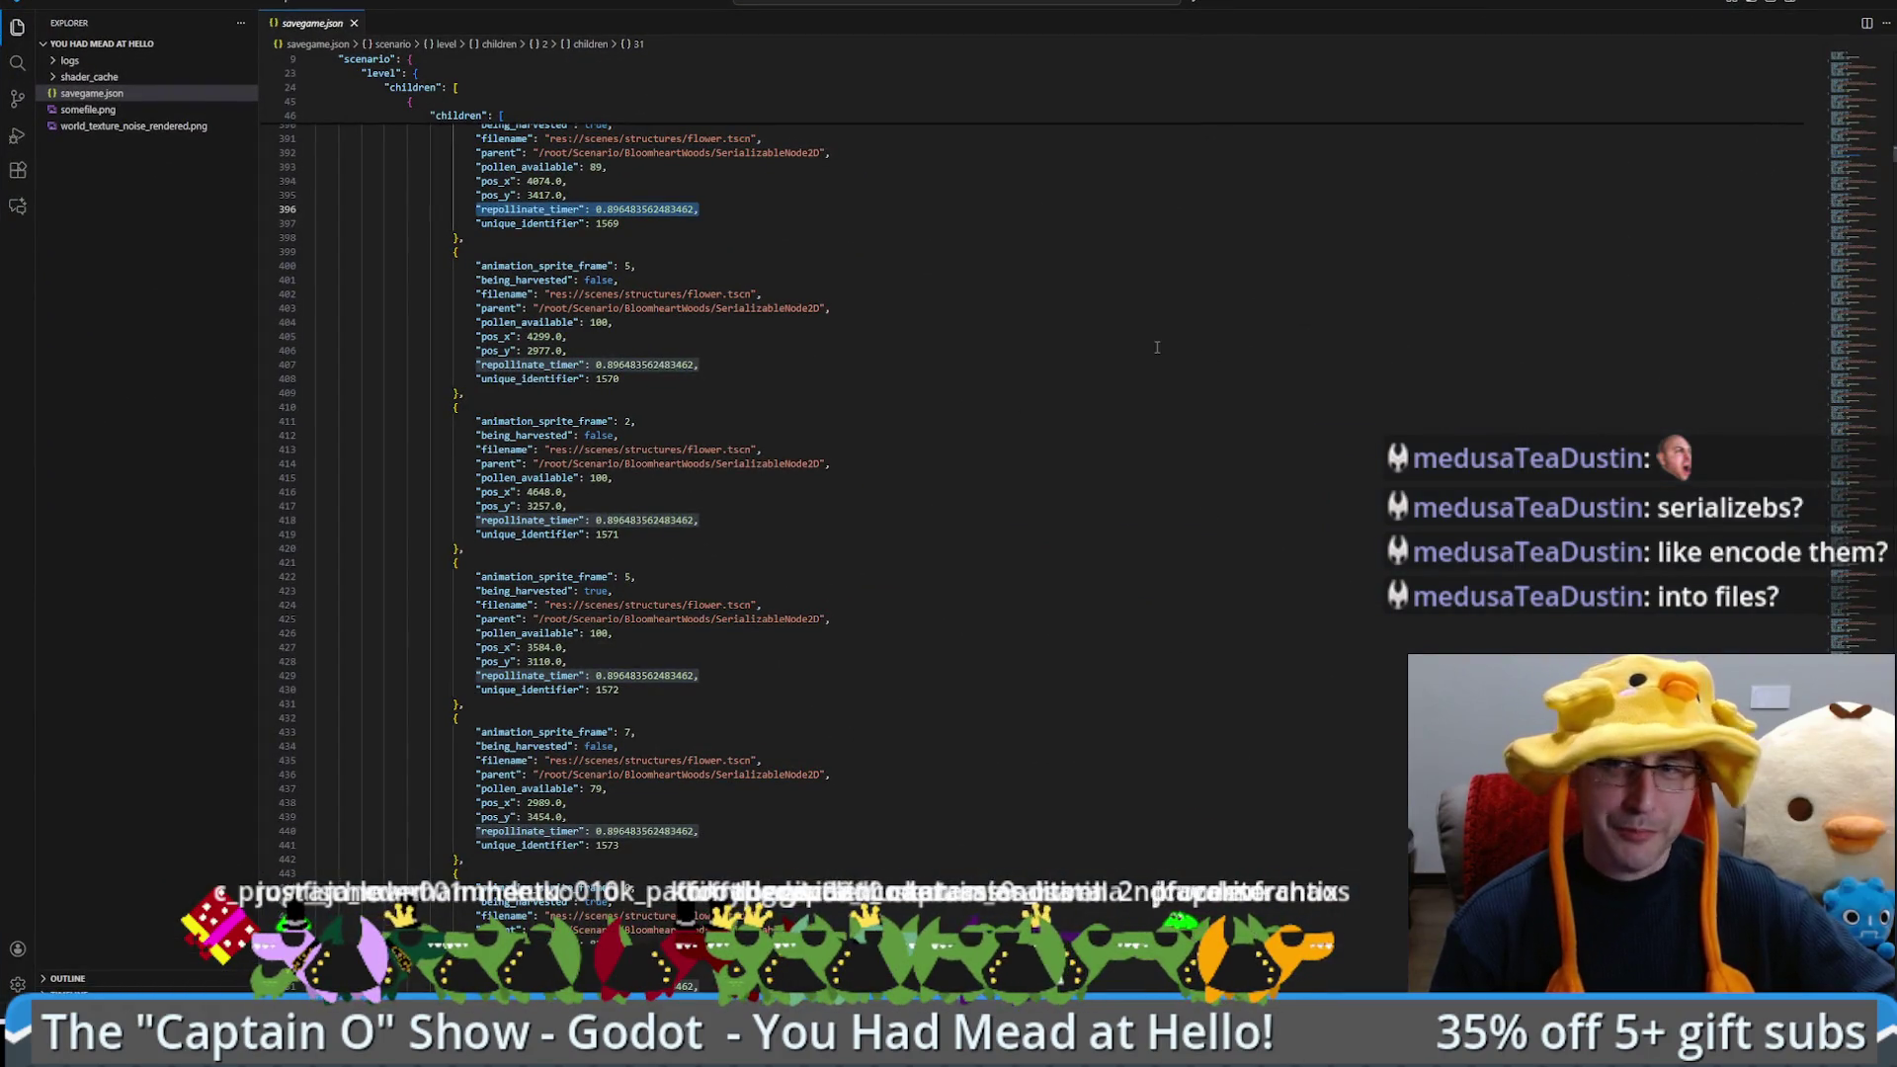
{"action": "left_click", "coordinate": [1846, 188]}
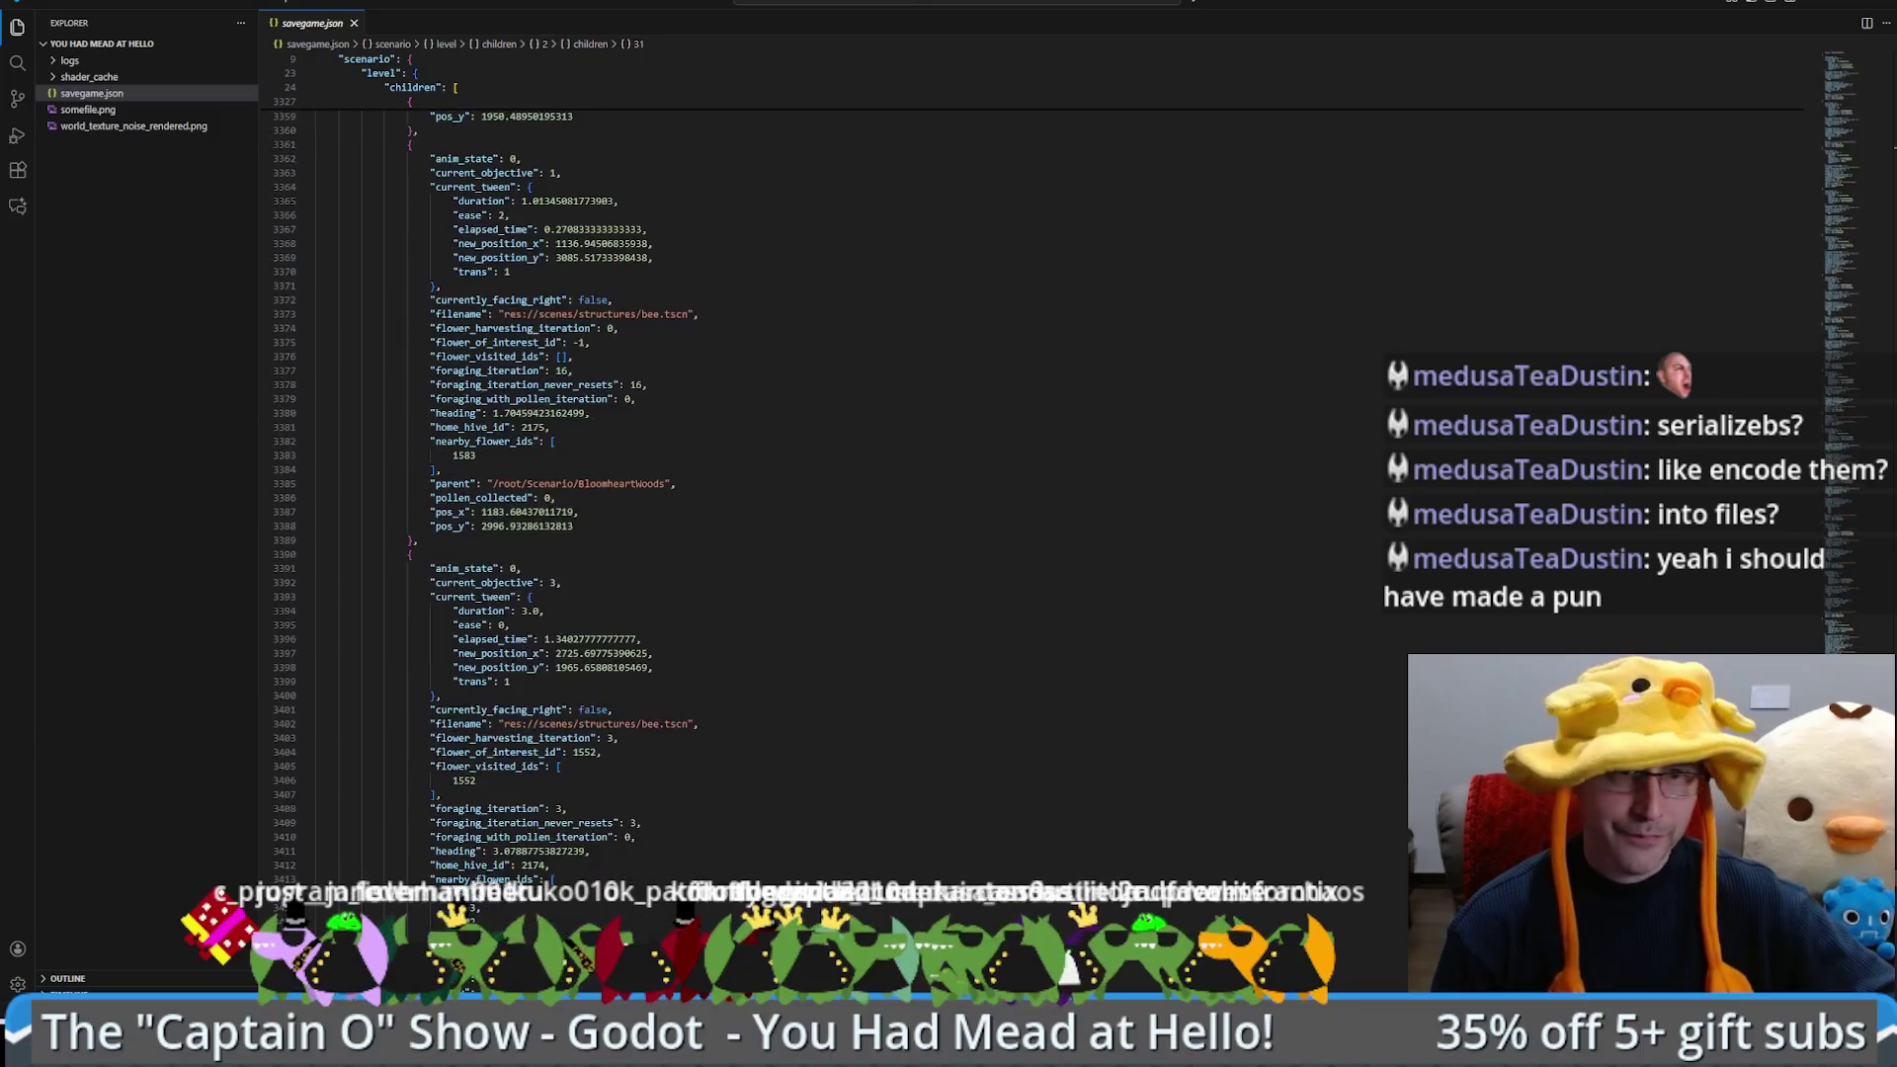
{"action": "scroll", "coordinate": [1082, 513], "scroll_direction": "down", "scroll_amount": 3}
{"action": "left_click_drag", "start_coordinate": [326, 978], "coordinate": [317, 444]}
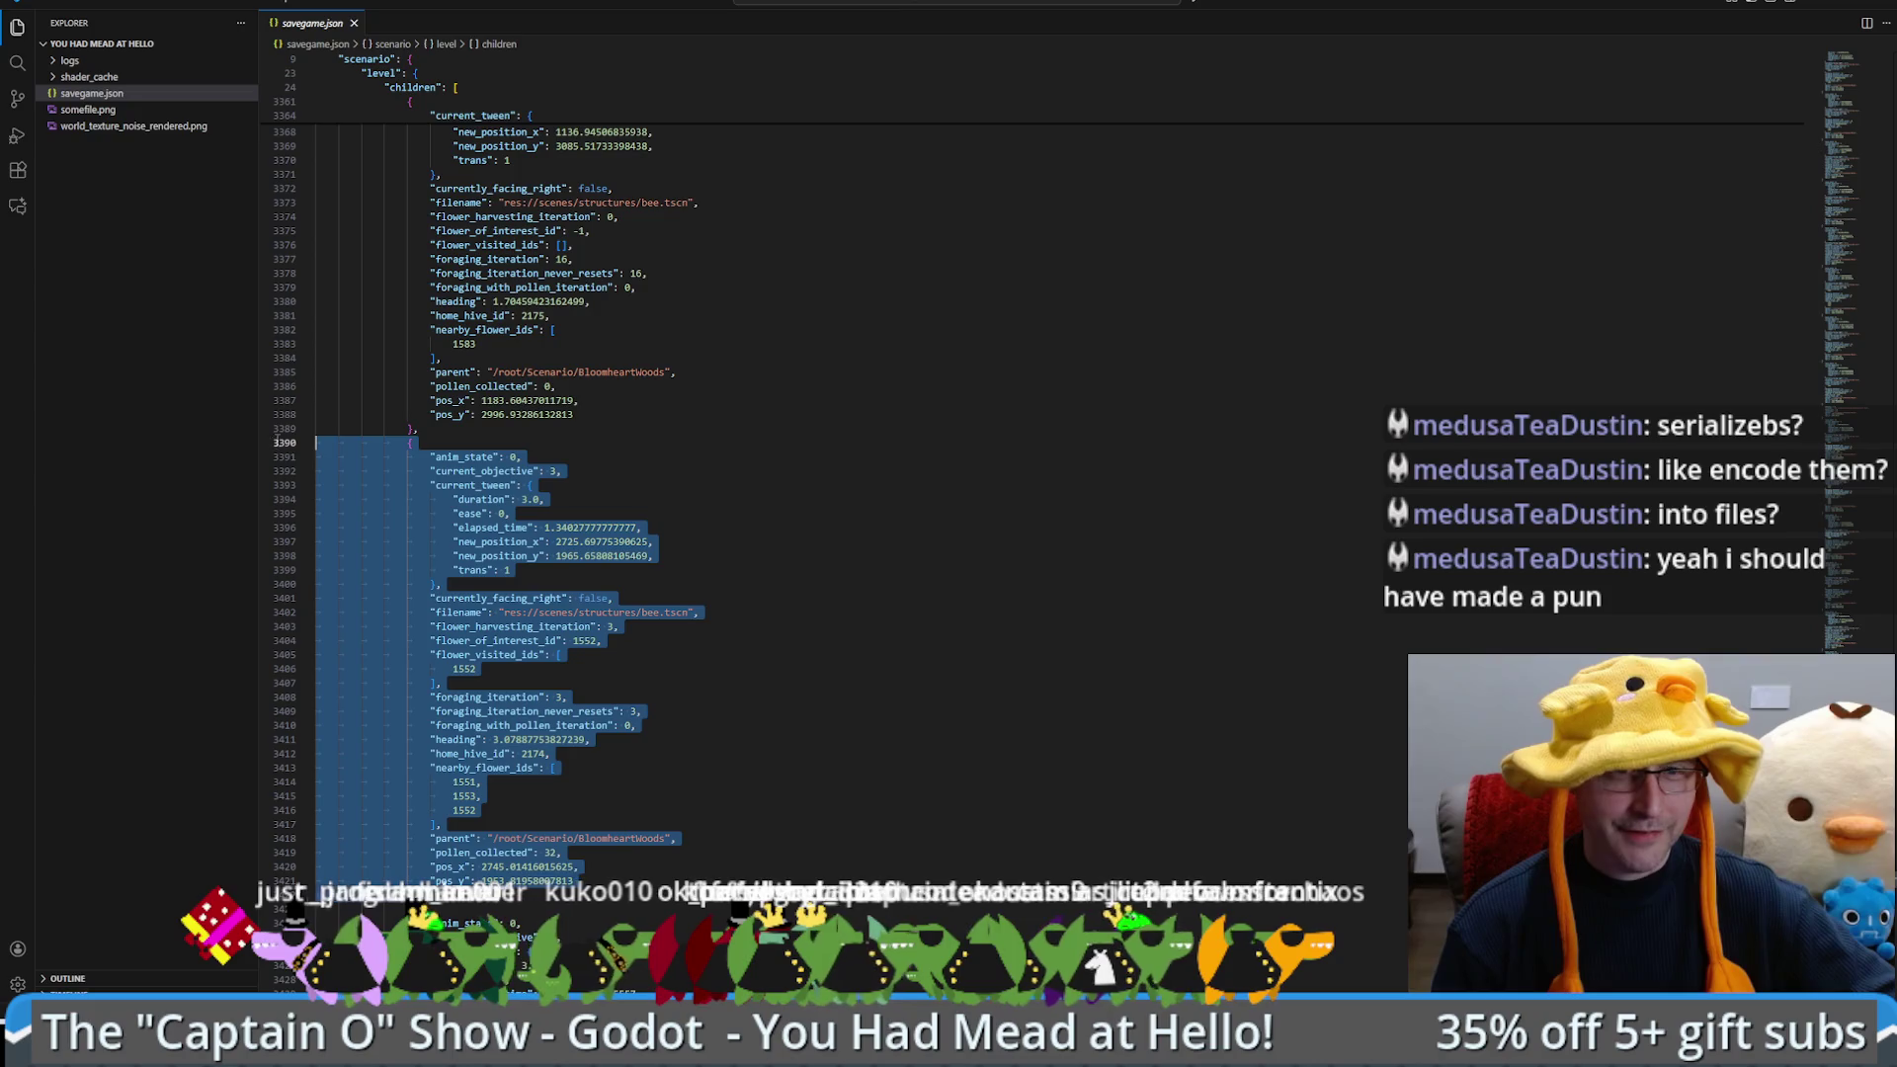
{"action": "scroll", "coordinate": [748, 608], "scroll_direction": "down", "scroll_amount": 5}
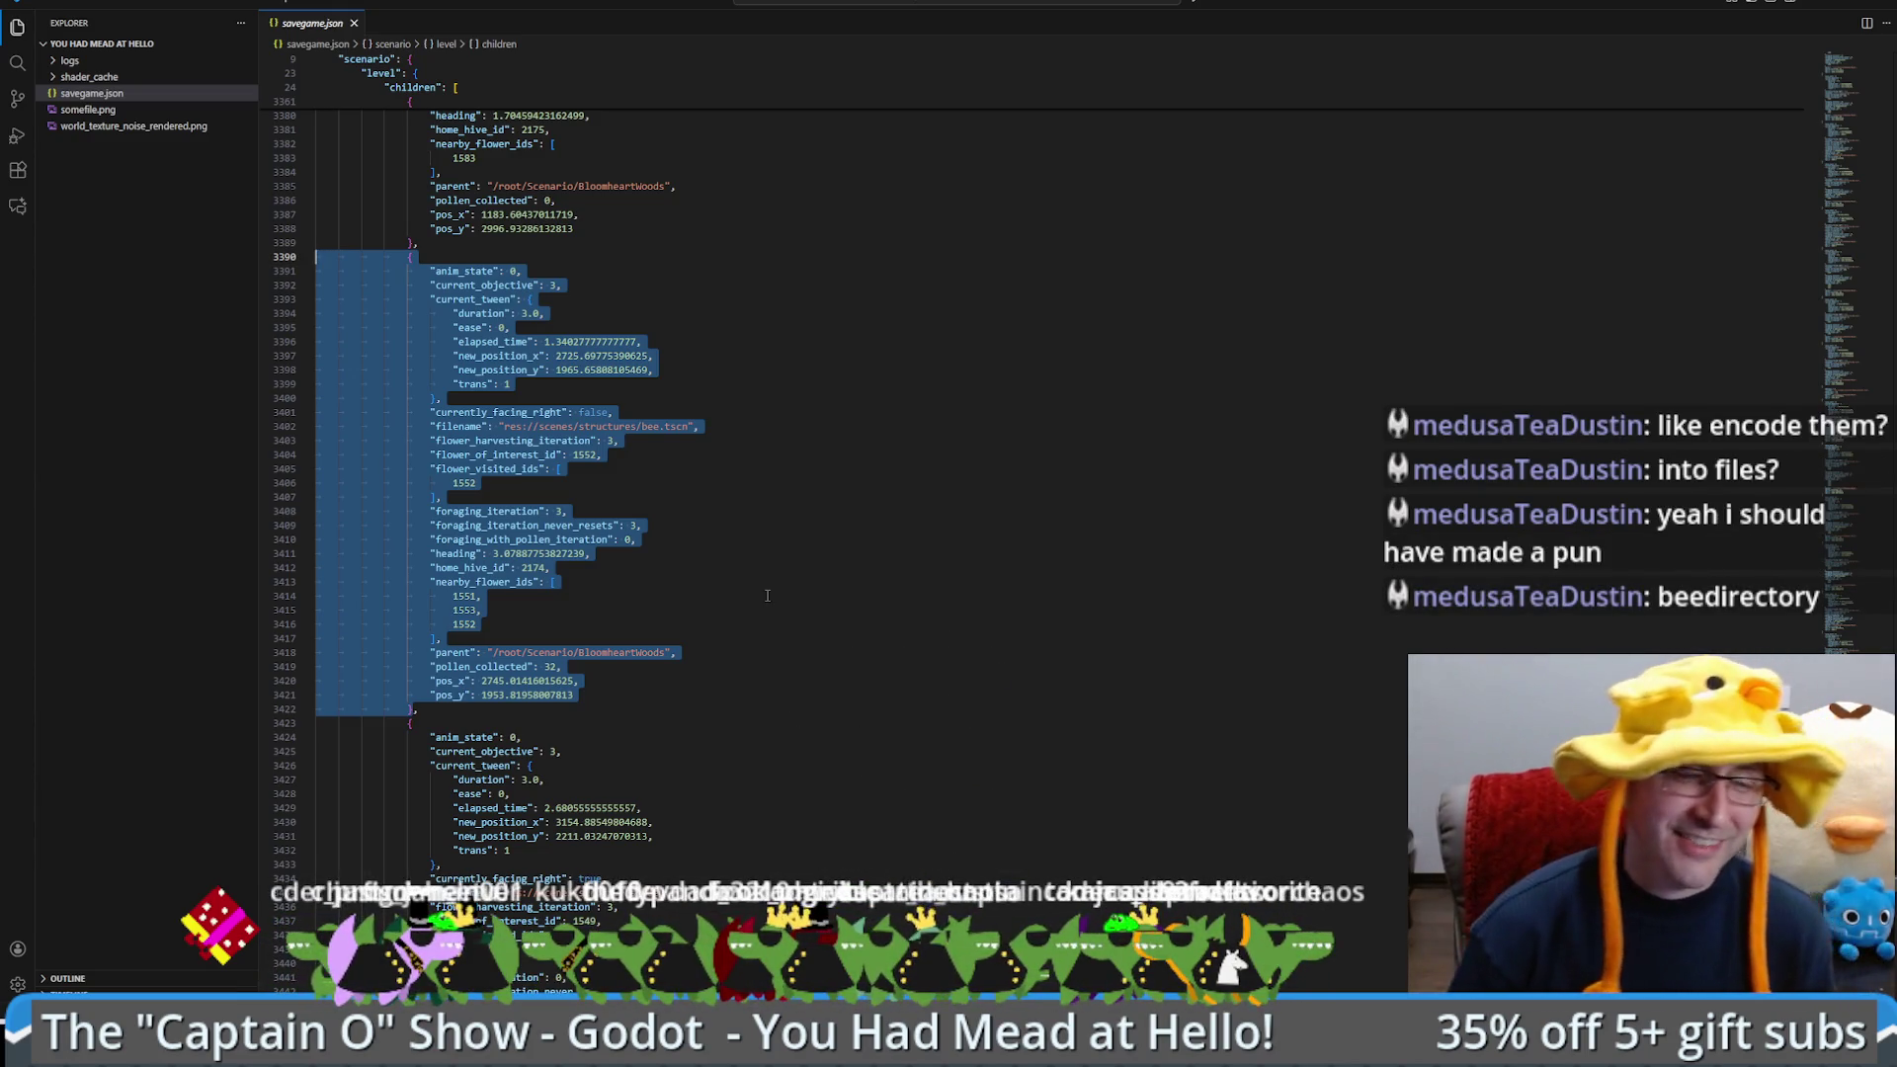
{"action": "scroll", "coordinate": [759, 598], "scroll_direction": "up", "scroll_amount": 1}
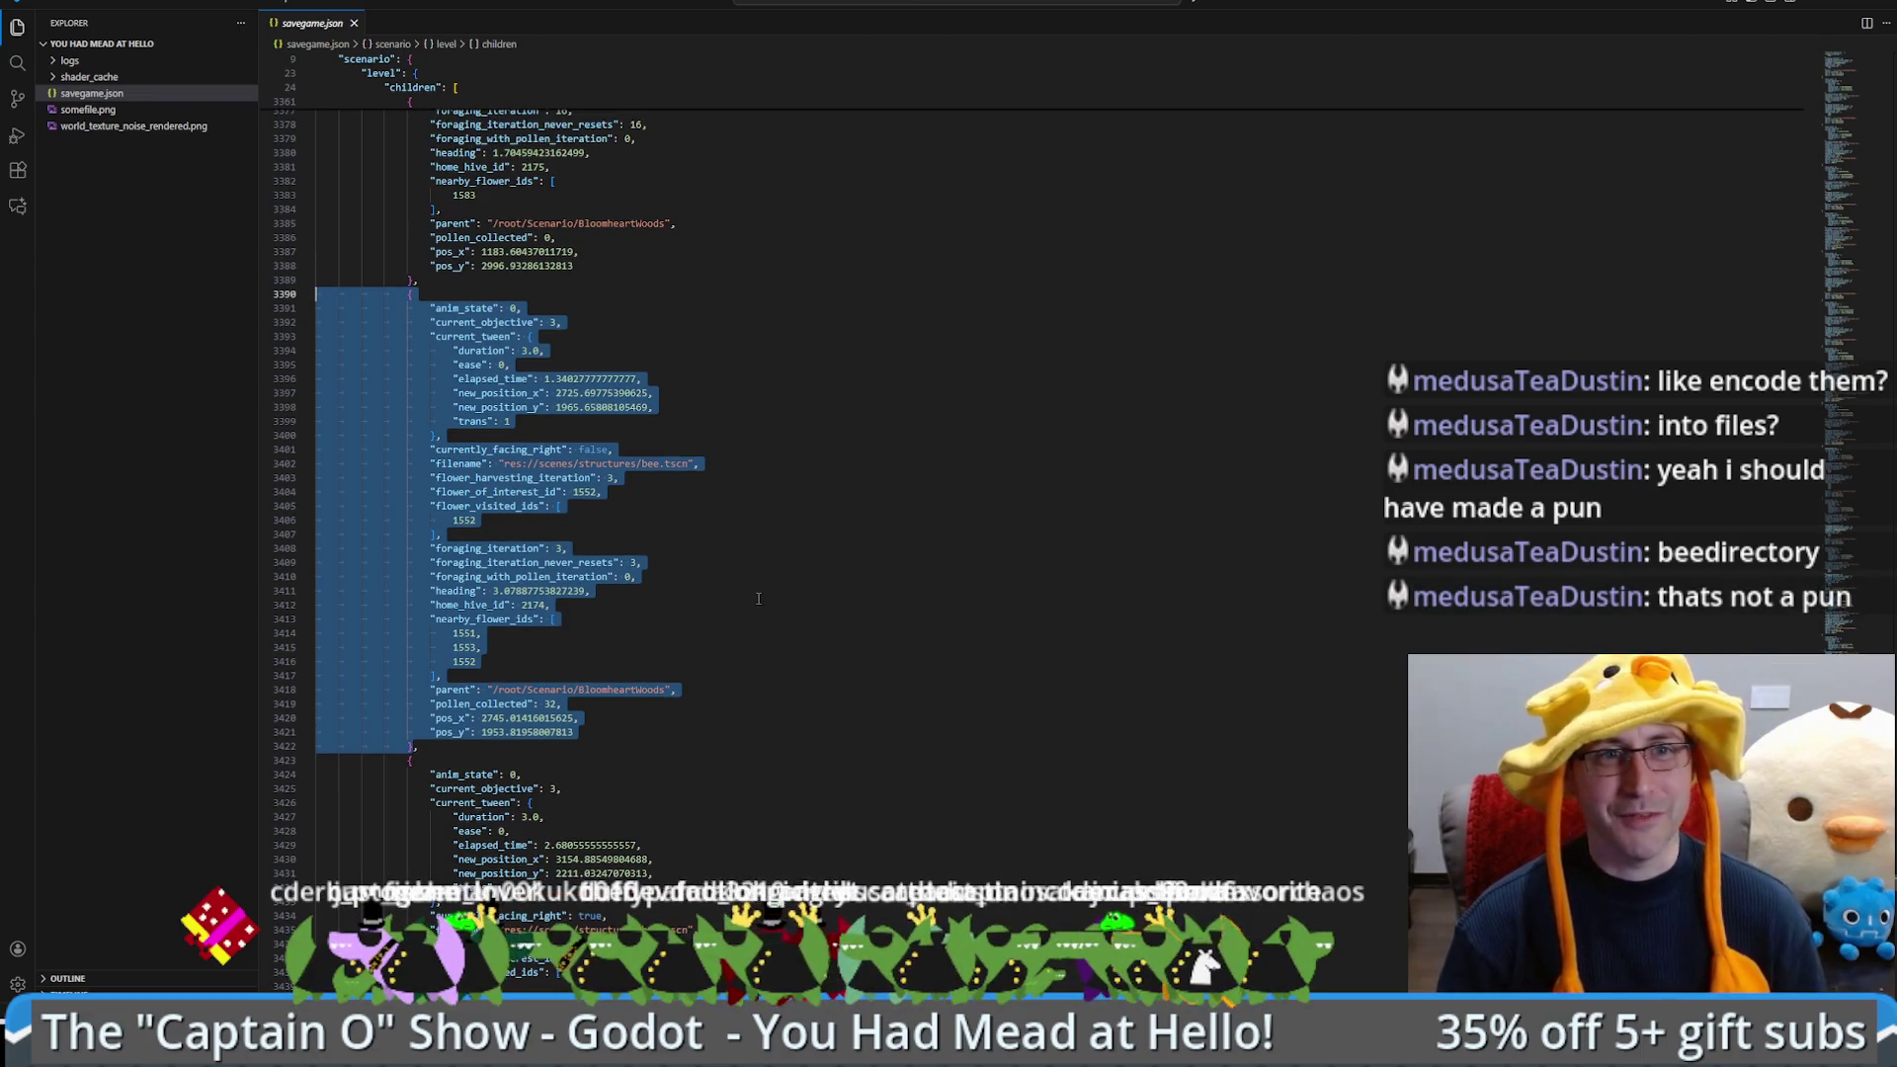
{"action": "scroll", "coordinate": [783, 598], "scroll_direction": "up", "scroll_amount": 1}
{"action": "scroll", "coordinate": [782, 603], "scroll_direction": "down", "scroll_amount": 3}
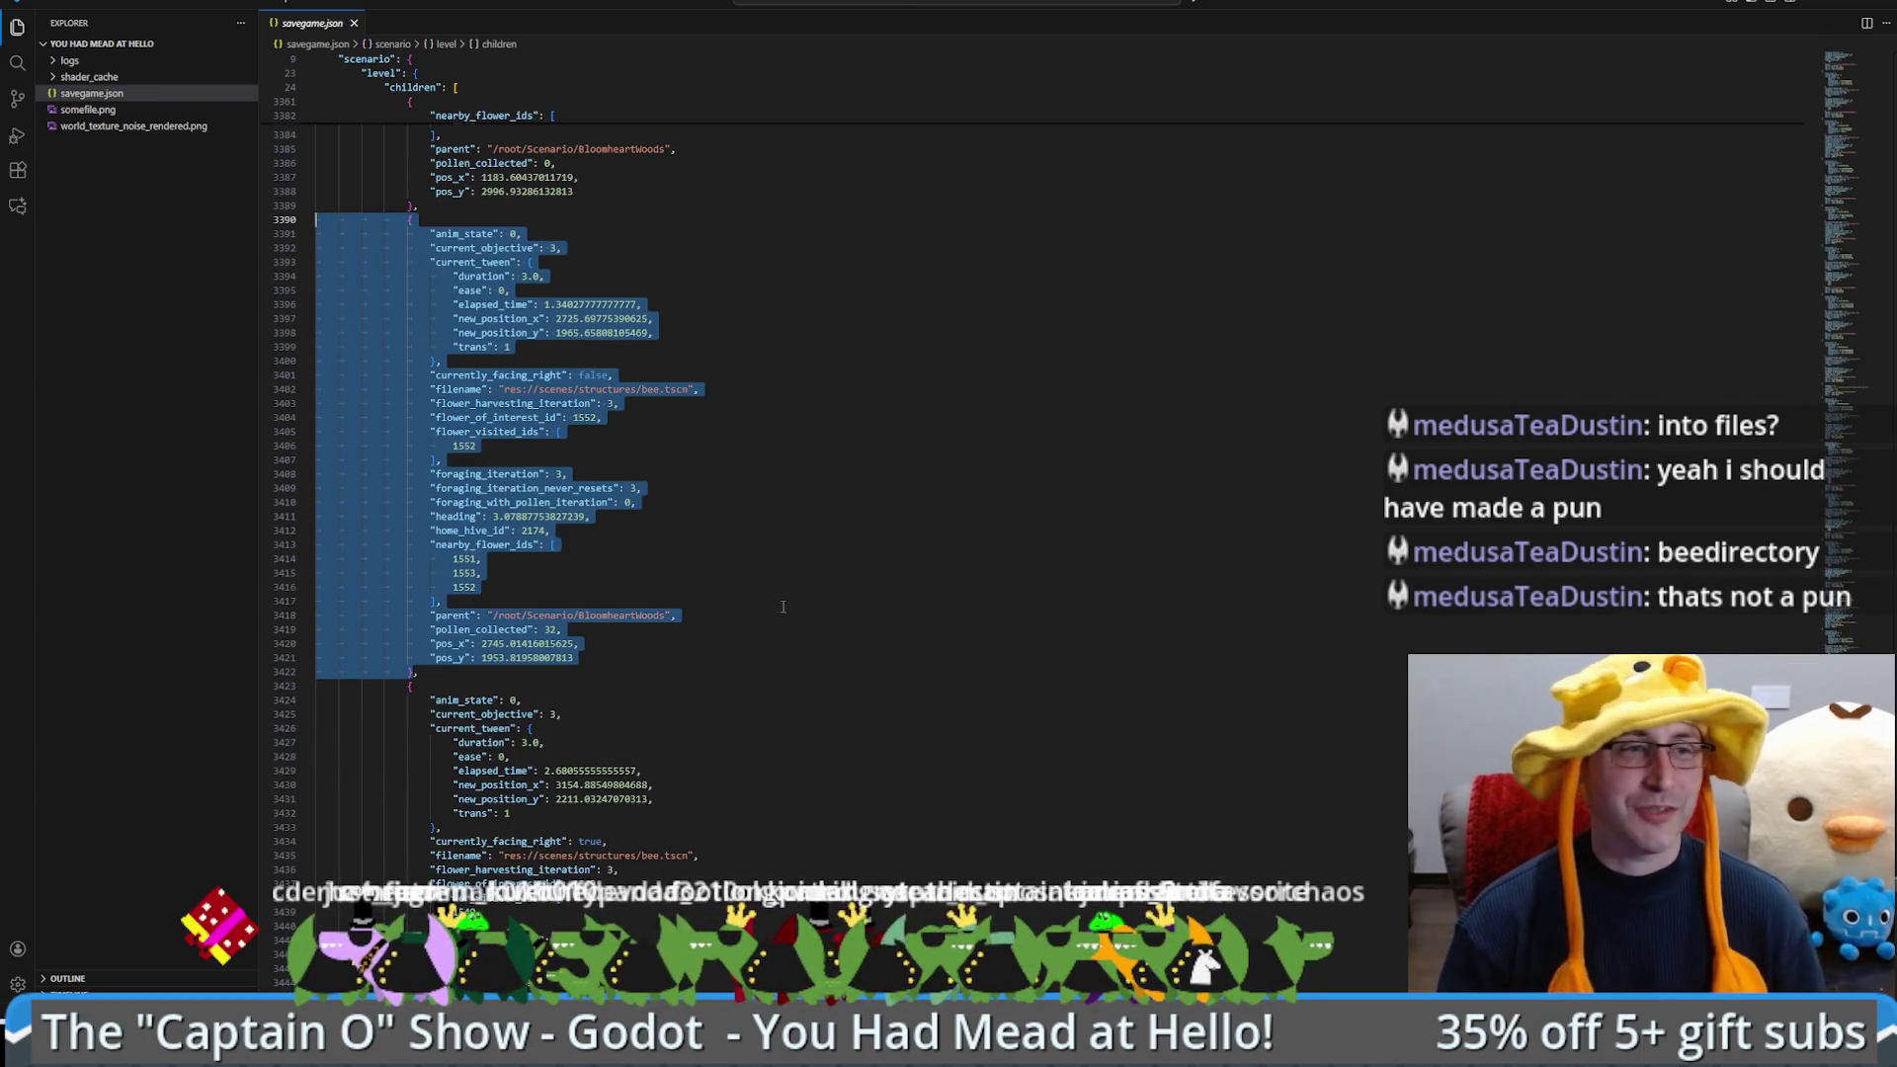
{"action": "left_click", "coordinate": [774, 514]}
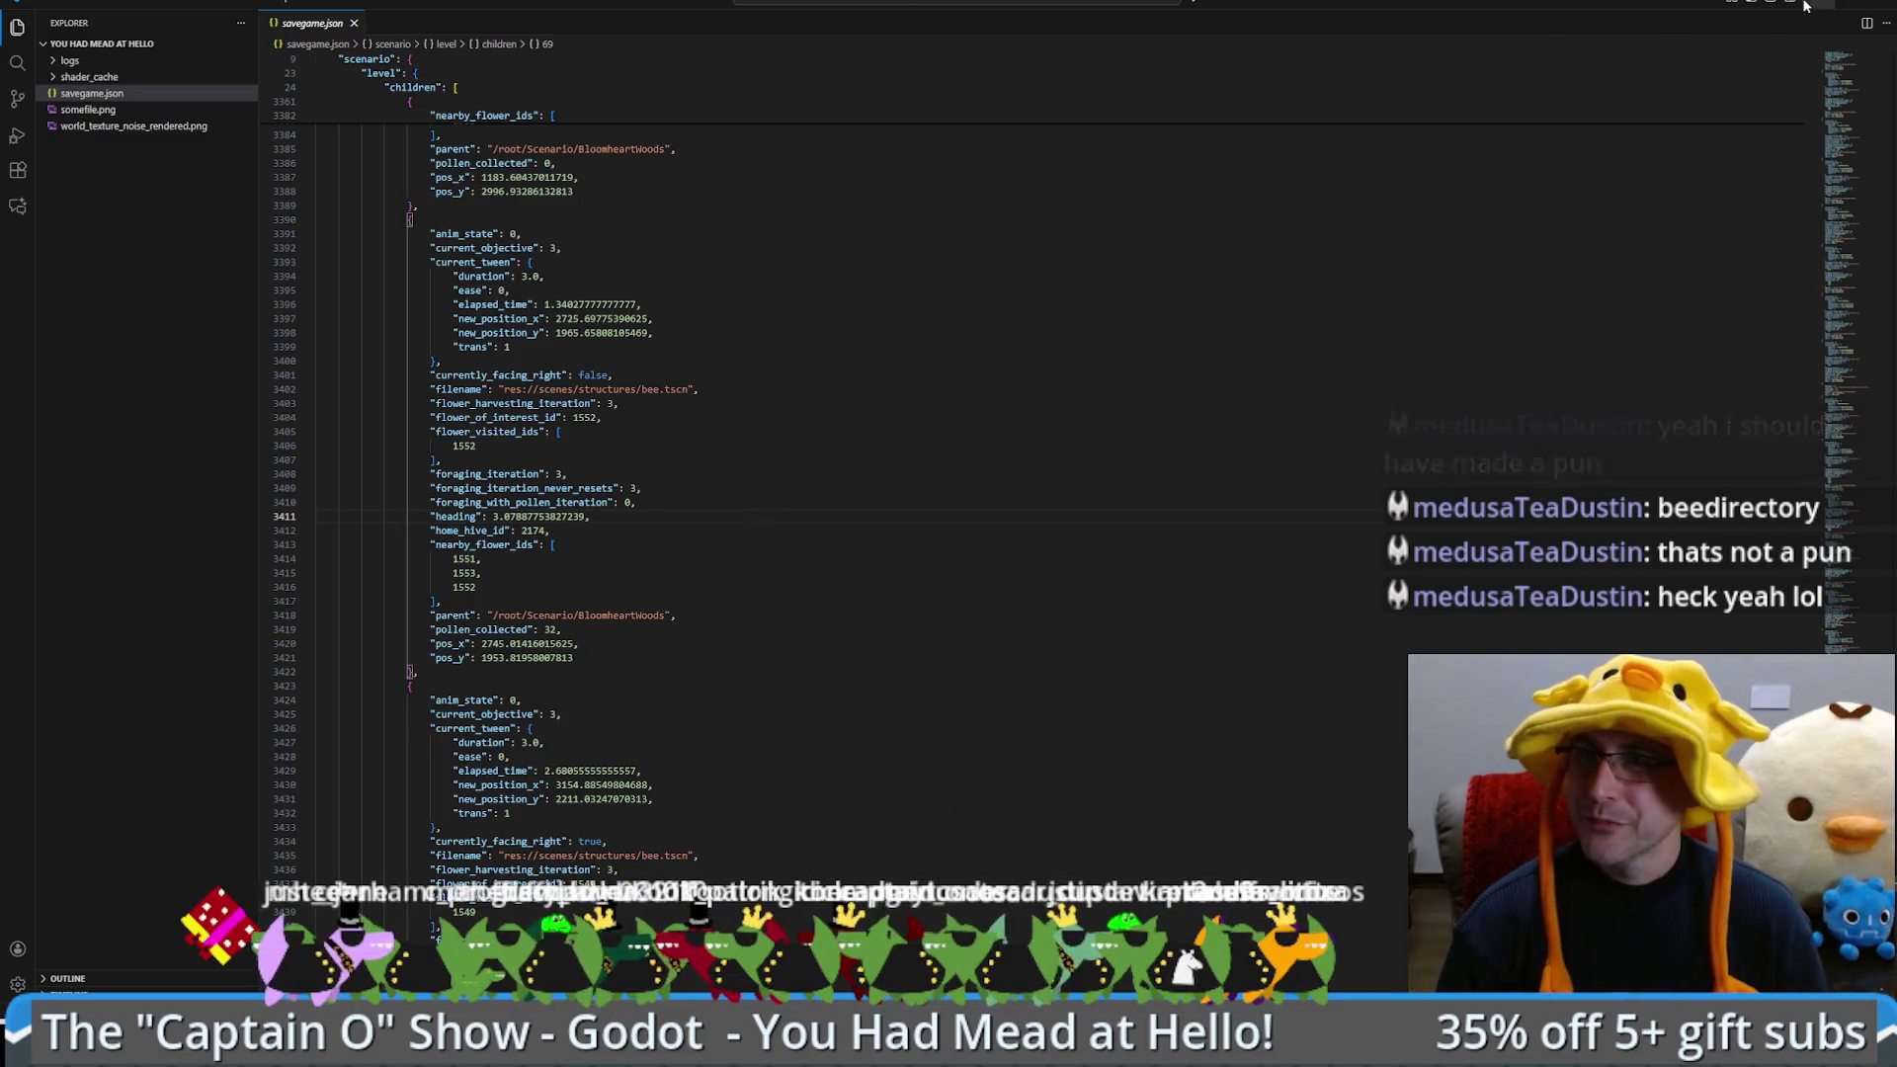
{"action": "key", "text": "alt+Tab"}
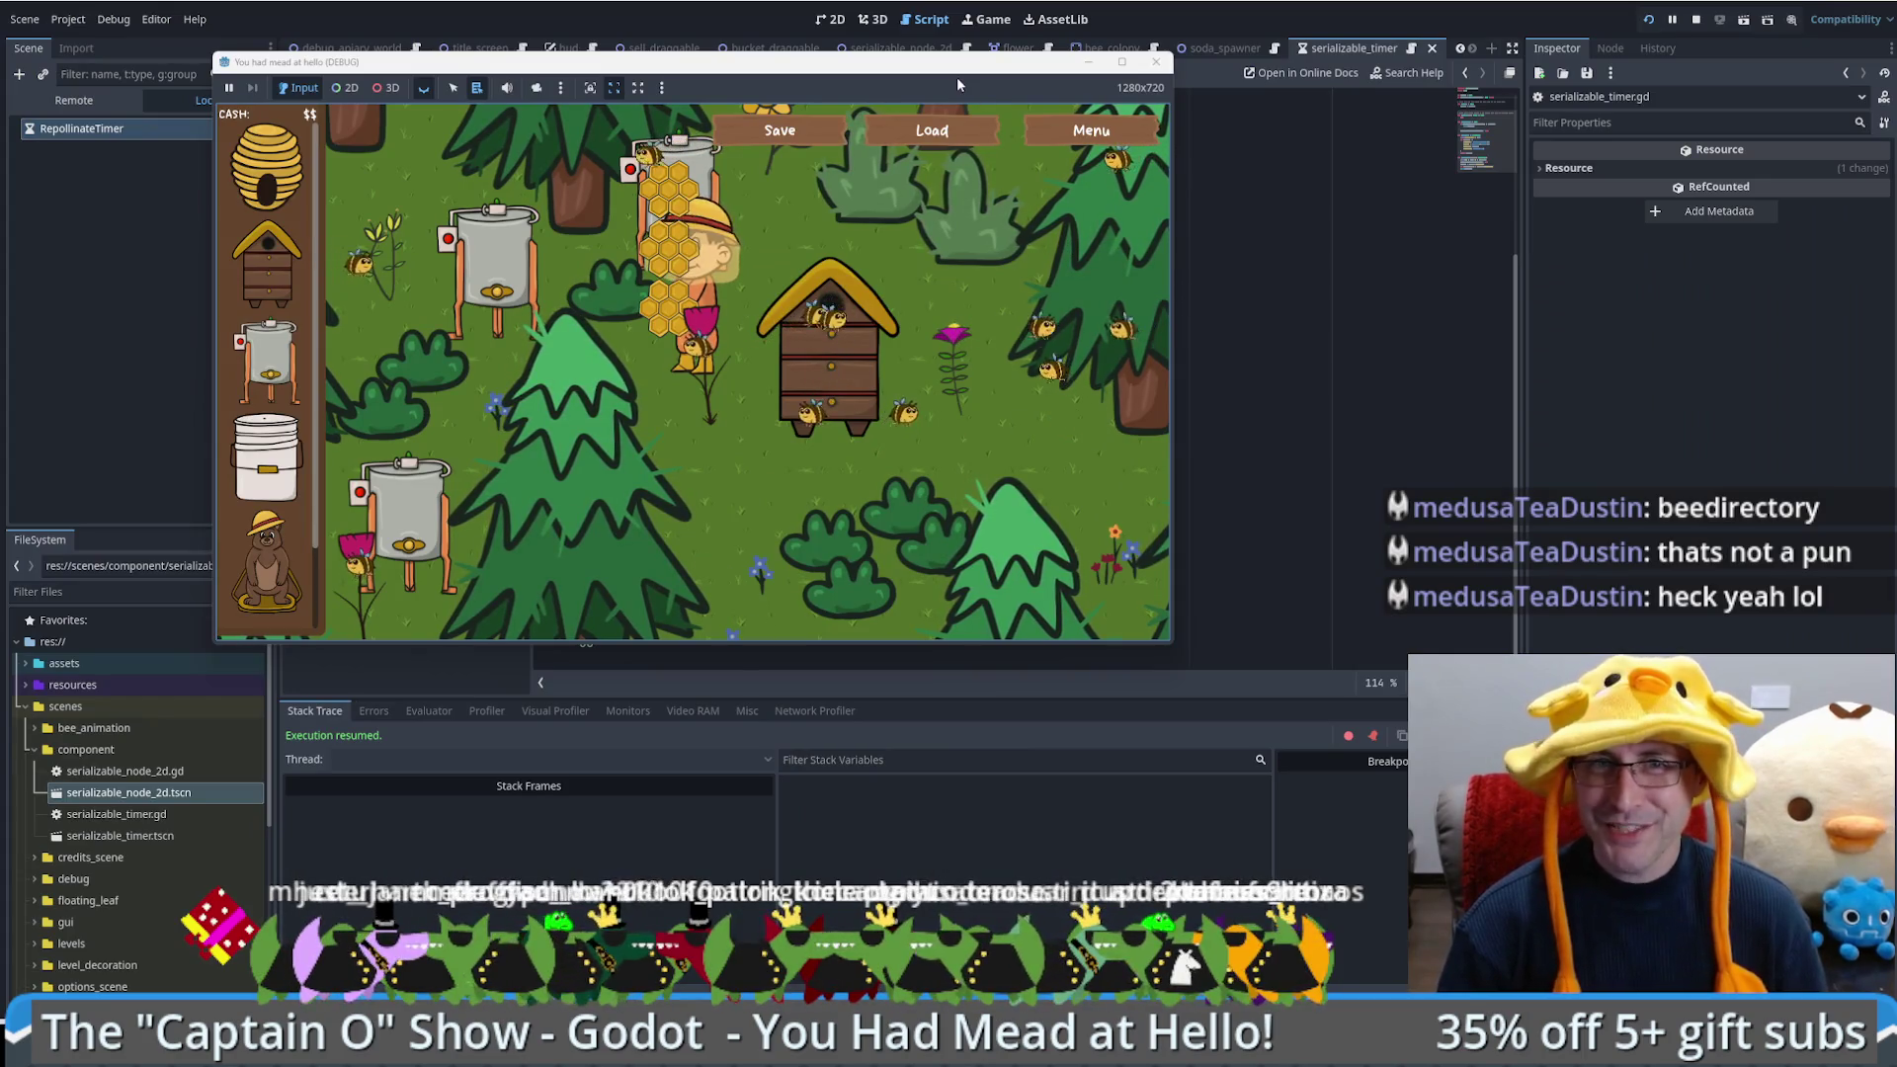
Step: Move the game window aside and bring the serializable_timer.gd script editor to the front
{"action": "mouse_move", "coordinate": [954, 65]}
{"action": "left_mouse_down"}
{"action": "mouse_move", "coordinate": [1168, 305]}
{"action": "mouse_move", "coordinate": [1142, 232]}
{"action": "left_mouse_up"}
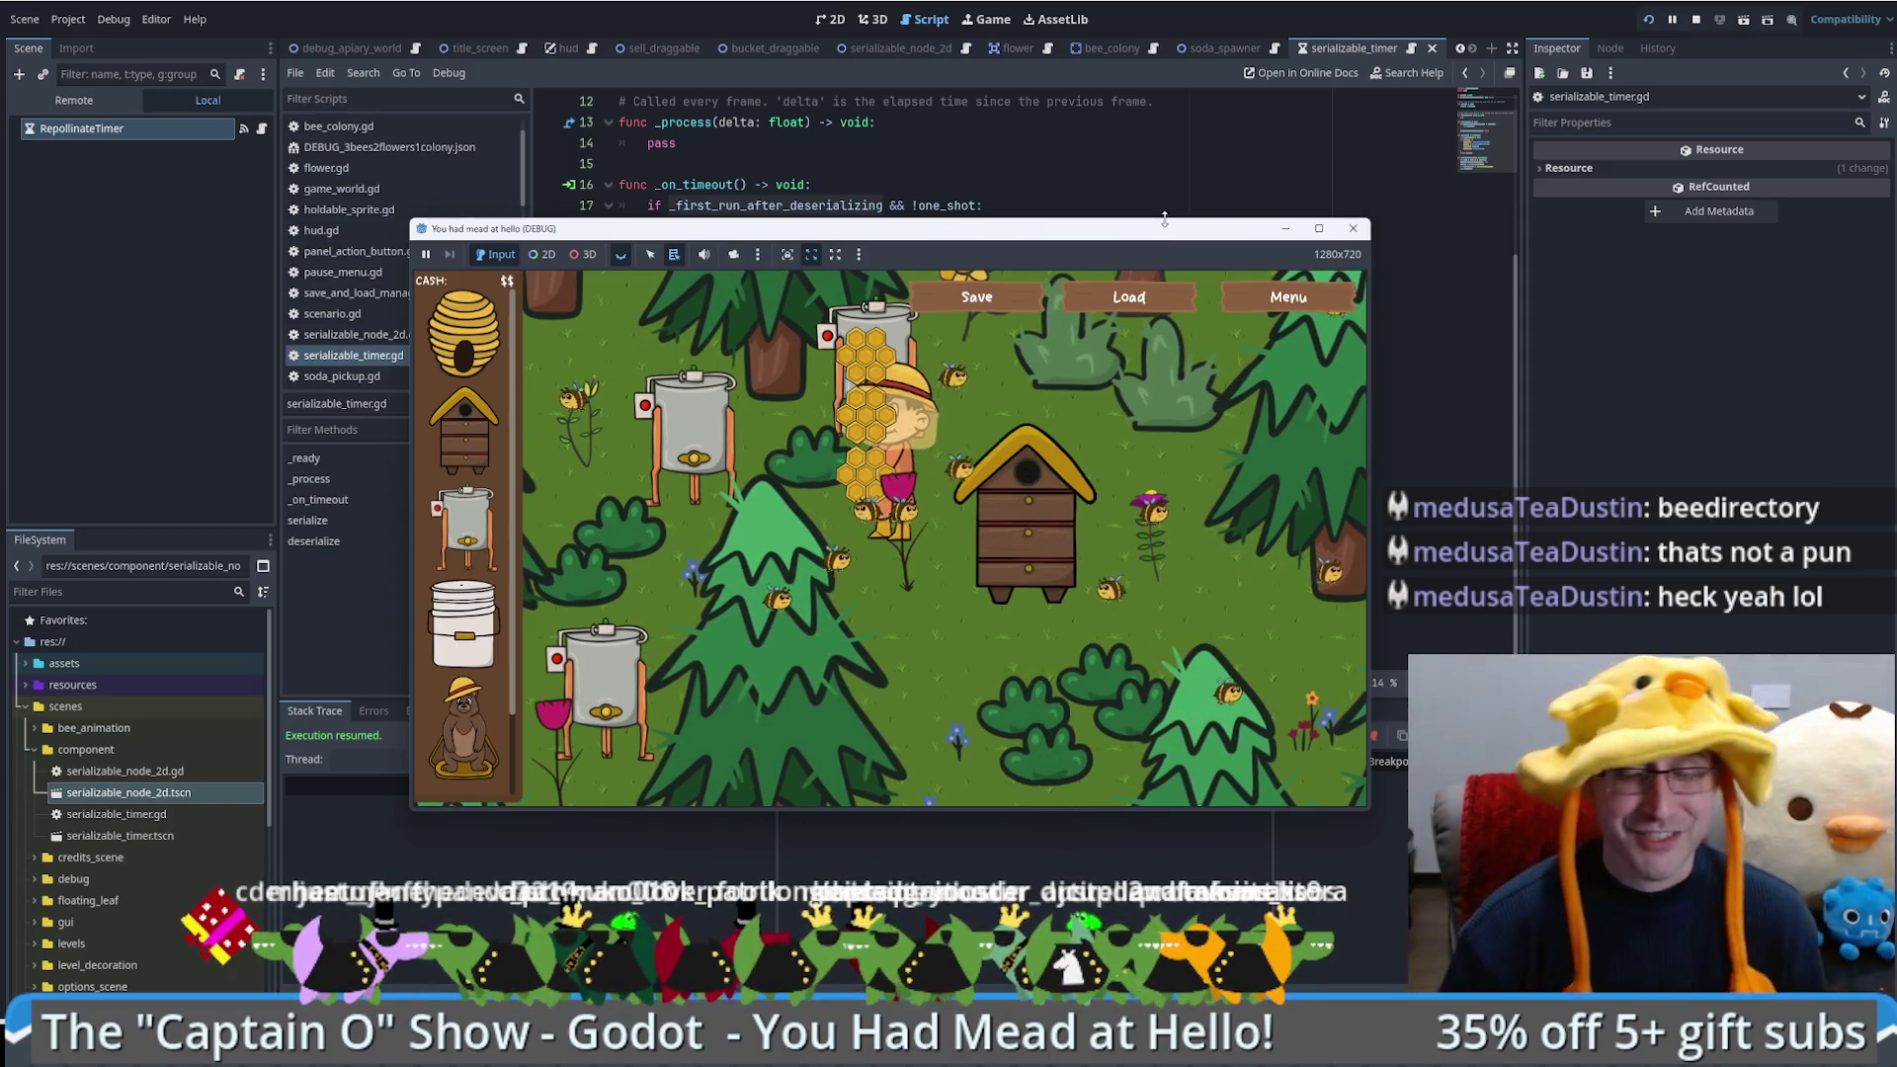
{"action": "left_click", "coordinate": [1147, 212]}
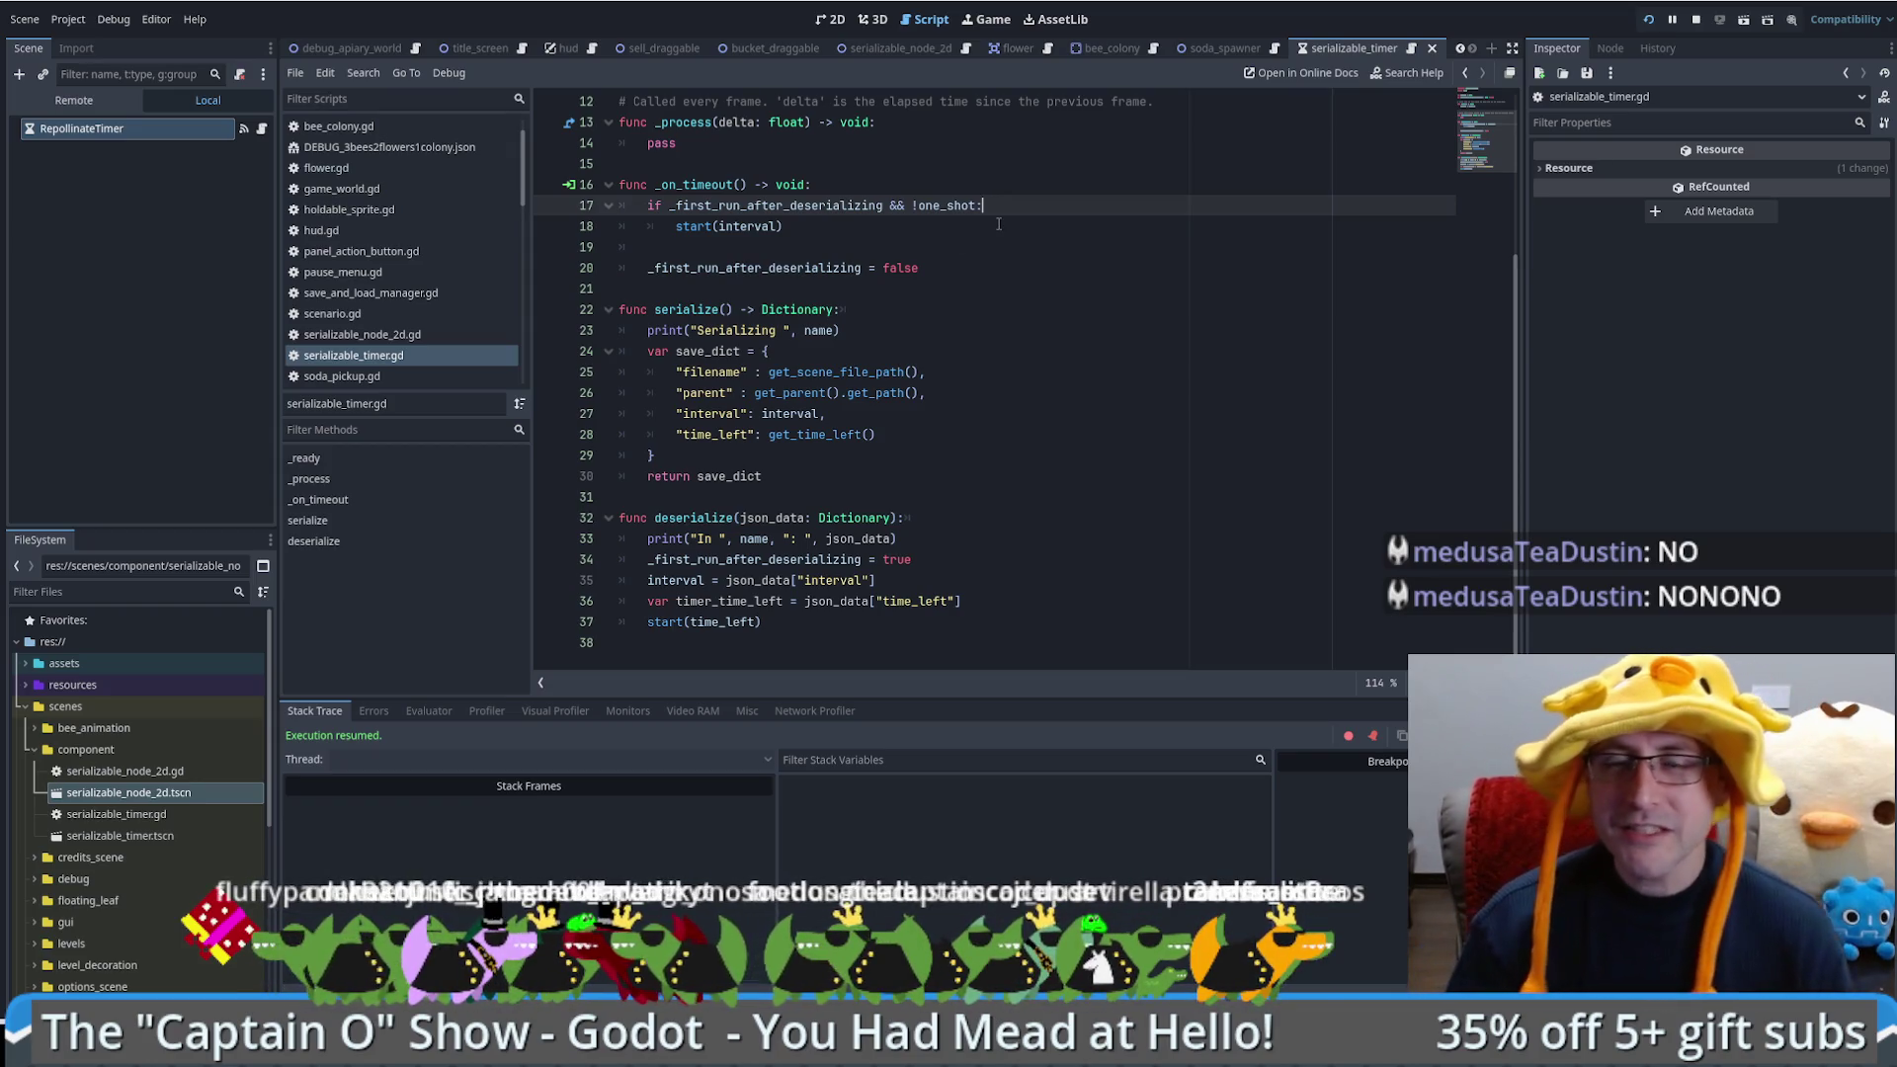
{"action": "left_click", "coordinate": [998, 225]}
{"action": "scroll", "coordinate": [1045, 341], "scroll_direction": "up", "scroll_amount": 4}
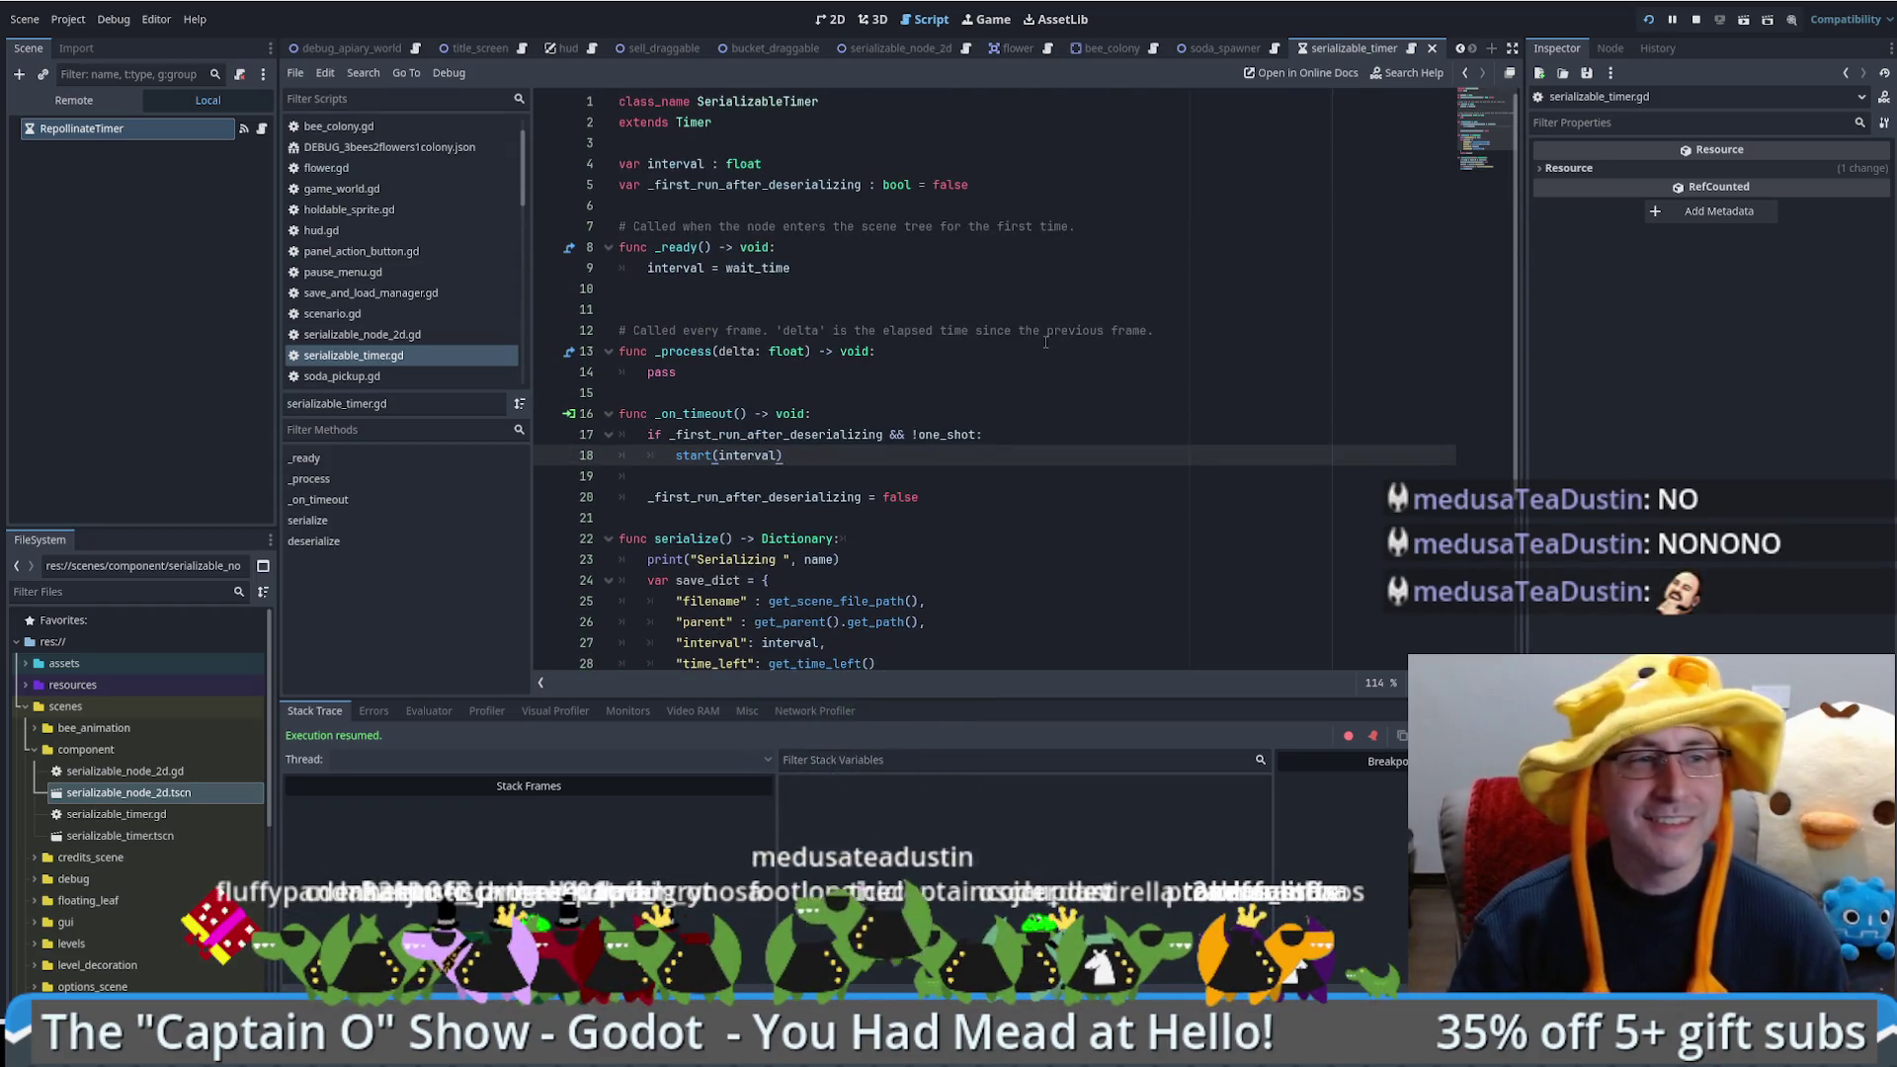
{"action": "left_click", "coordinate": [721, 309]}
{"action": "left_click", "coordinate": [775, 295]}
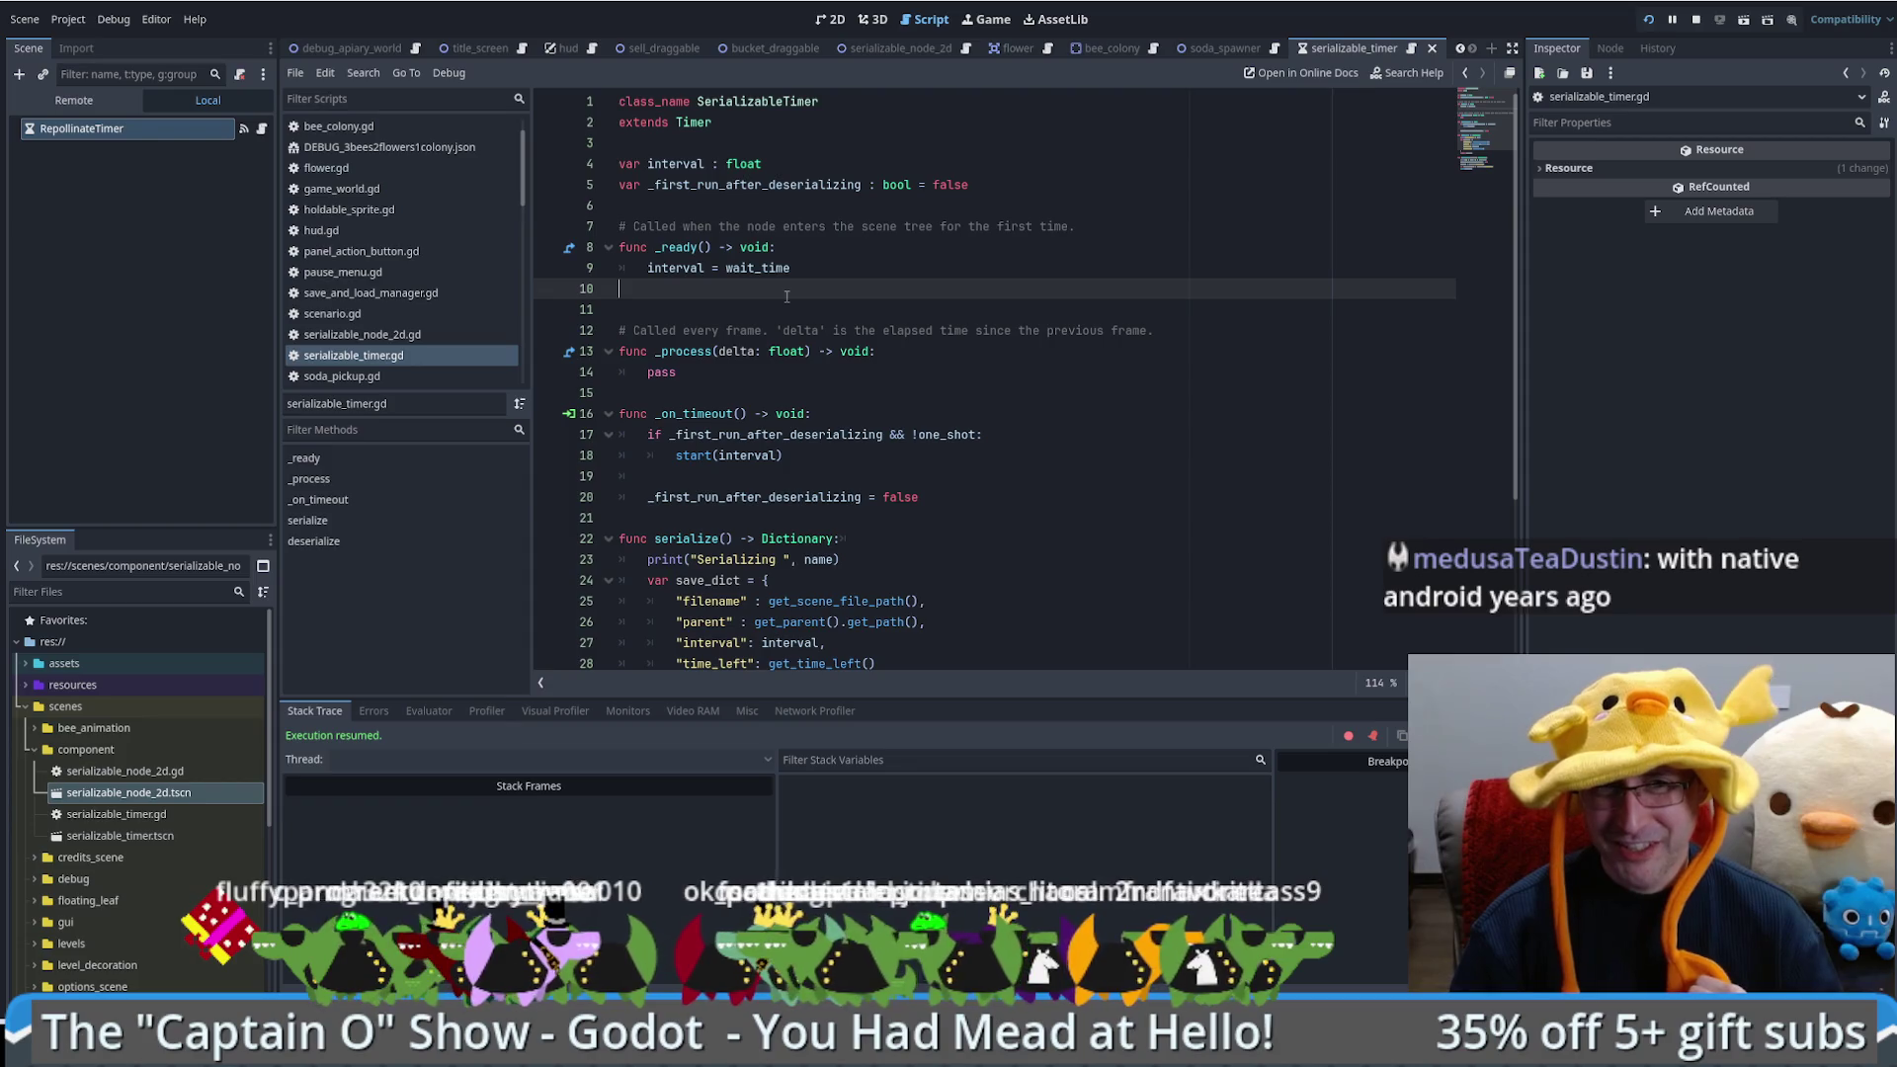
{"action": "left_click", "coordinate": [786, 311]}
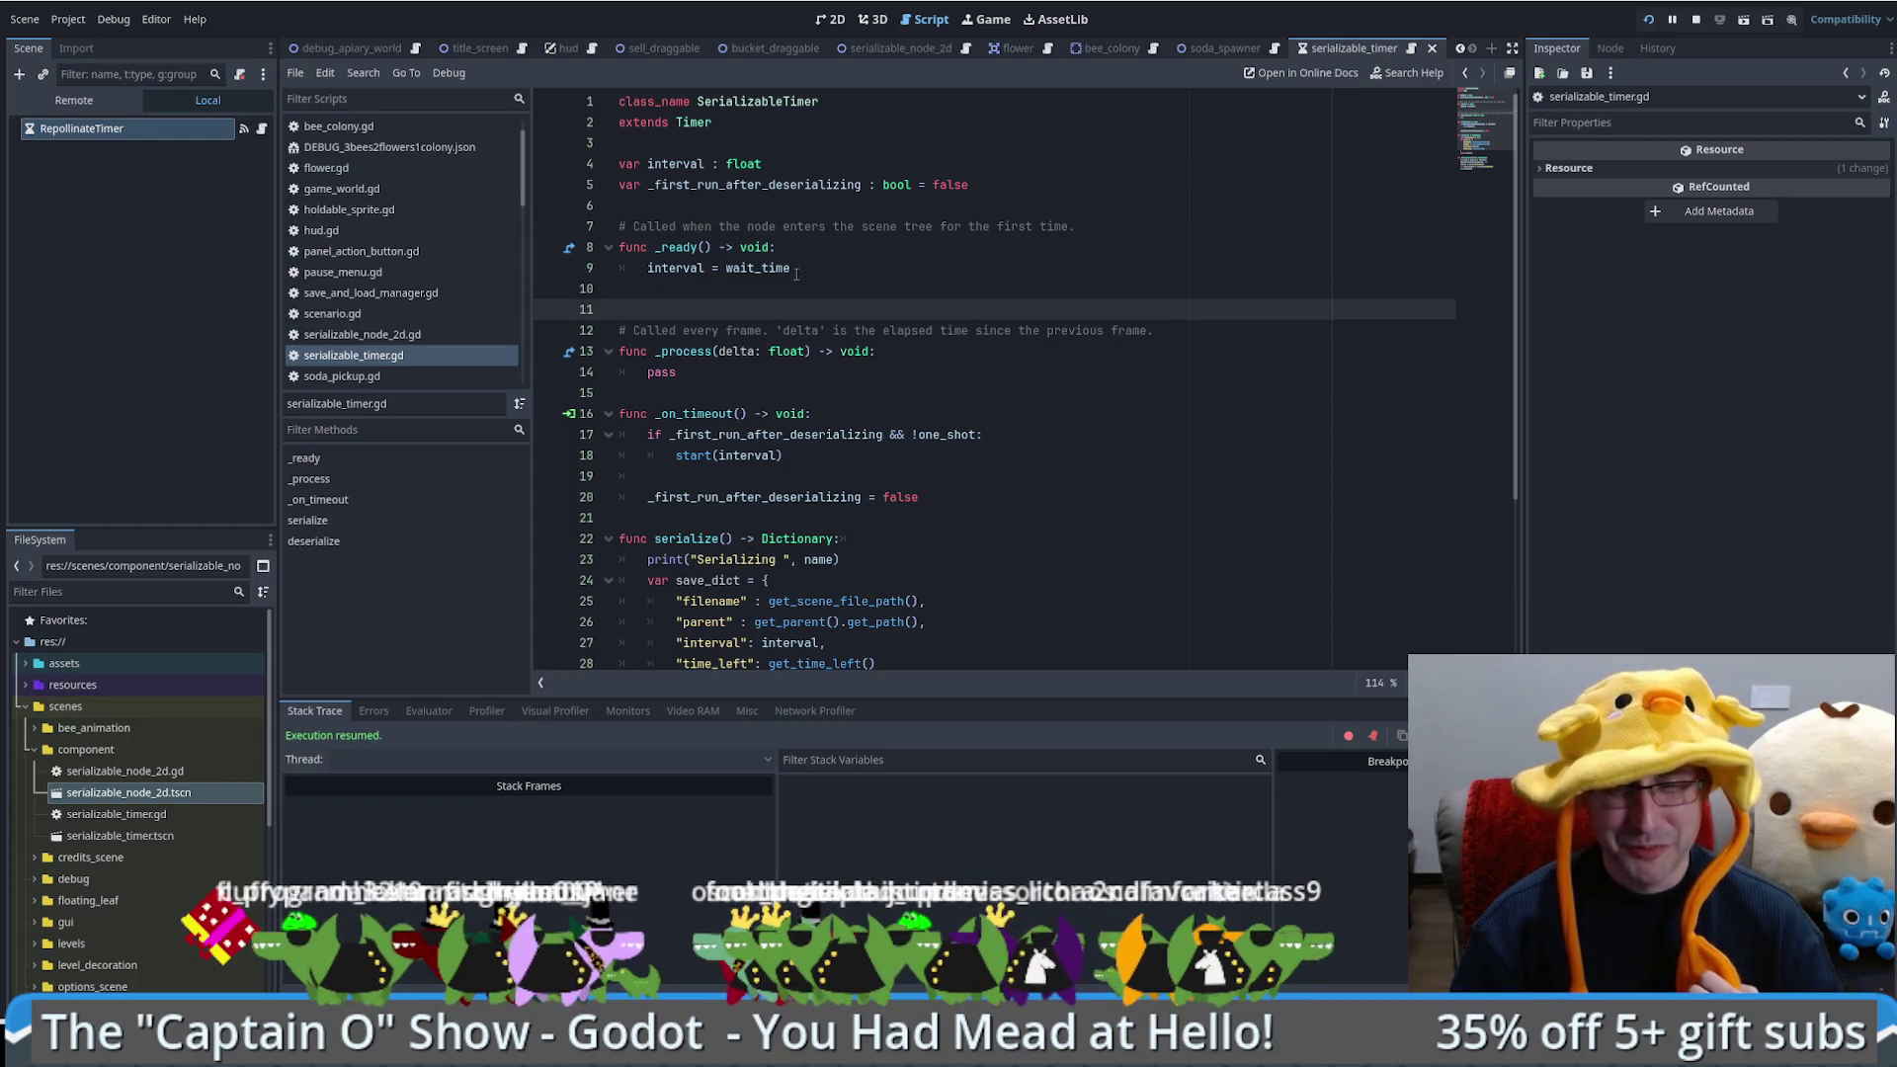
{"action": "left_click", "coordinate": [806, 291]}
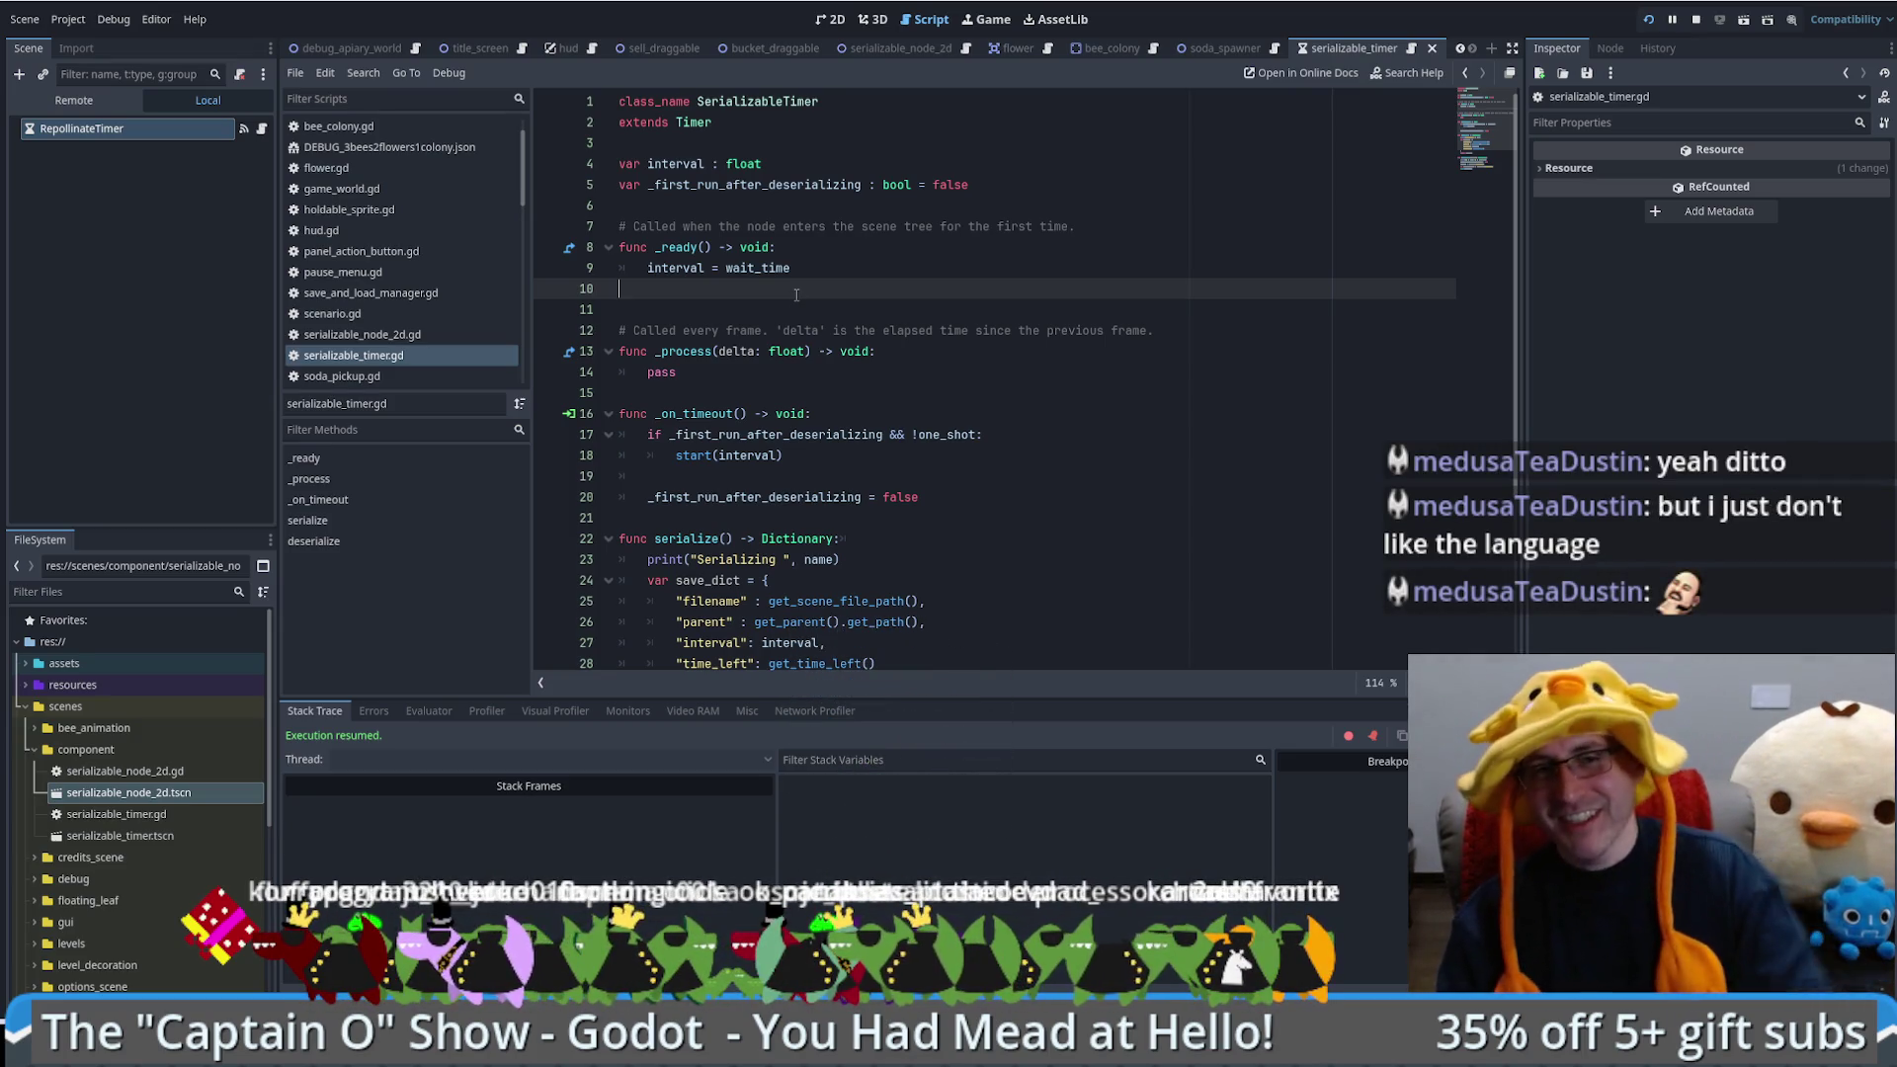
{"action": "left_click", "coordinate": [852, 300]}
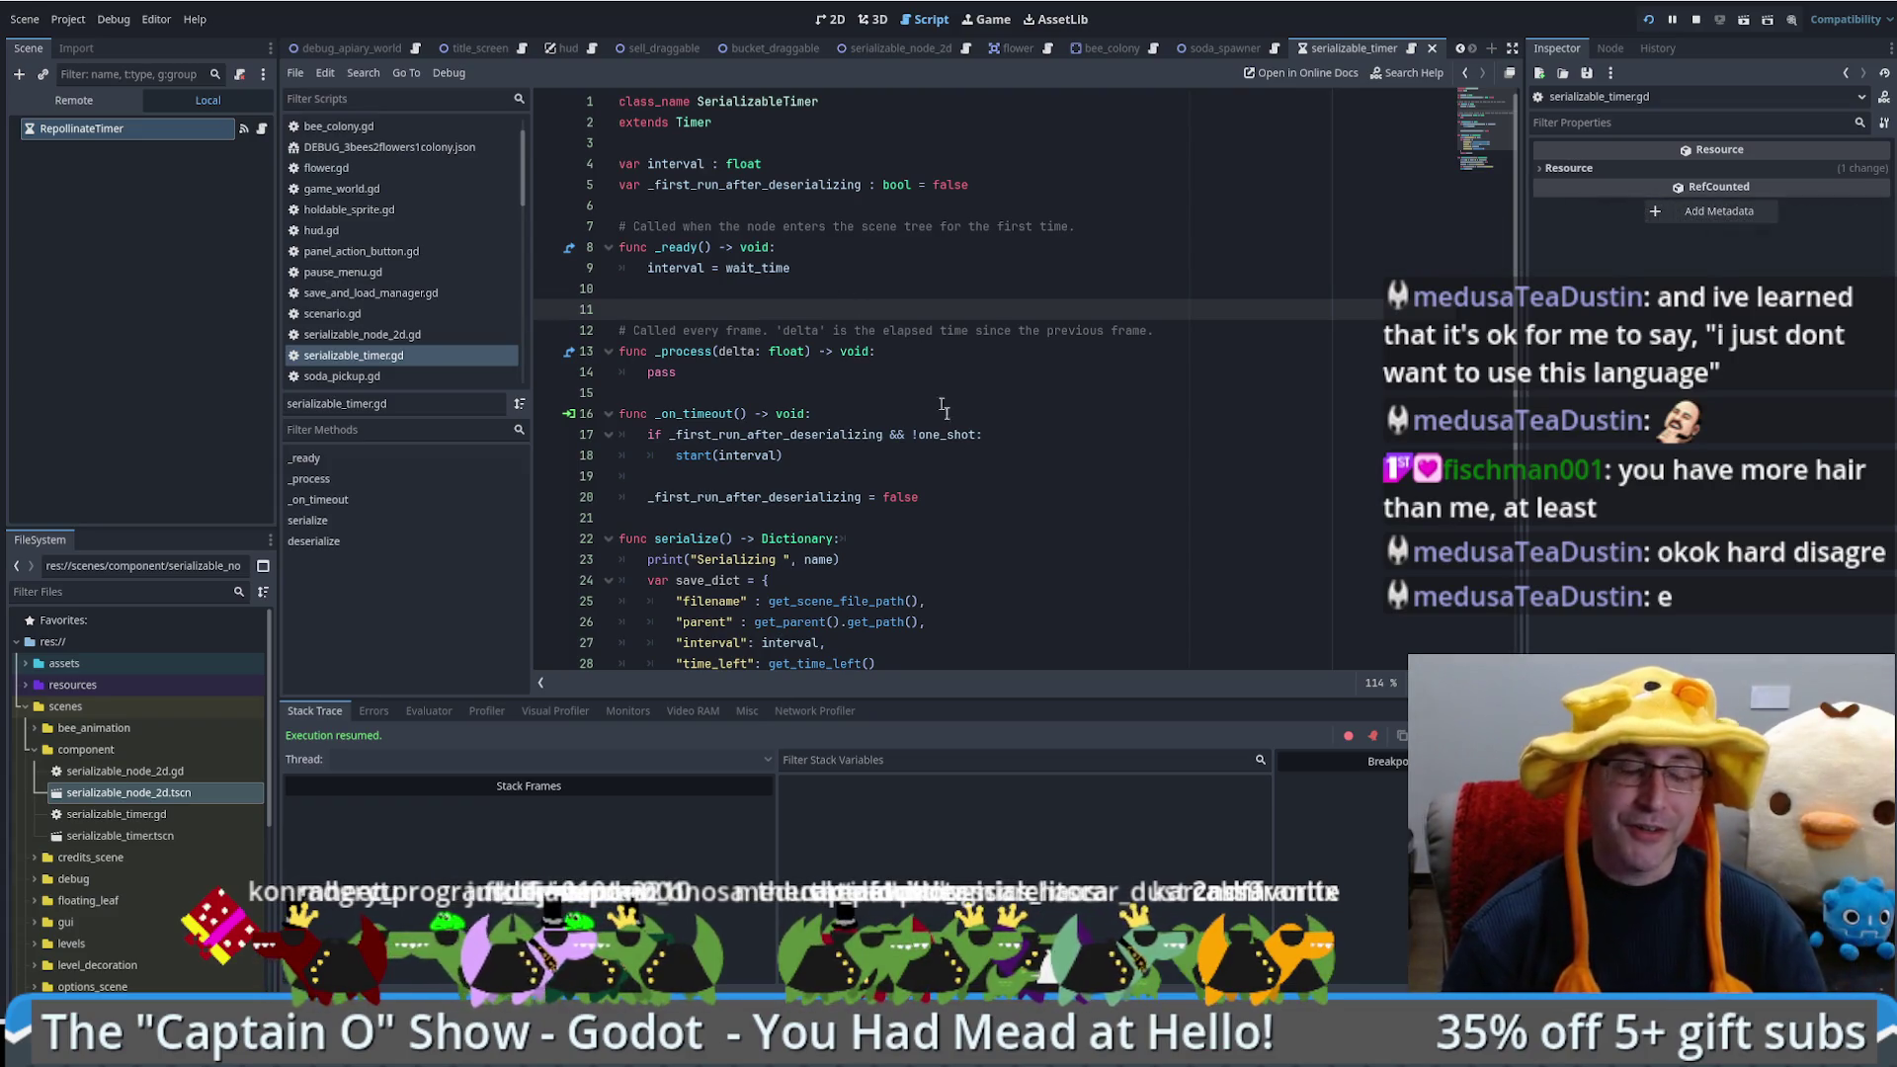
{"action": "left_click", "coordinate": [1069, 448]}
{"action": "left_click", "coordinate": [1053, 394]}
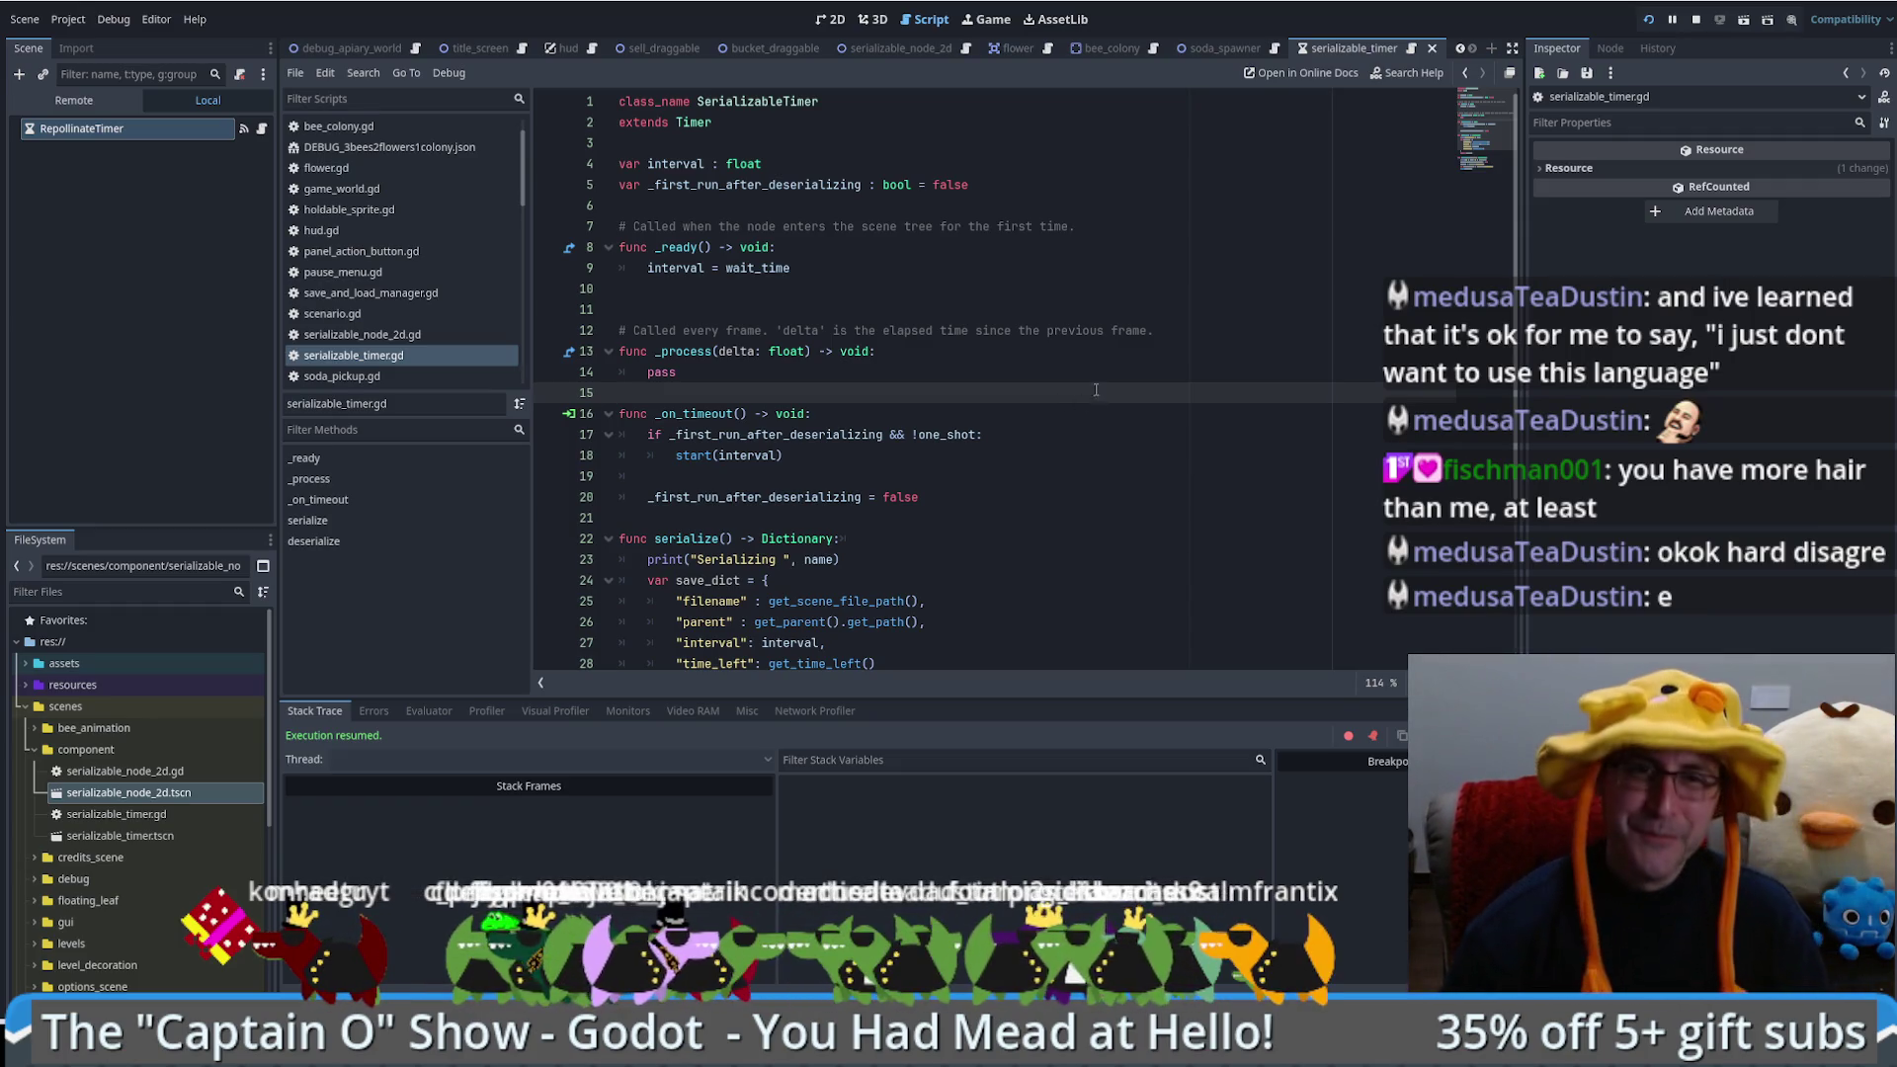
{"action": "left_click", "coordinate": [891, 295]}
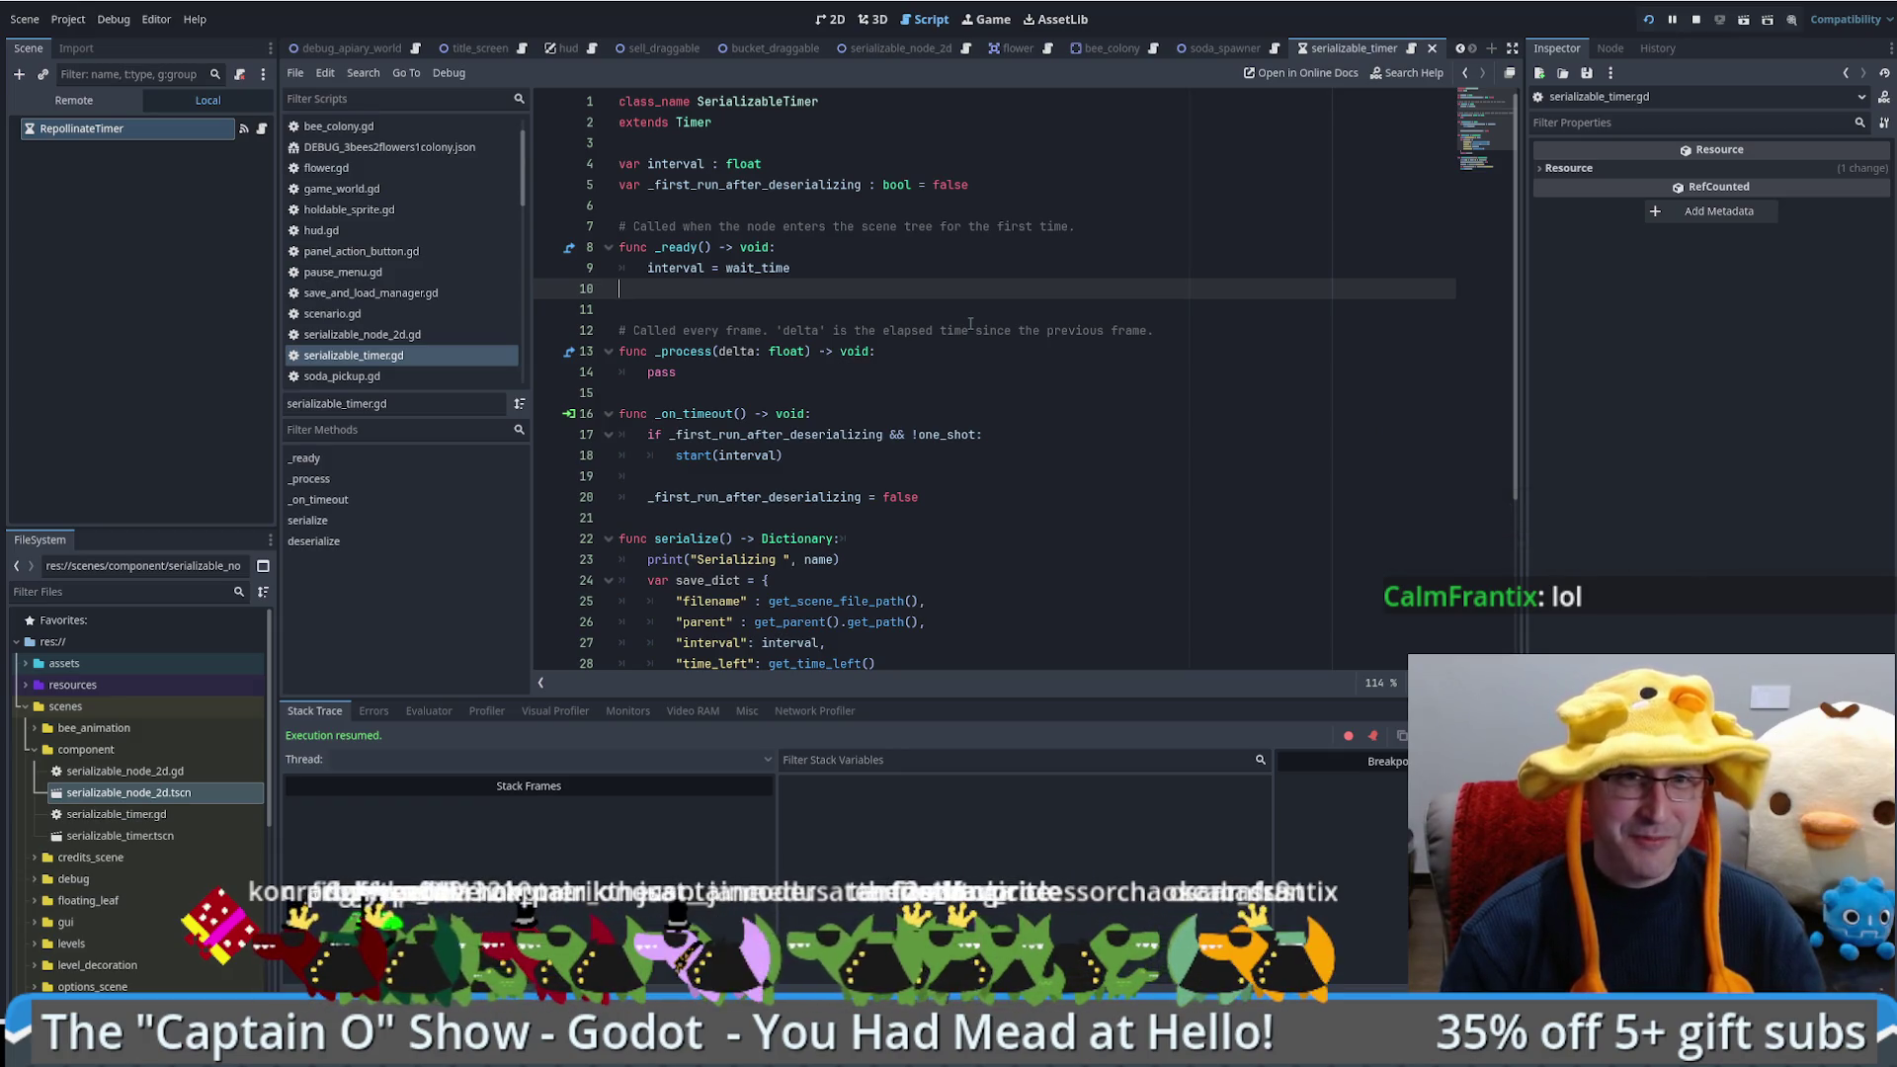
{"action": "left_click", "coordinate": [953, 329]}
{"action": "left_click", "coordinate": [952, 316]}
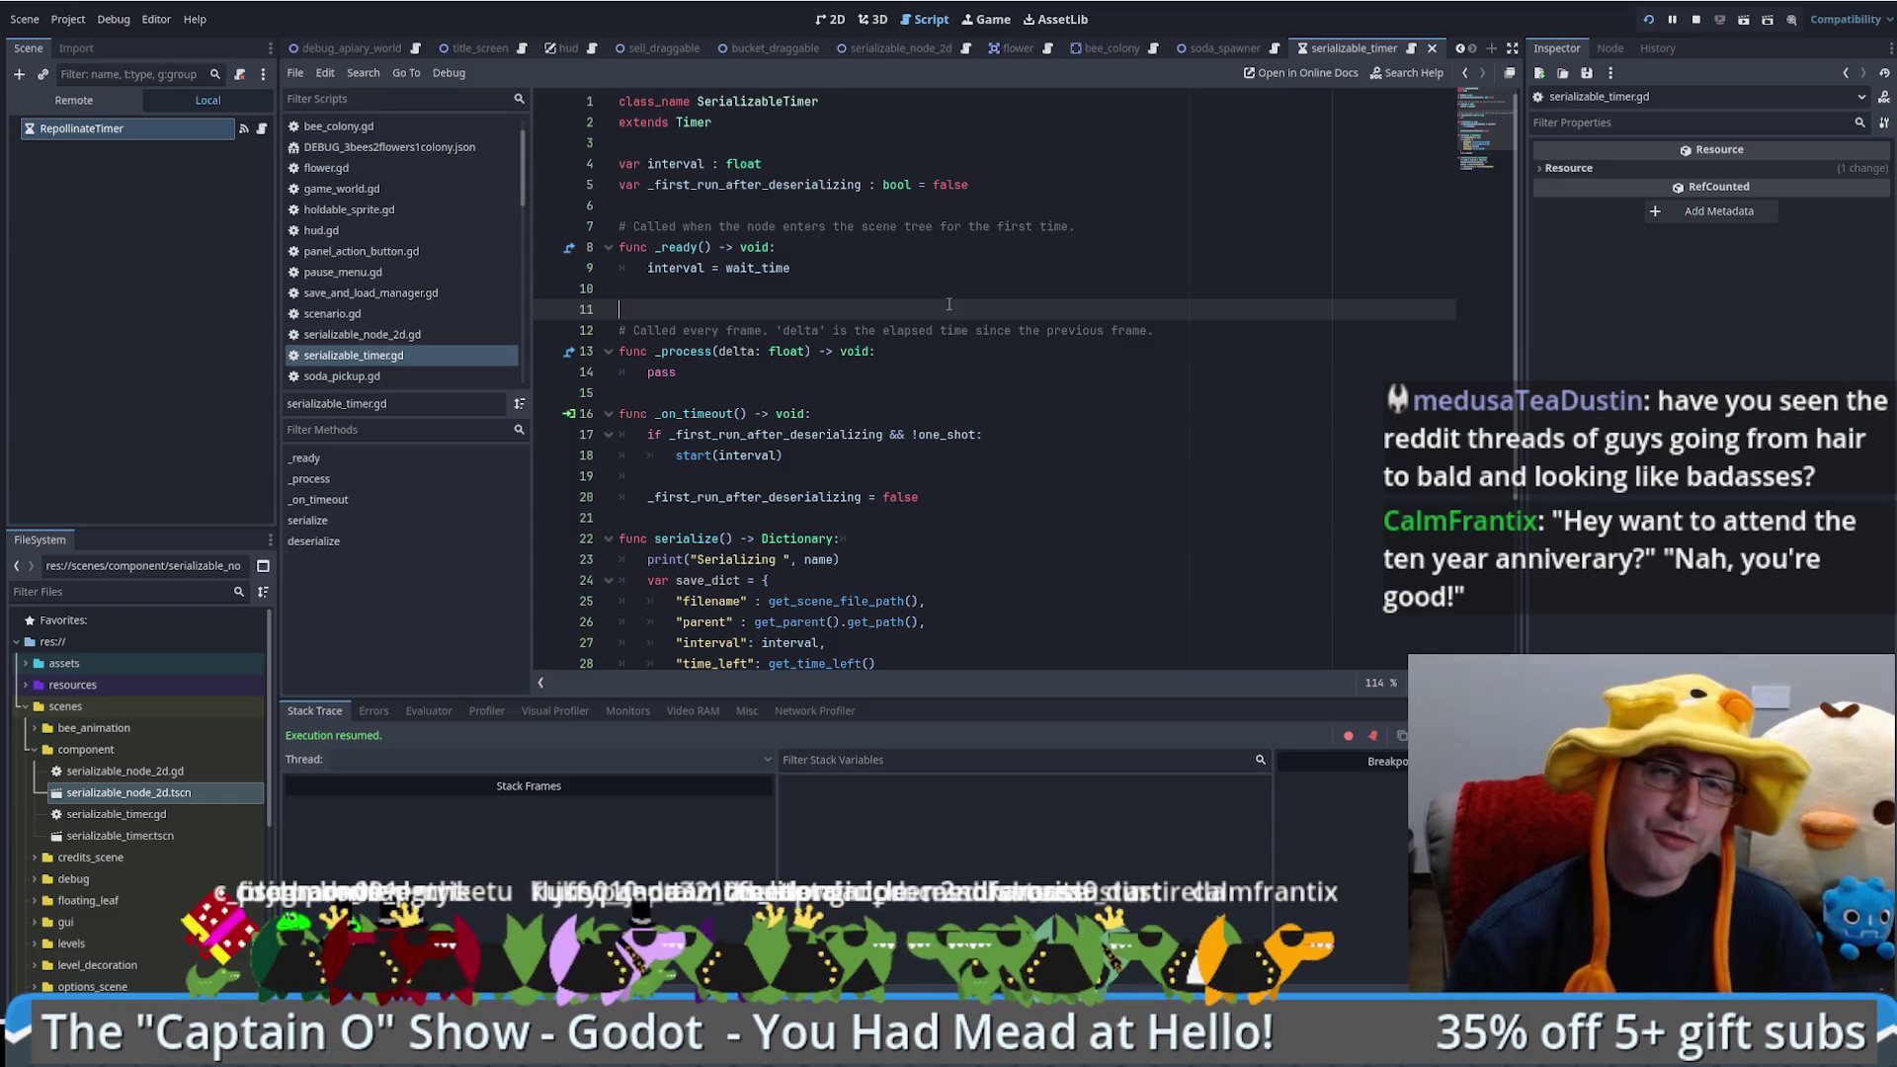
{"action": "left_click", "coordinate": [880, 258]}
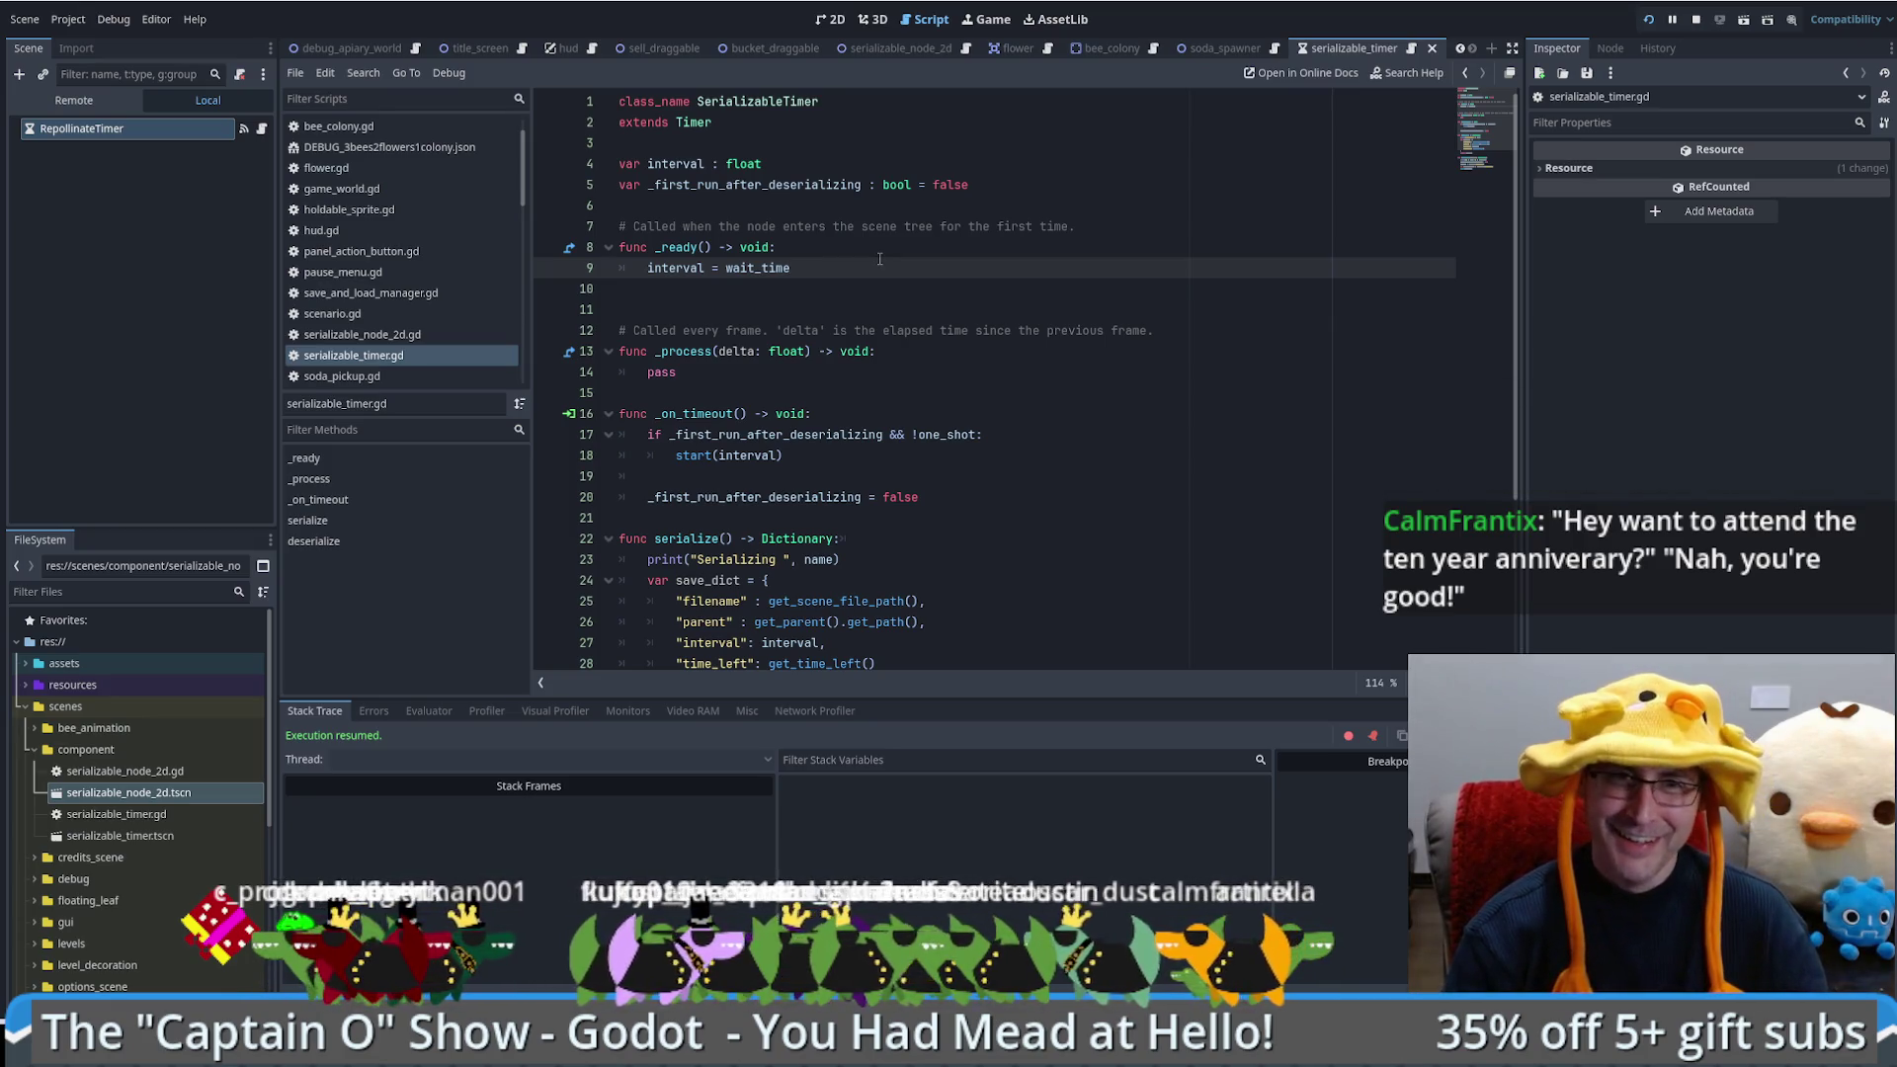
Step: Review the top of serializable_timer.gd around the blank lines 6, 8 and 10
{"action": "left_click", "coordinate": [890, 243]}
{"action": "left_click", "coordinate": [983, 209]}
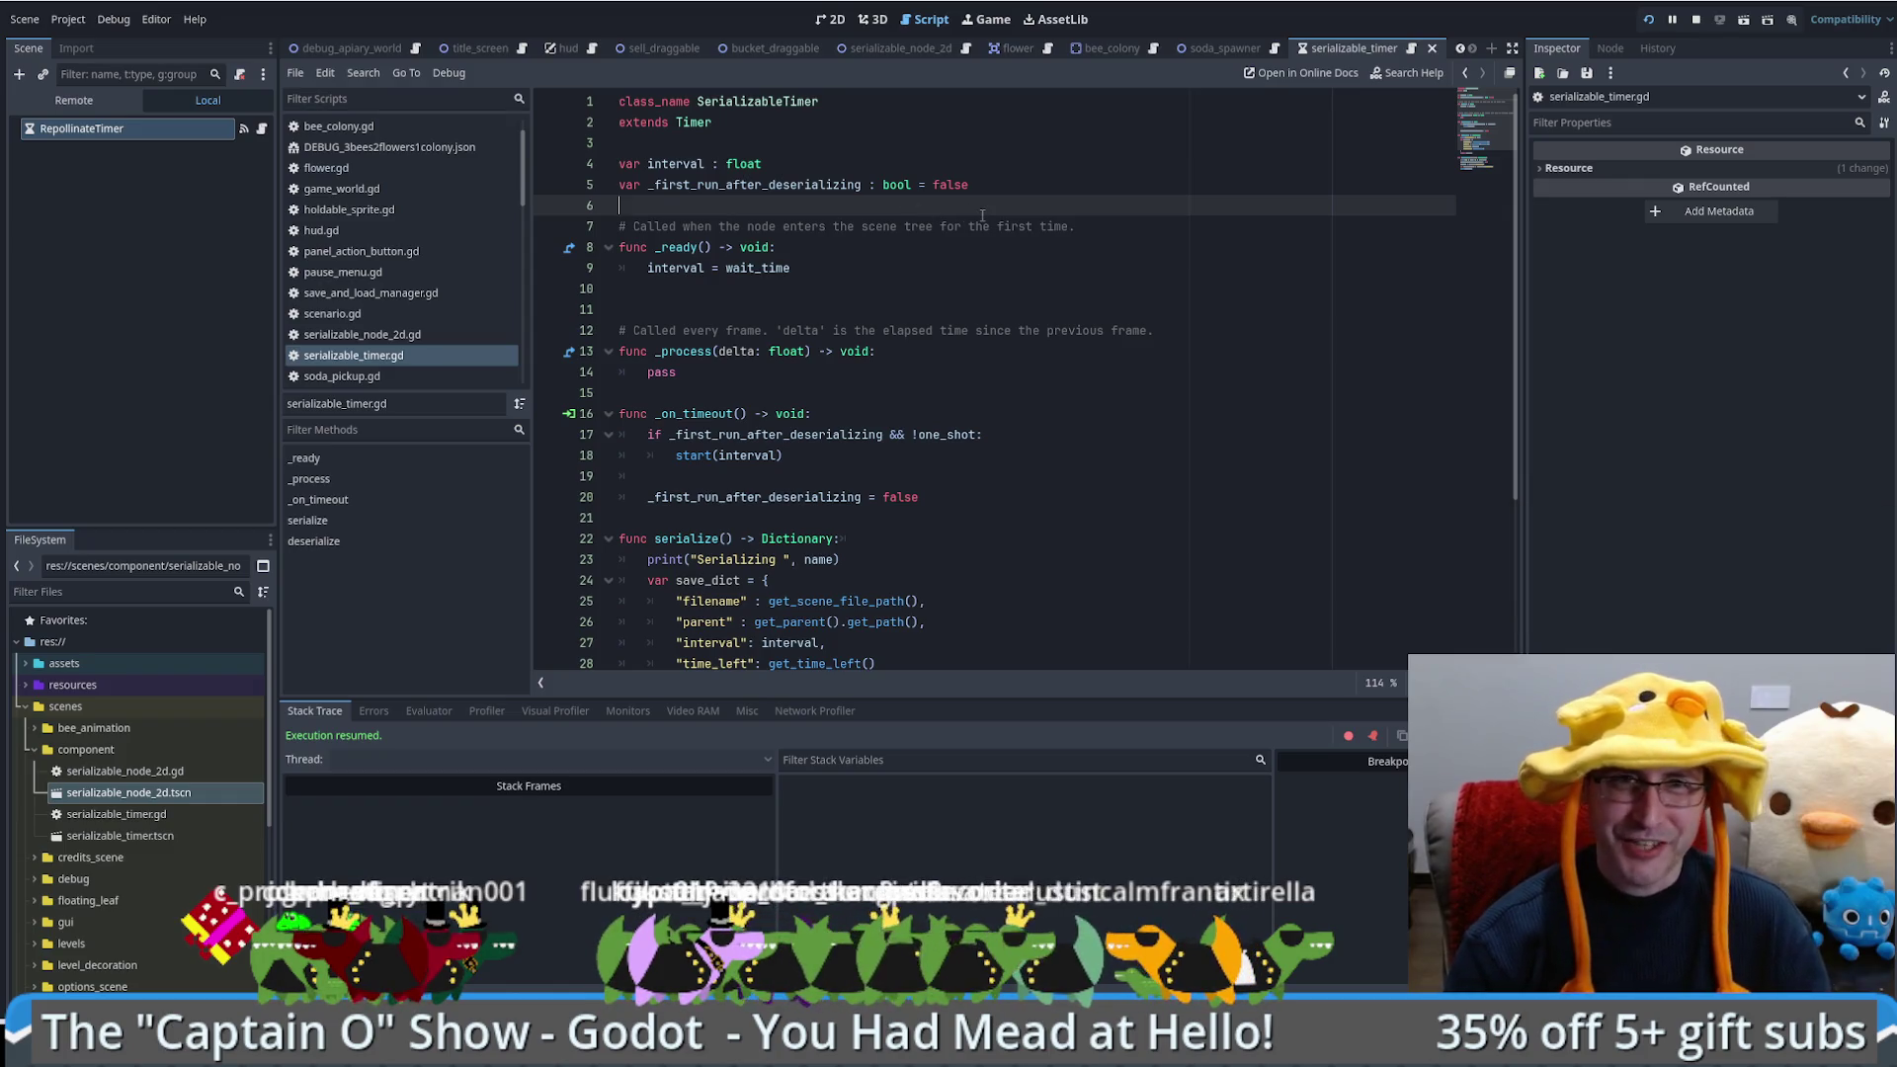
{"action": "left_click", "coordinate": [919, 247]}
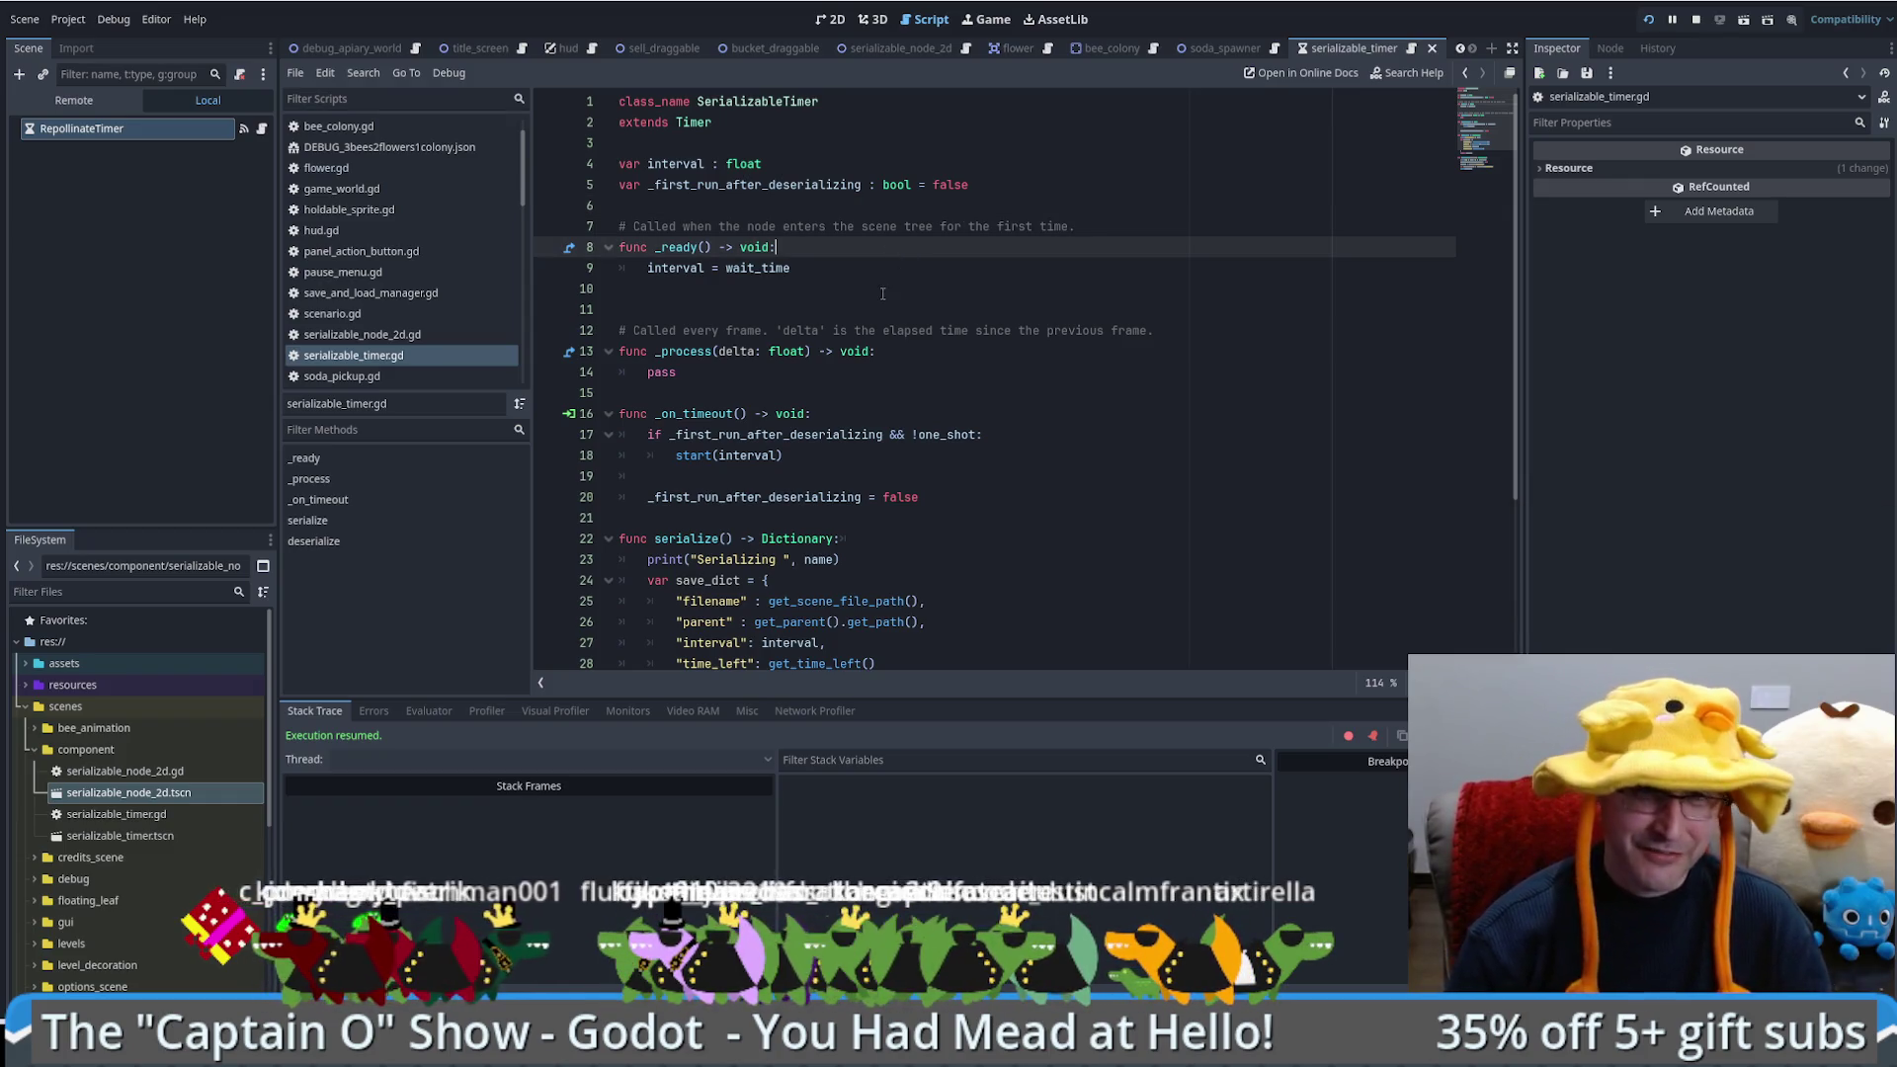
{"action": "left_click", "coordinate": [864, 293]}
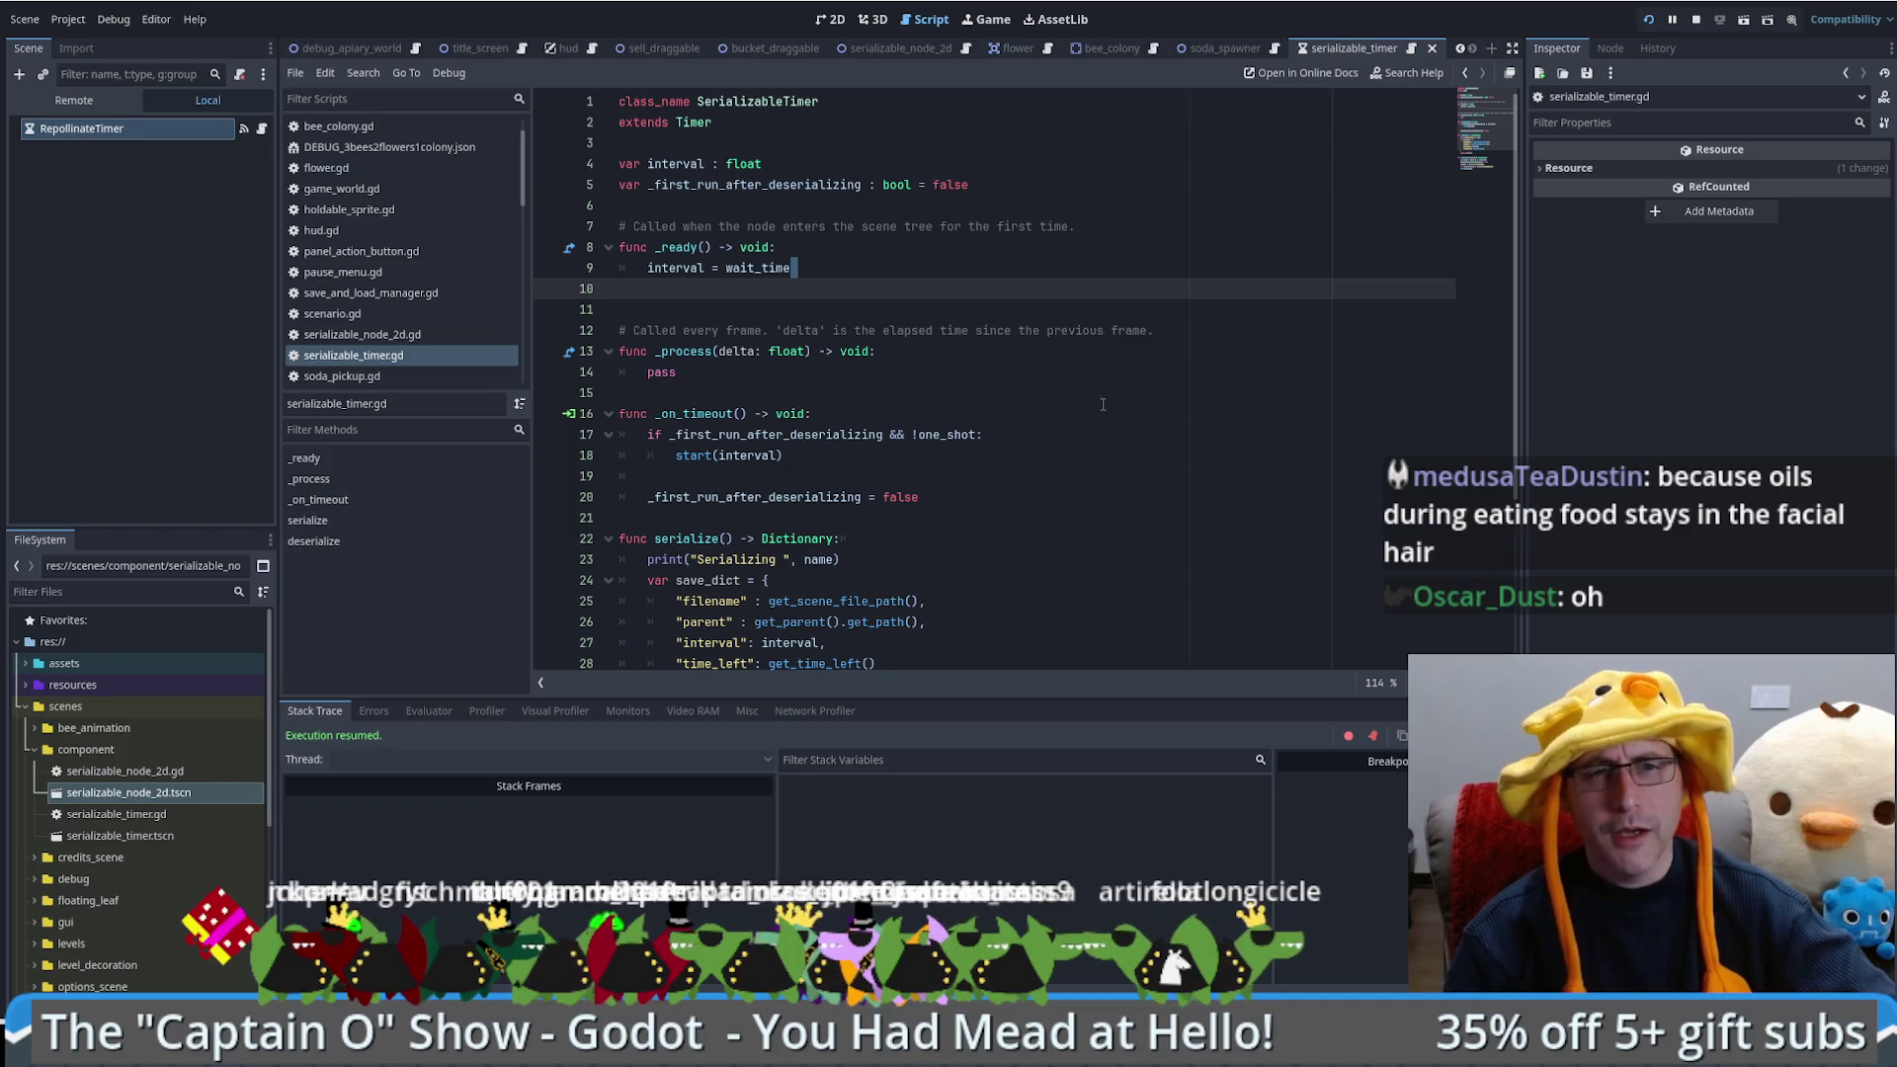
{"action": "scroll", "coordinate": [1087, 420], "scroll_direction": "down", "scroll_amount": 1}
{"action": "scroll", "coordinate": [1094, 415], "scroll_direction": "up", "scroll_amount": 1}
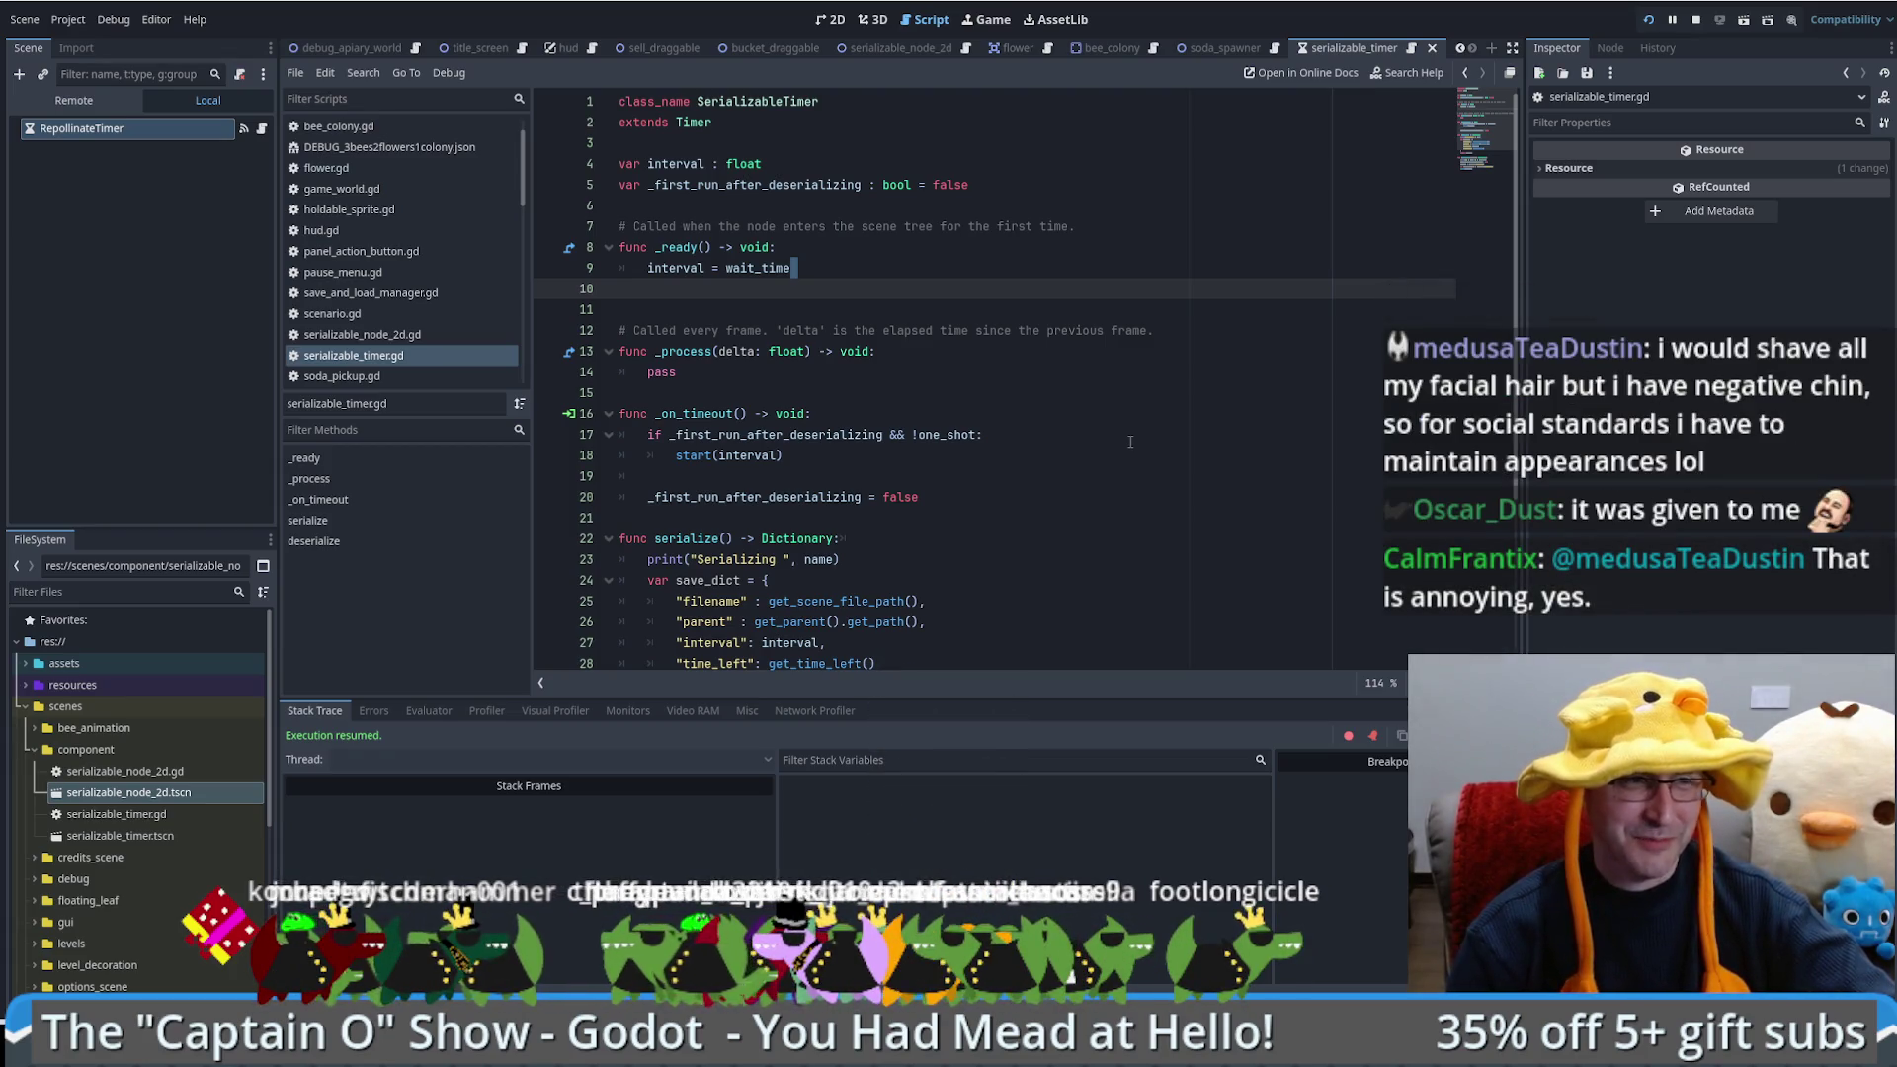
Step: Look over the one_shot check on line 17 and the variable declarations near the top
{"action": "left_click", "coordinate": [1130, 442]}
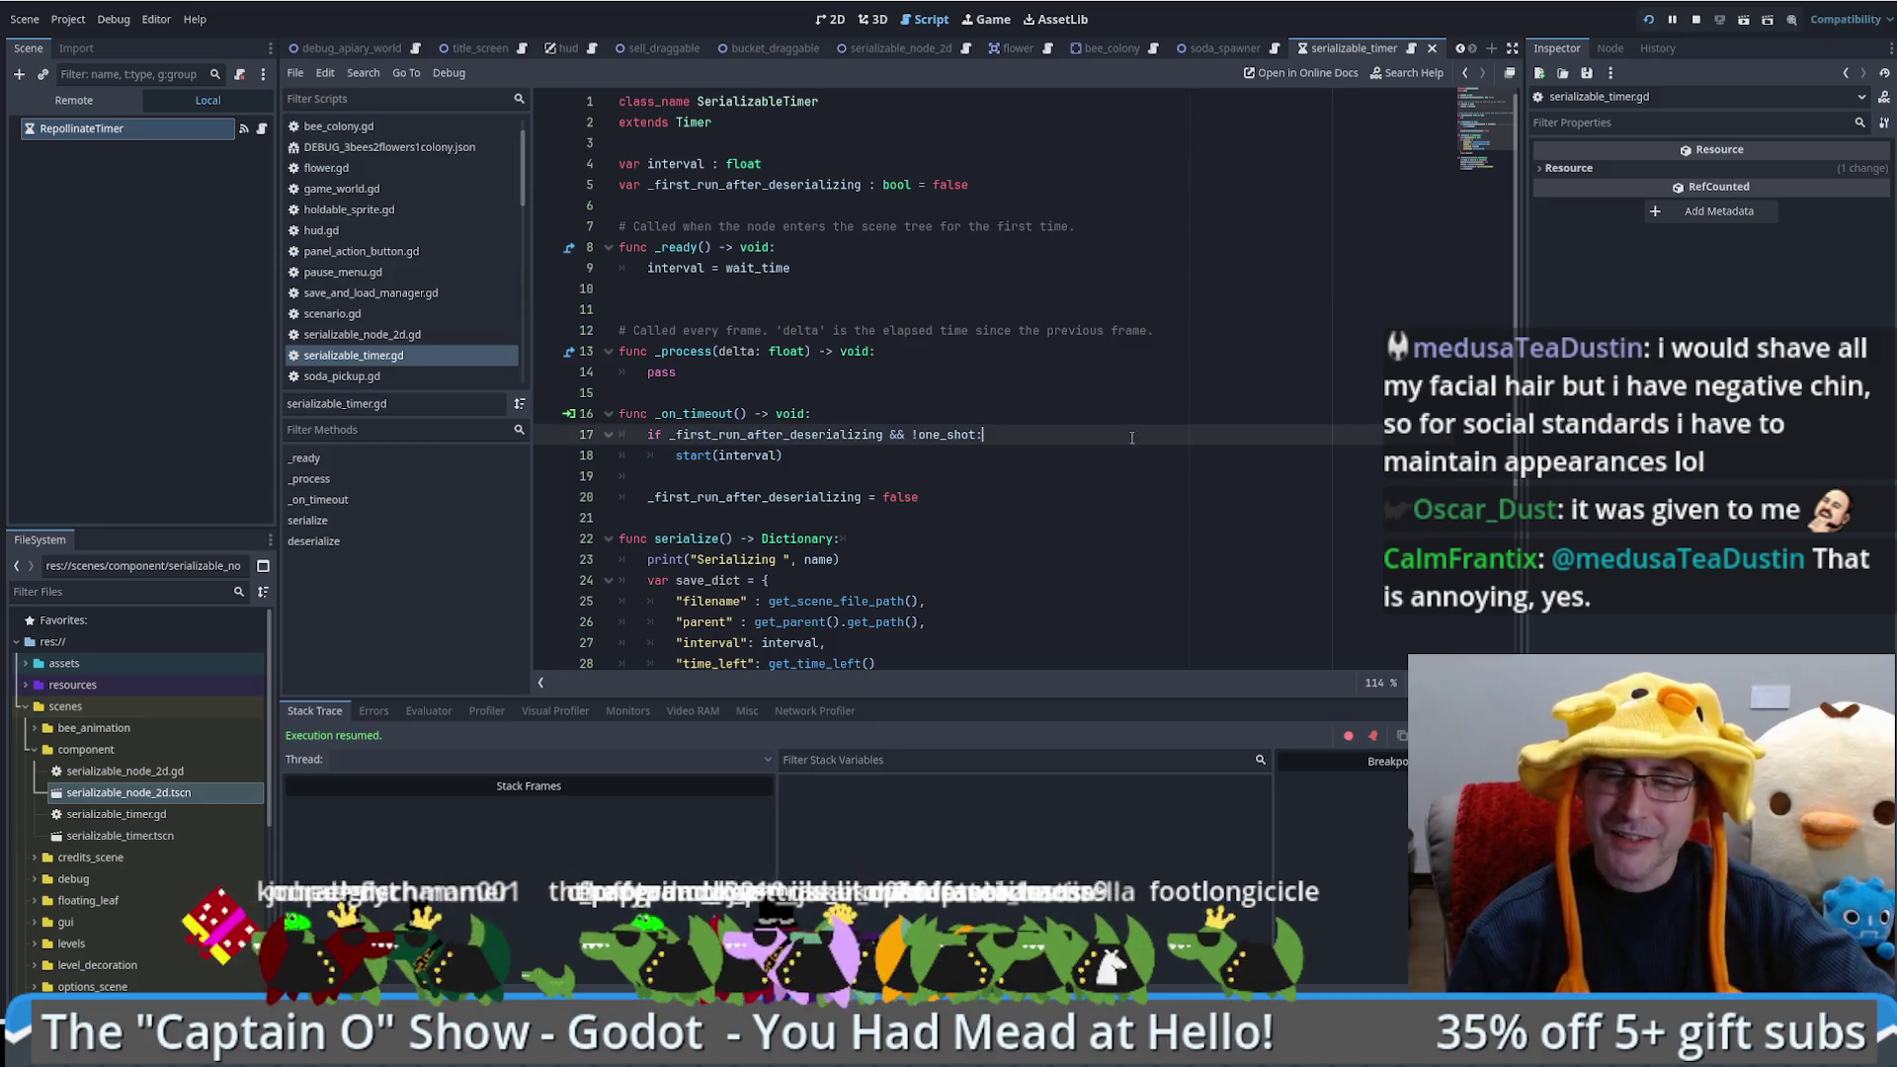
{"action": "scroll", "coordinate": [1106, 425], "scroll_direction": "down", "scroll_amount": 3}
{"action": "scroll", "coordinate": [1087, 415], "scroll_direction": "up", "scroll_amount": 3}
{"action": "left_click", "coordinate": [1065, 400]}
{"action": "left_click", "coordinate": [1030, 300]}
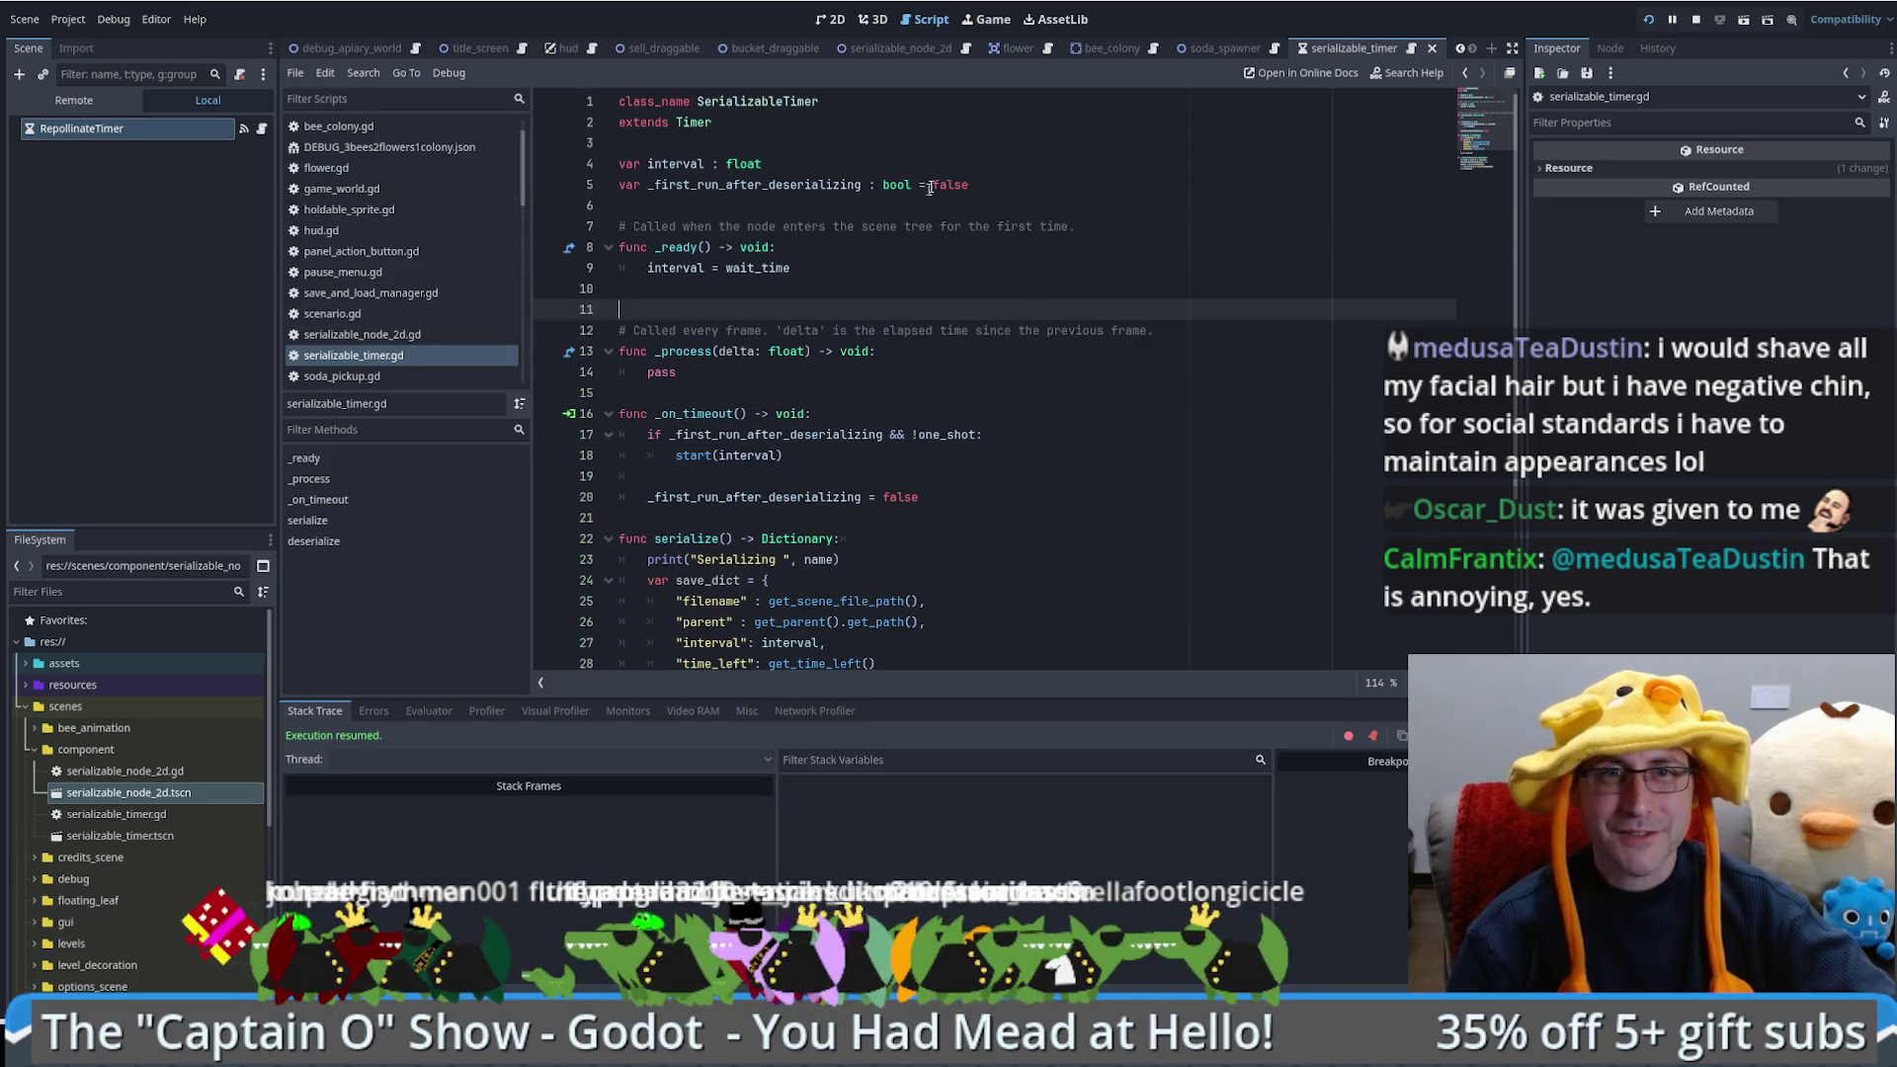
{"action": "left_click", "coordinate": [991, 139]}
{"action": "left_click", "coordinate": [987, 198]}
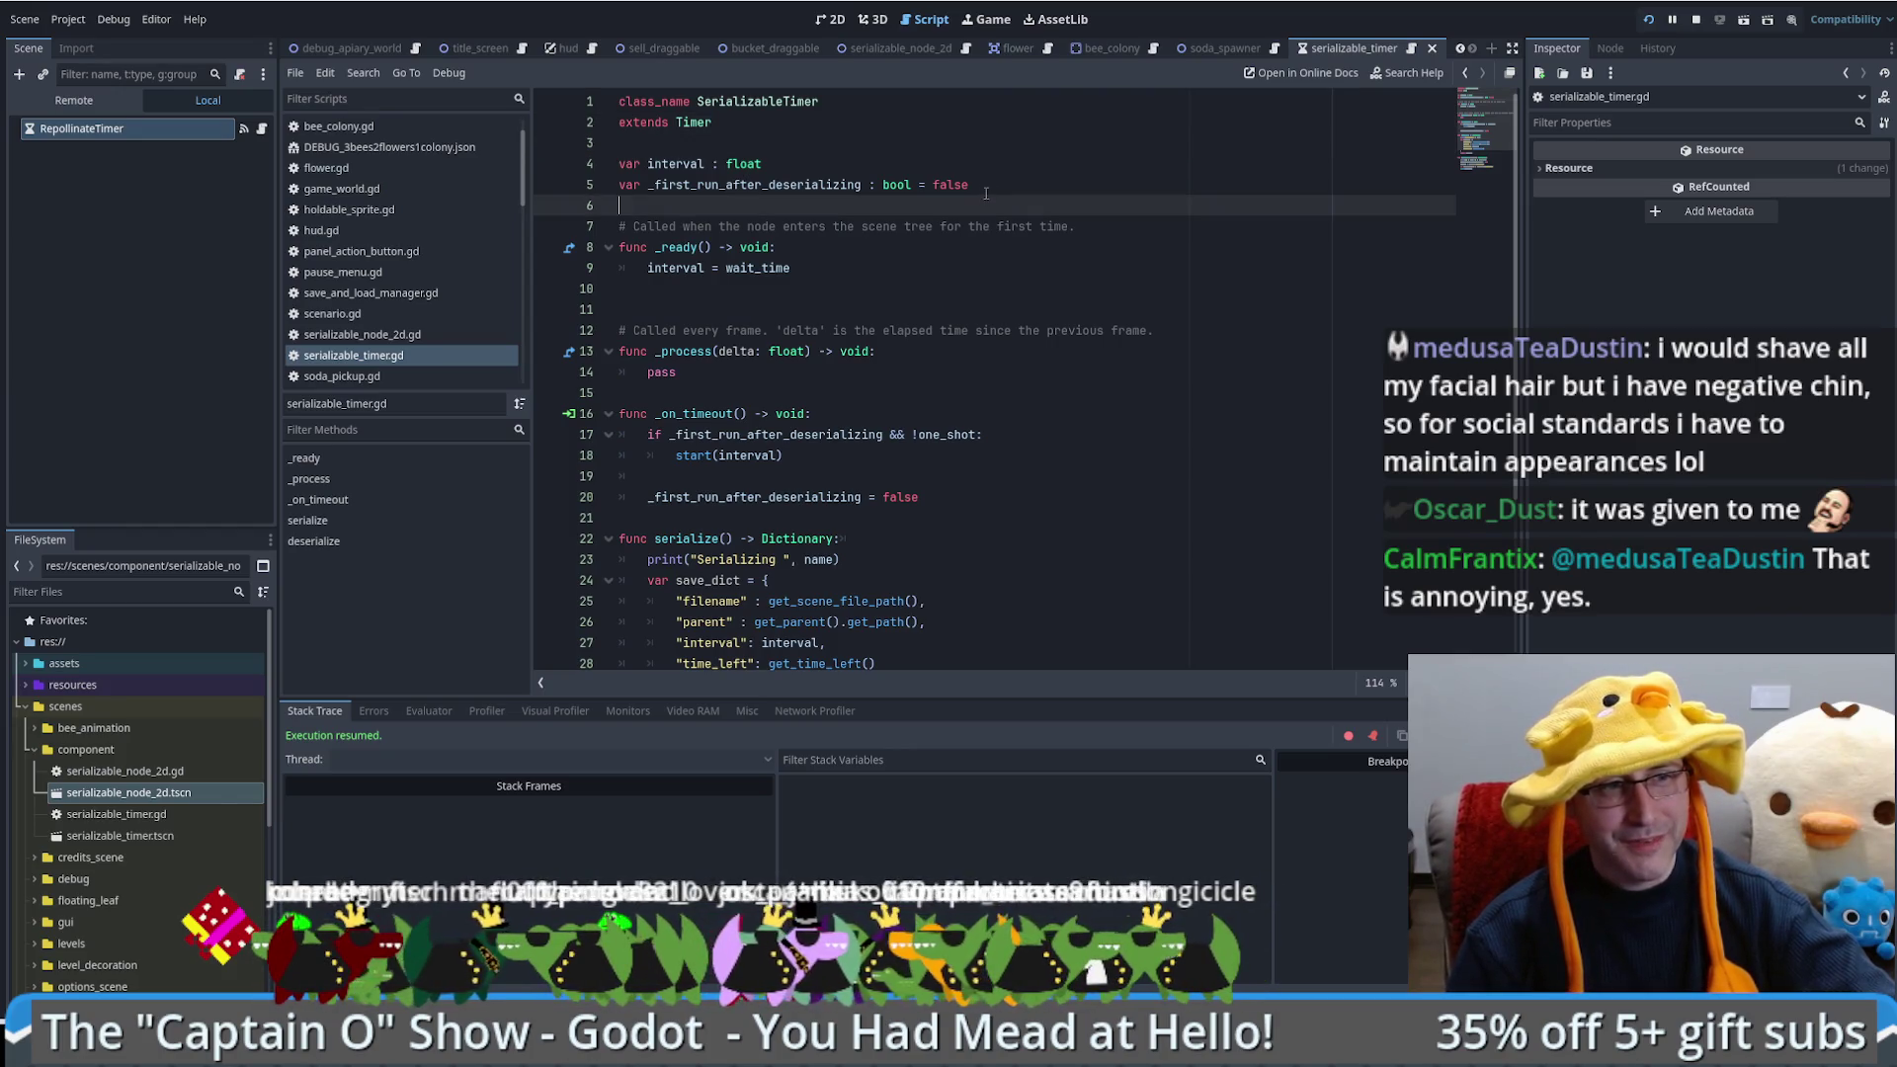
{"action": "left_click", "coordinate": [1026, 303]}
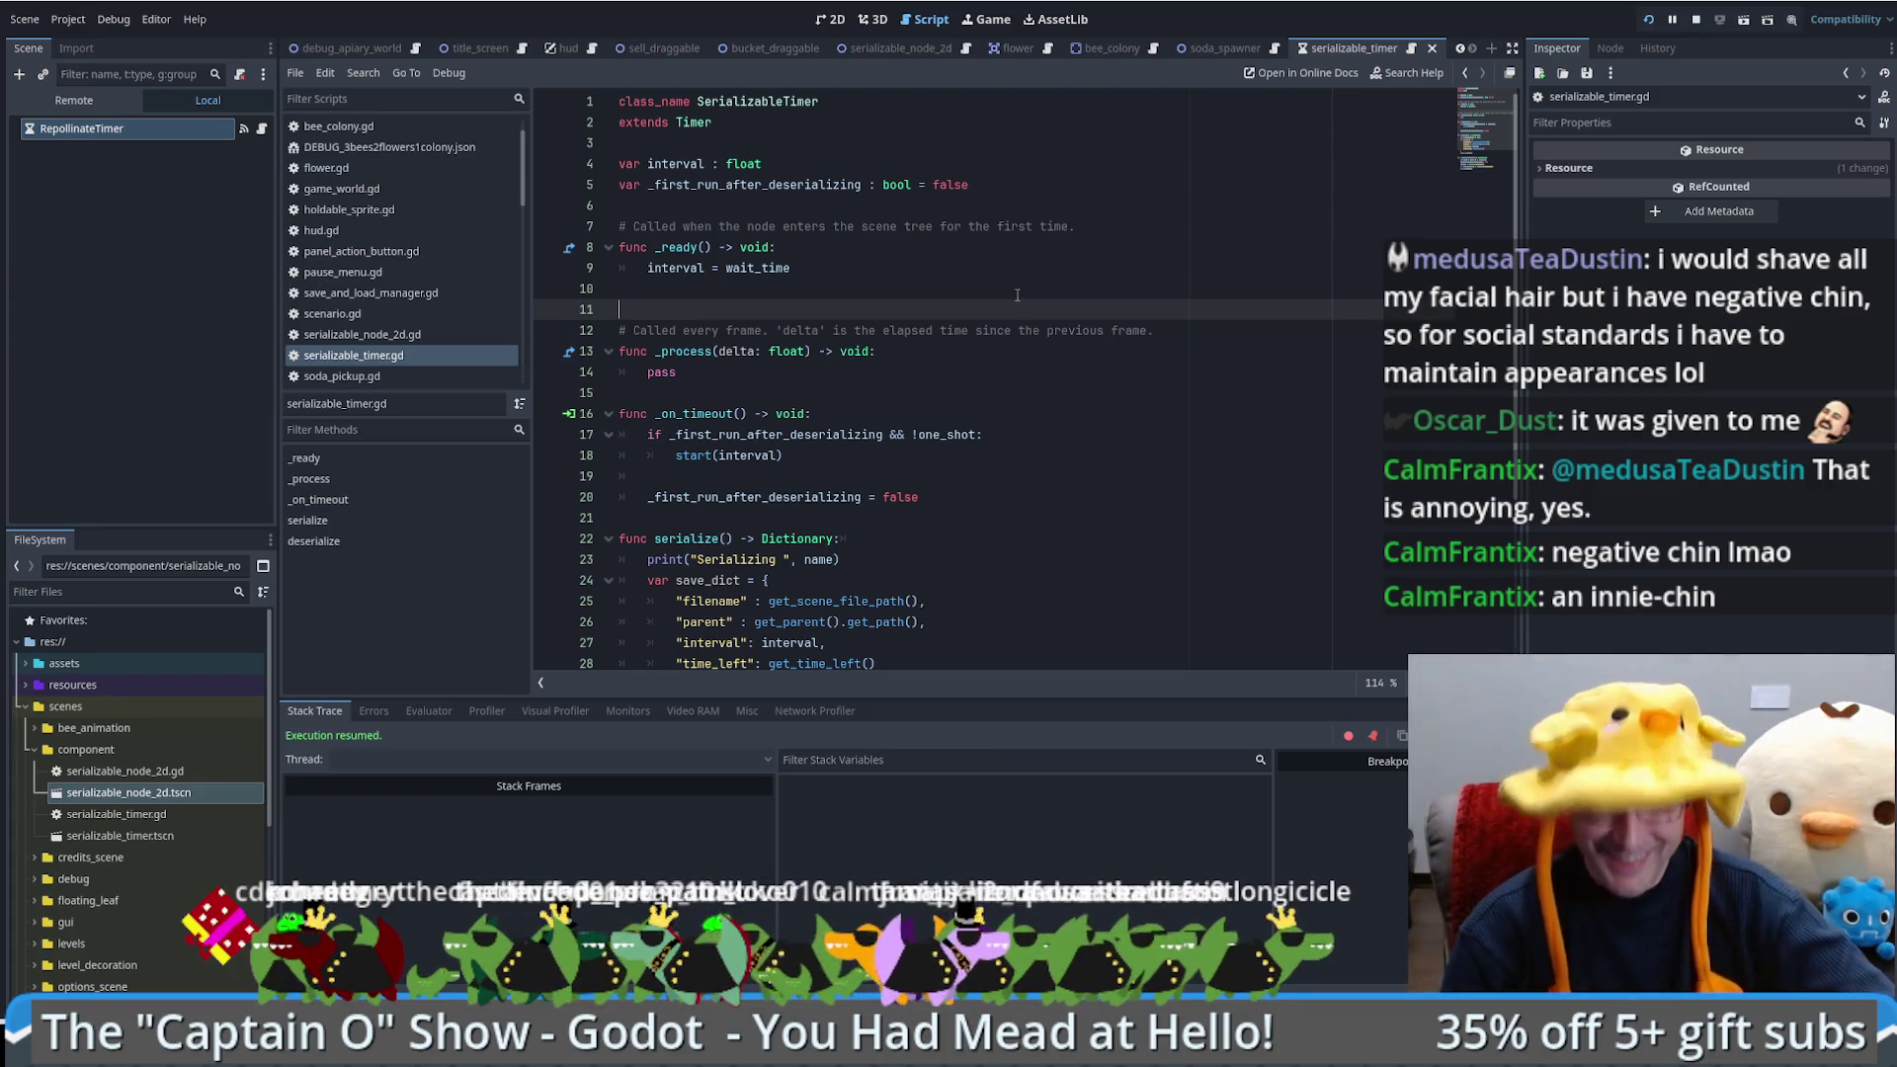
{"action": "scroll", "coordinate": [1022, 293], "scroll_direction": "down", "scroll_amount": 4}
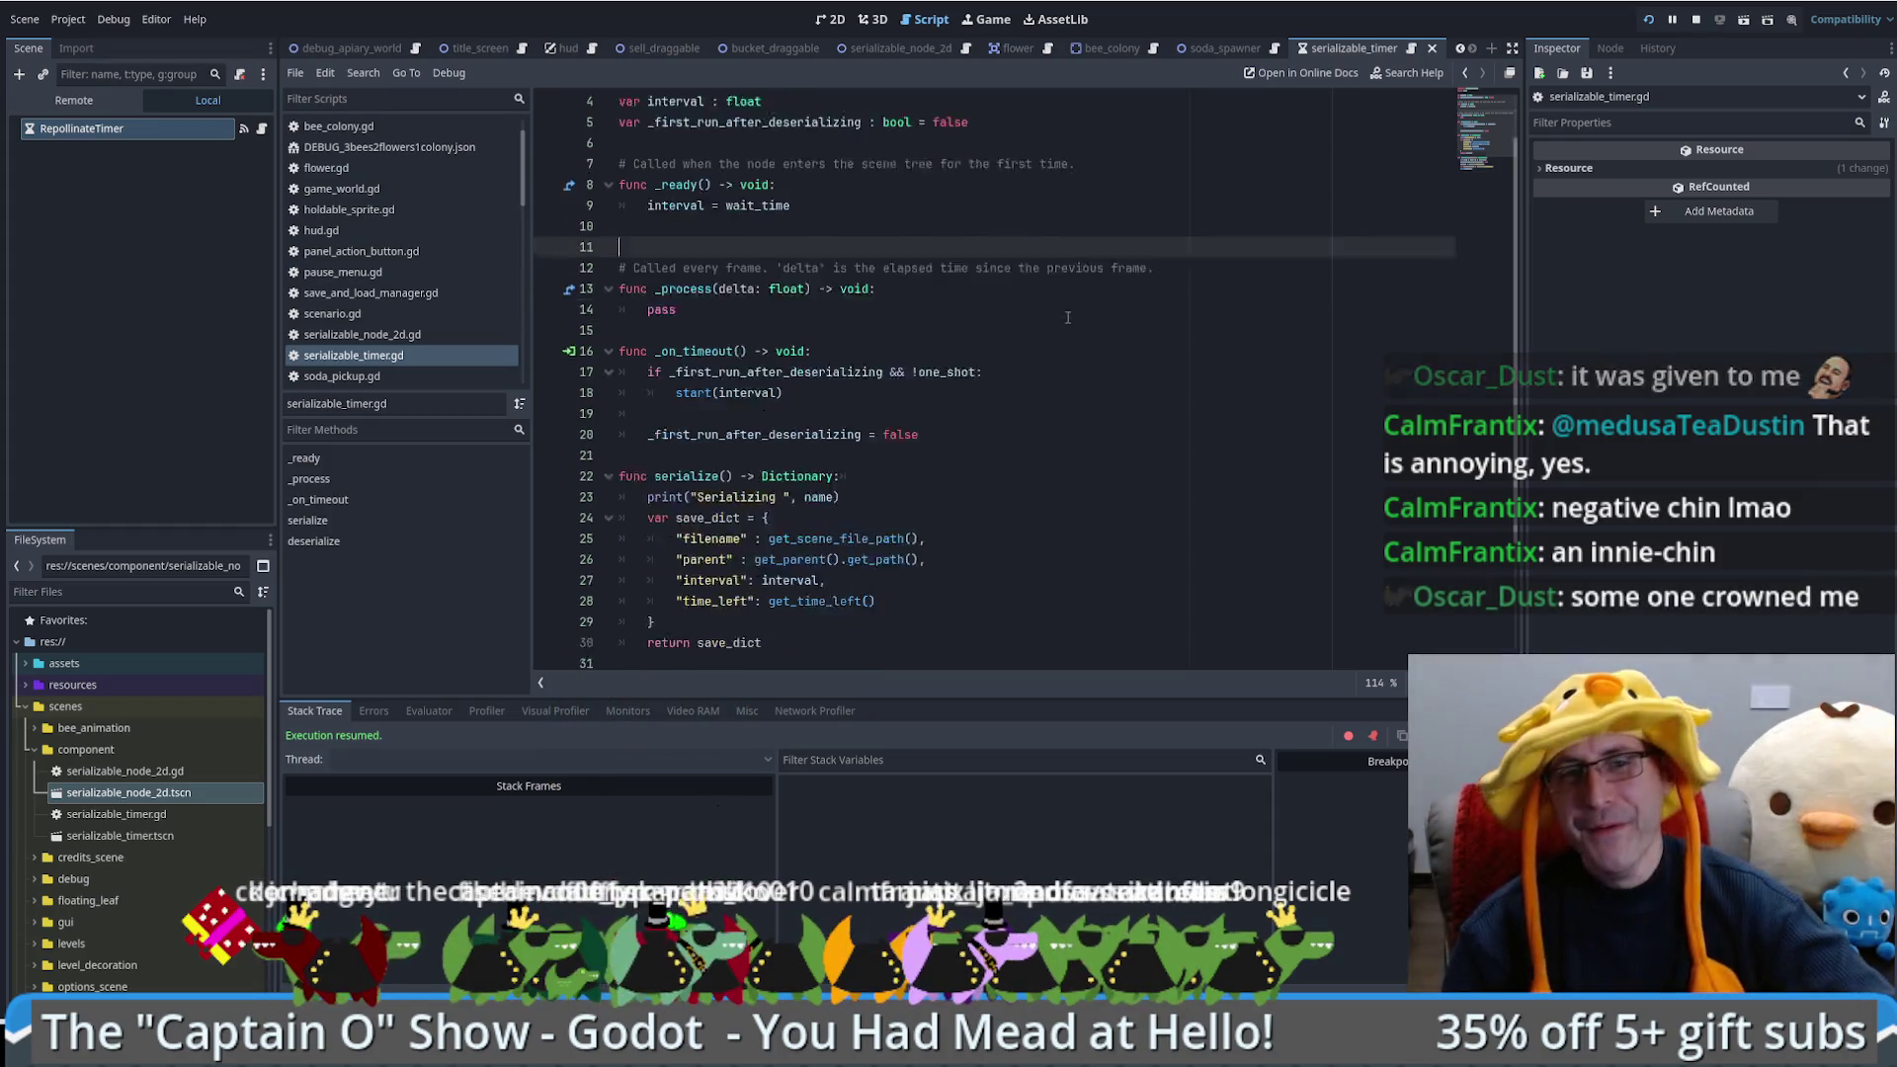
Step: Check the serialize function, then show RepollinateTimer's signals, with timeout connected to _on_timeout
{"action": "left_click", "coordinate": [1039, 499]}
{"action": "key", "text": "Up"}
{"action": "key", "text": "Up"}
{"action": "key", "text": "Up"}
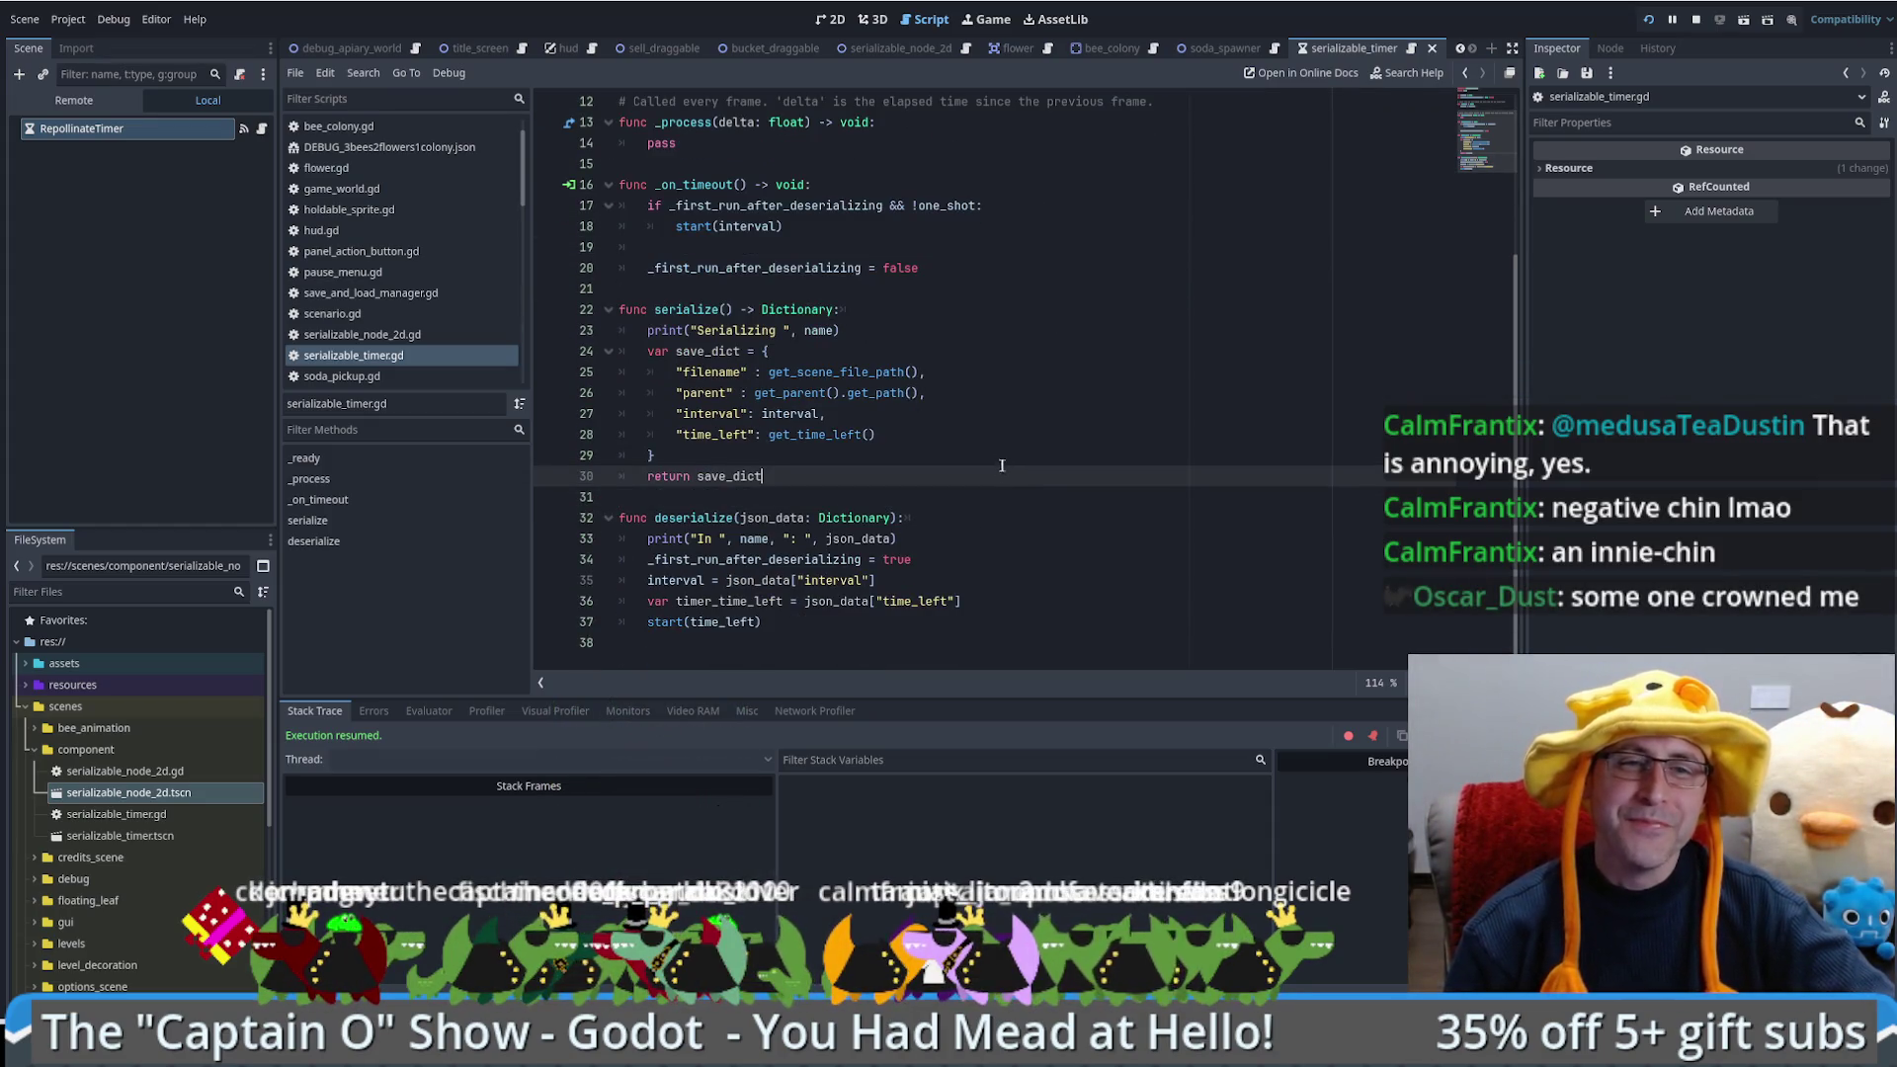
{"action": "scroll", "coordinate": [1018, 302], "scroll_direction": "up", "scroll_amount": 4}
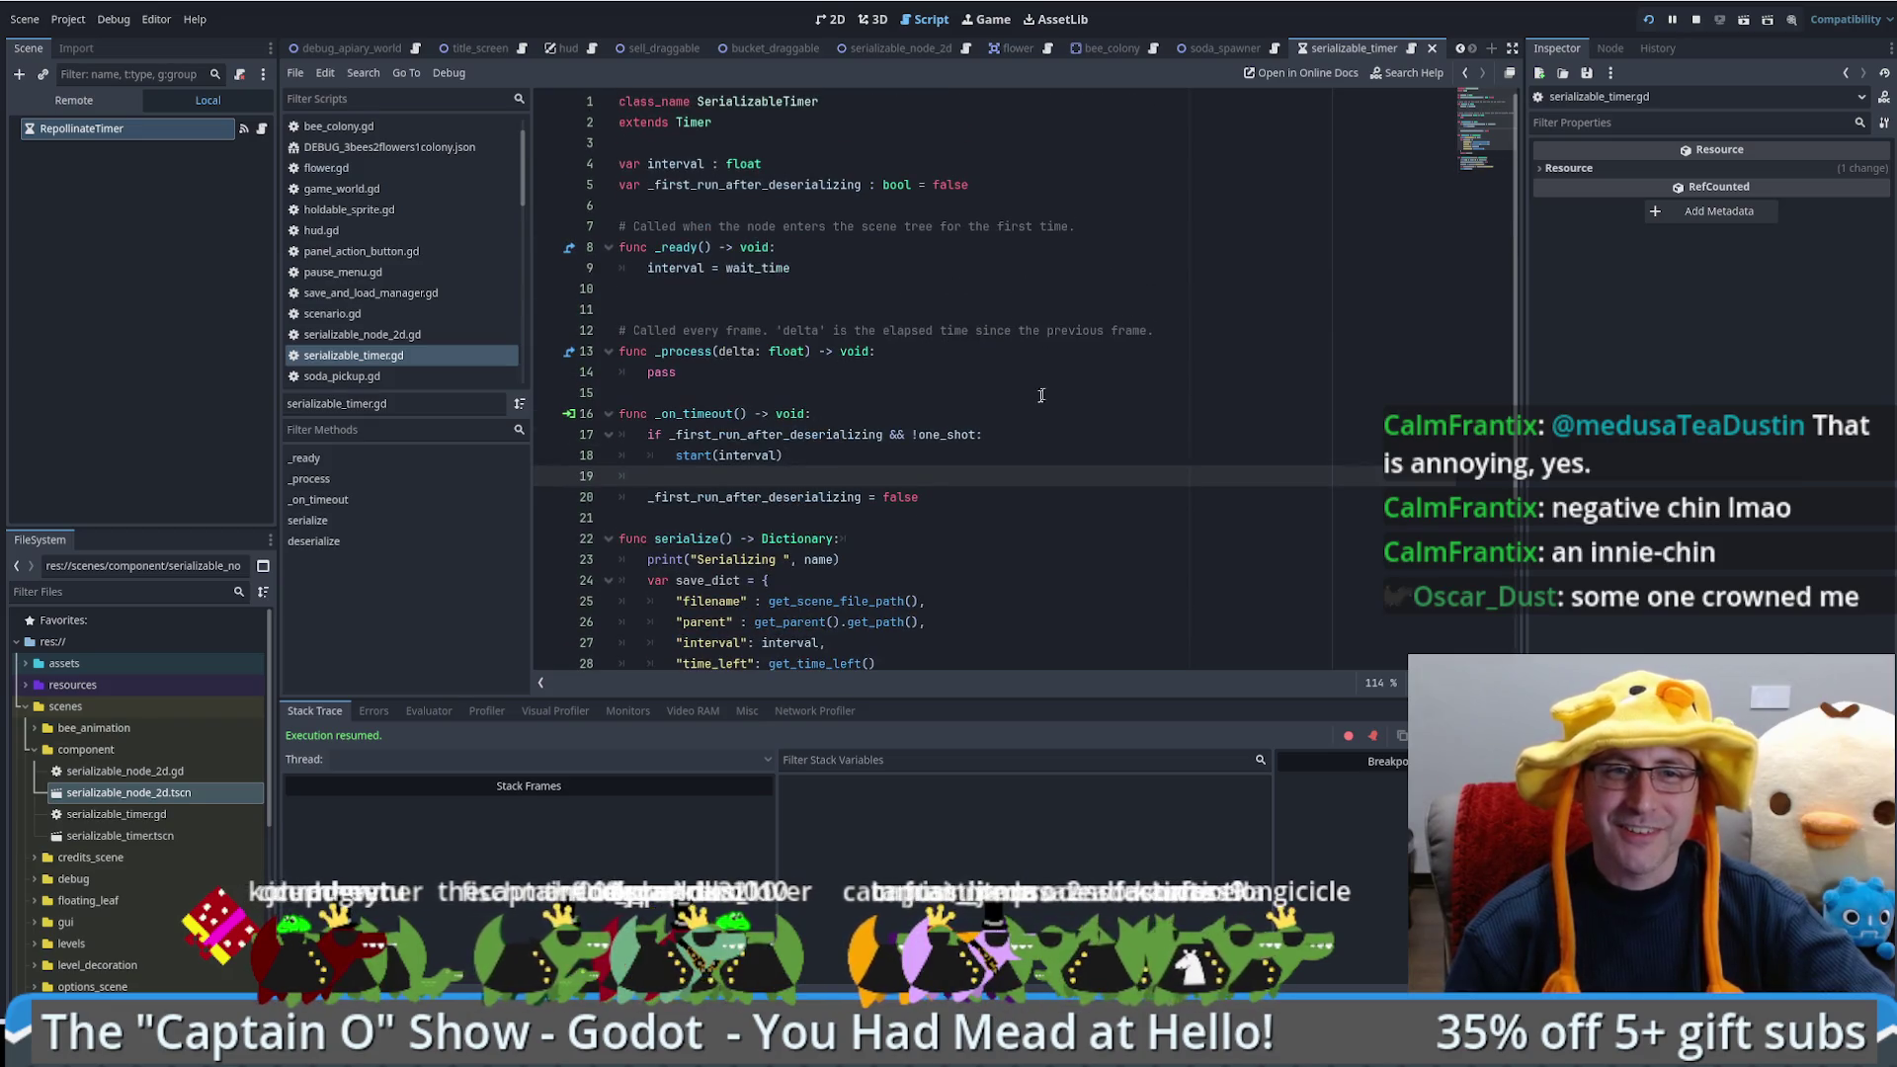
{"action": "scroll", "coordinate": [1042, 395], "scroll_direction": "down", "scroll_amount": 4}
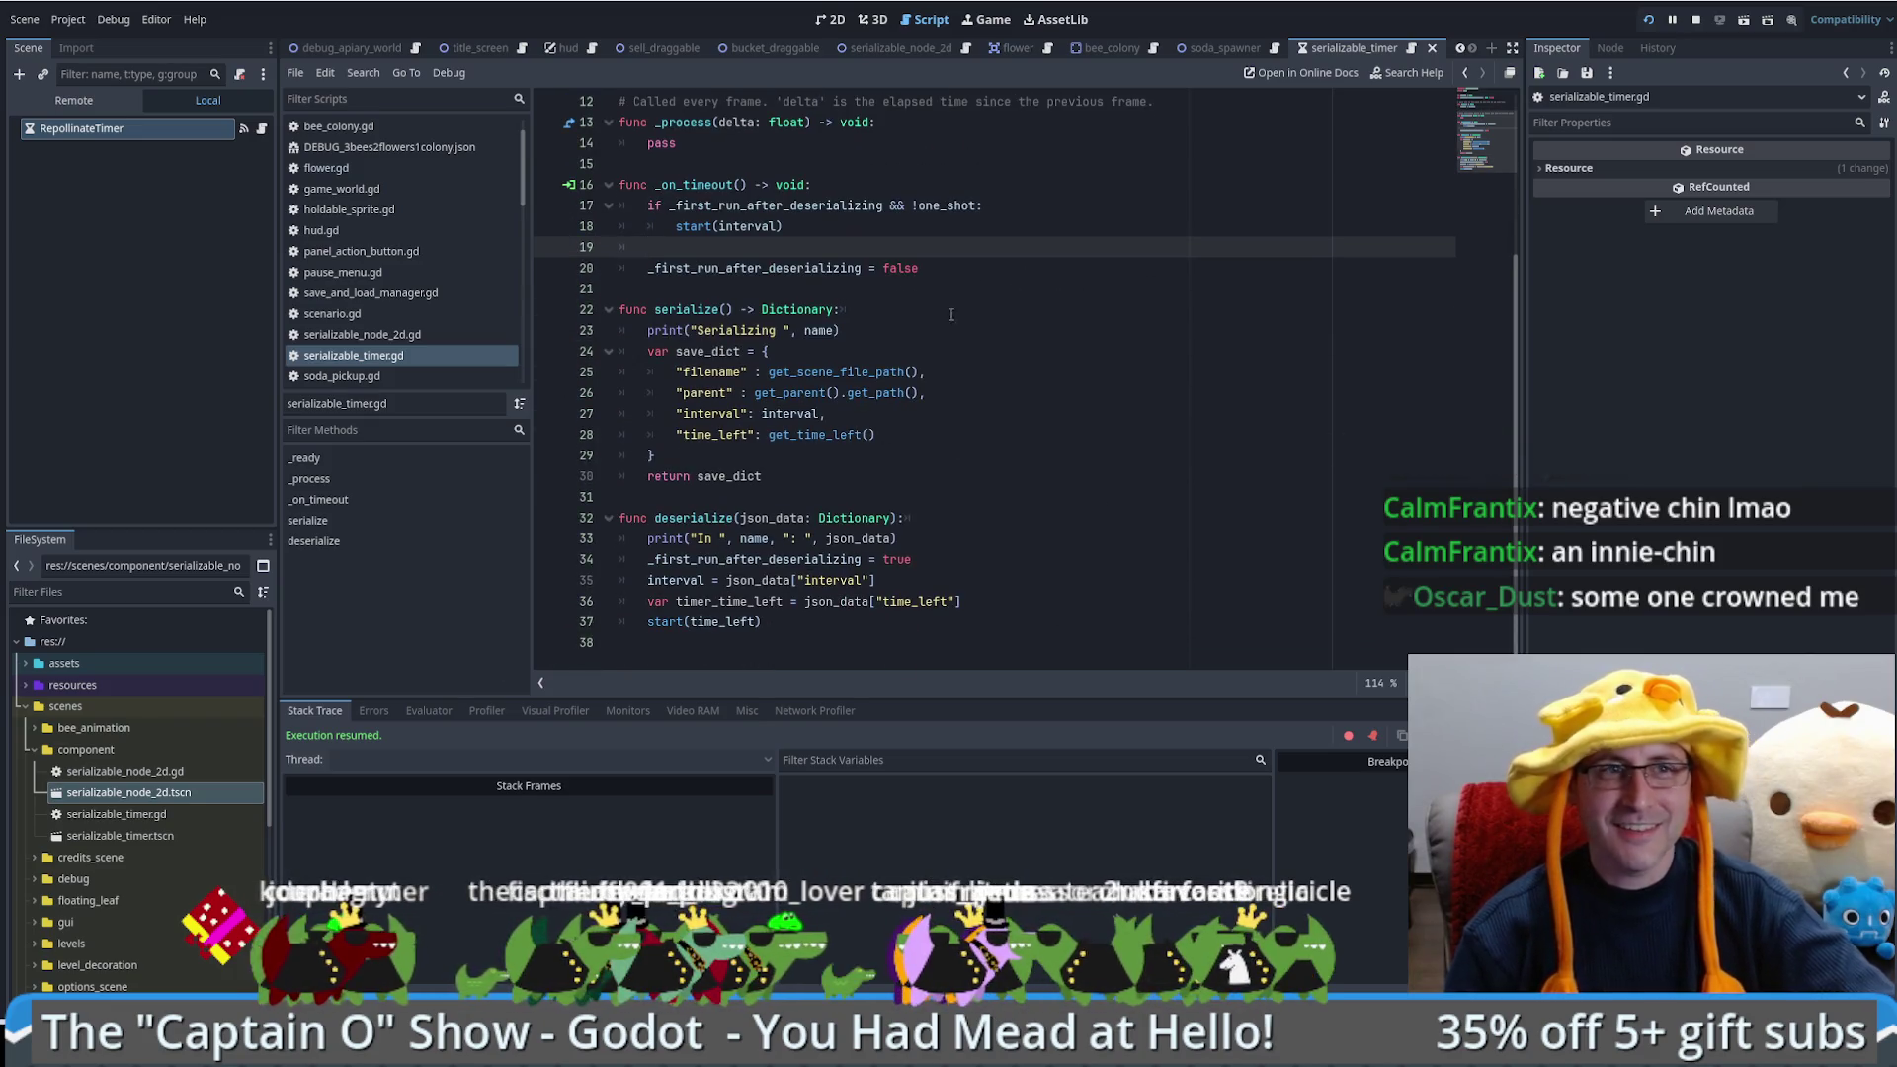
{"action": "left_click", "coordinate": [1230, 373]}
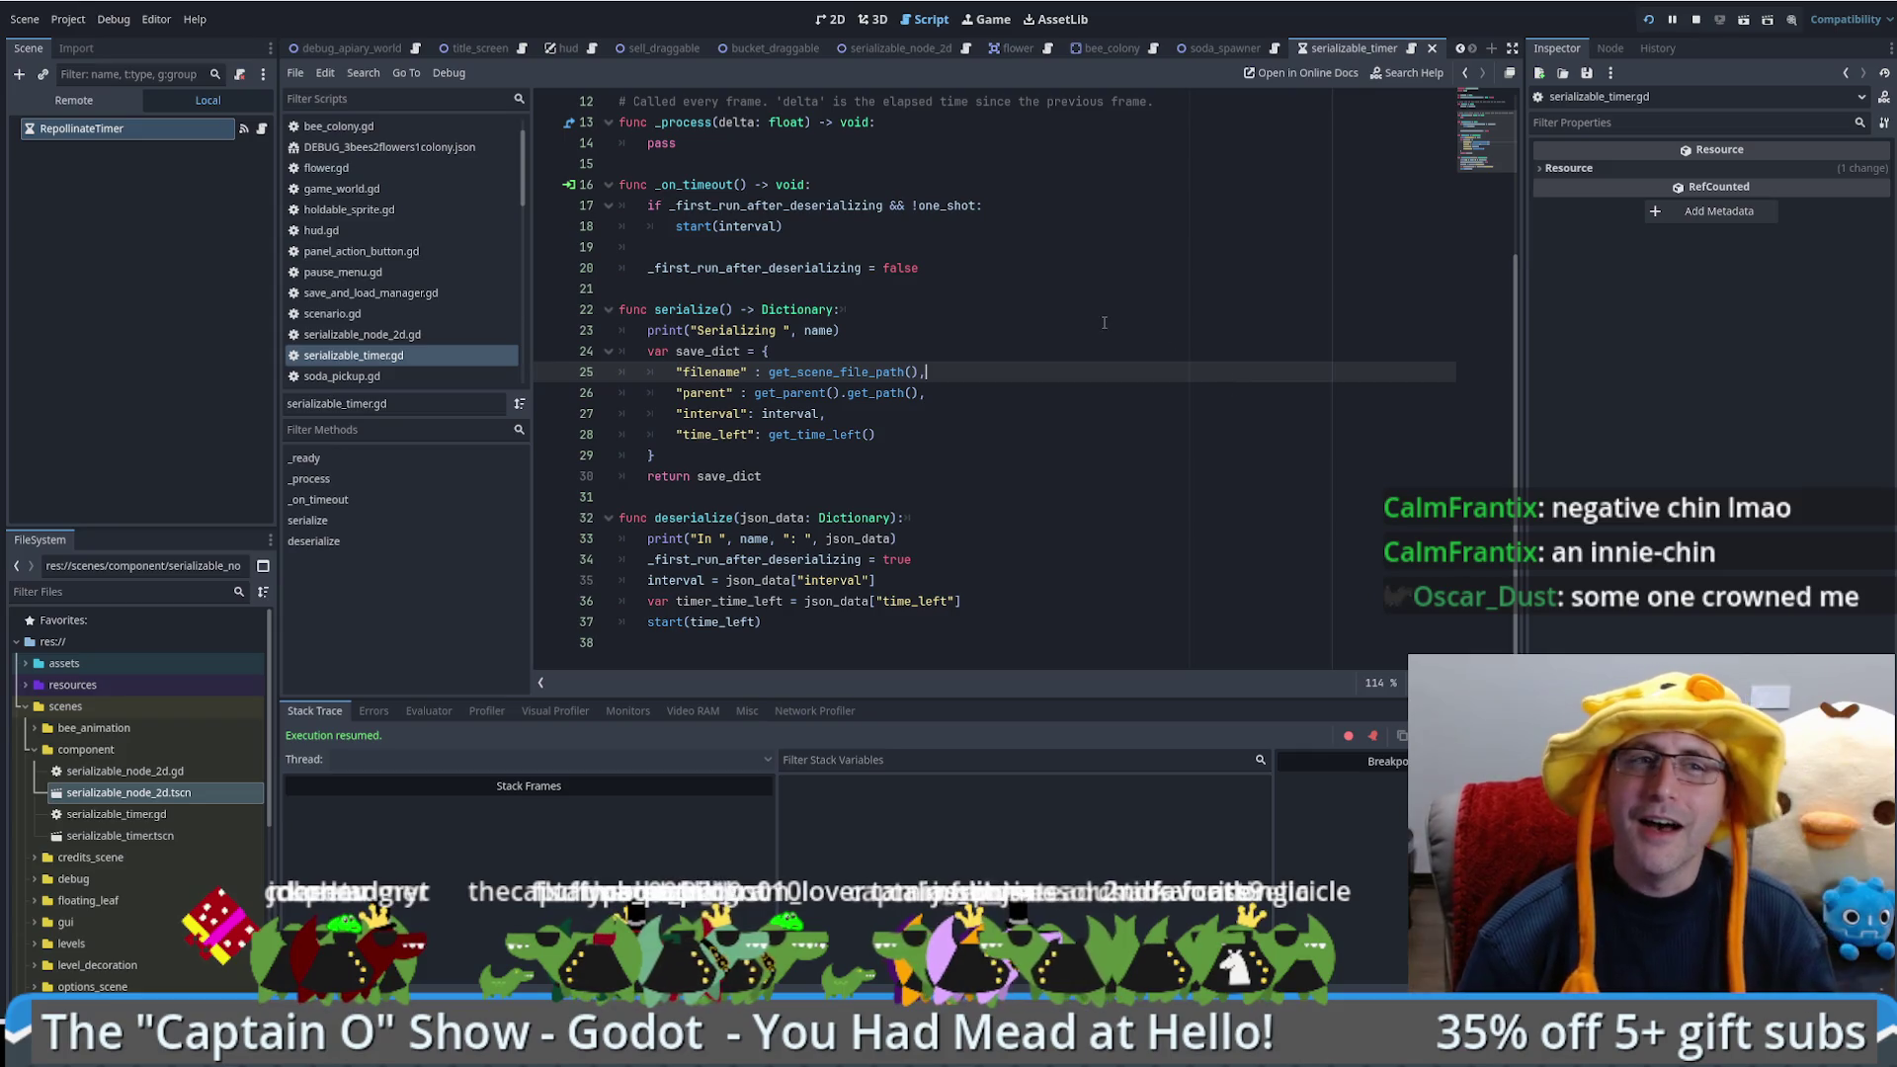
{"action": "left_click", "coordinate": [109, 134]}
{"action": "left_click", "coordinate": [1613, 52]}
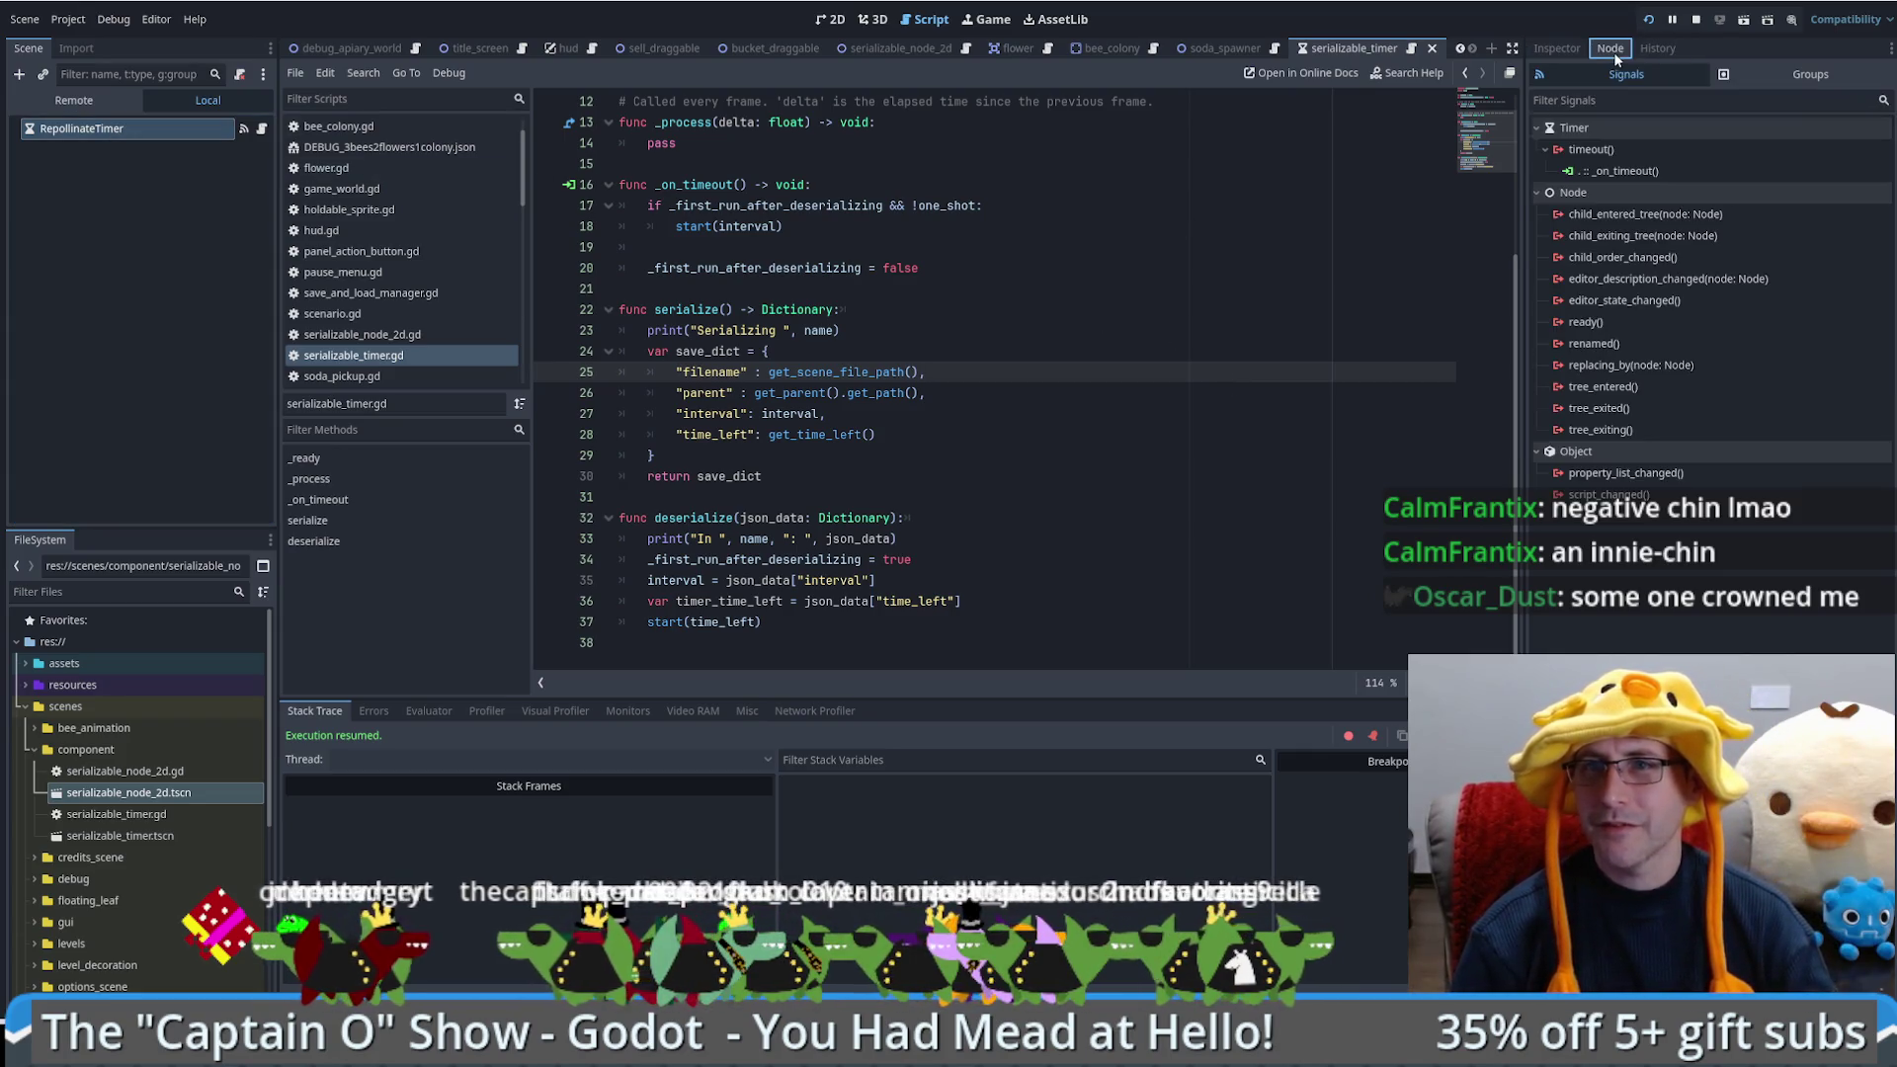
Step: Tick Serializable under RepollinateTimer's Global Groups and save the changes
{"action": "left_click", "coordinate": [1763, 75]}
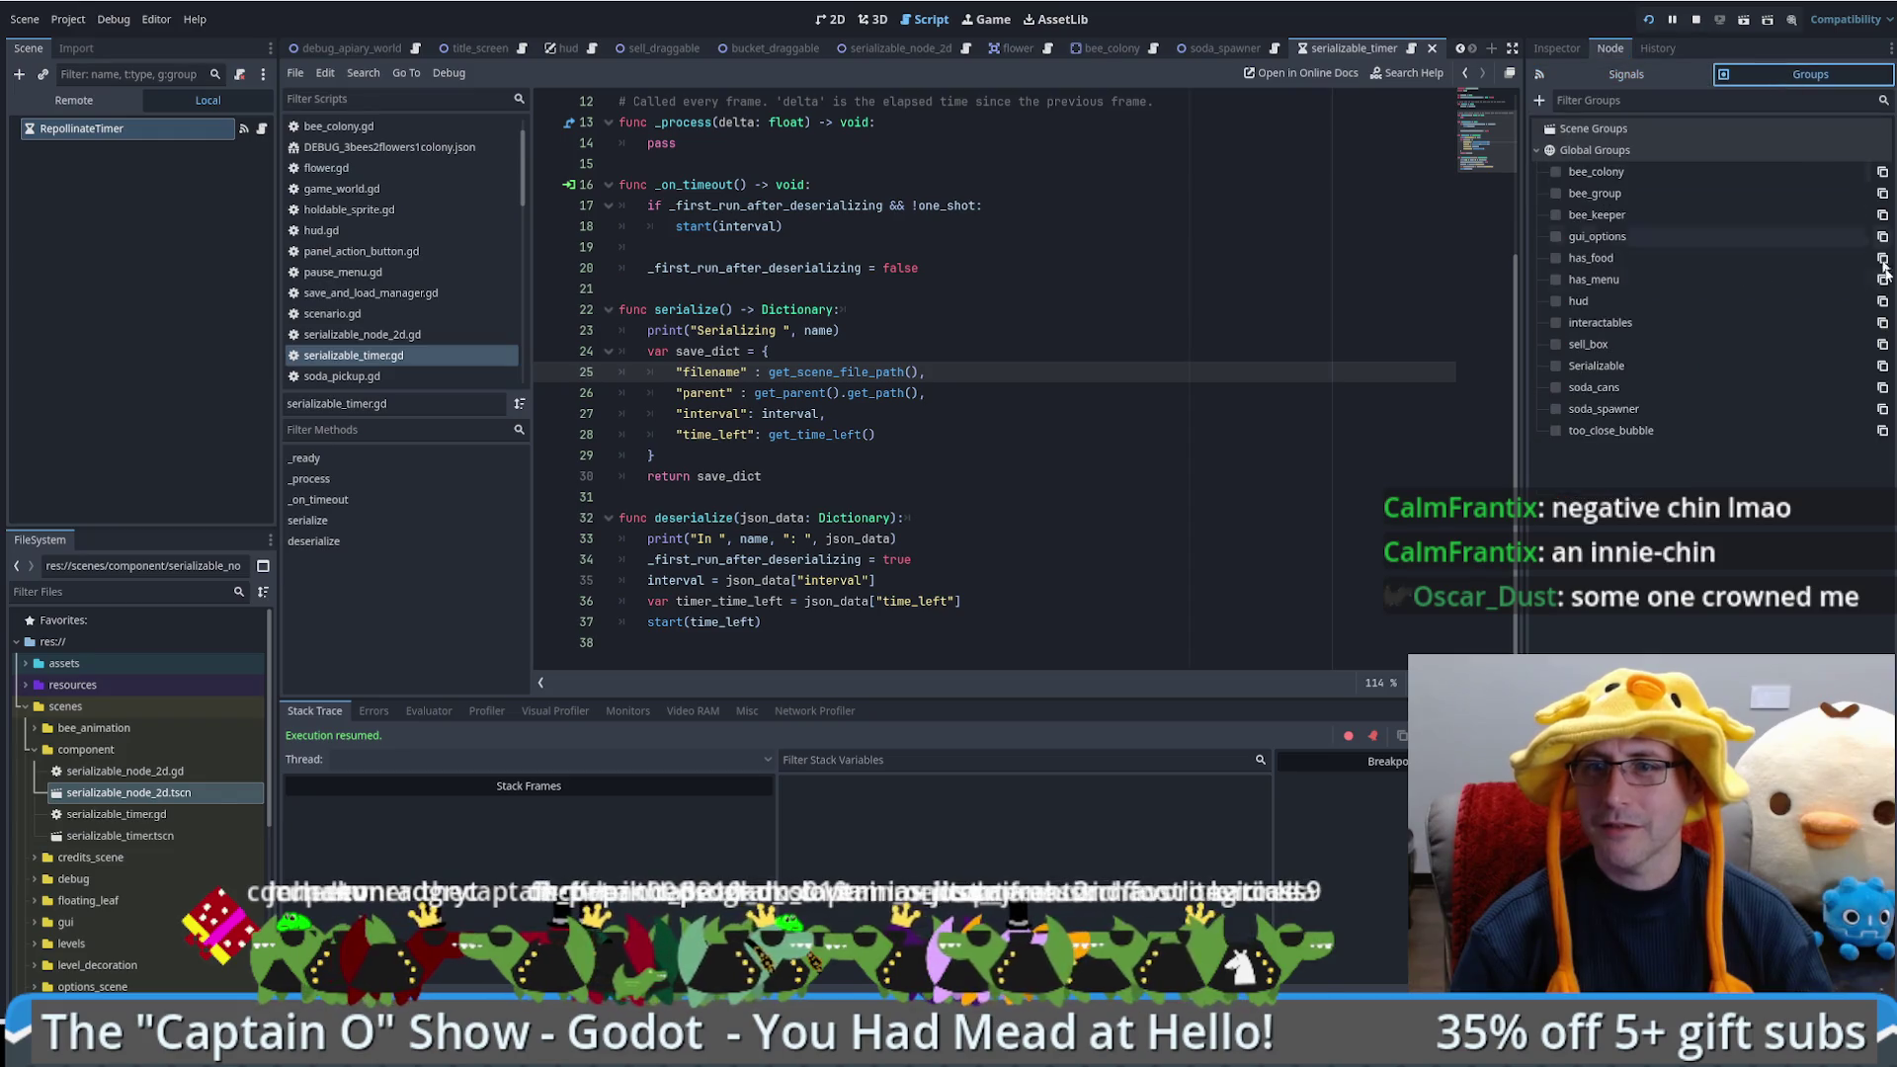
{"action": "left_click", "coordinate": [1557, 365]}
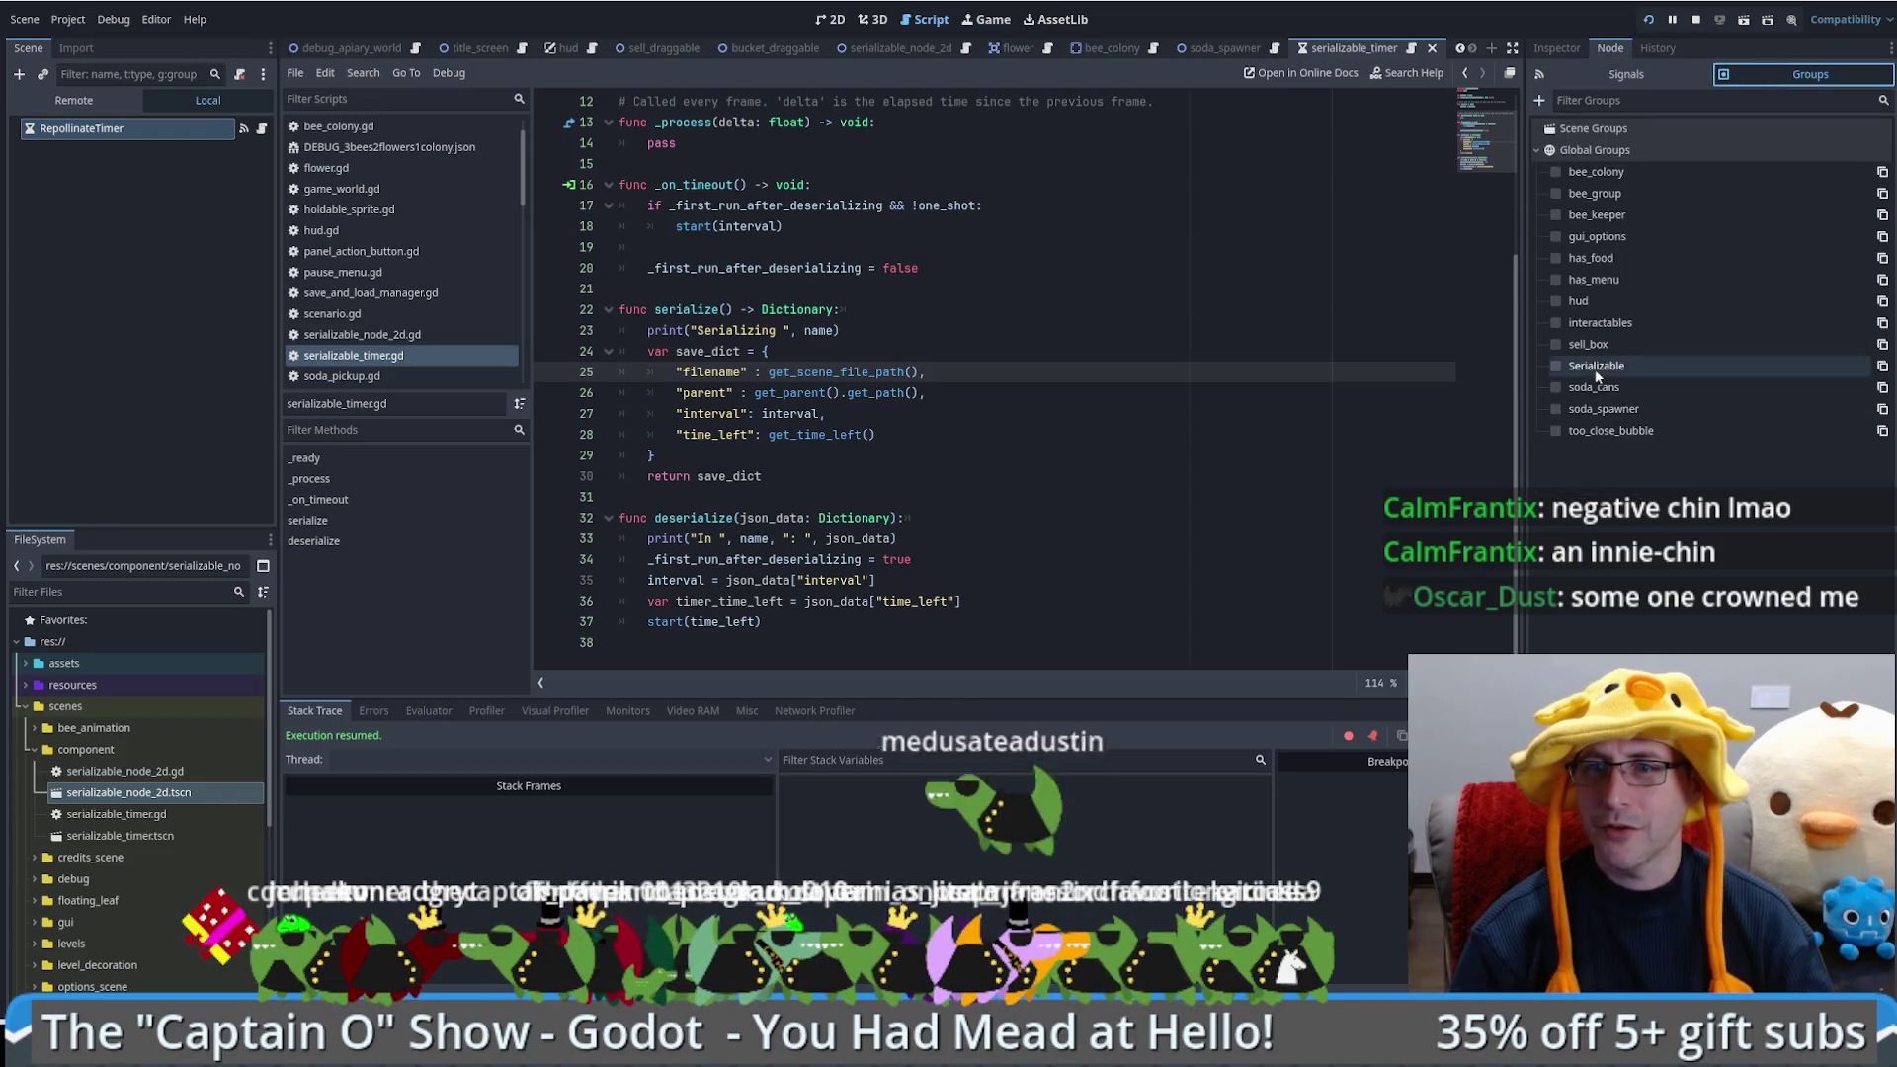
{"action": "left_click", "coordinate": [1144, 491]}
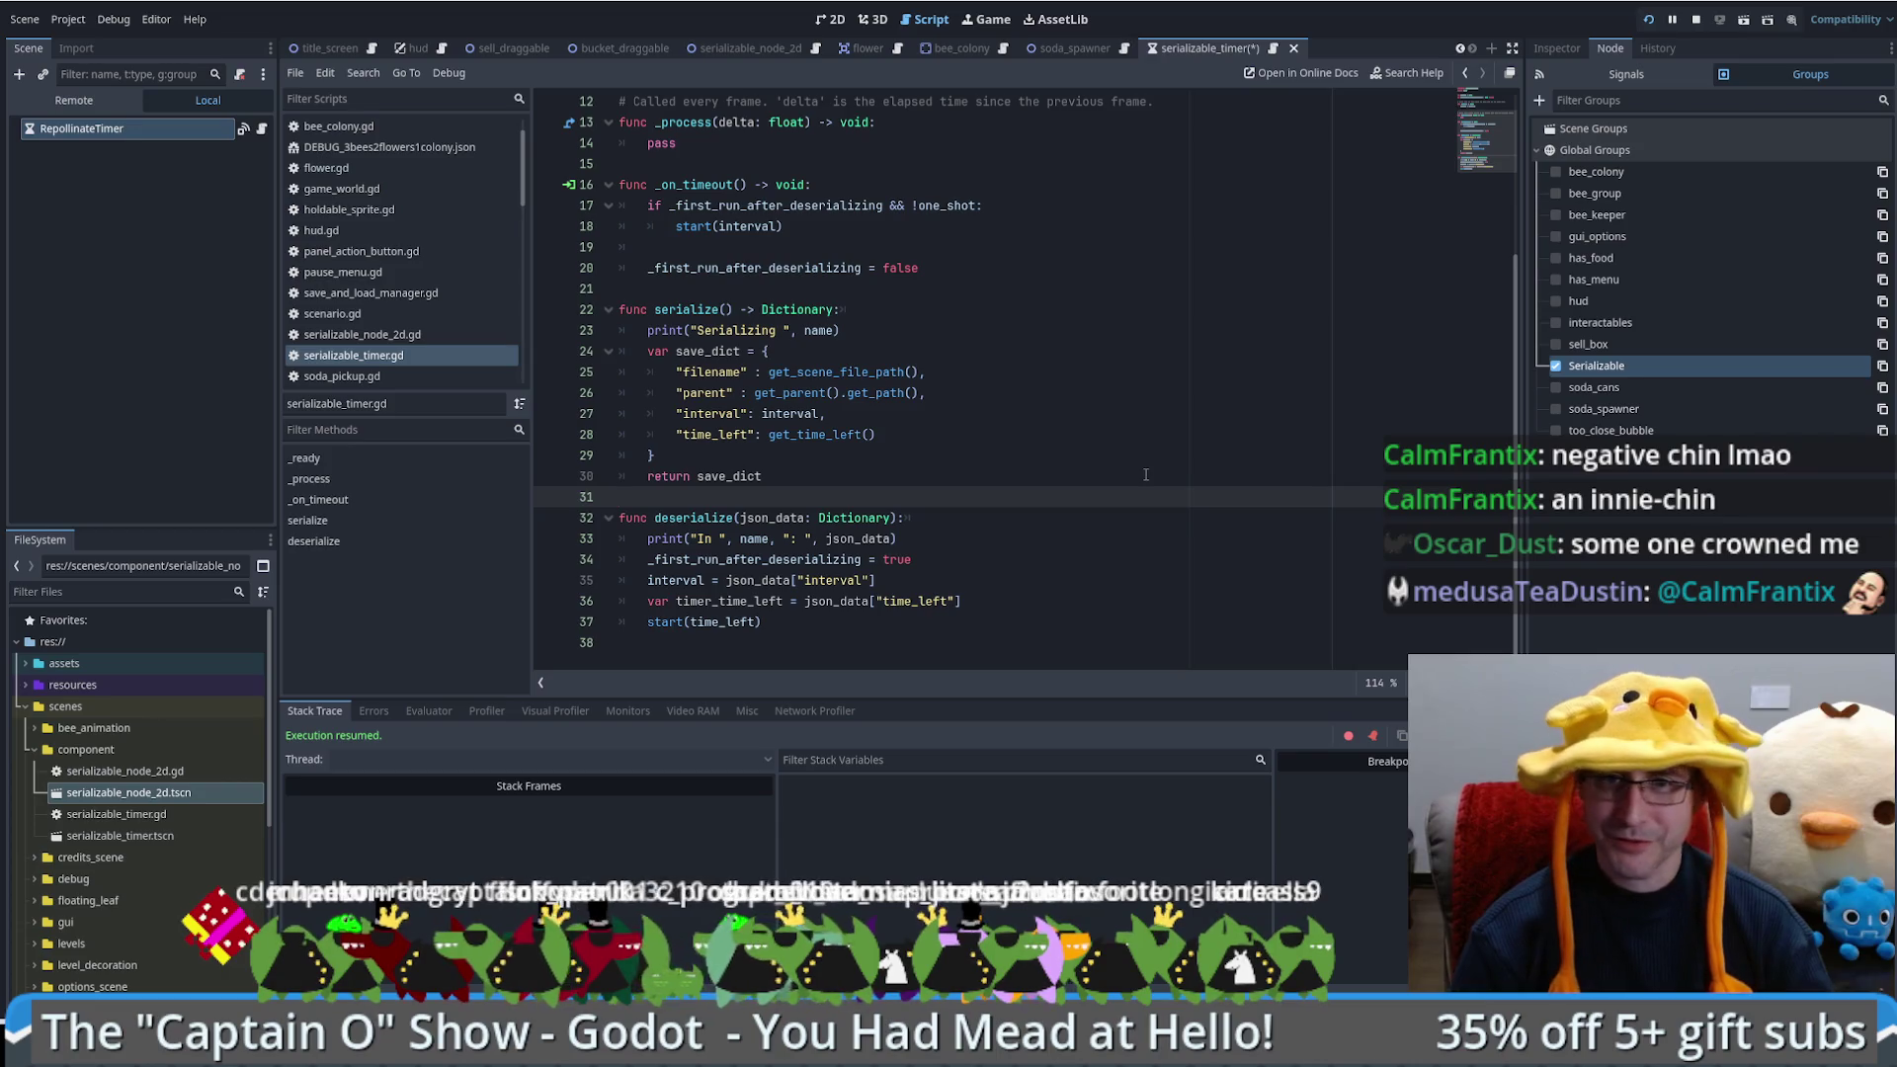
{"action": "scroll", "coordinate": [974, 465], "scroll_direction": "up", "scroll_amount": 4}
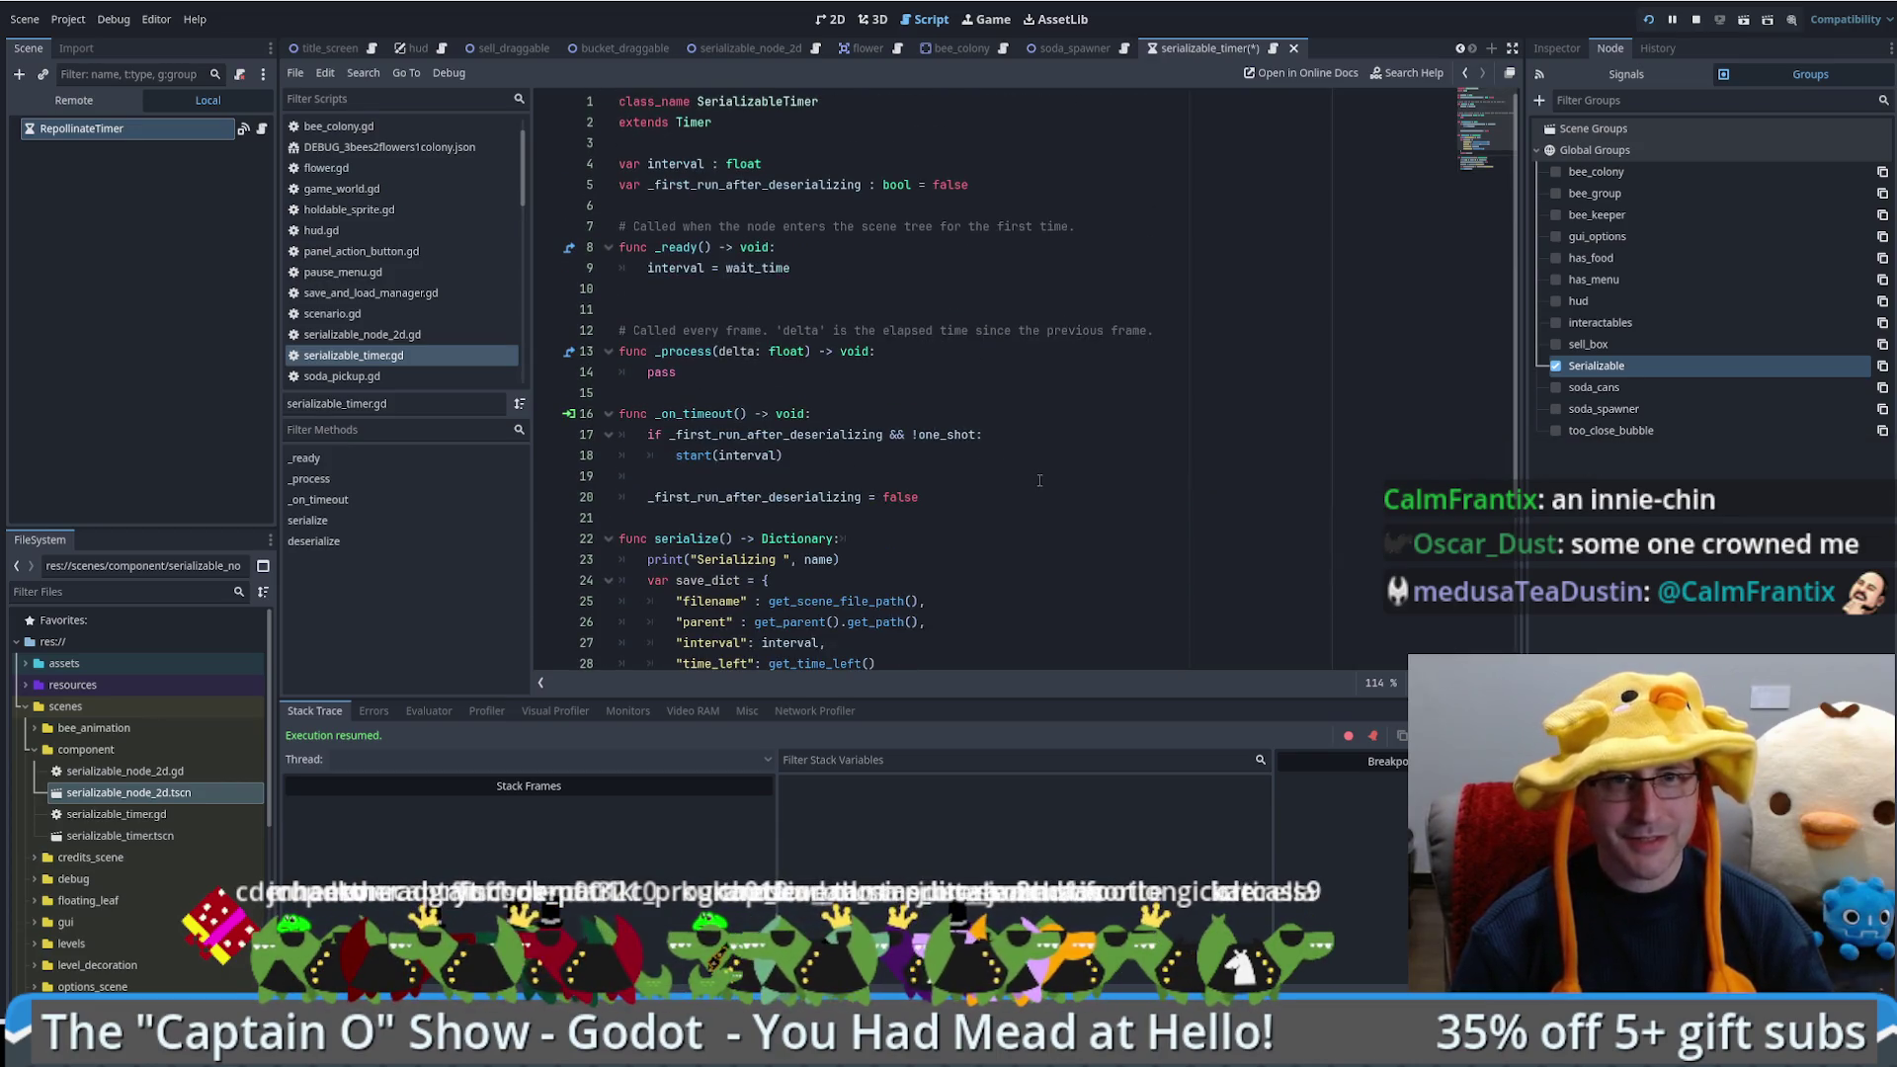
{"action": "left_click", "coordinate": [913, 390]}
{"action": "left_click", "coordinate": [856, 295]}
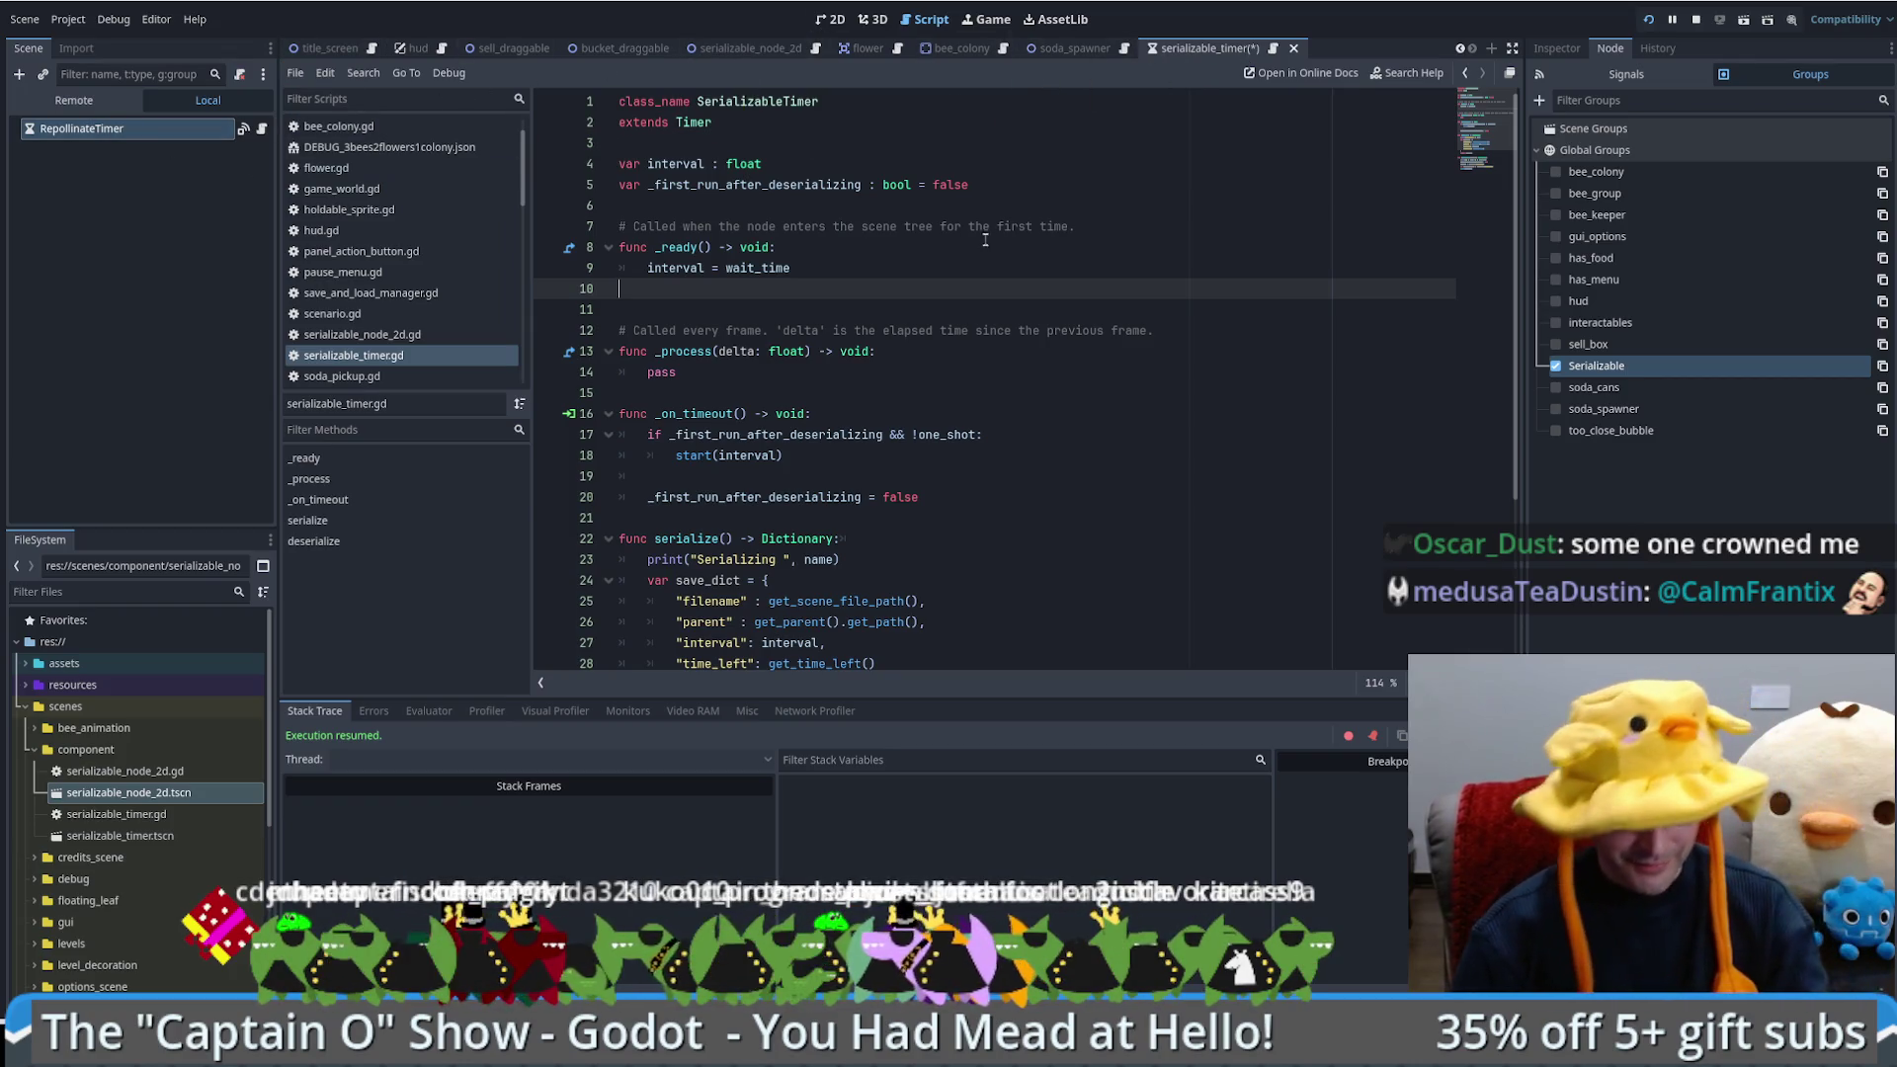
{"action": "key", "text": "ctrl+s"}
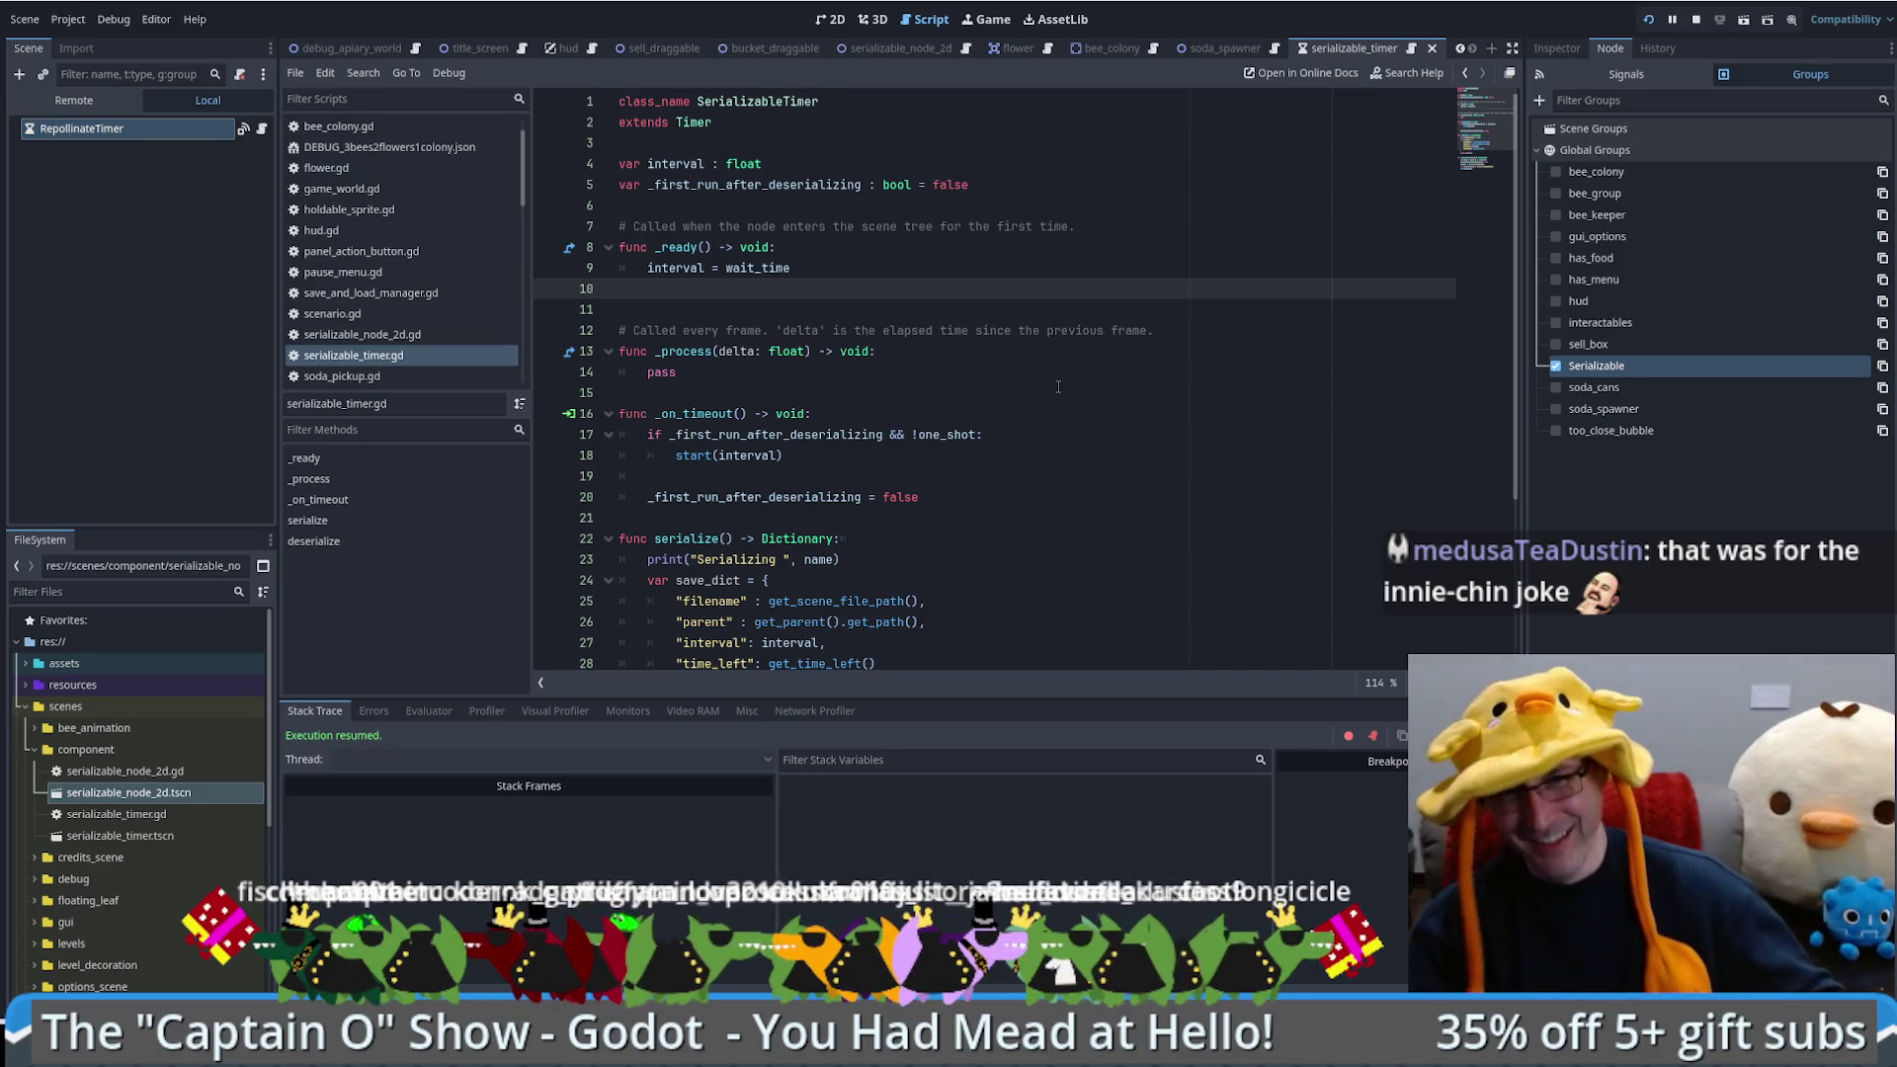
Step: Review start(interval) on line 18, serialize's get_scene_file_path, and the deserialize function in serializable_timer.gd
{"action": "left_click", "coordinate": [1062, 457]}
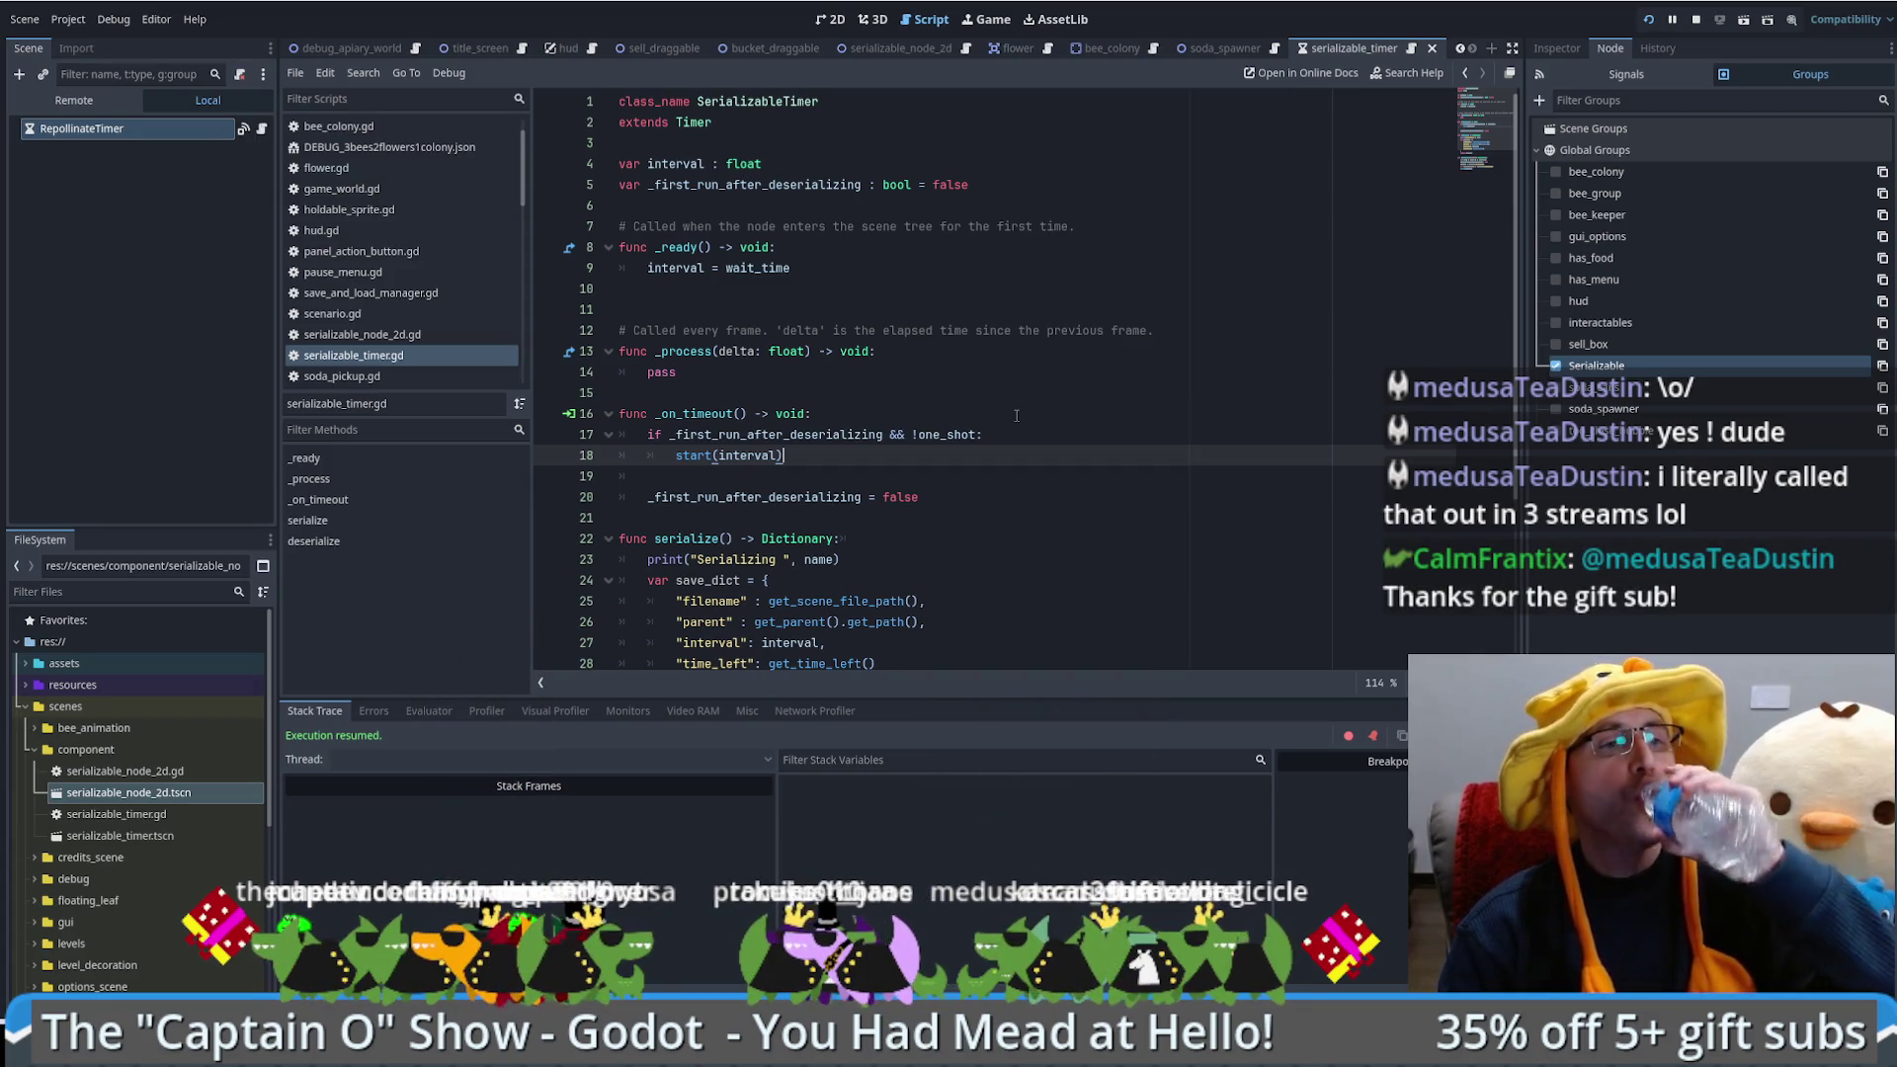
{"action": "left_click", "coordinate": [906, 601]}
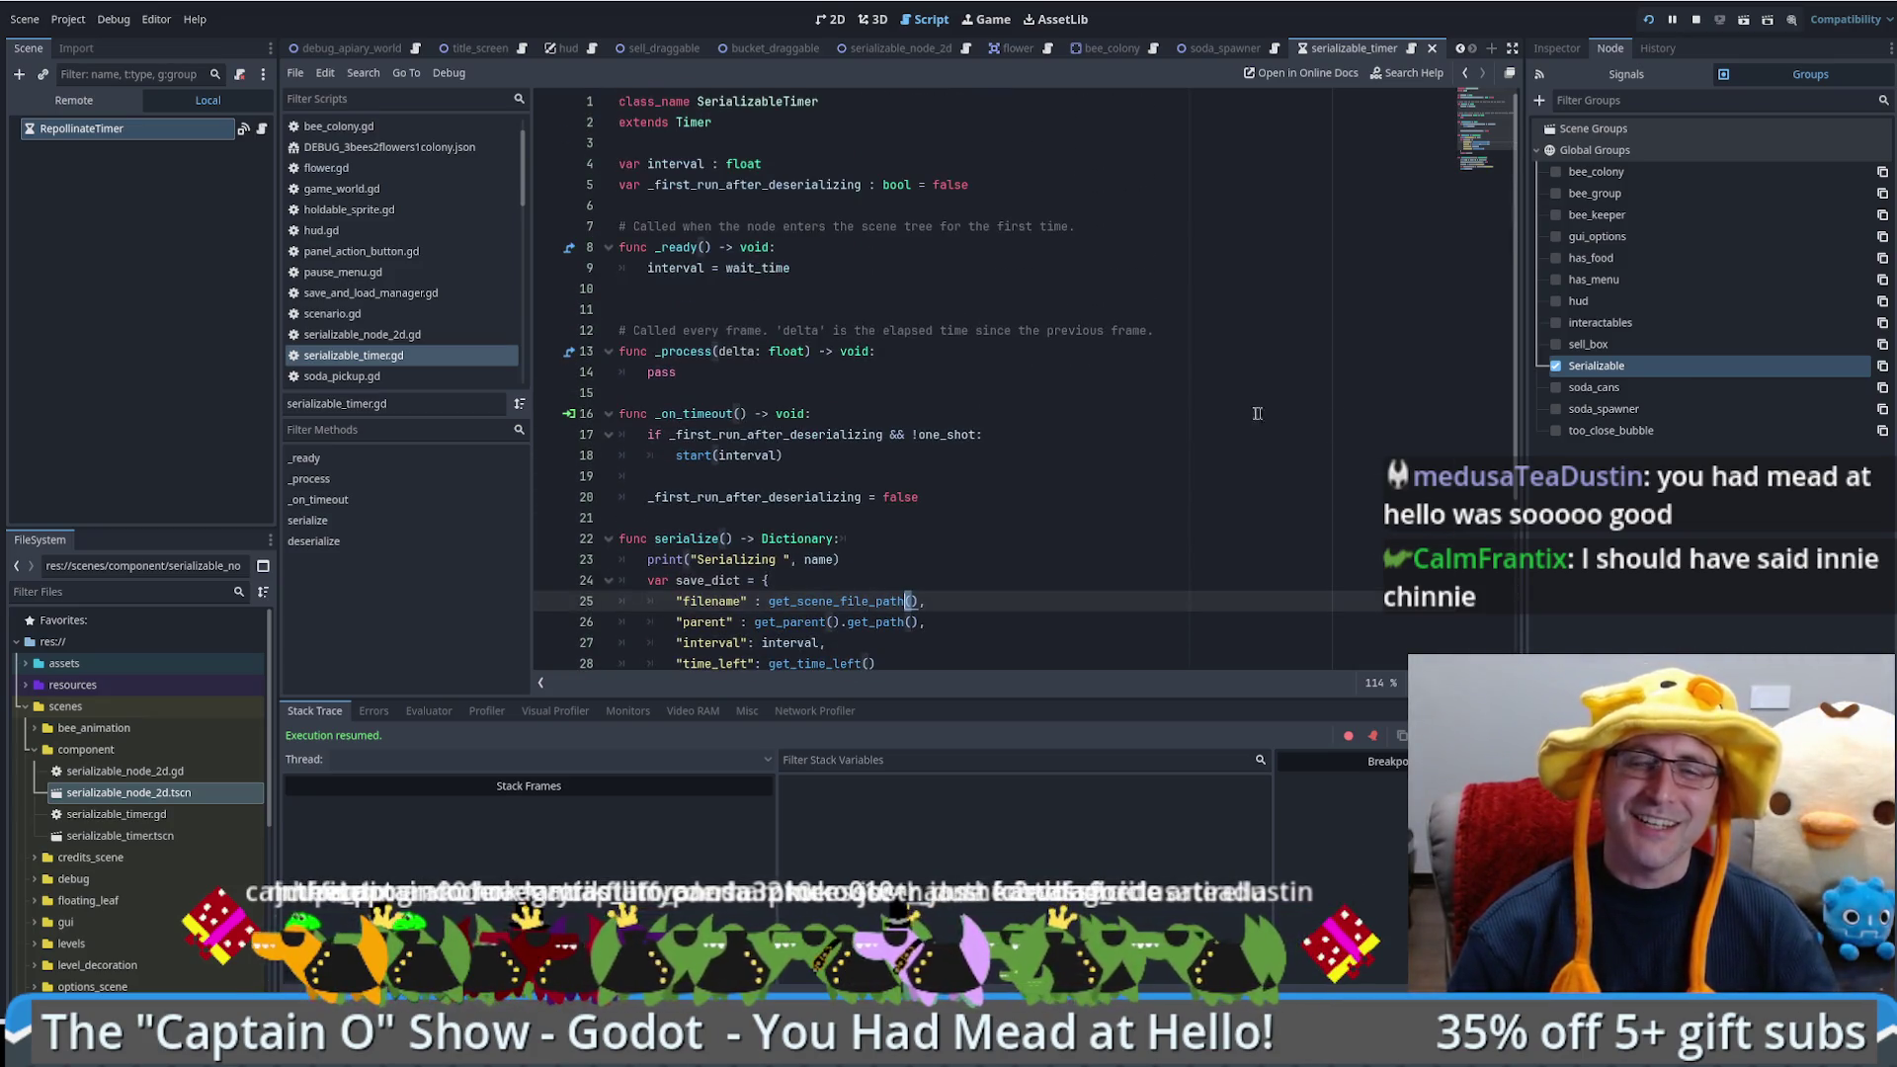
{"action": "left_click", "coordinate": [1214, 411]}
{"action": "left_click", "coordinate": [1166, 396]}
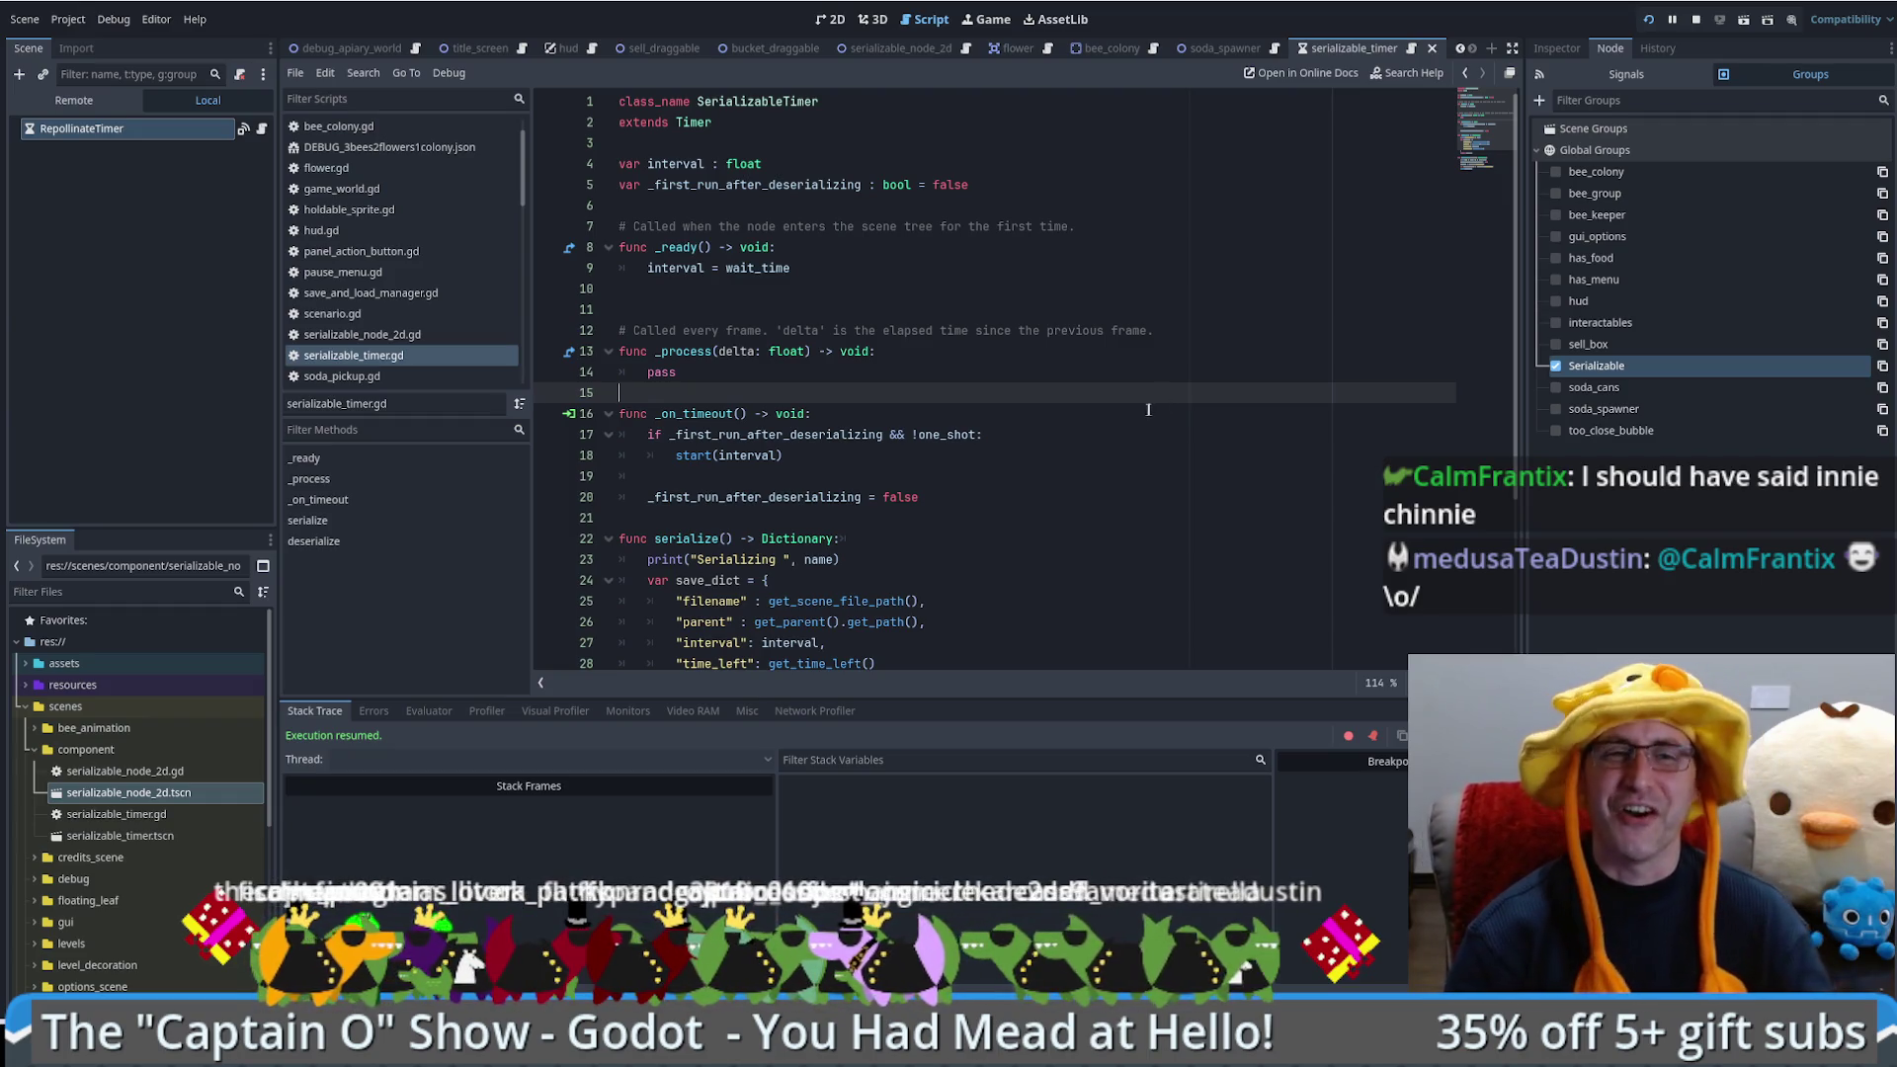
{"action": "left_click", "coordinate": [864, 310]}
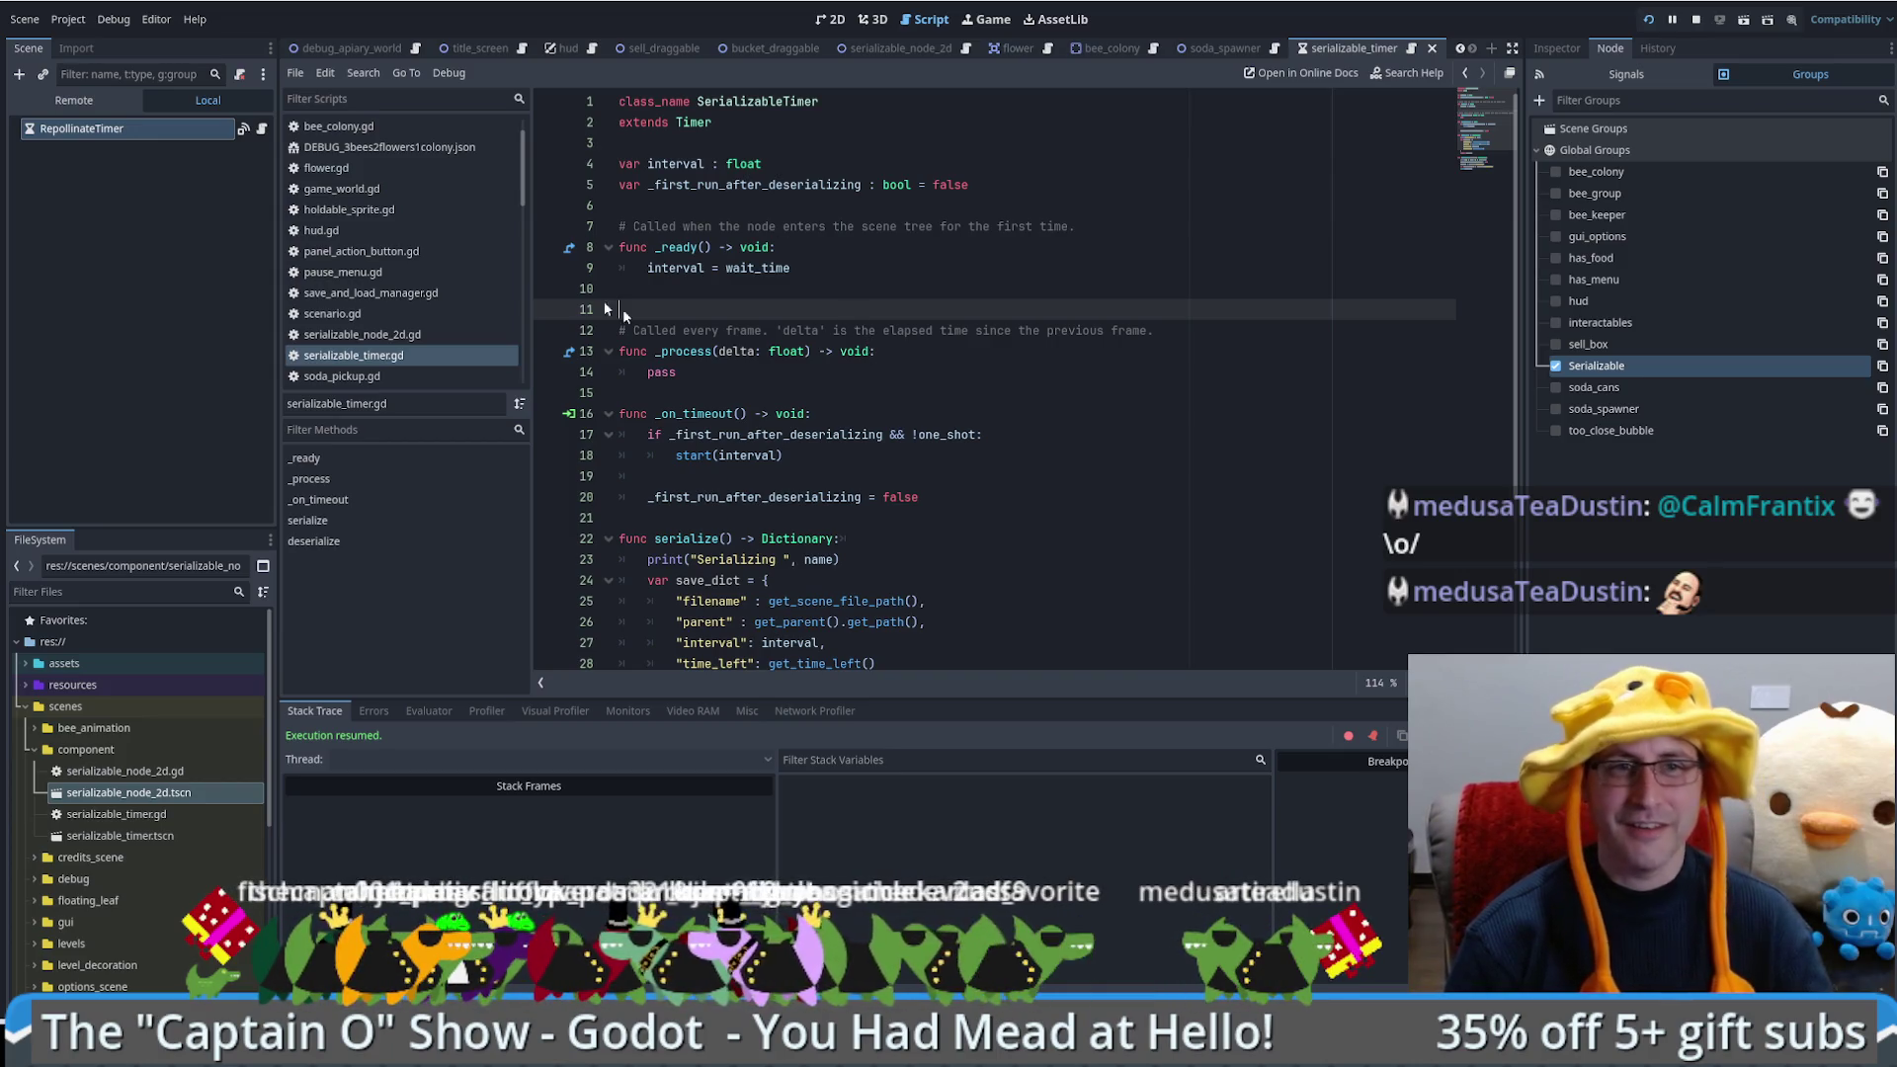
{"action": "scroll", "coordinate": [622, 312], "scroll_direction": "down", "scroll_amount": 3}
{"action": "left_click", "coordinate": [1042, 536]}
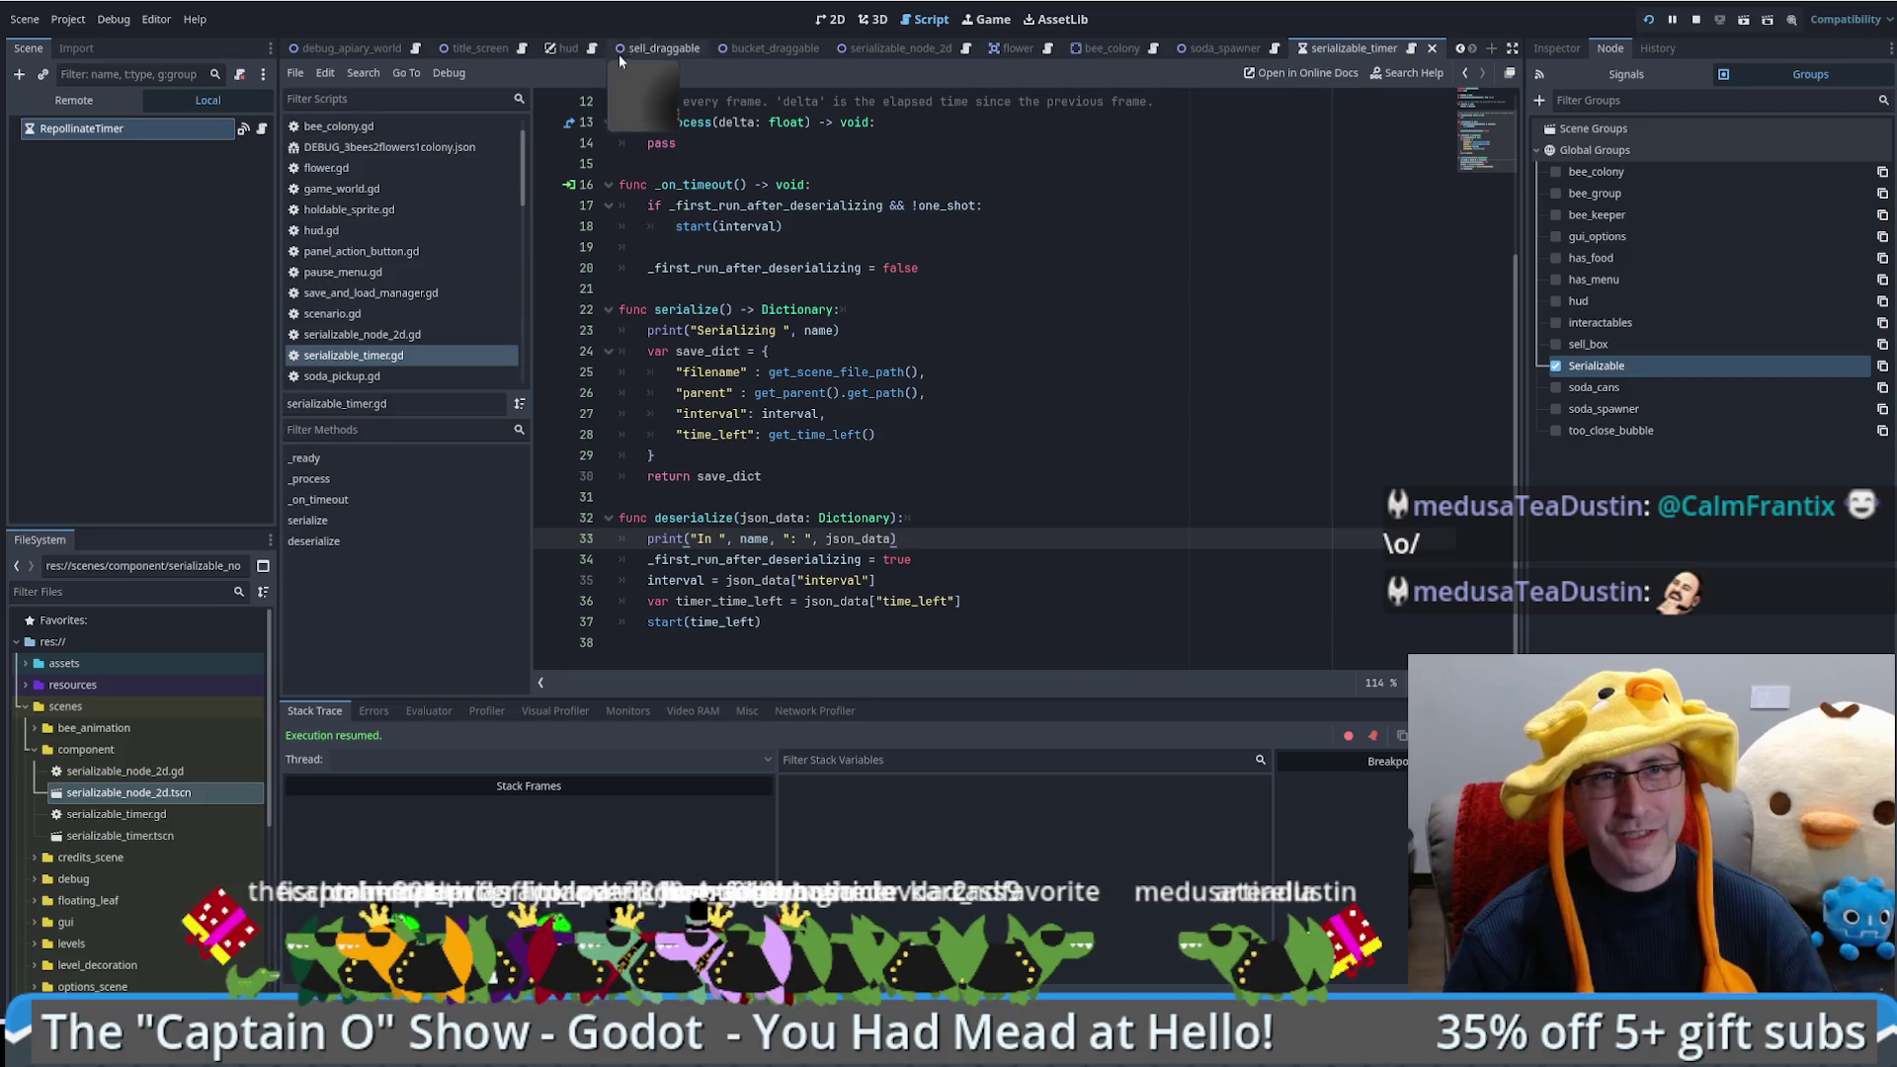
Step: Open the Flower scene, instance serializable_timer into its tree, and rename the old timer RepollinateTime9old
{"action": "left_click", "coordinate": [1038, 48]}
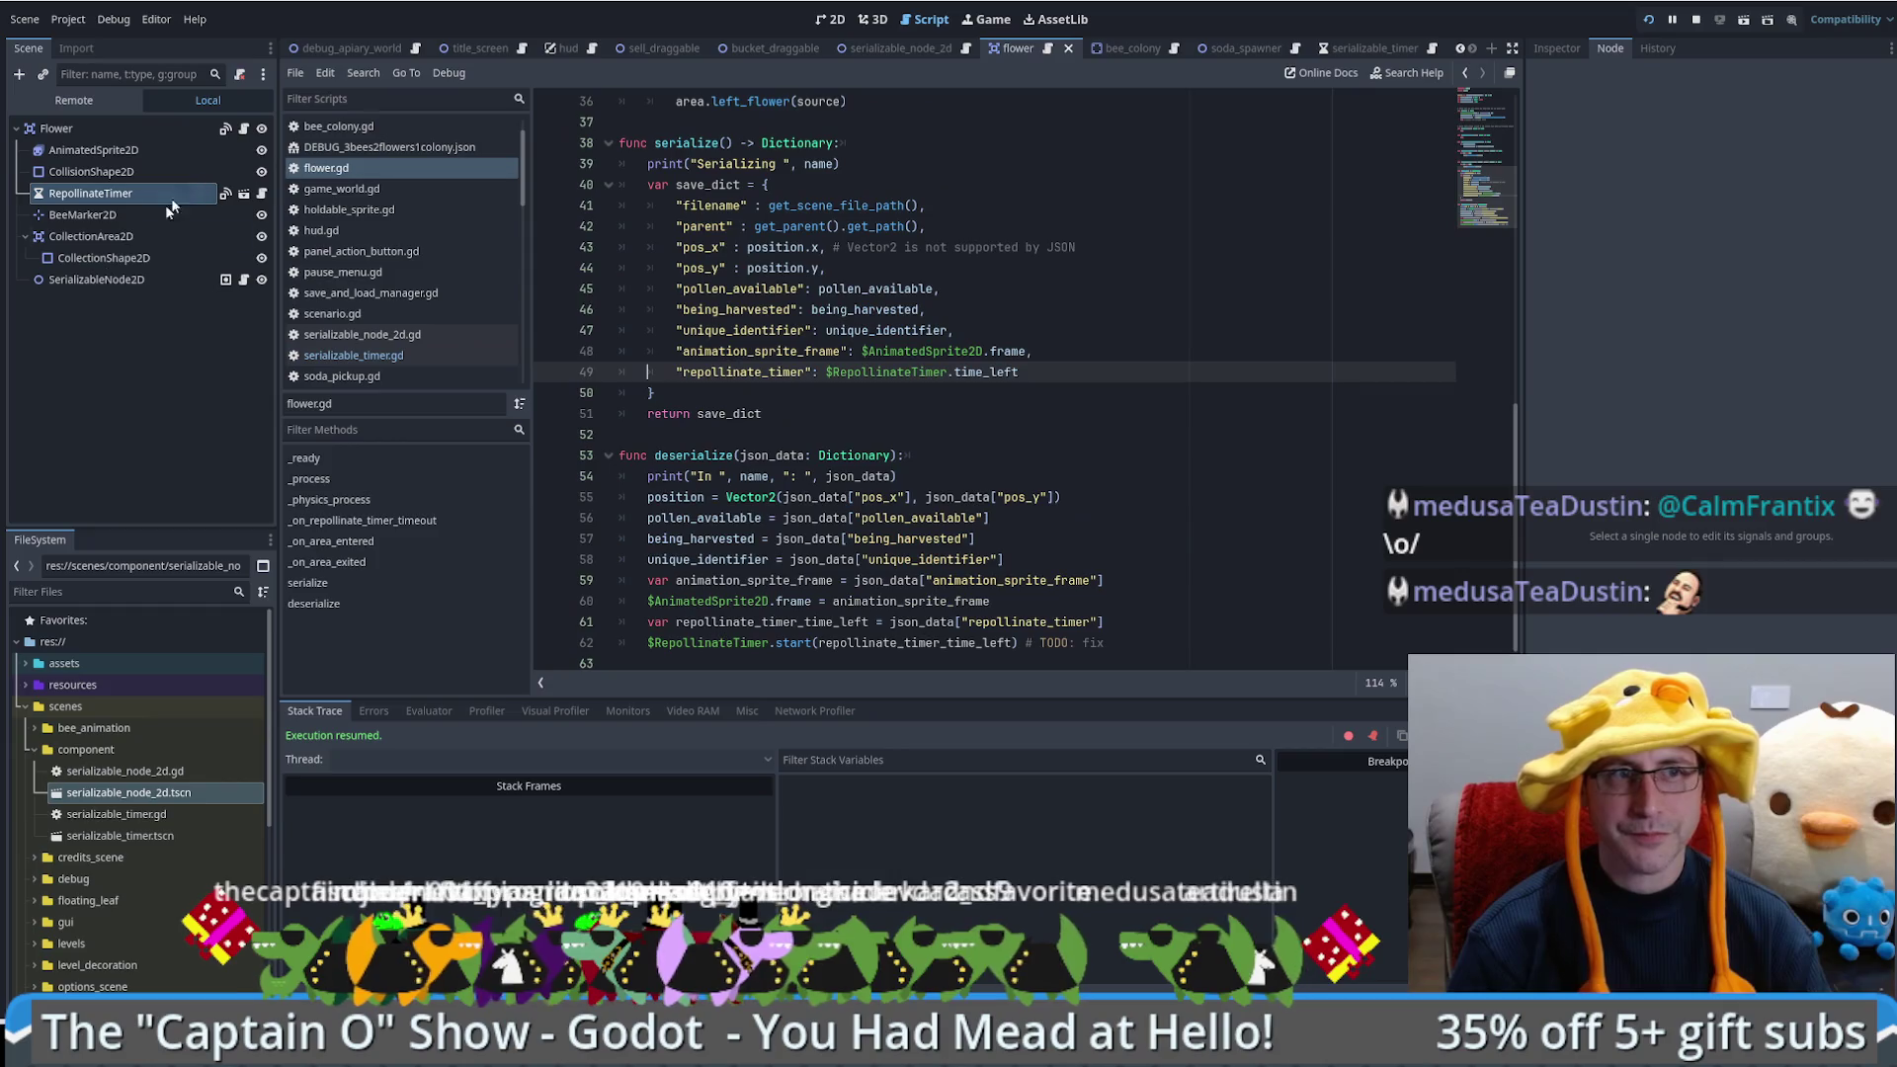
{"action": "left_click", "coordinate": [94, 173]}
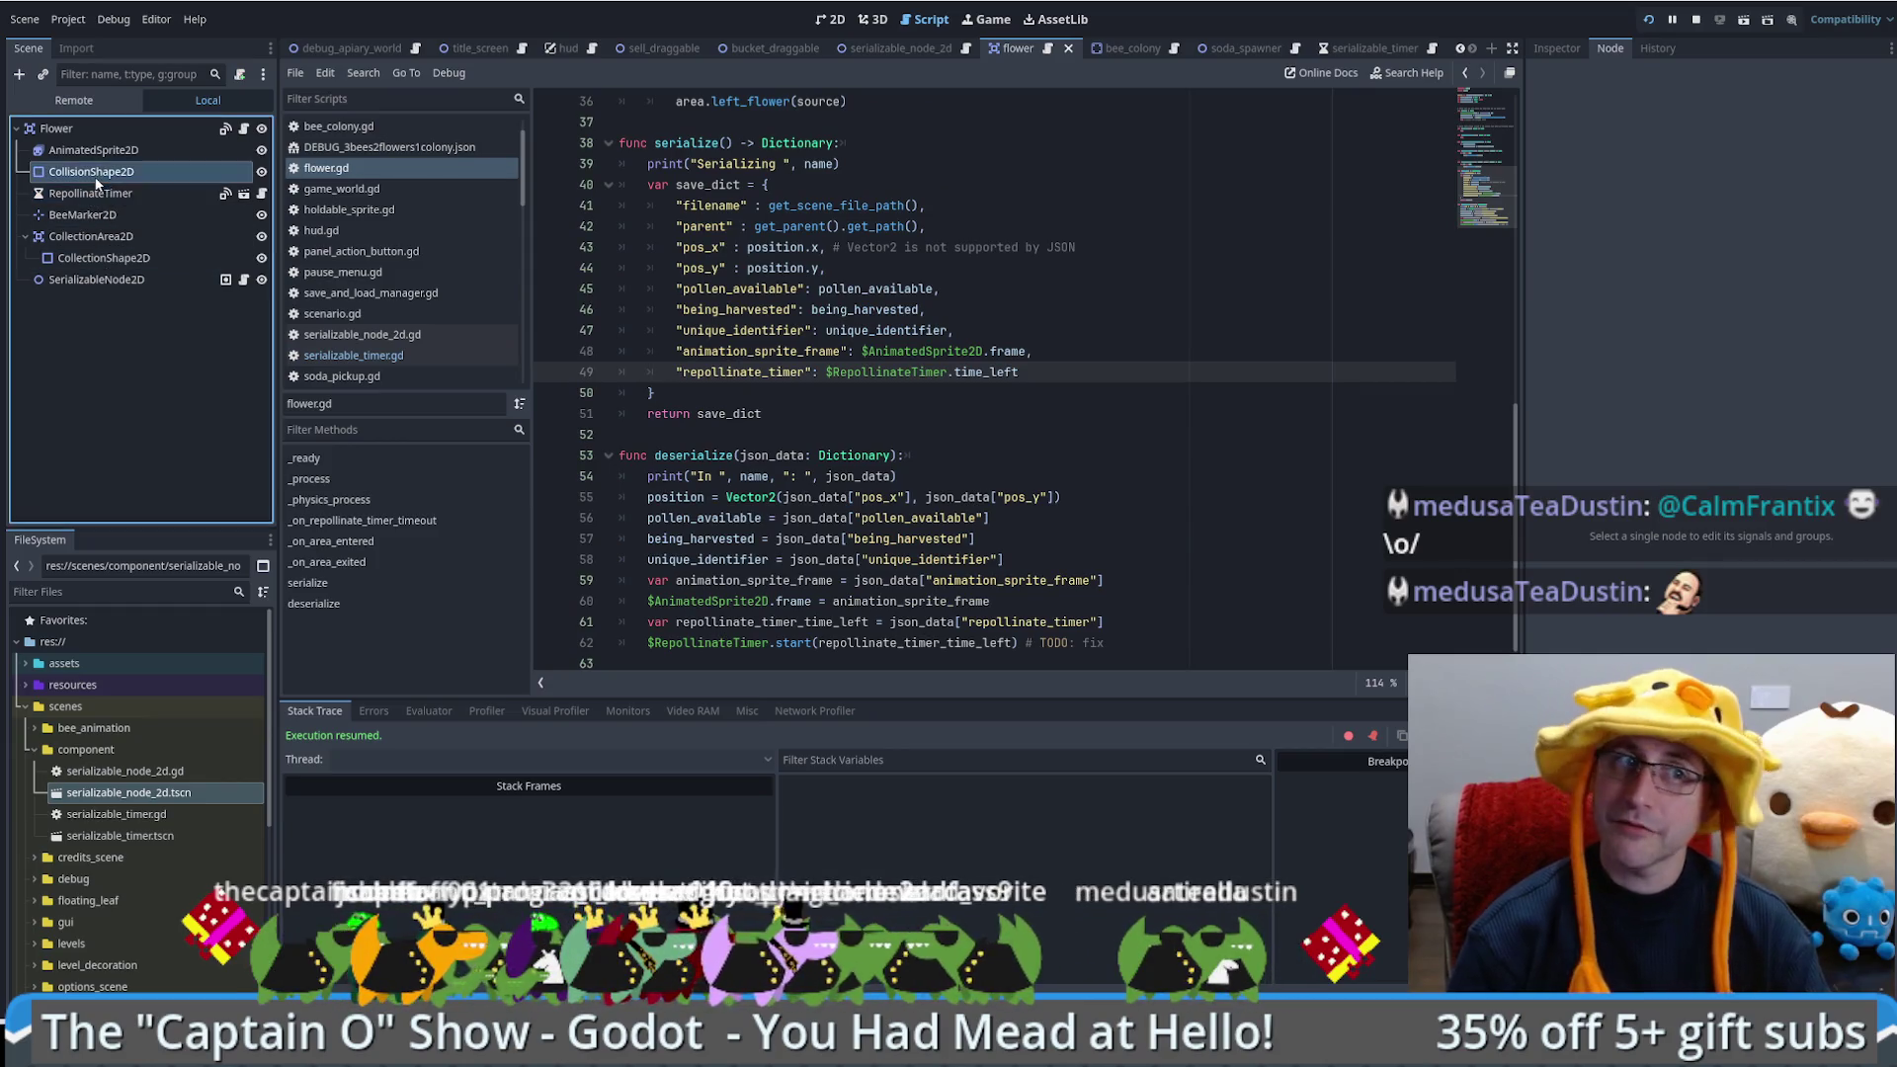
{"action": "mouse_move", "coordinate": [119, 836]}
{"action": "left_mouse_down"}
{"action": "mouse_move", "coordinate": [149, 346]}
{"action": "mouse_move", "coordinate": [100, 195]}
{"action": "left_mouse_up"}
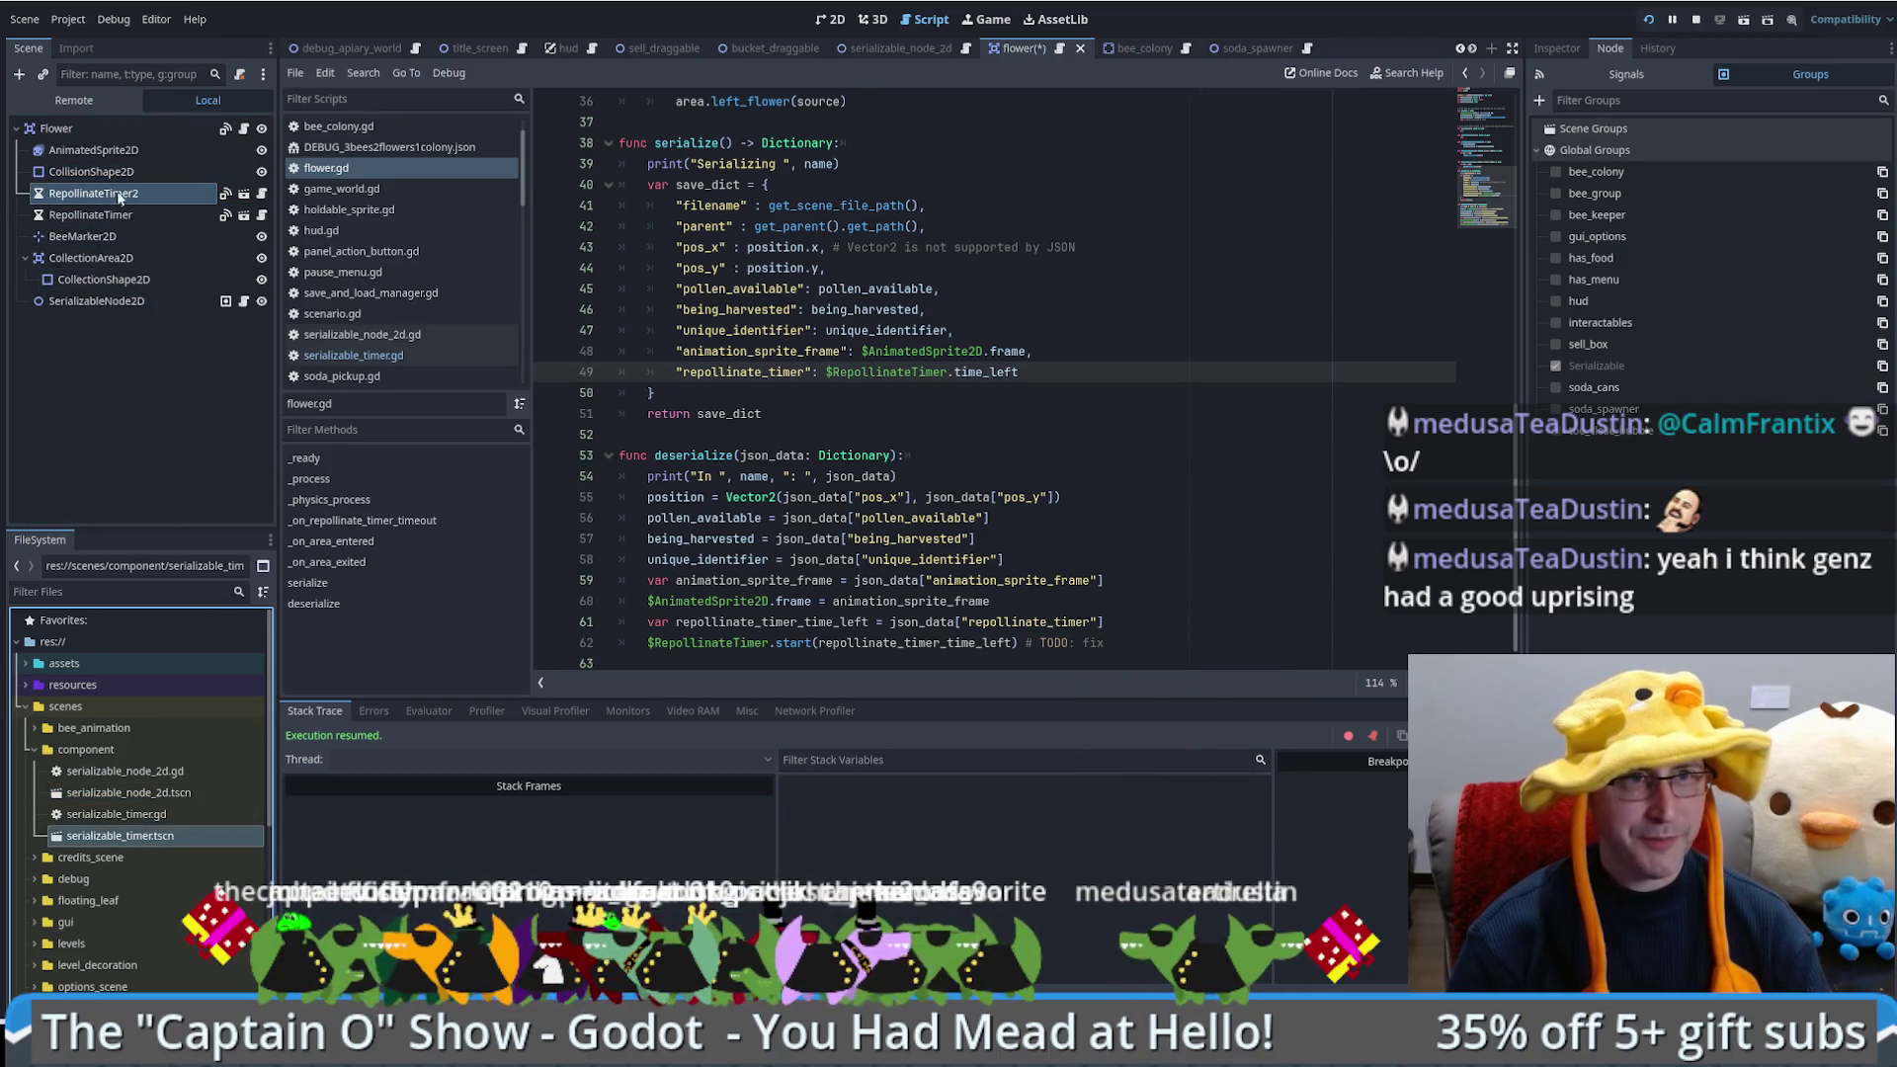
{"action": "double_click", "coordinate": [131, 215]}
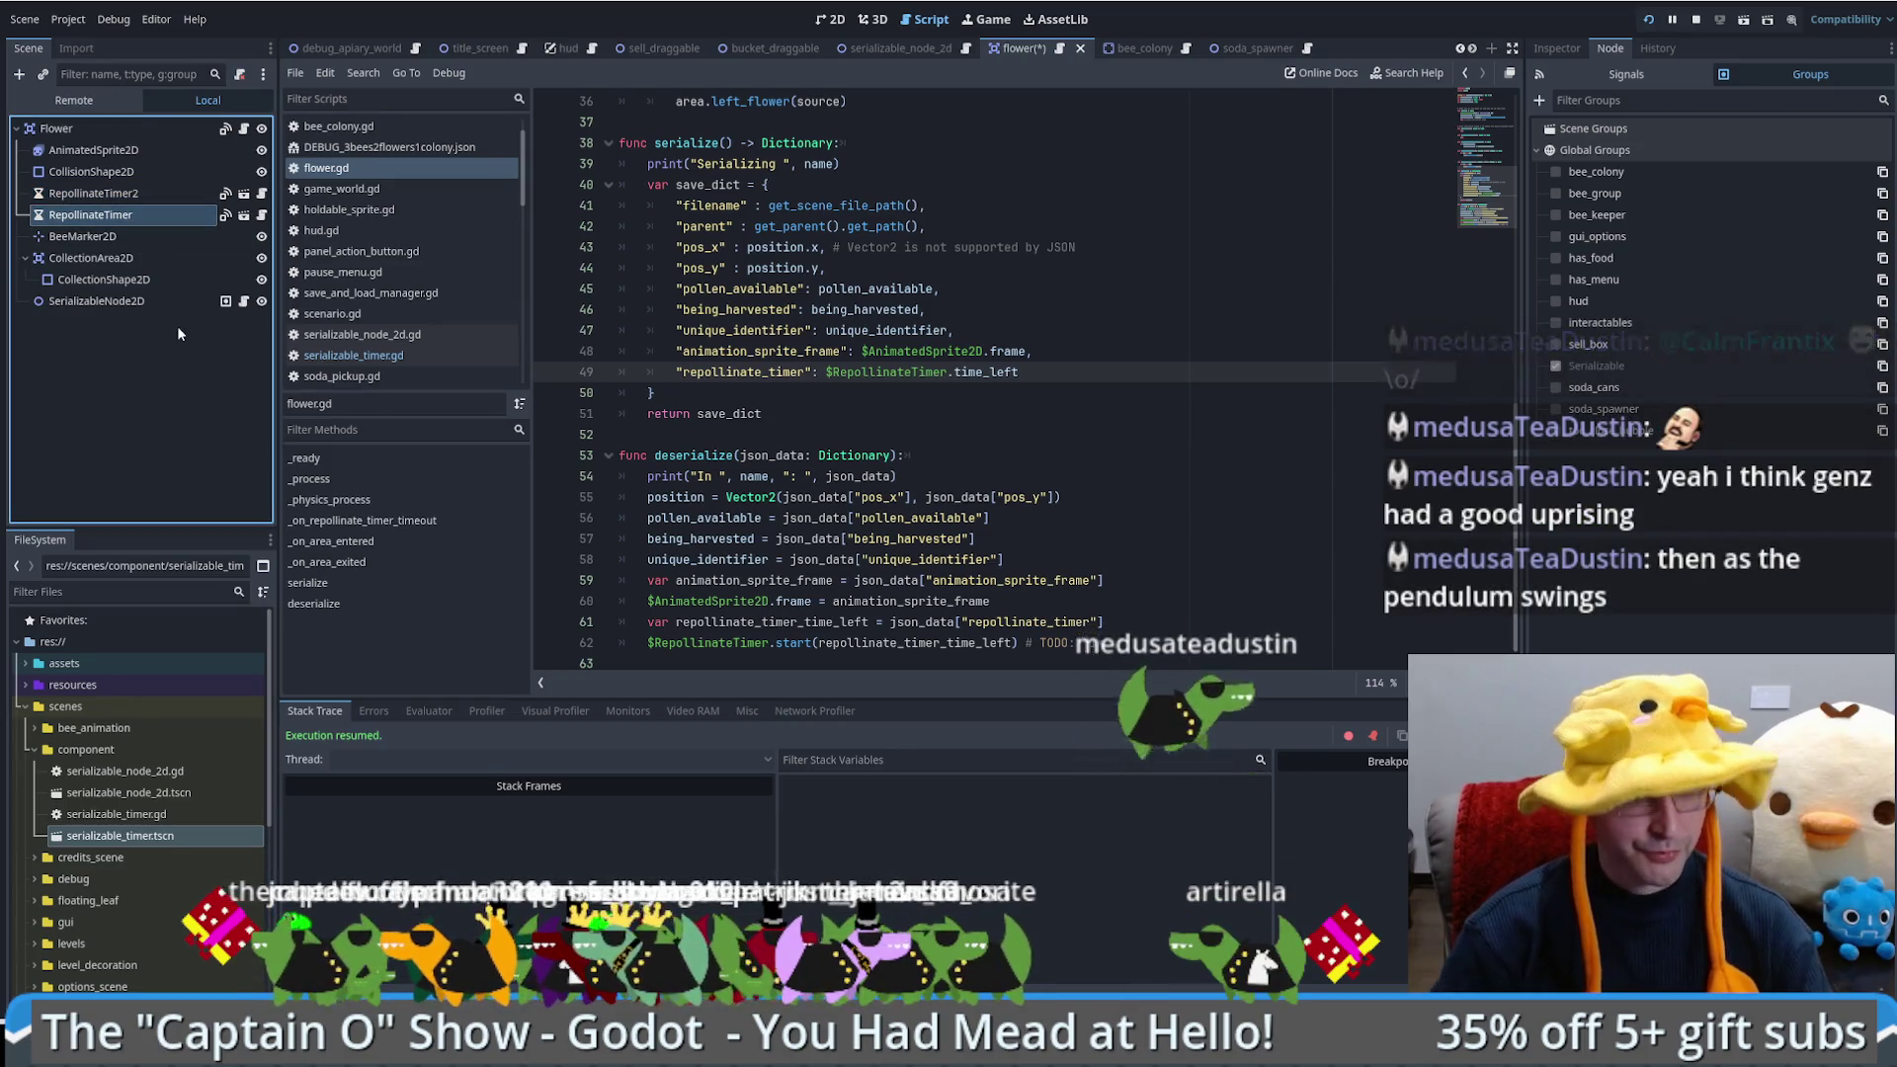
{"action": "type", "text": "9old"}
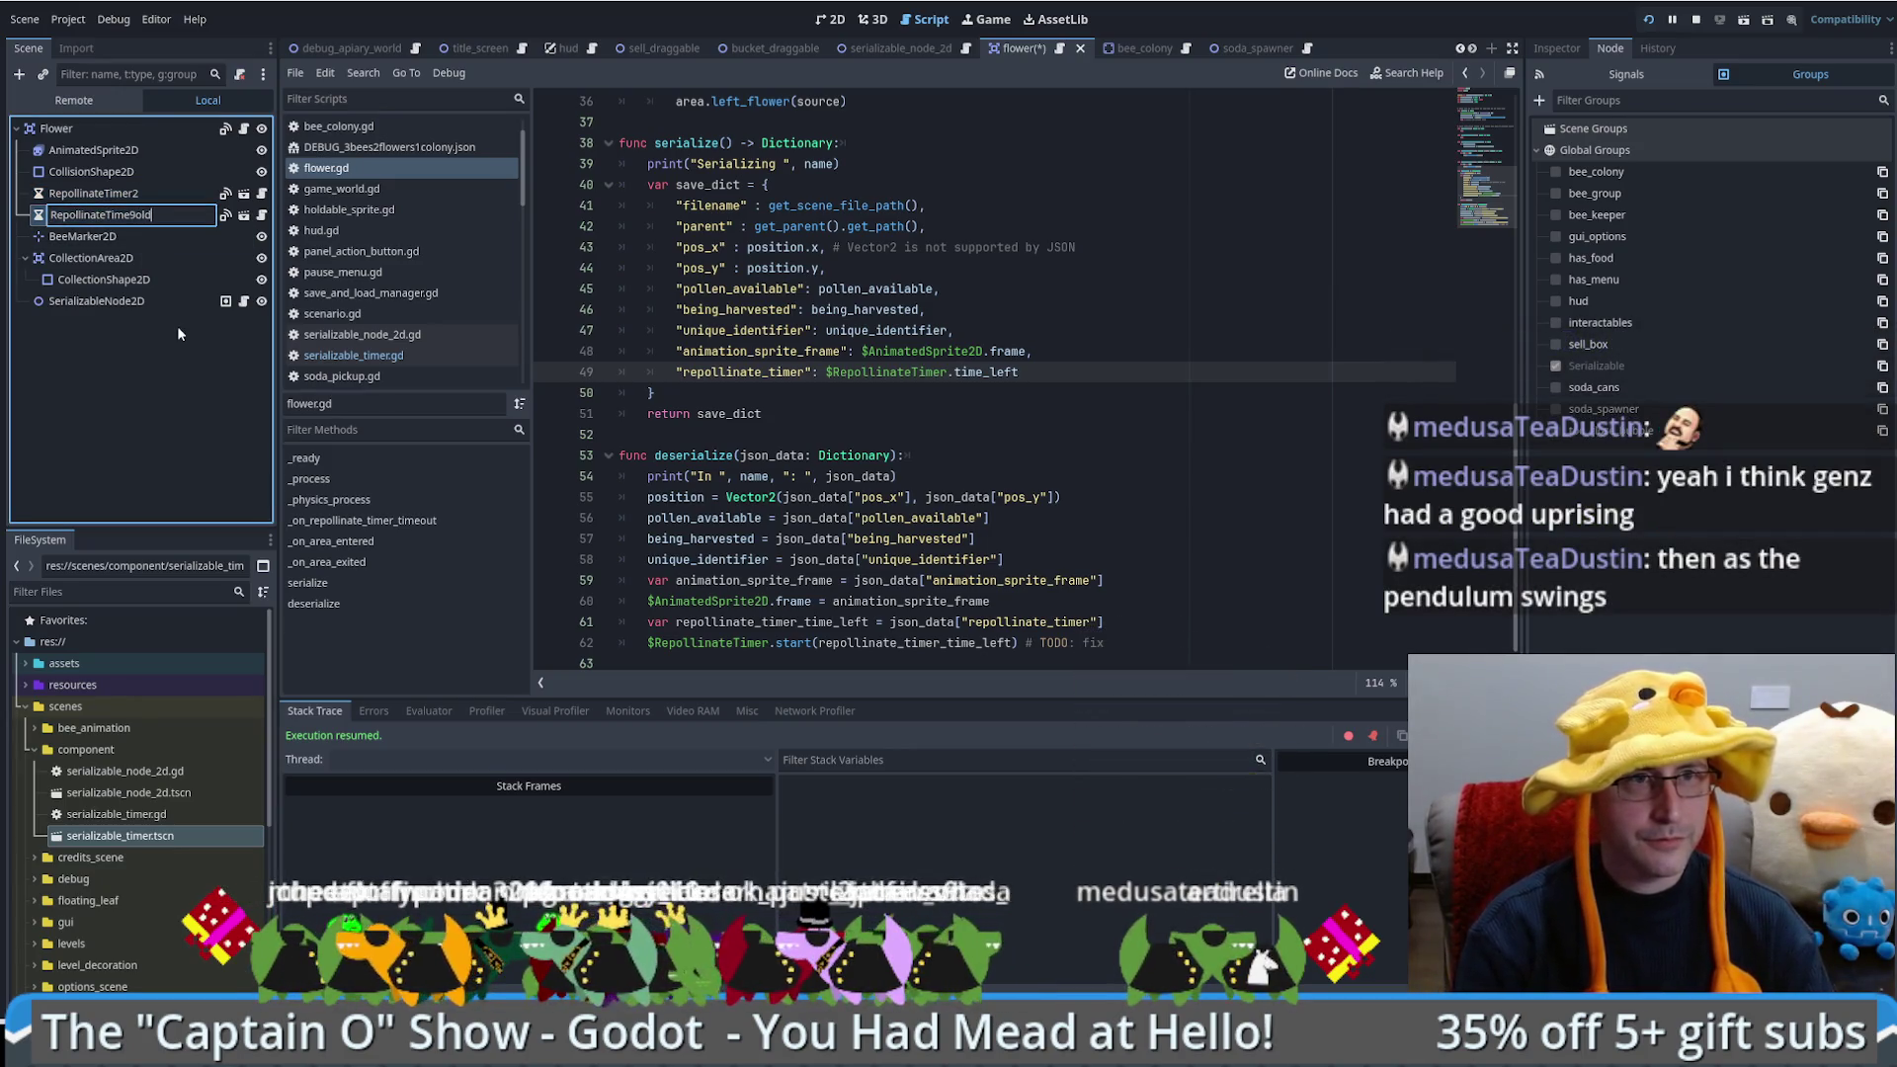
{"action": "key", "text": "Return"}
Step: Rename the new instance to RepollinateTimer and view the old timer's signal connections
{"action": "double_click", "coordinate": [164, 193]}
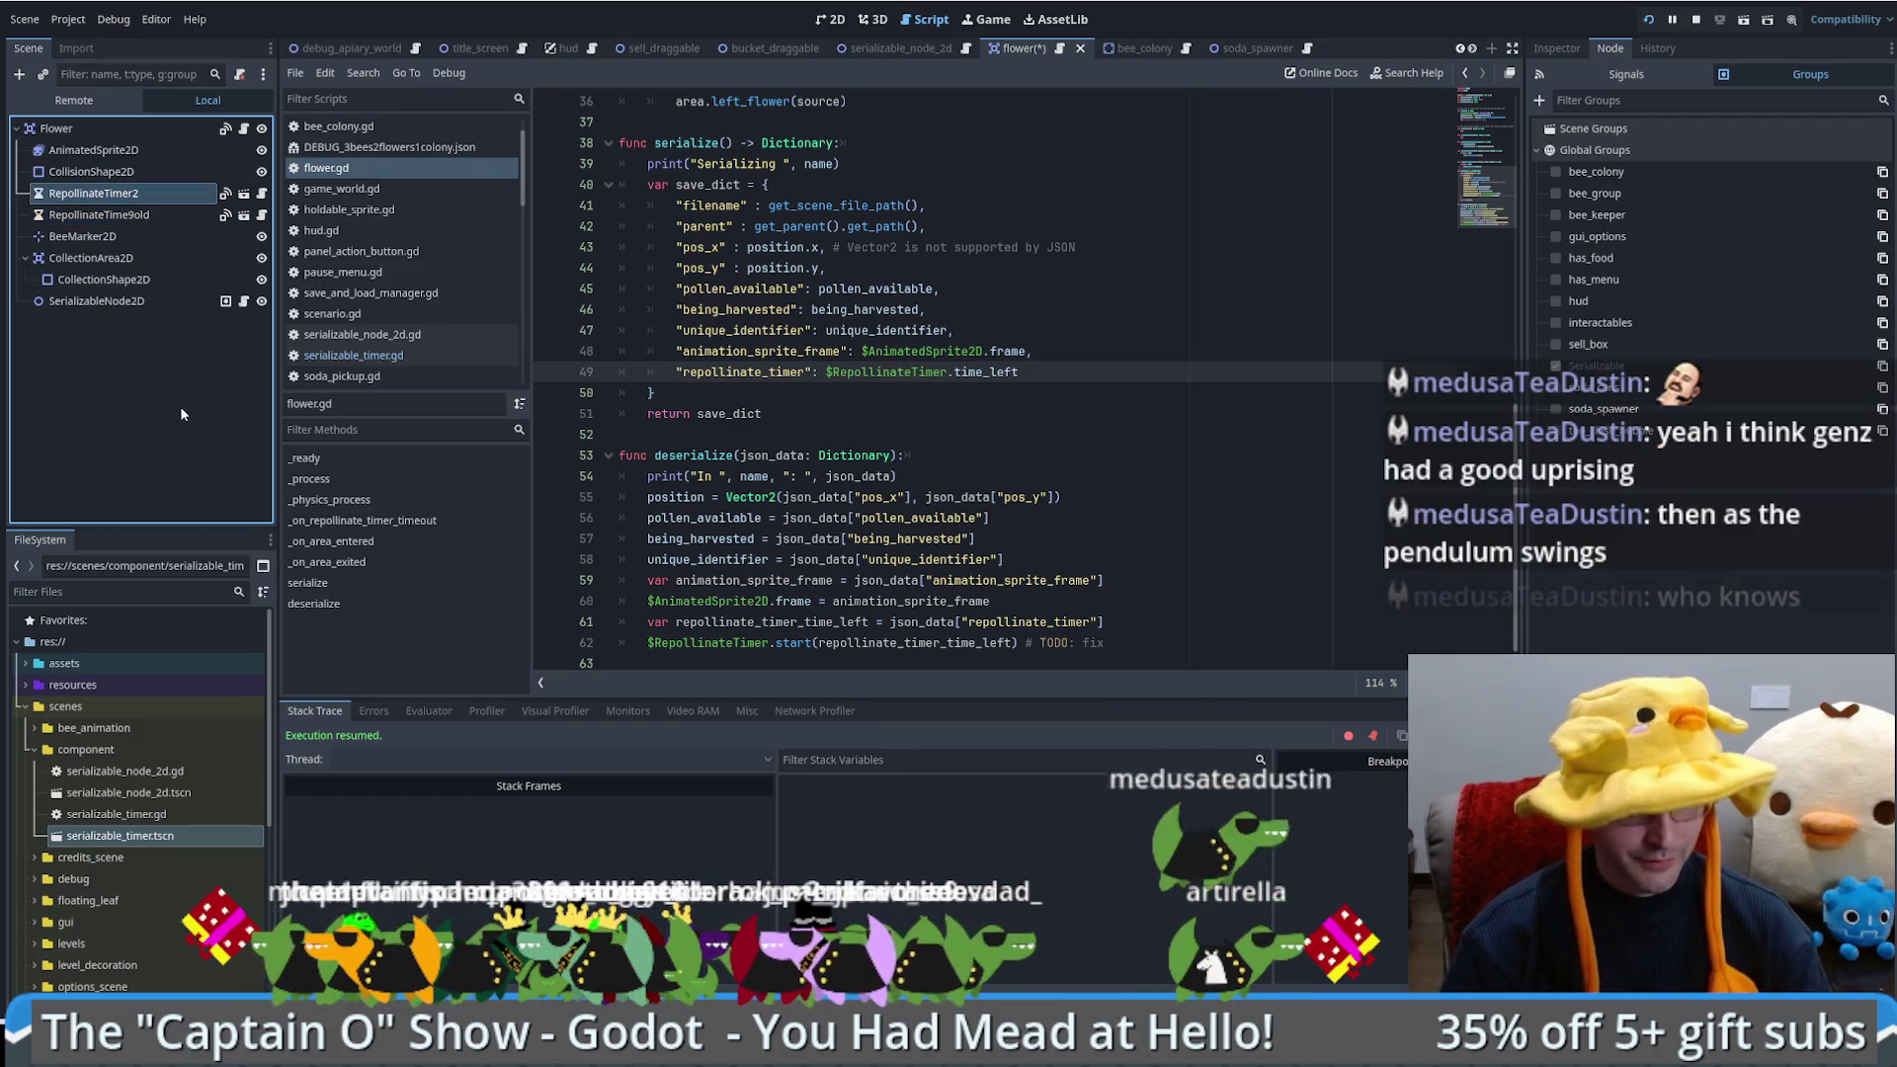
{"action": "key", "text": "BackSpace"}
{"action": "key", "text": "Return"}
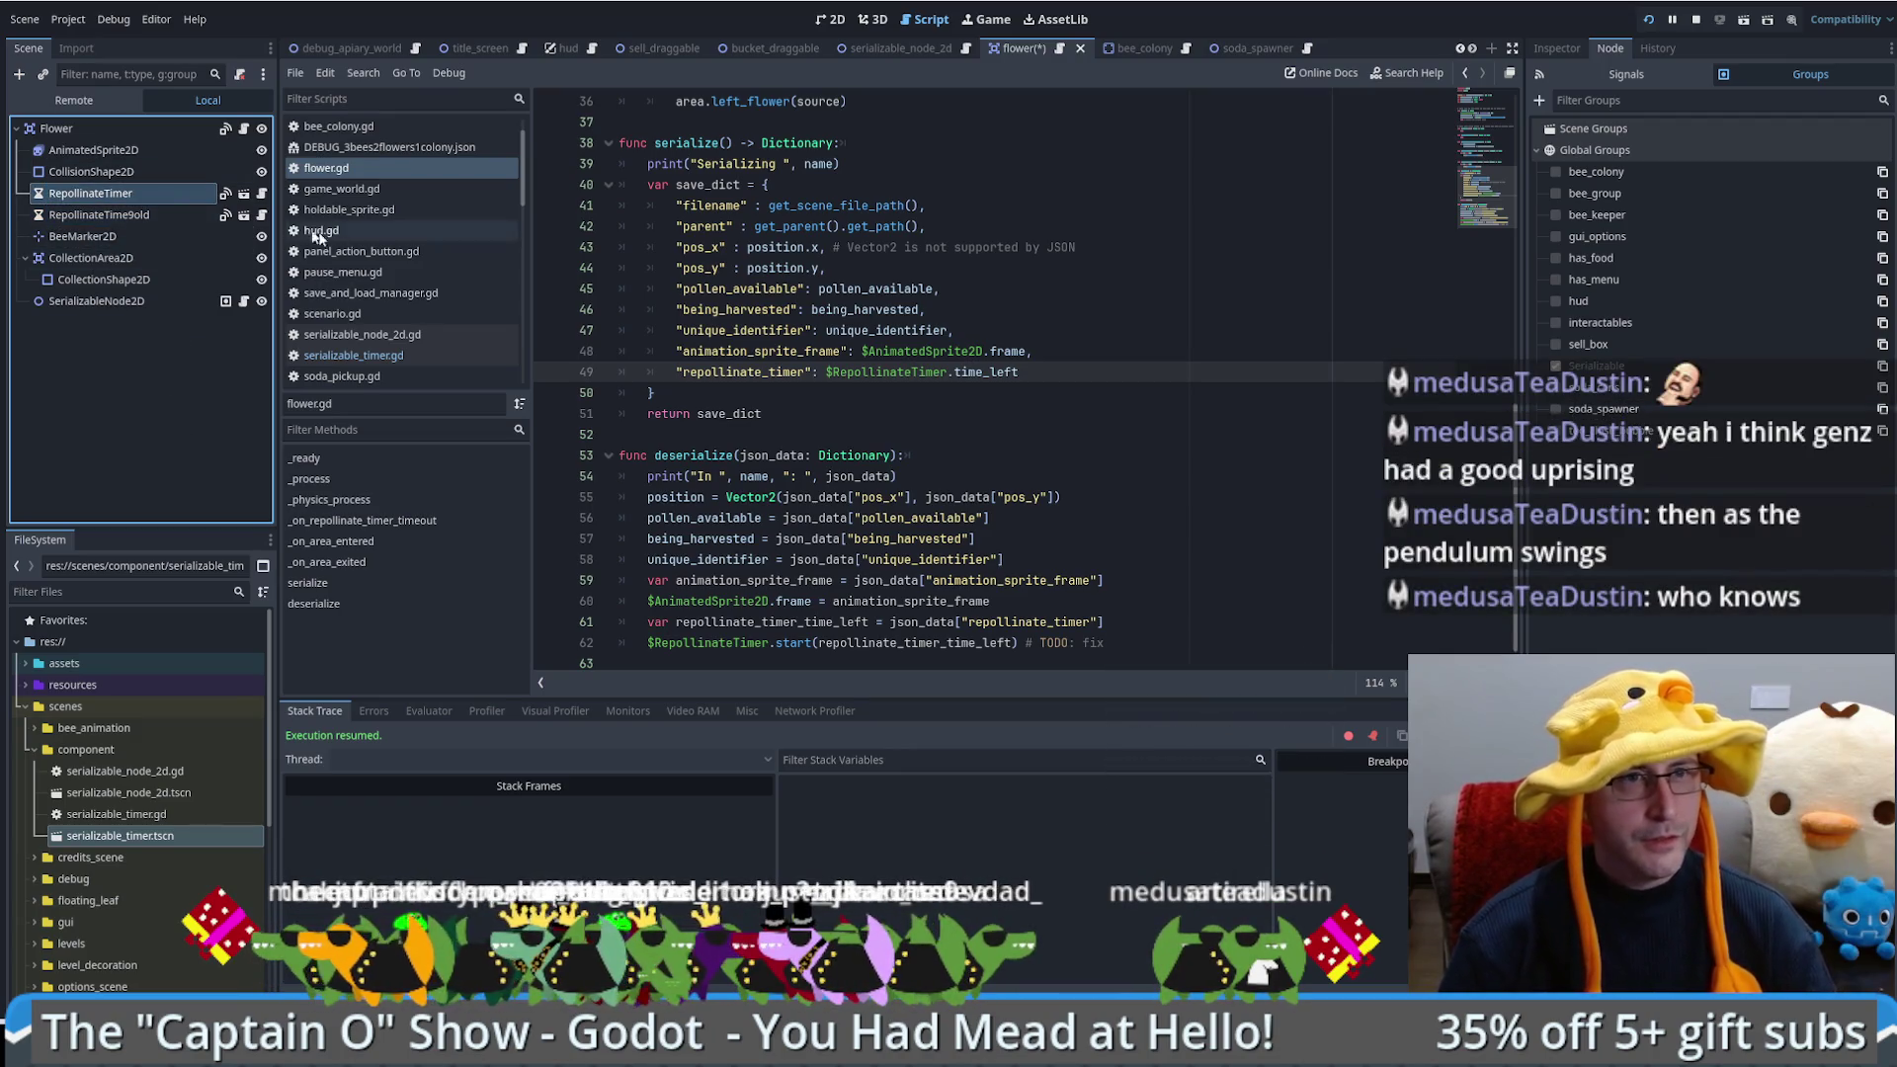
{"action": "left_click", "coordinate": [99, 214]}
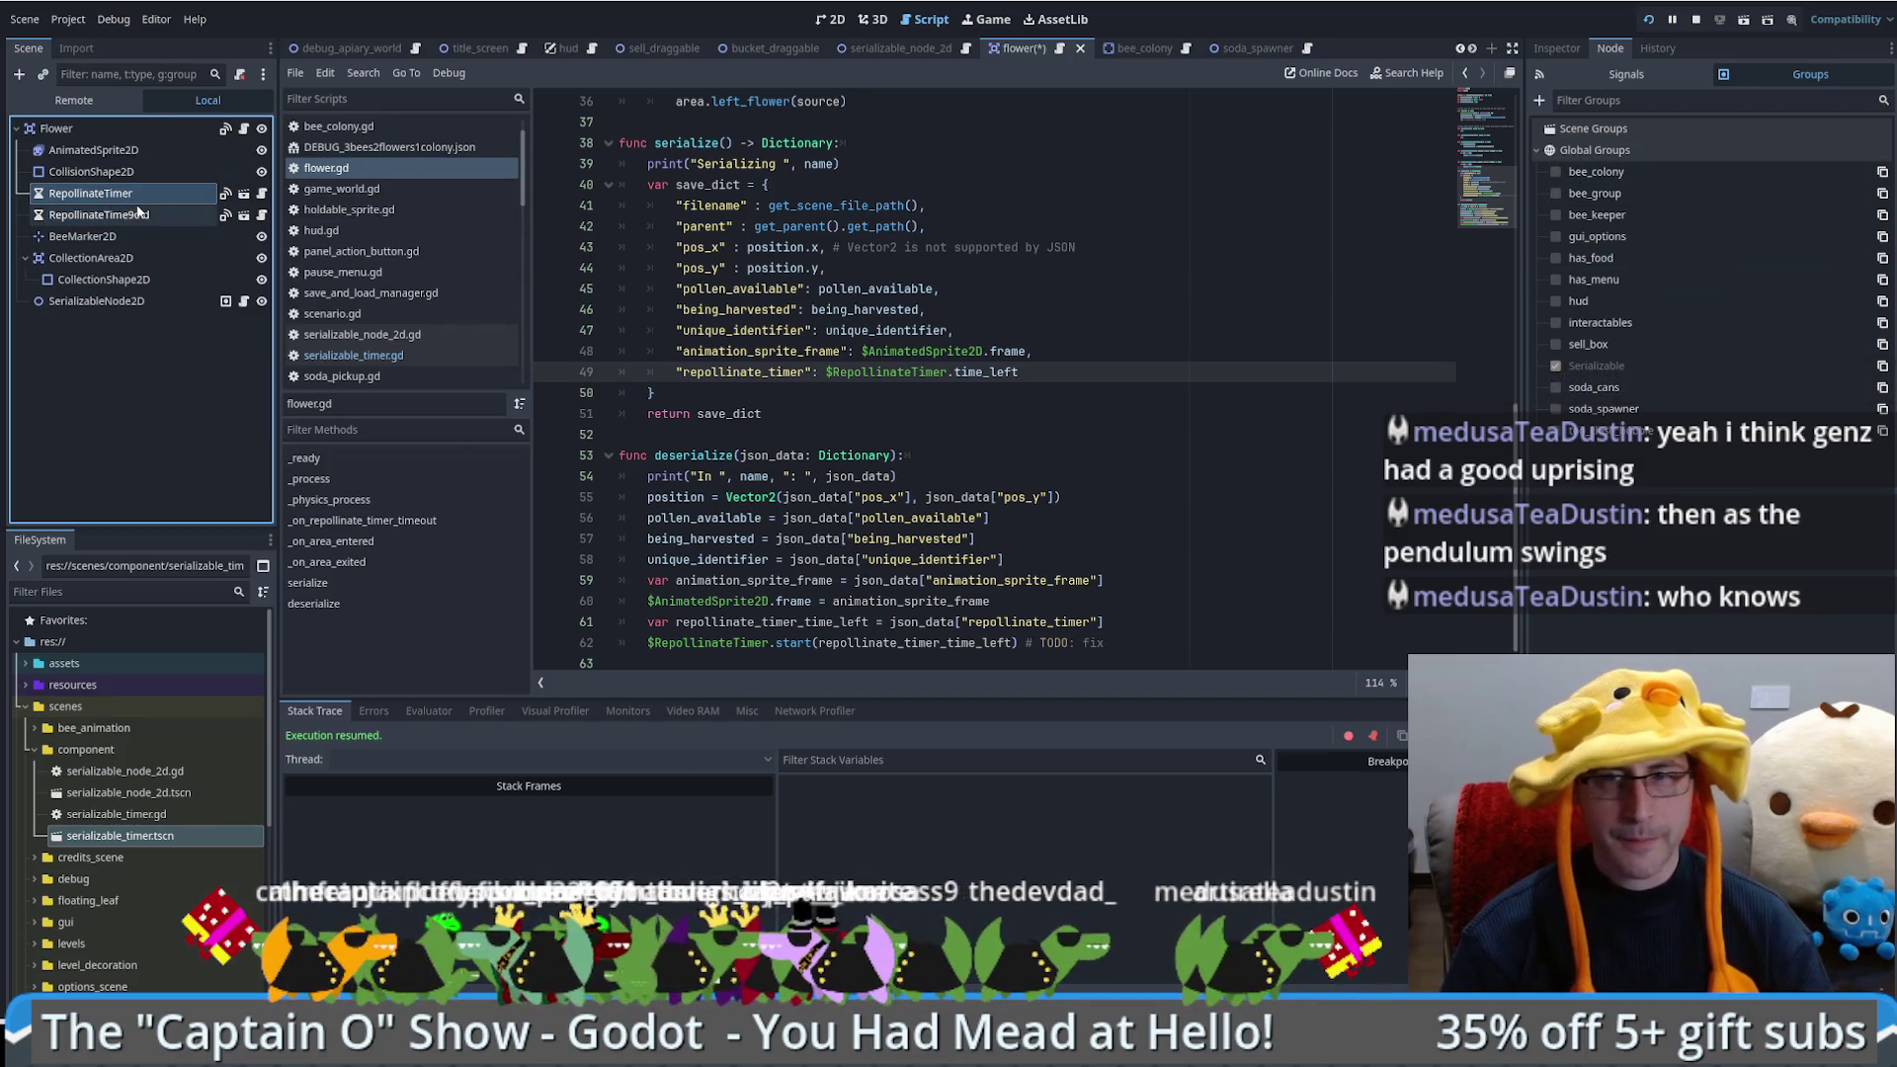
{"action": "left_click", "coordinate": [1632, 81]}
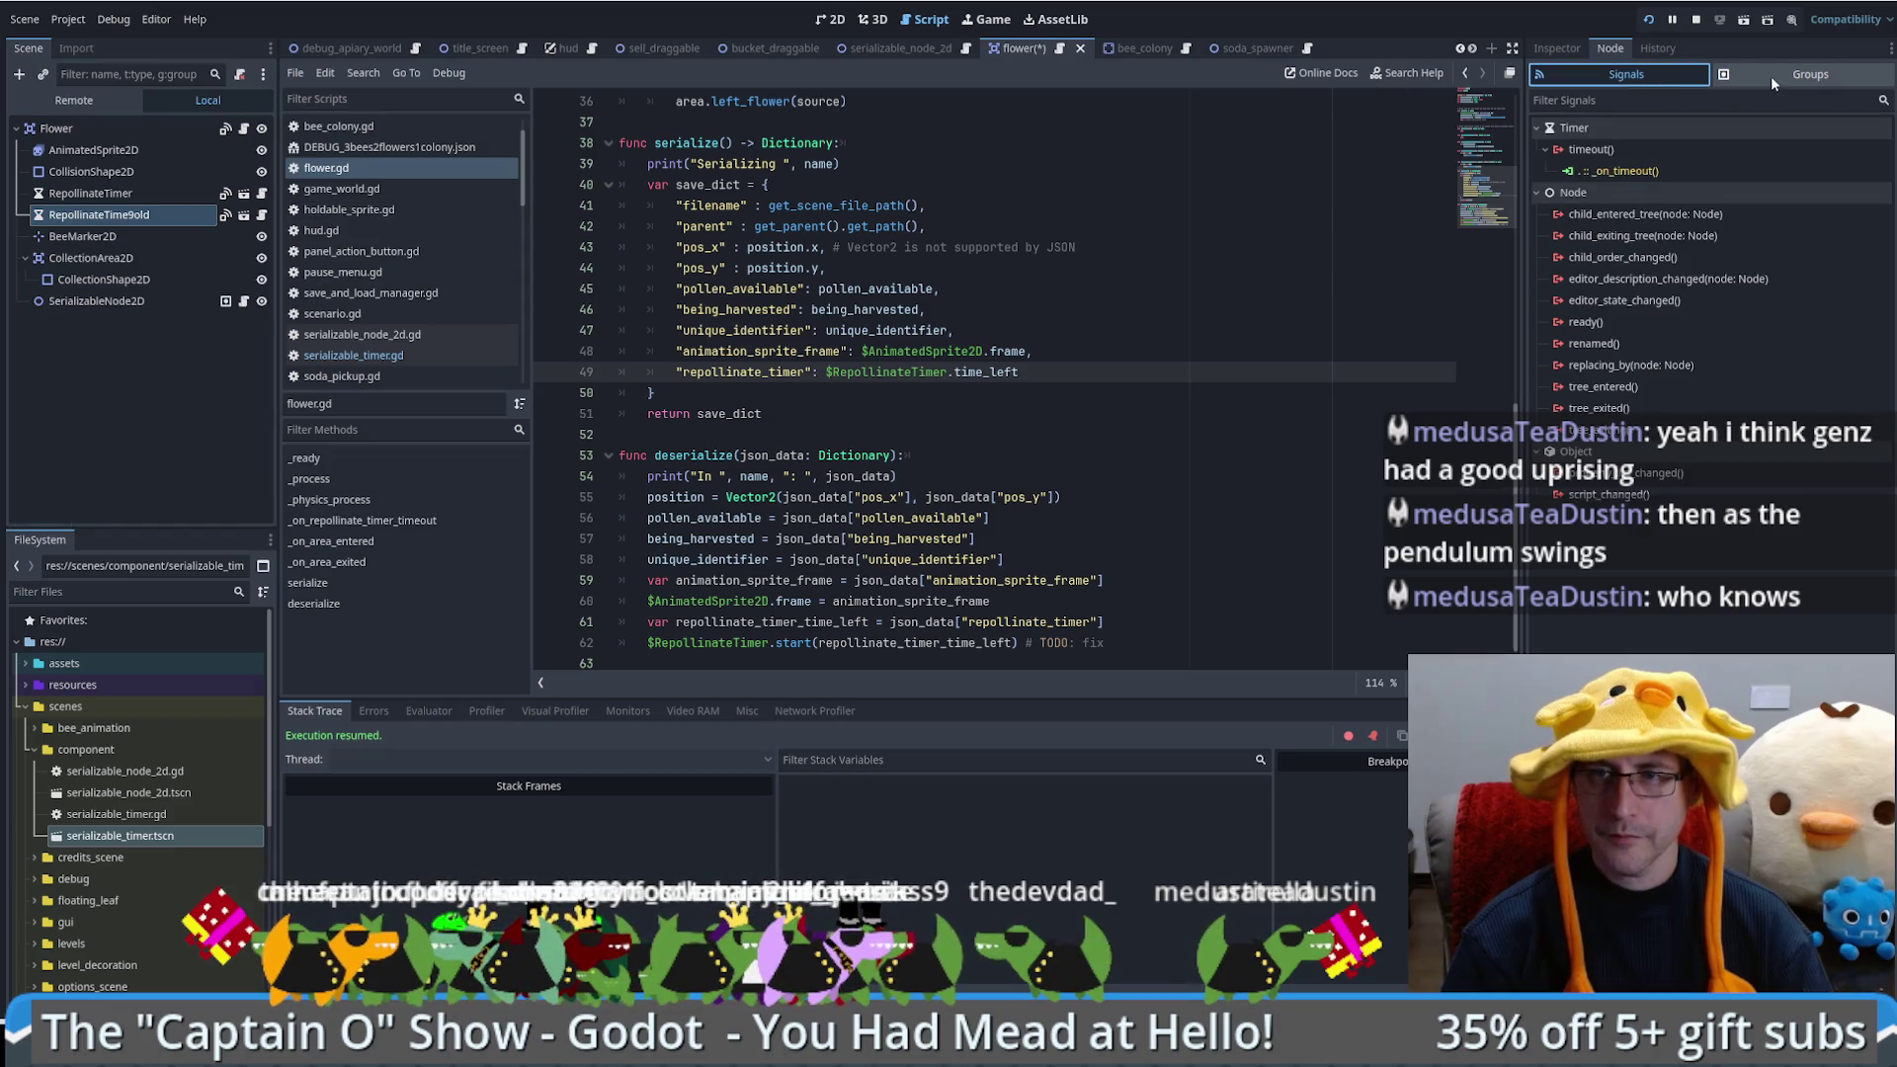
Step: Undo the rename and the added duplicate timer, then select the Flower root node
{"action": "left_click", "coordinate": [162, 194]}
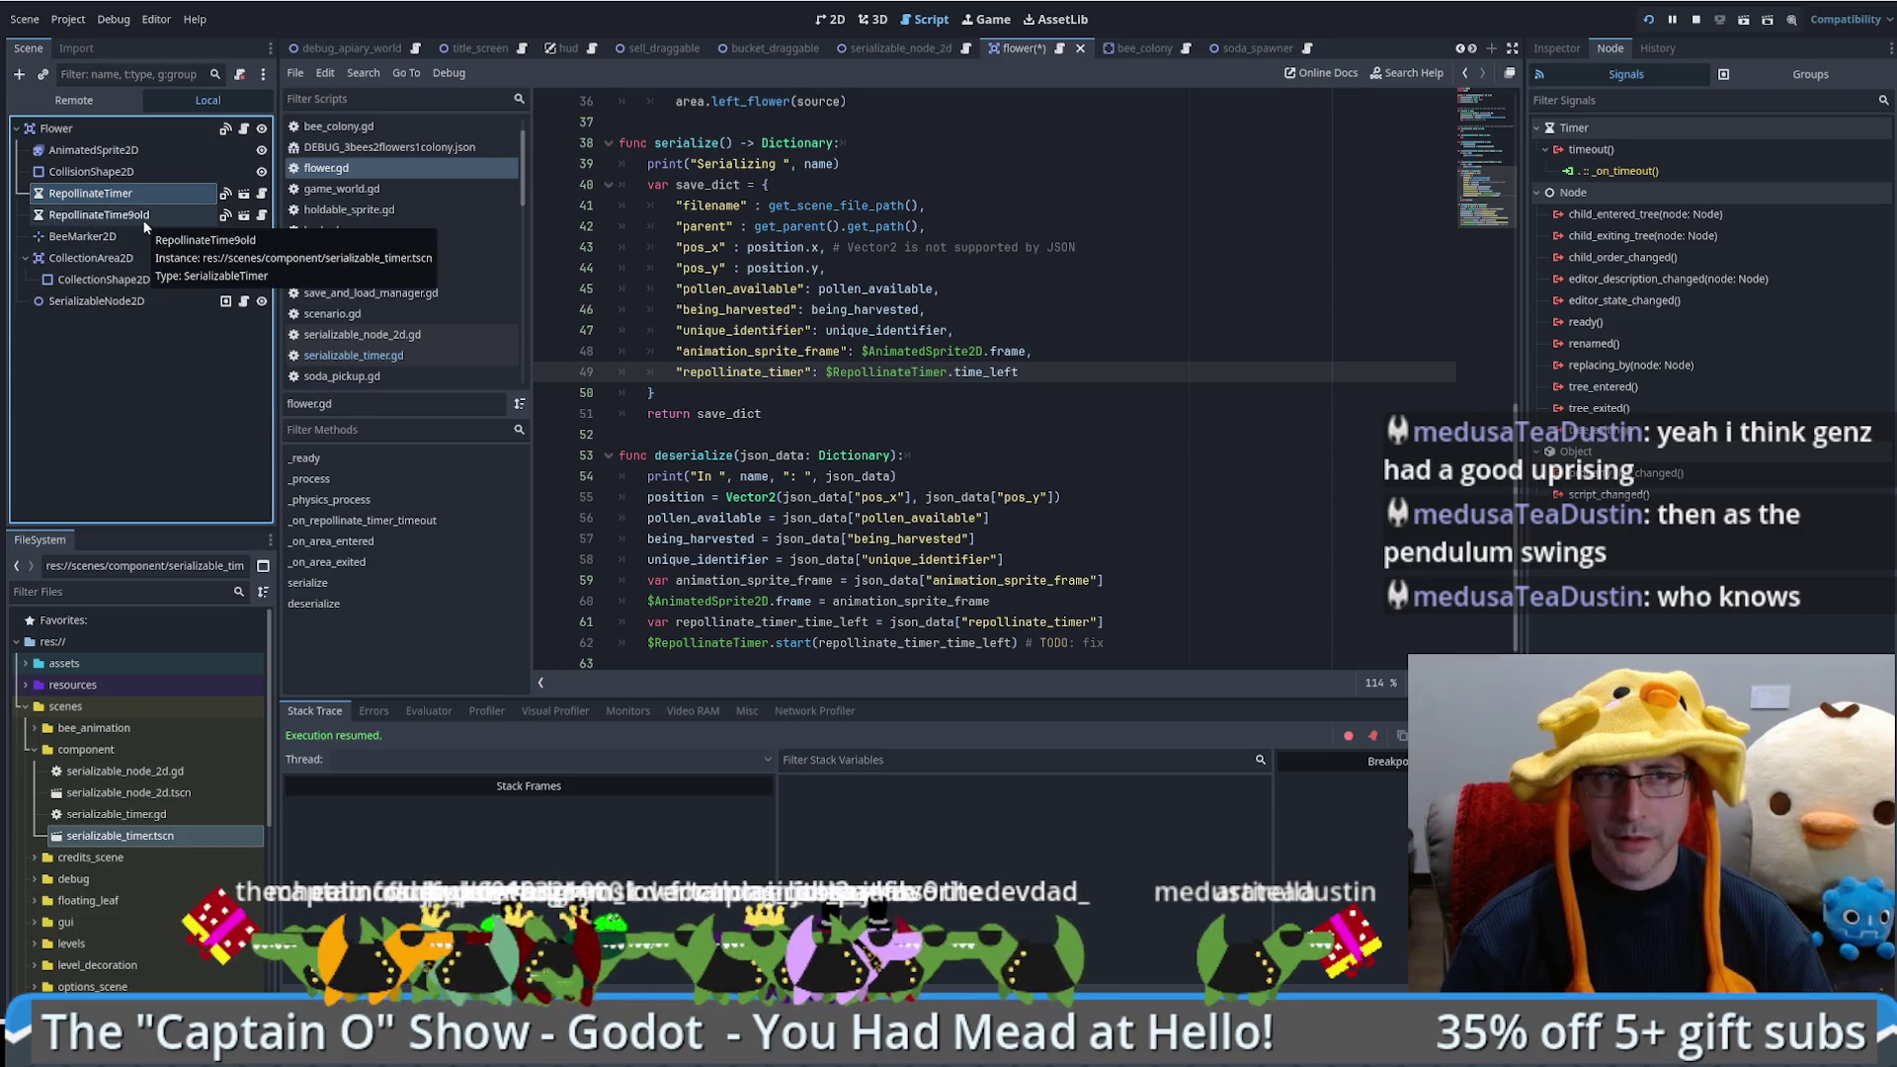
{"action": "left_click", "coordinate": [153, 207]}
{"action": "left_click", "coordinate": [154, 196]}
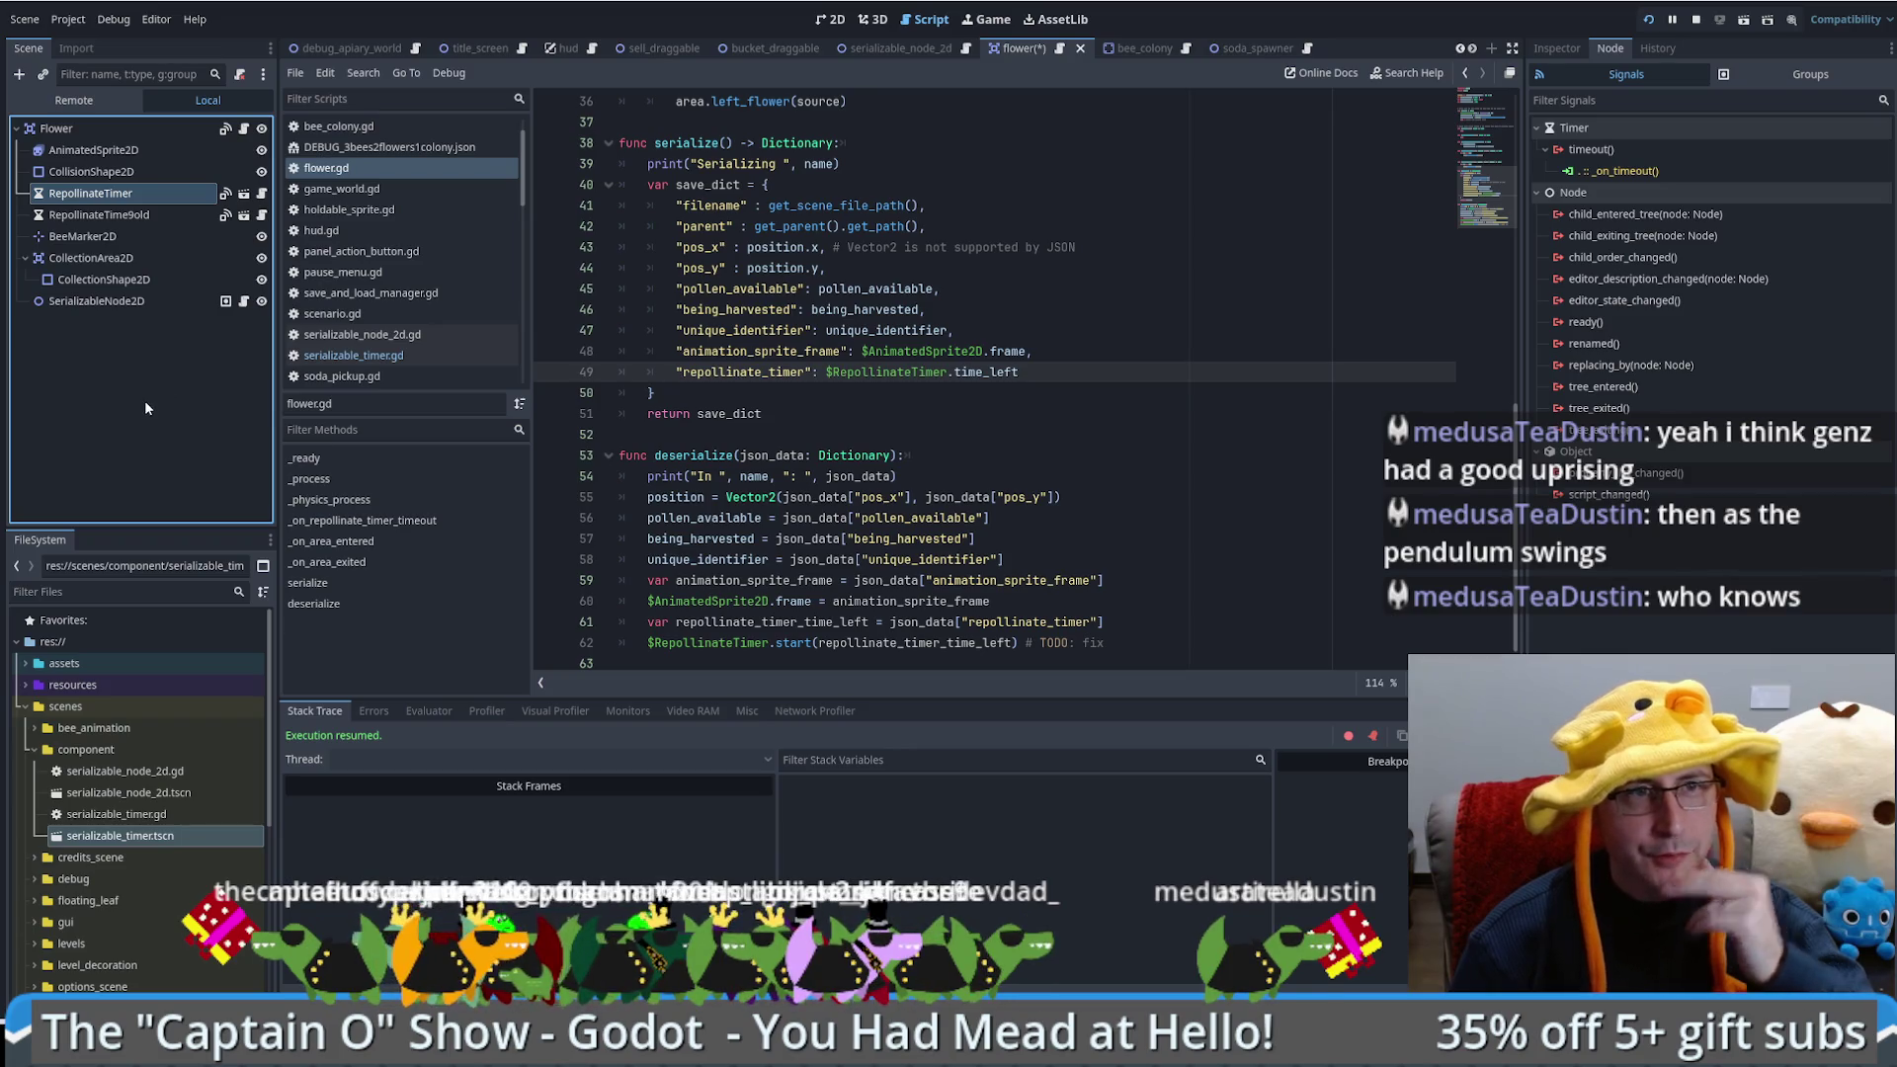
{"action": "key", "text": "ctrl+z"}
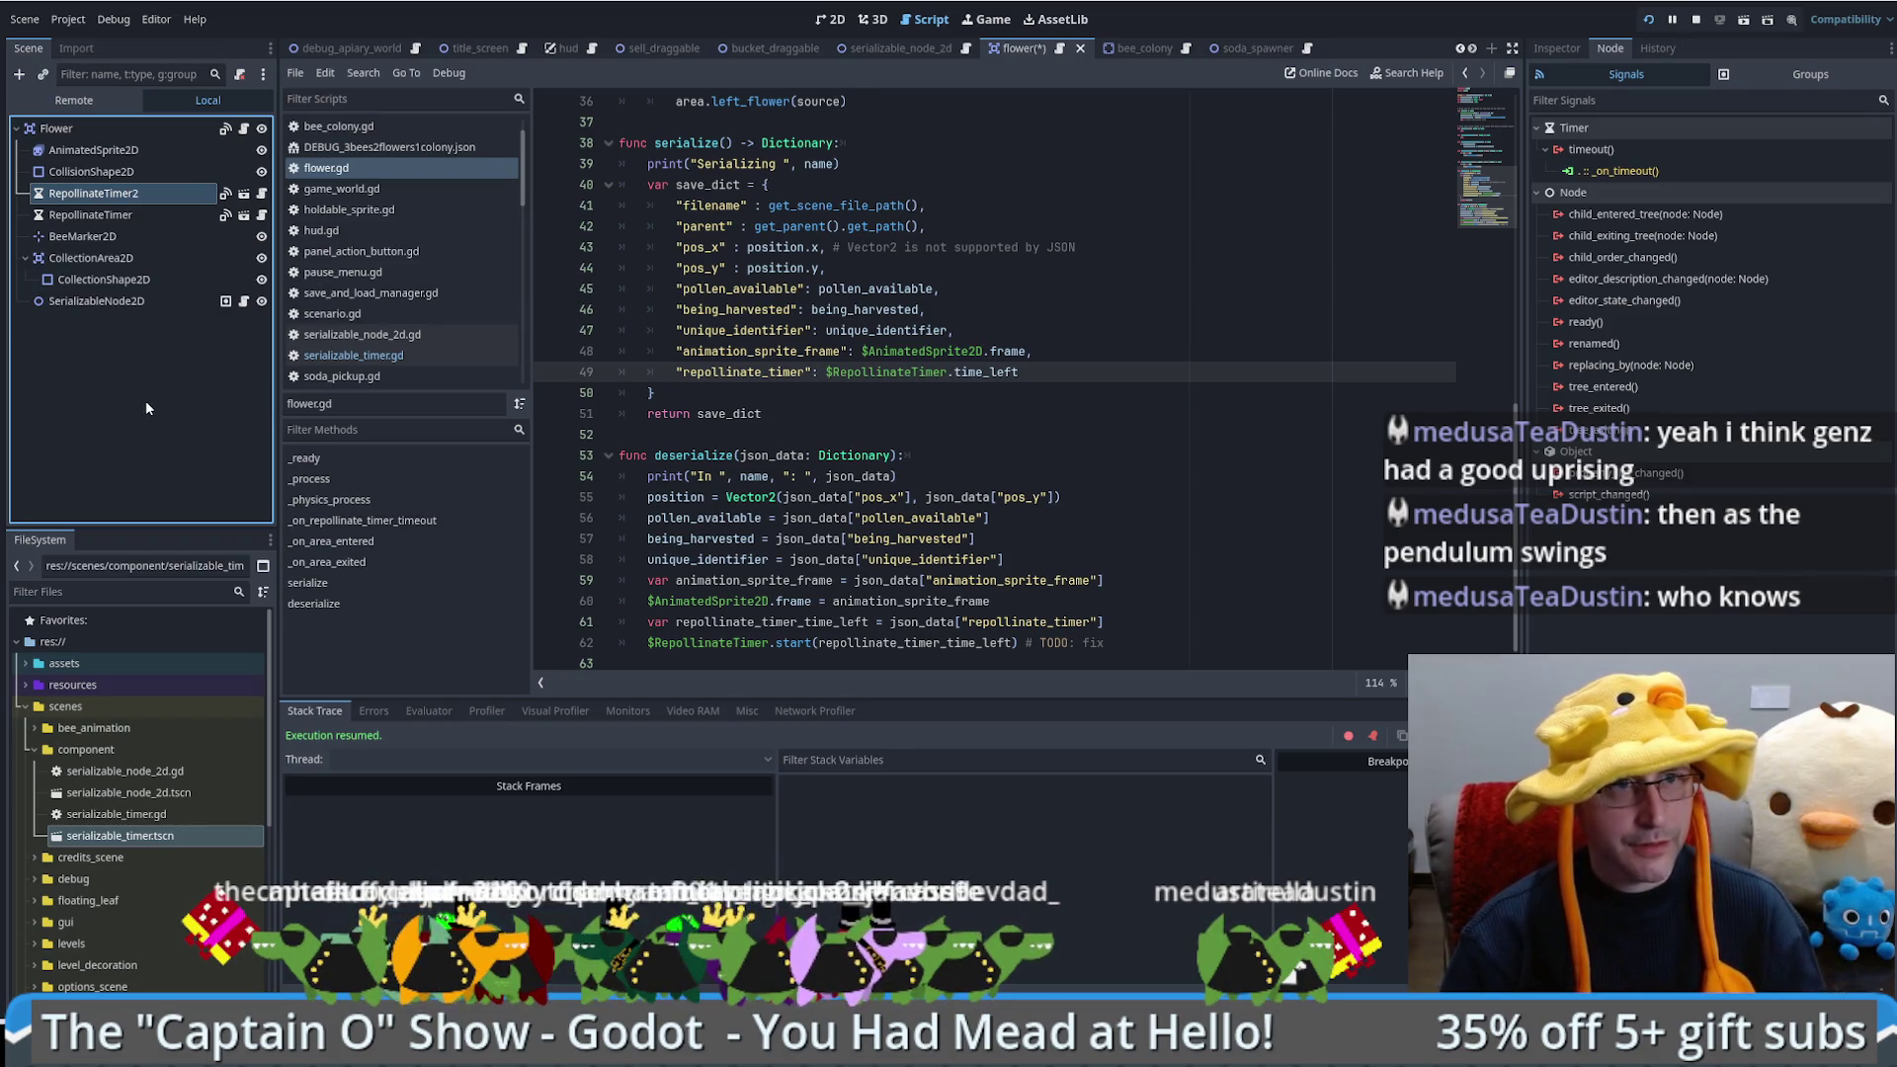
{"action": "key", "text": "ctrl+z"}
{"action": "key", "text": "ctrl+z"}
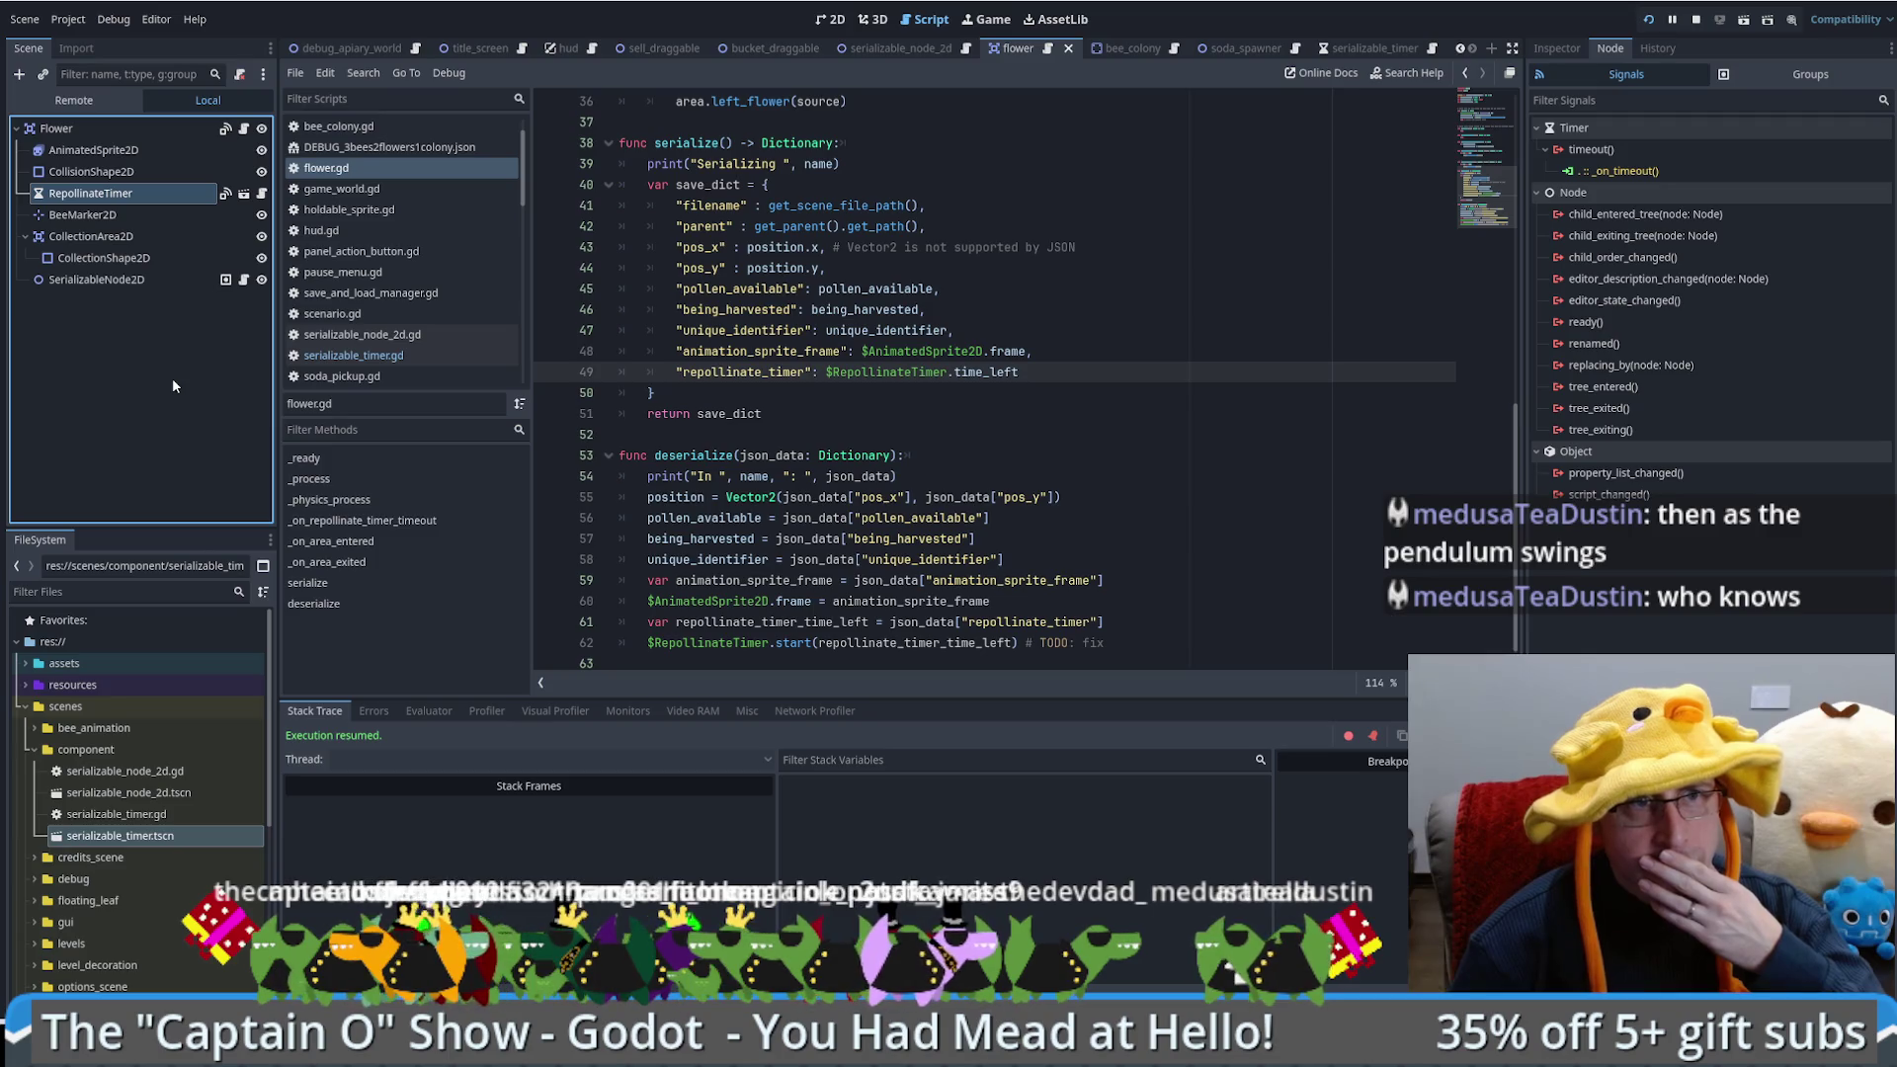
{"action": "left_click", "coordinate": [56, 128]}
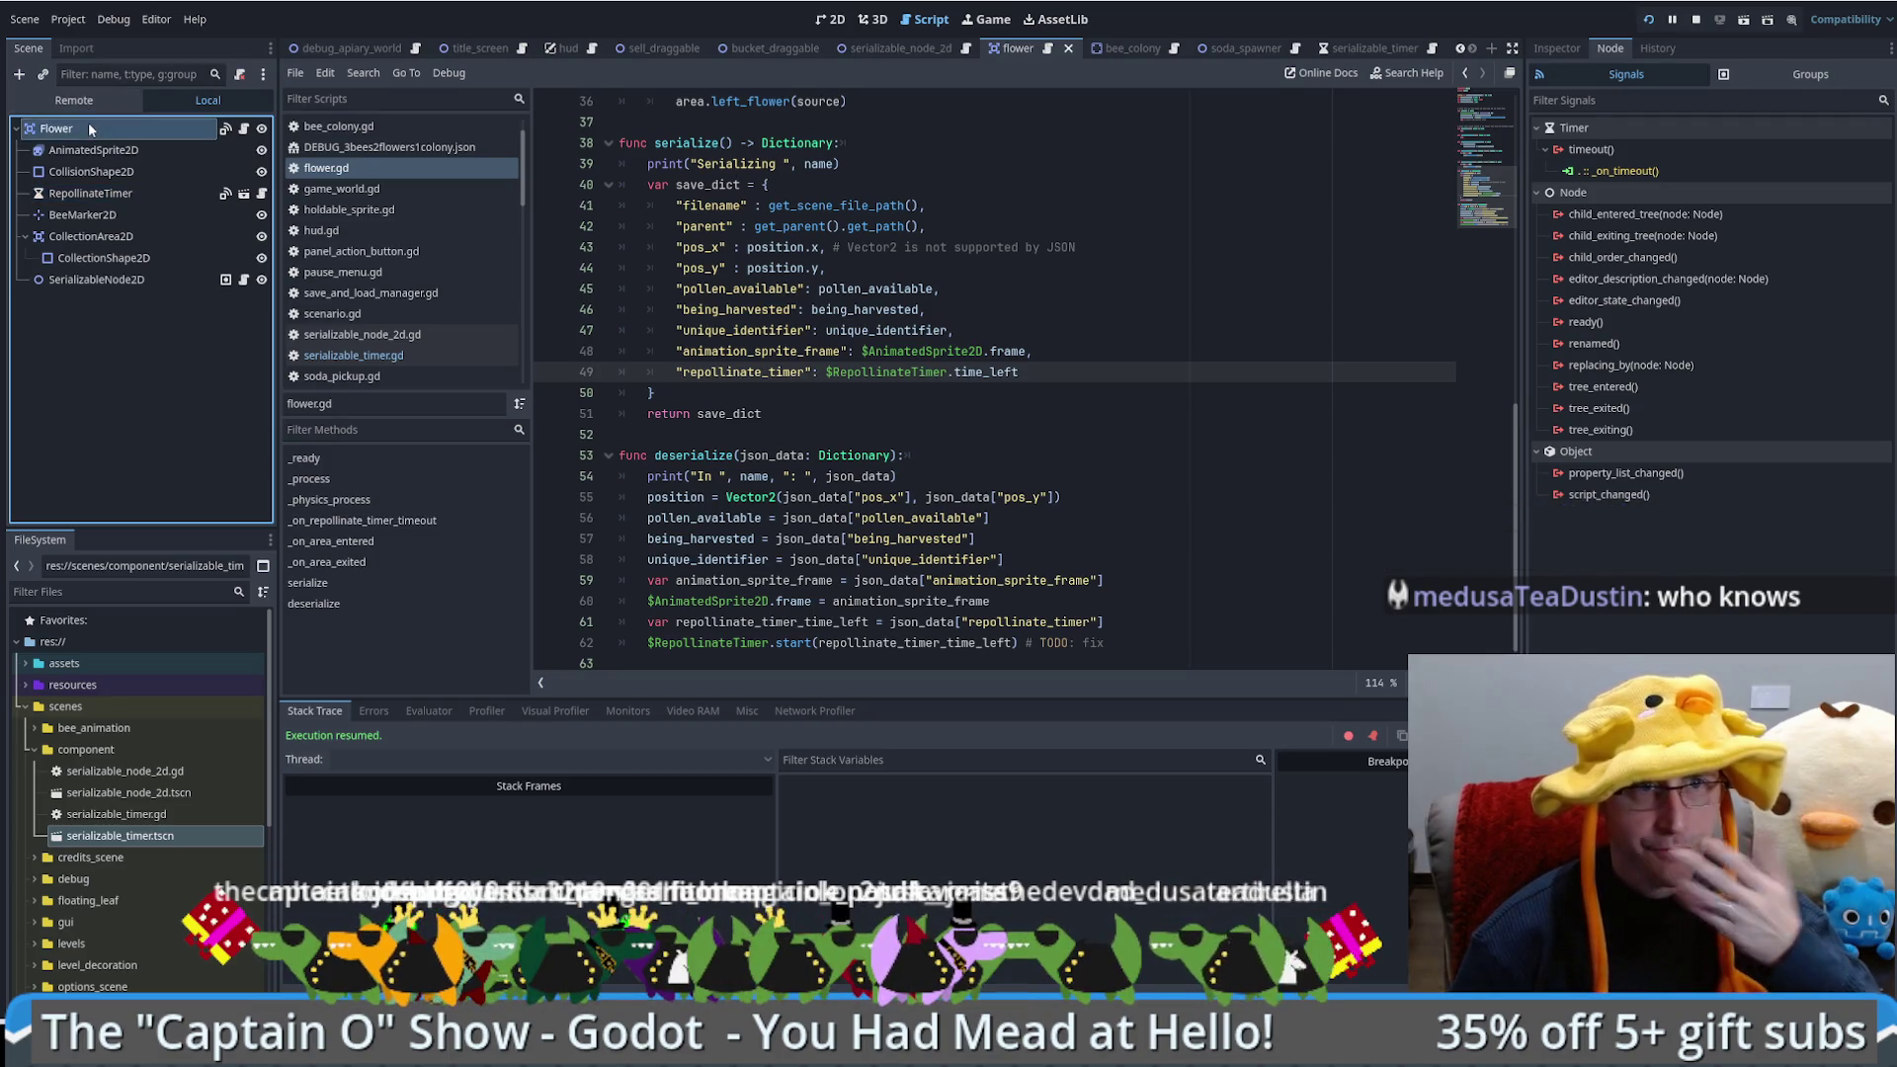
Step: Connect RepollinateTimer's timeout() to receiver Flower using the _on_repollinate_timer_timeout method
{"action": "left_click", "coordinate": [94, 193]}
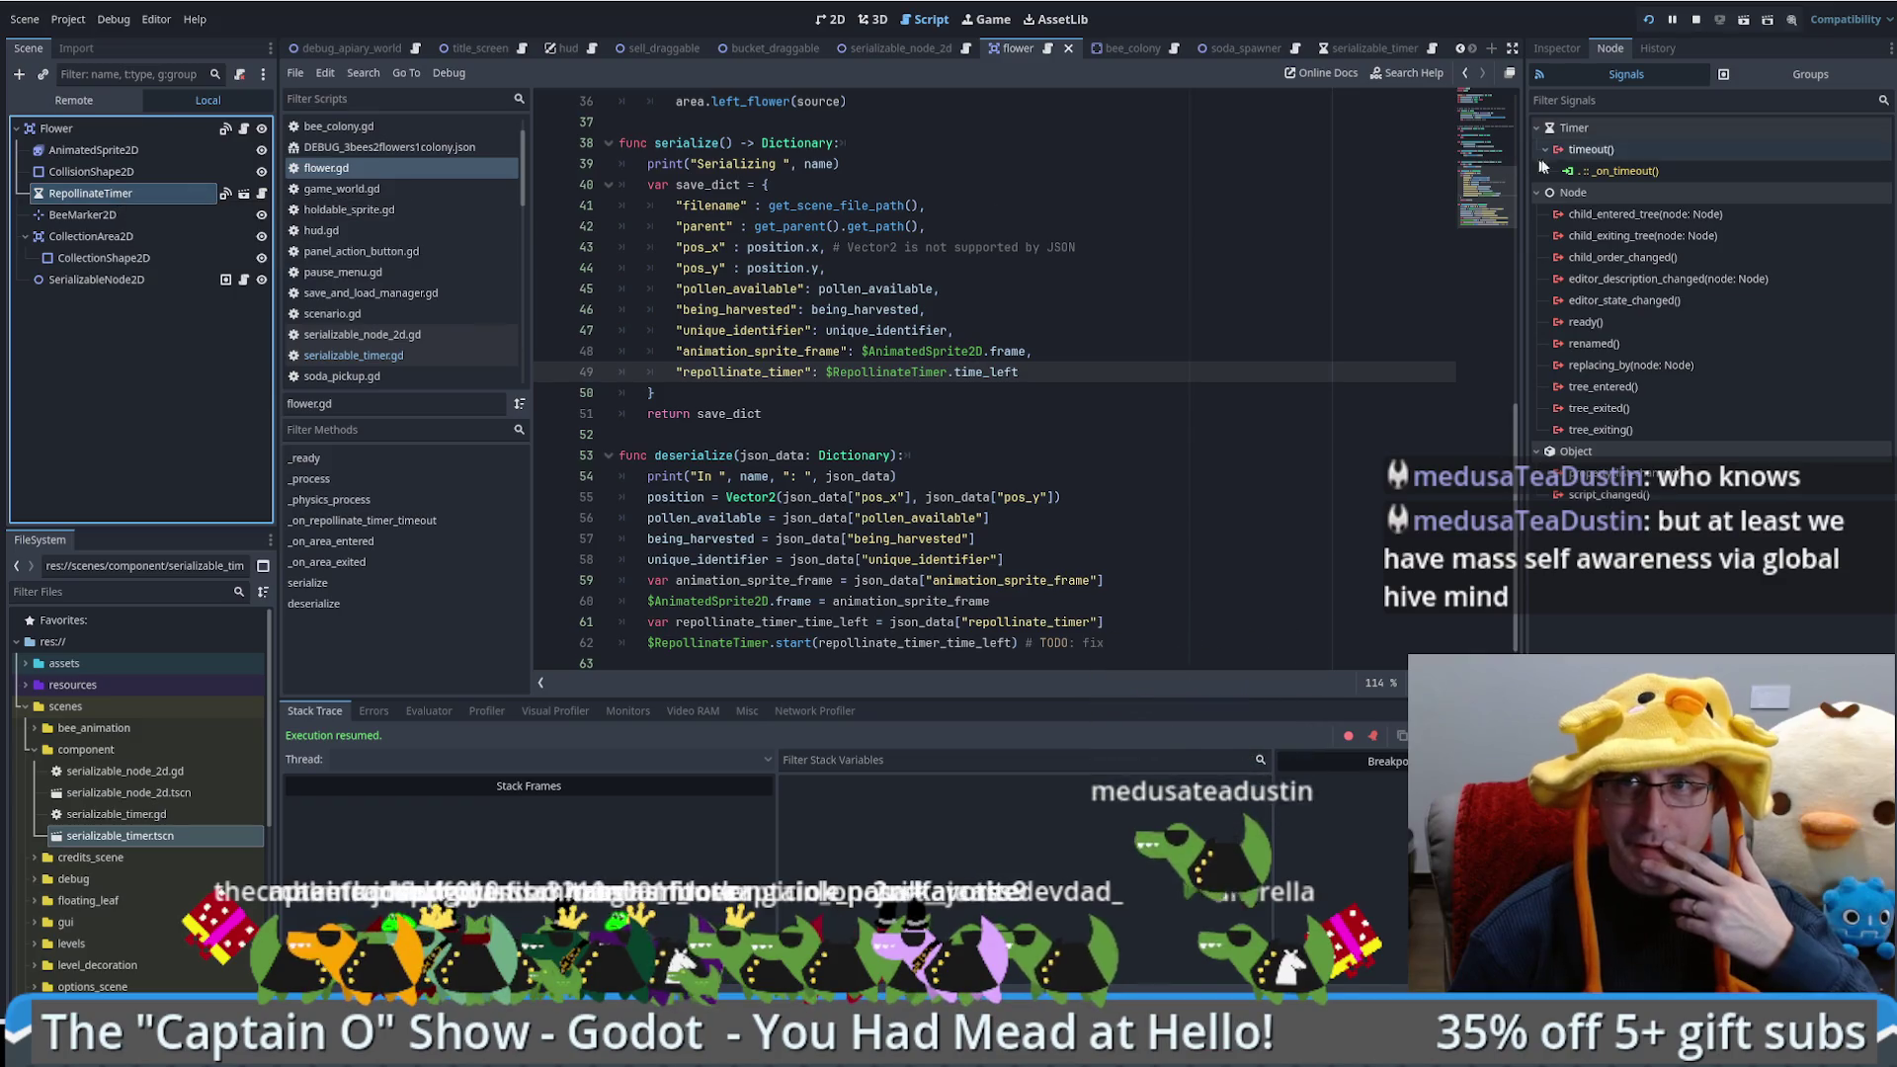
{"action": "double_click", "coordinate": [1623, 171]}
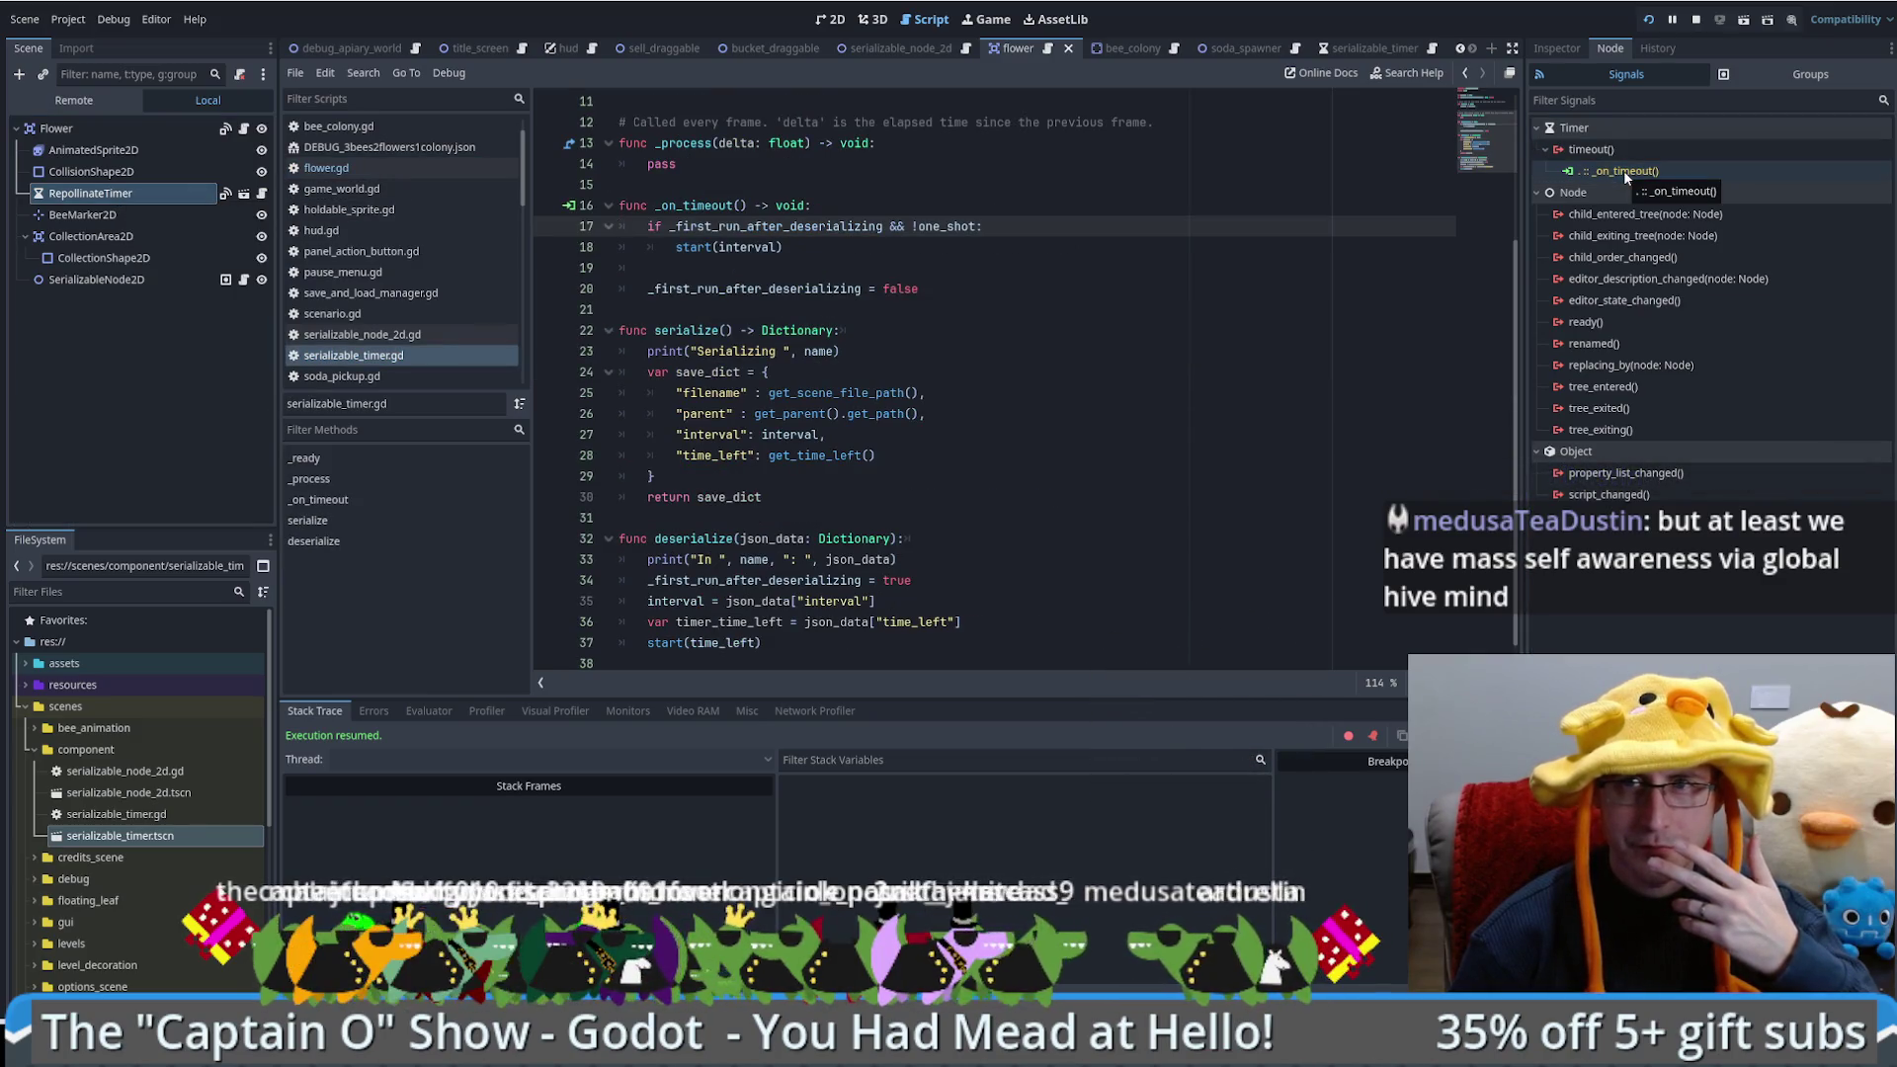
{"action": "double_click", "coordinate": [1617, 151]}
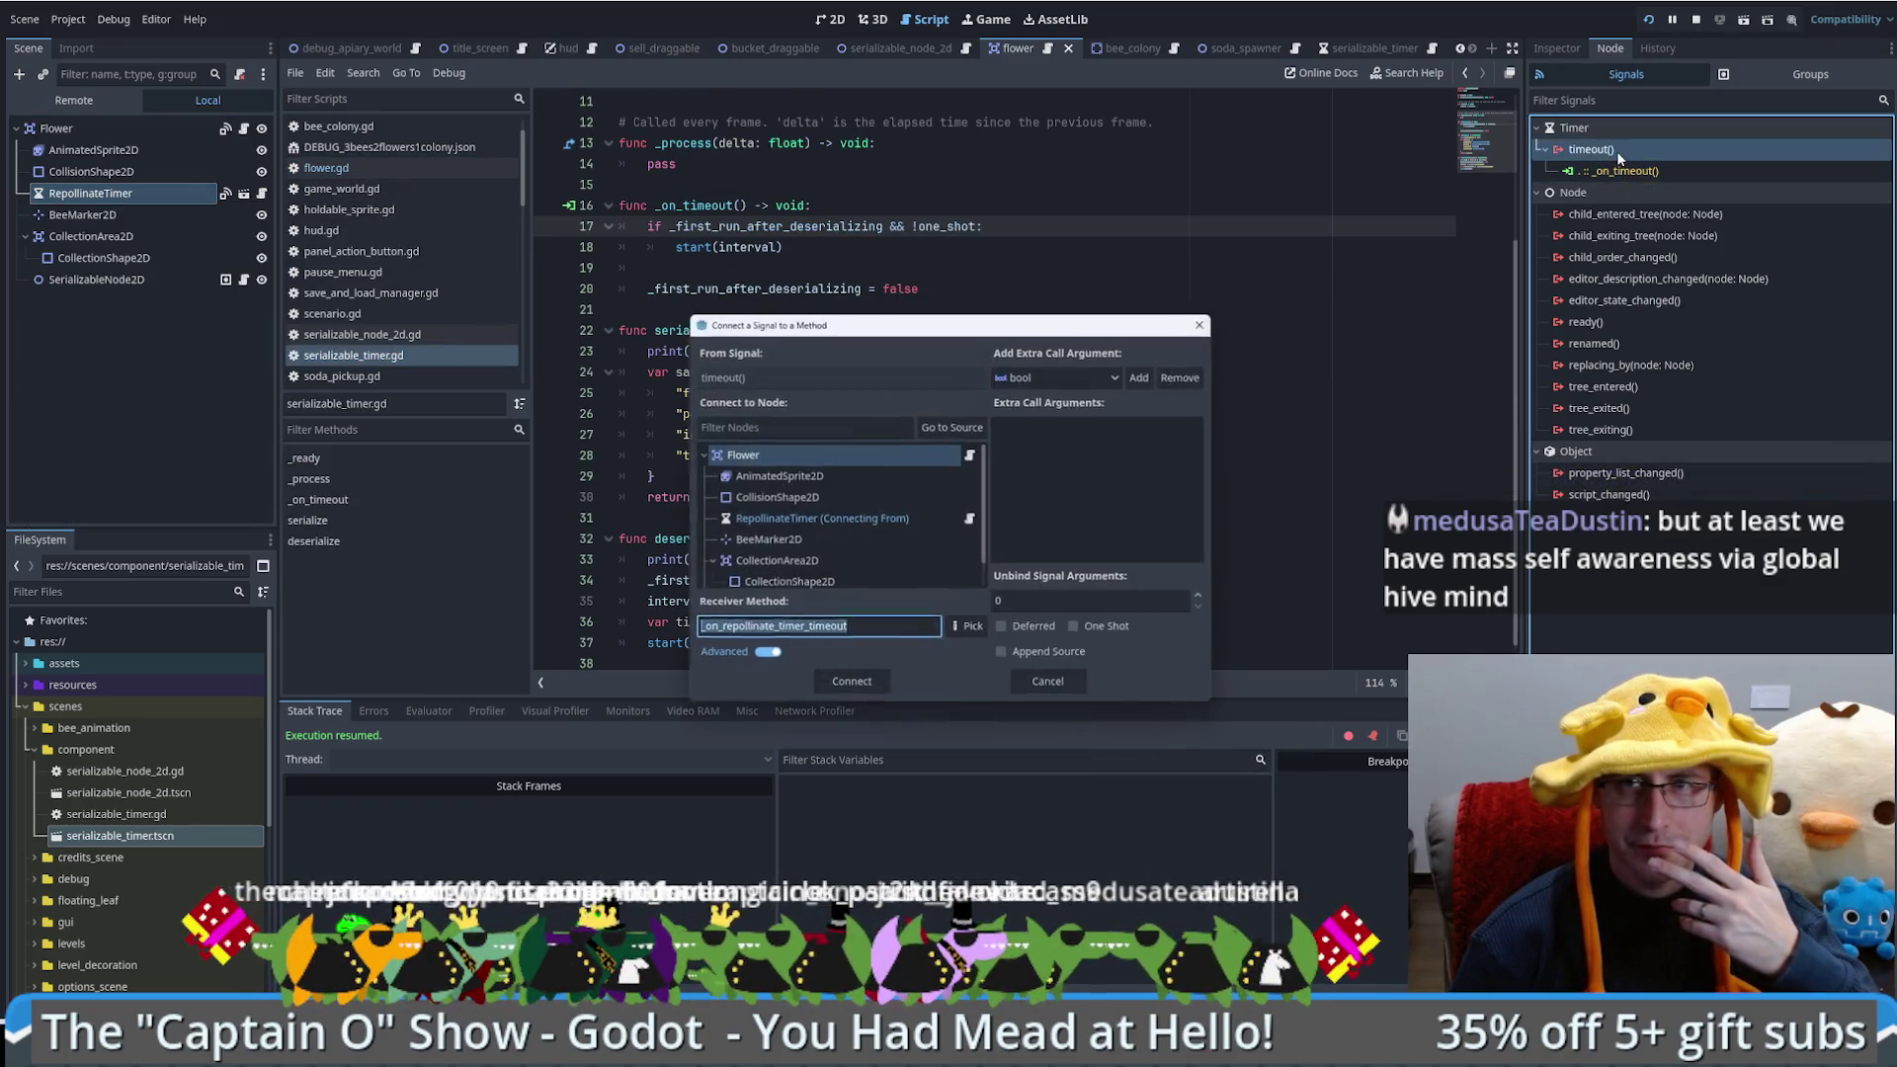
{"action": "left_click", "coordinate": [789, 458]}
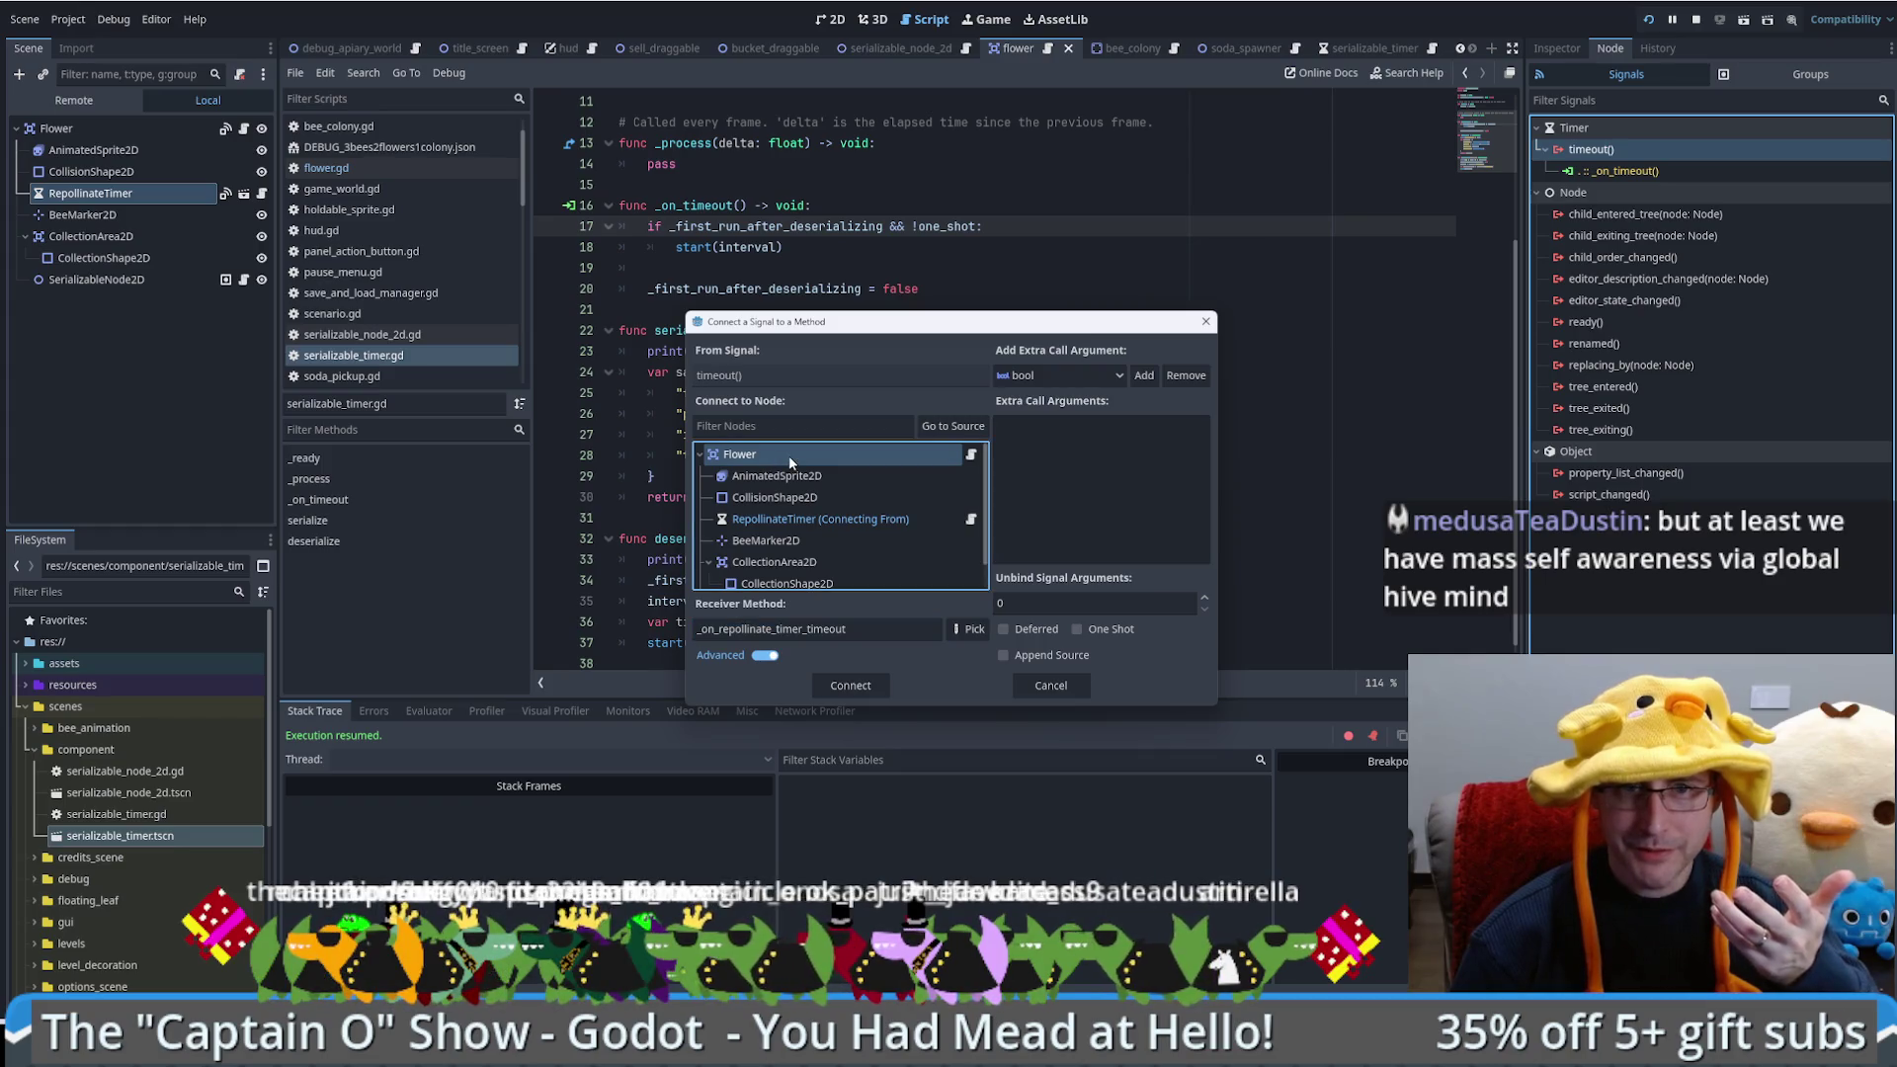
{"action": "left_click", "coordinate": [860, 686]}
Step: Check the _on_repollinate_timer_timeout function in flower.gd and refresh the timer's signal list
{"action": "scroll", "coordinate": [1221, 394], "scroll_direction": "up", "scroll_amount": 3}
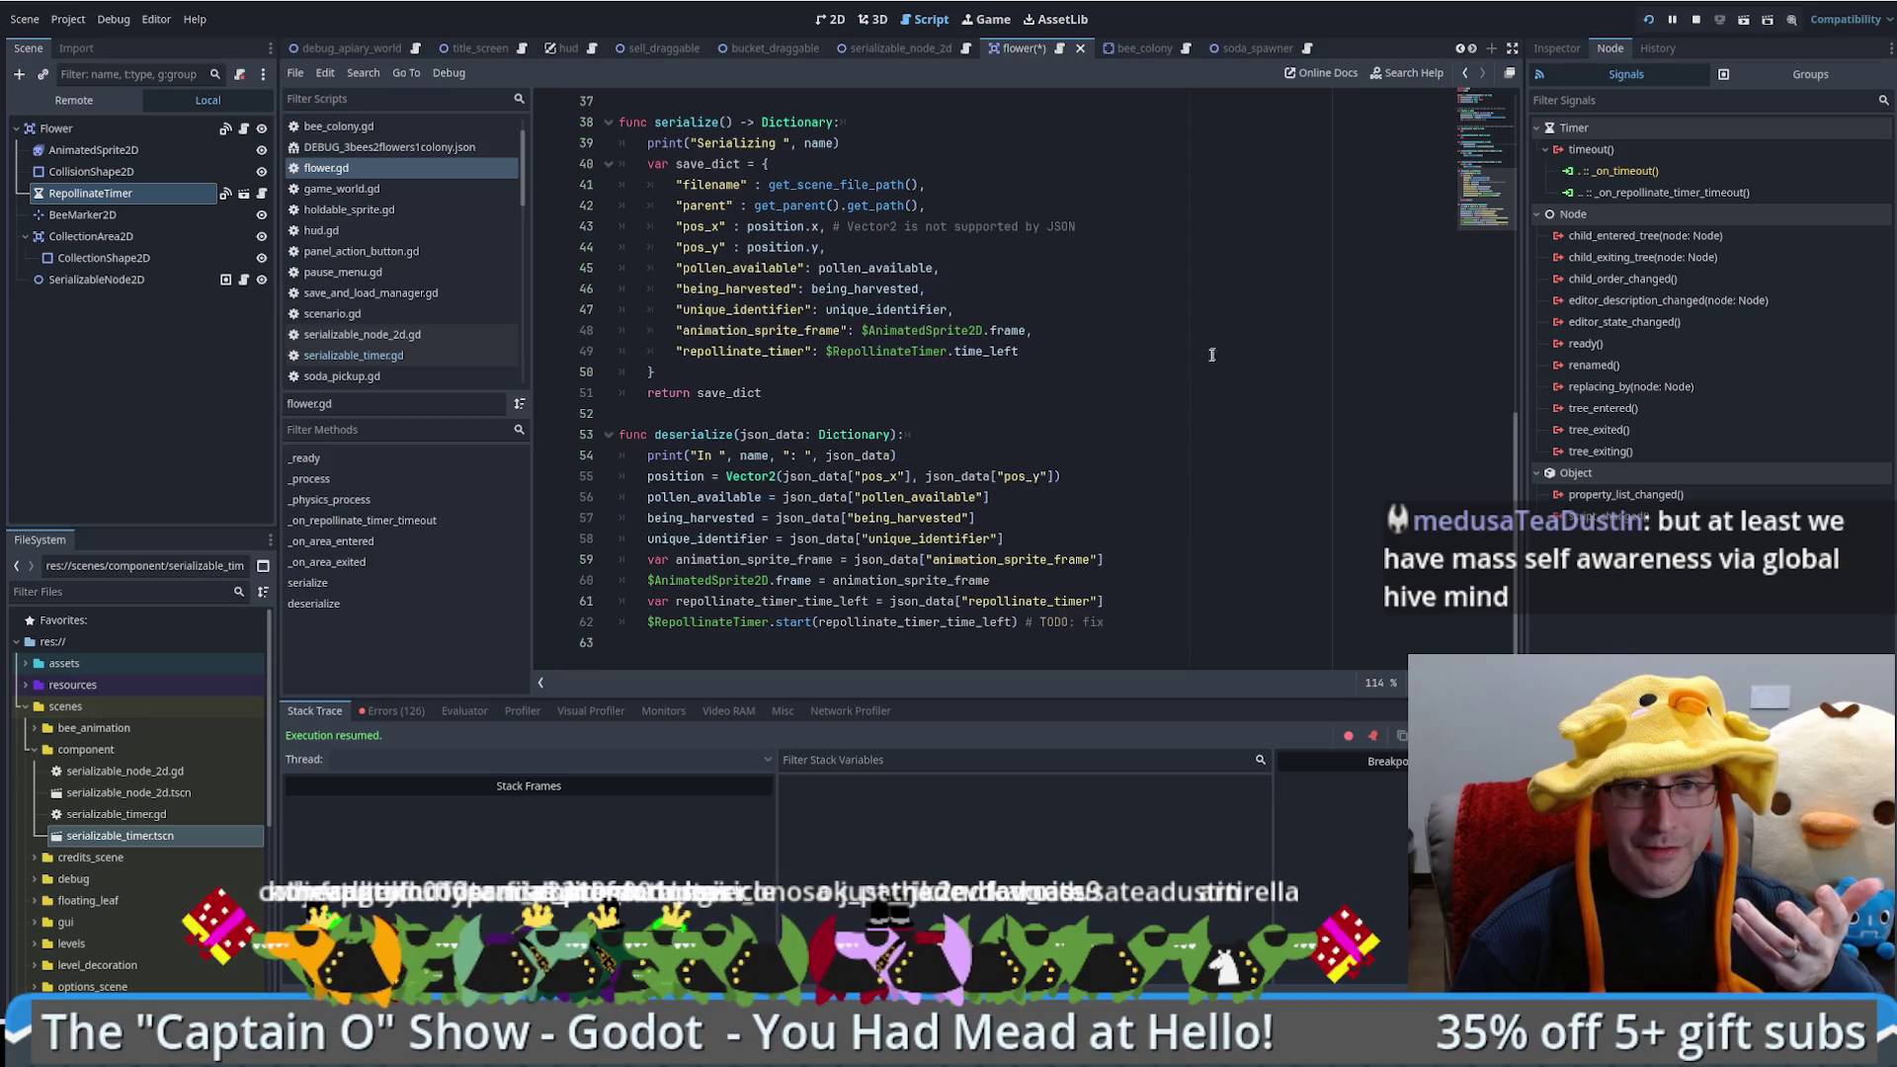
{"action": "scroll", "coordinate": [1221, 394], "scroll_direction": "up", "scroll_amount": 4}
{"action": "left_click", "coordinate": [914, 288]}
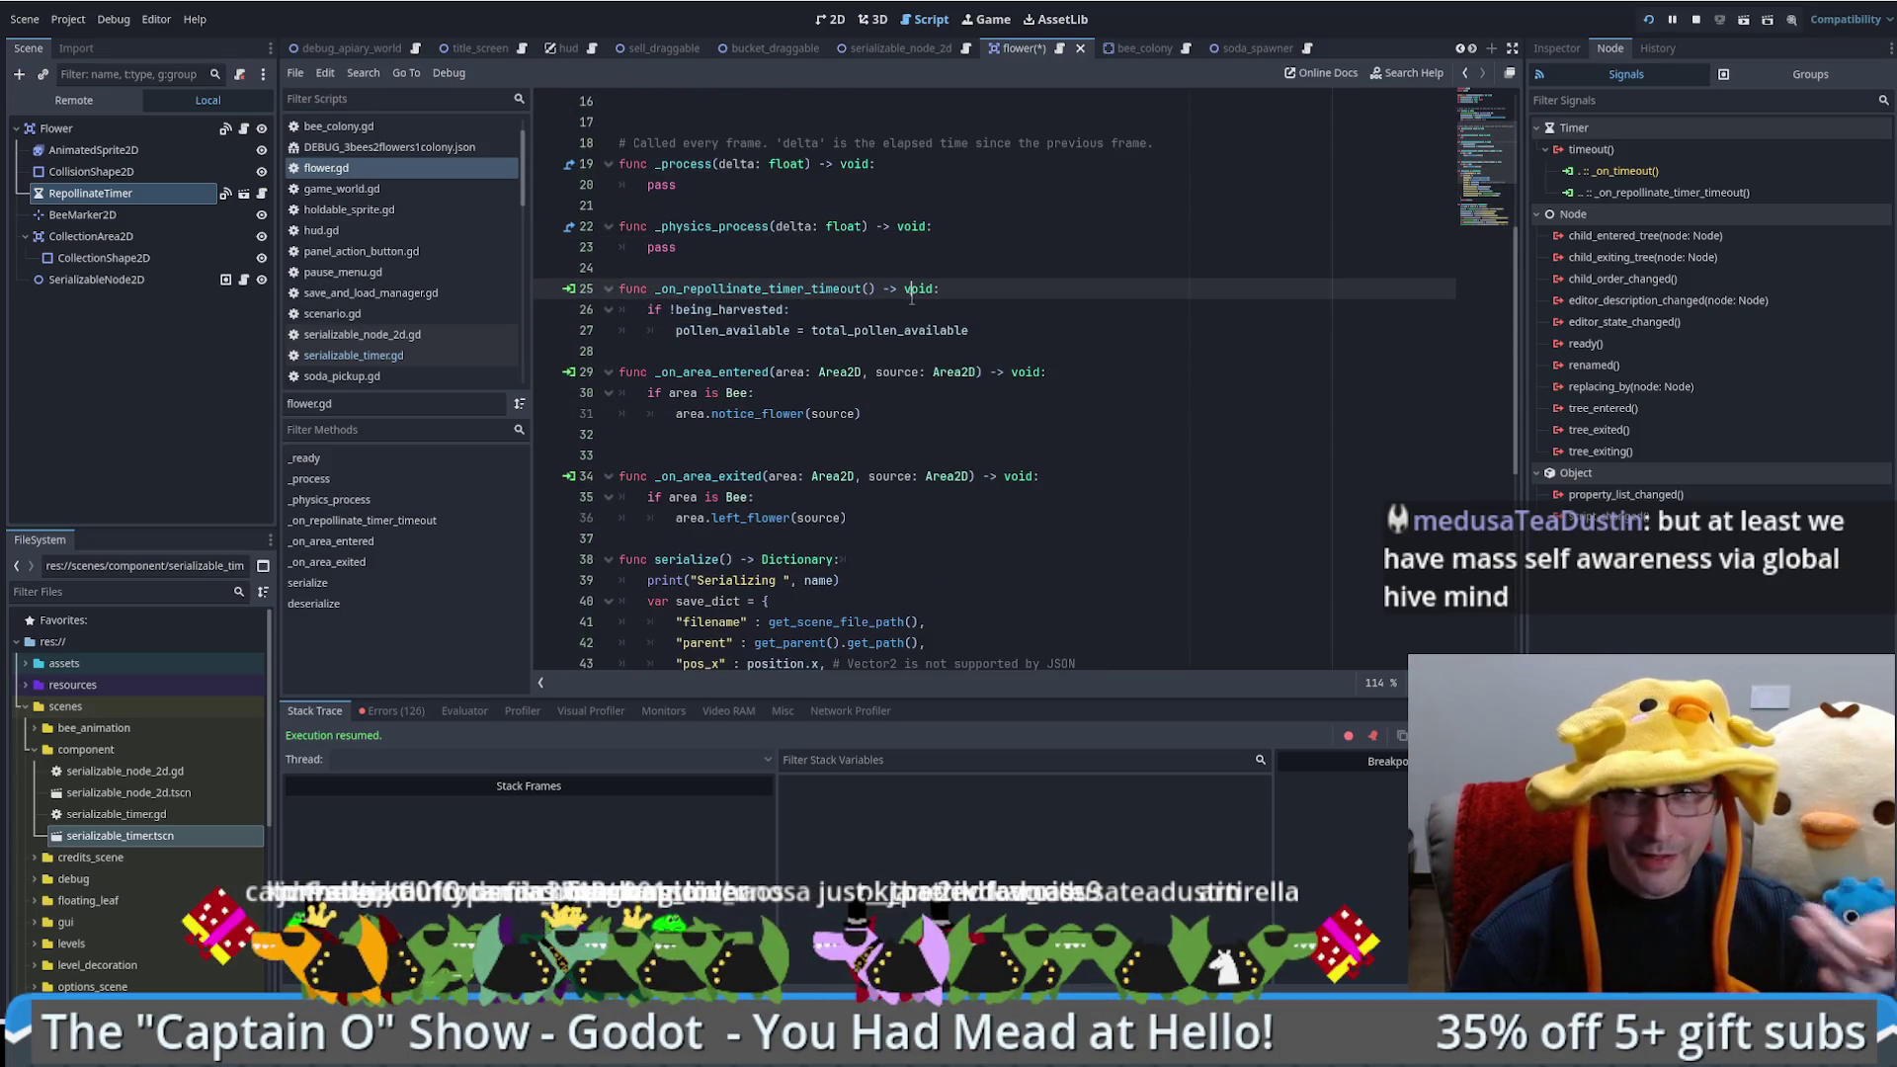
{"action": "left_click", "coordinate": [90, 193]}
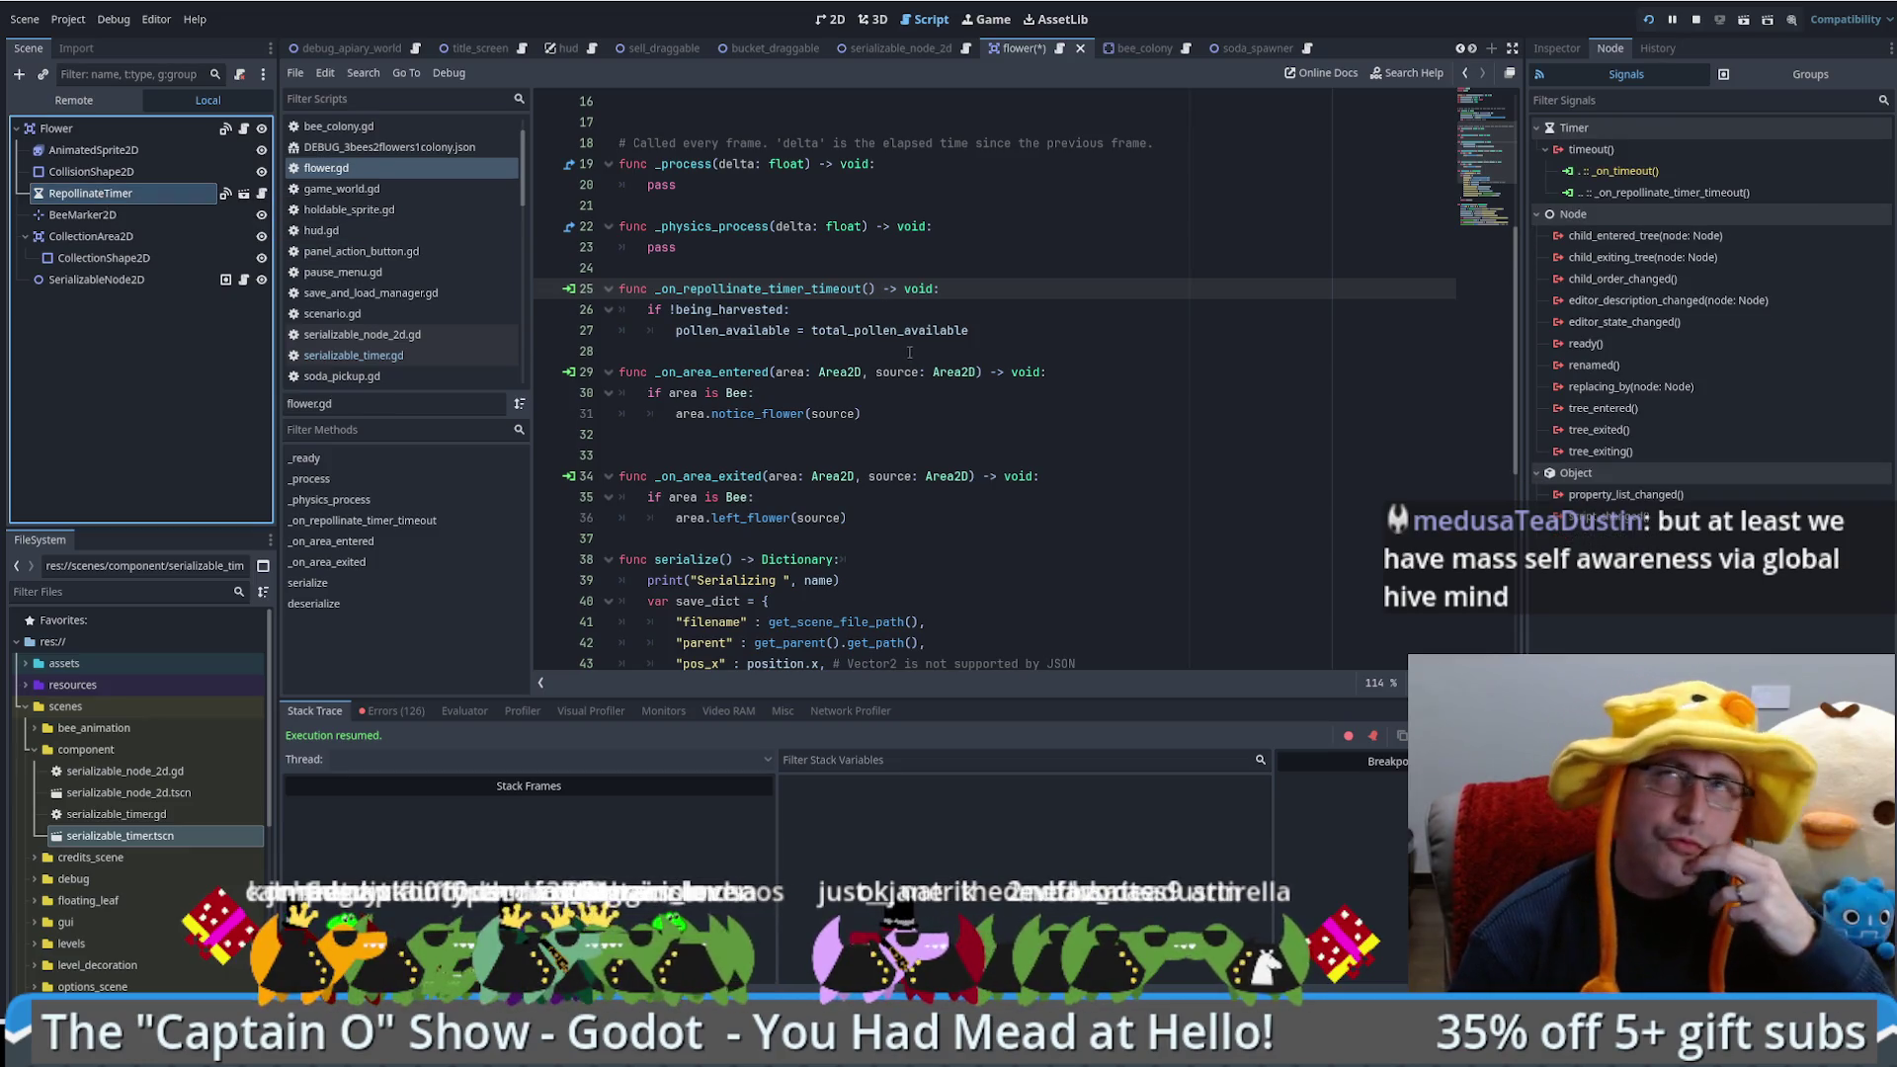
{"action": "mouse_move", "coordinate": [901, 332]}
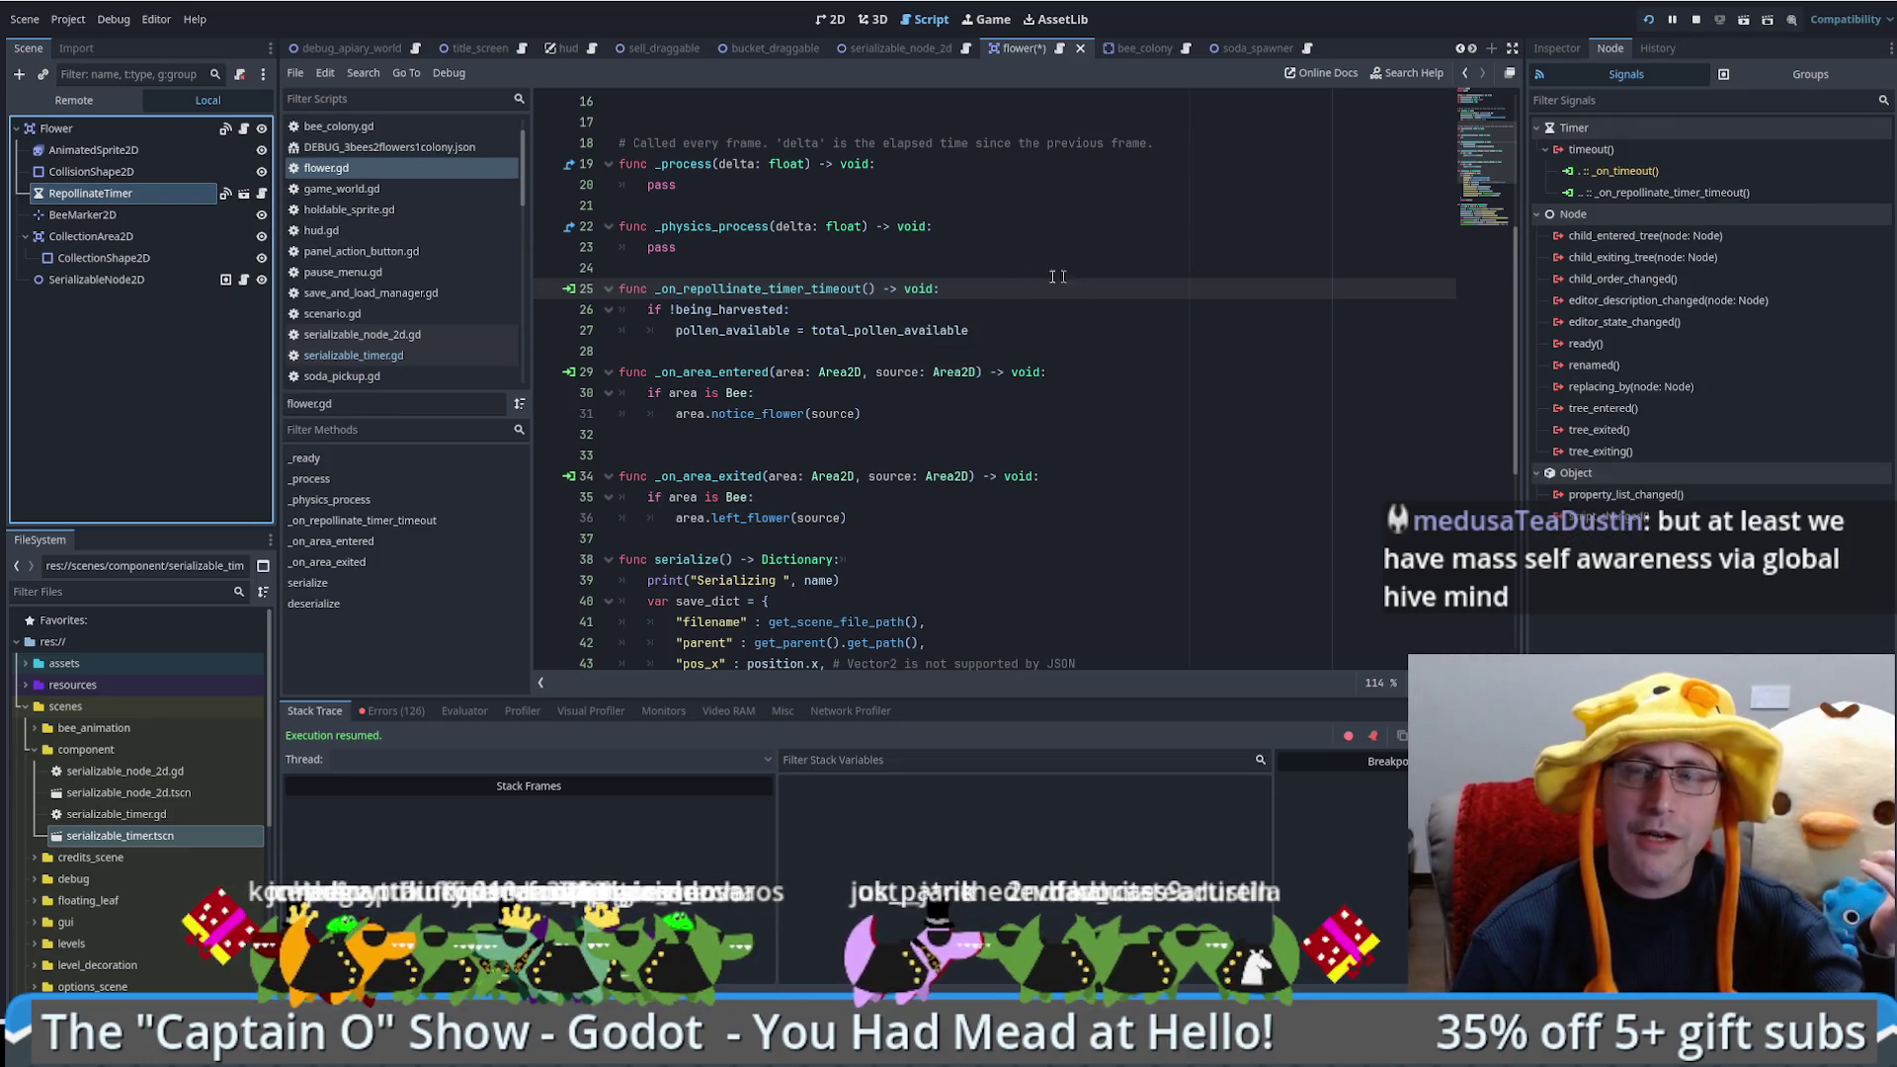
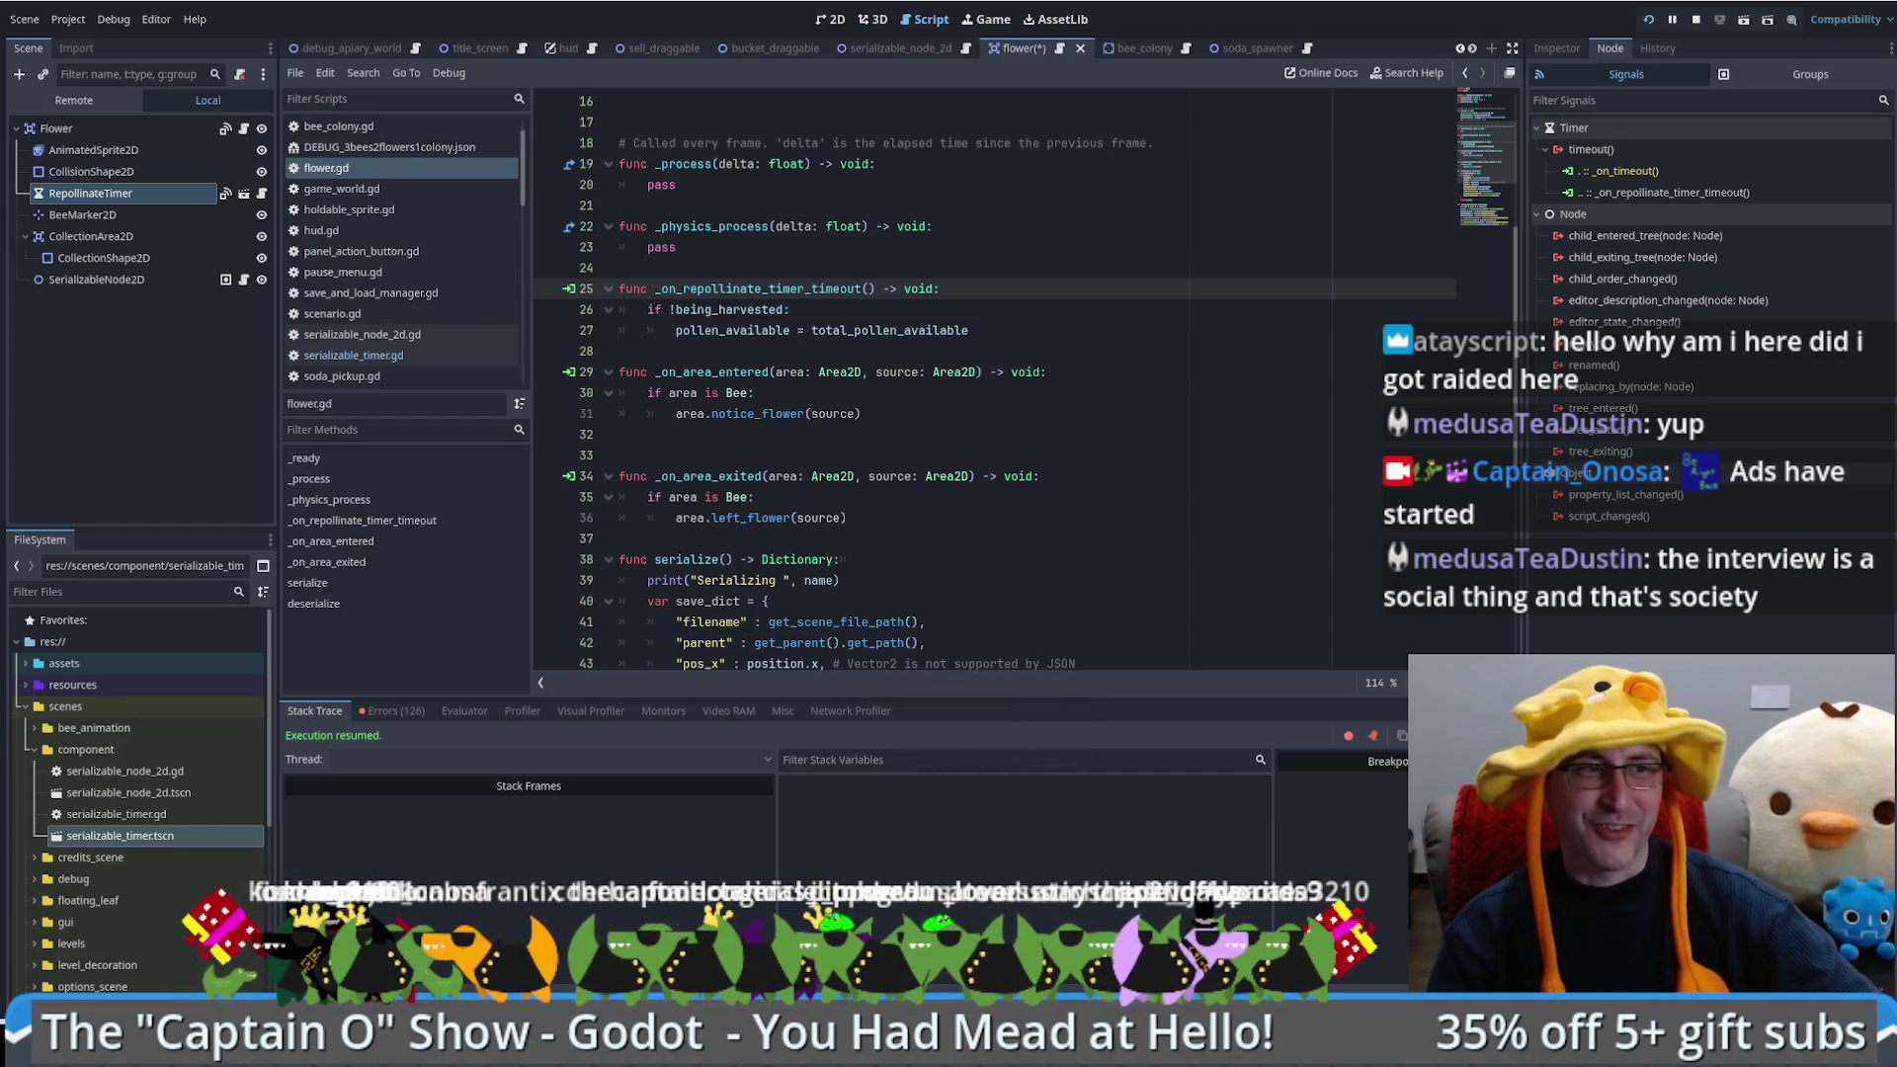
Step: Scroll flower.gd to the serialize() and deserialize() code near line 60, then select the RepollinateTimer node
{"action": "scroll", "coordinate": [988, 385], "scroll_direction": "down", "scroll_amount": 7}
{"action": "left_click", "coordinate": [988, 580]}
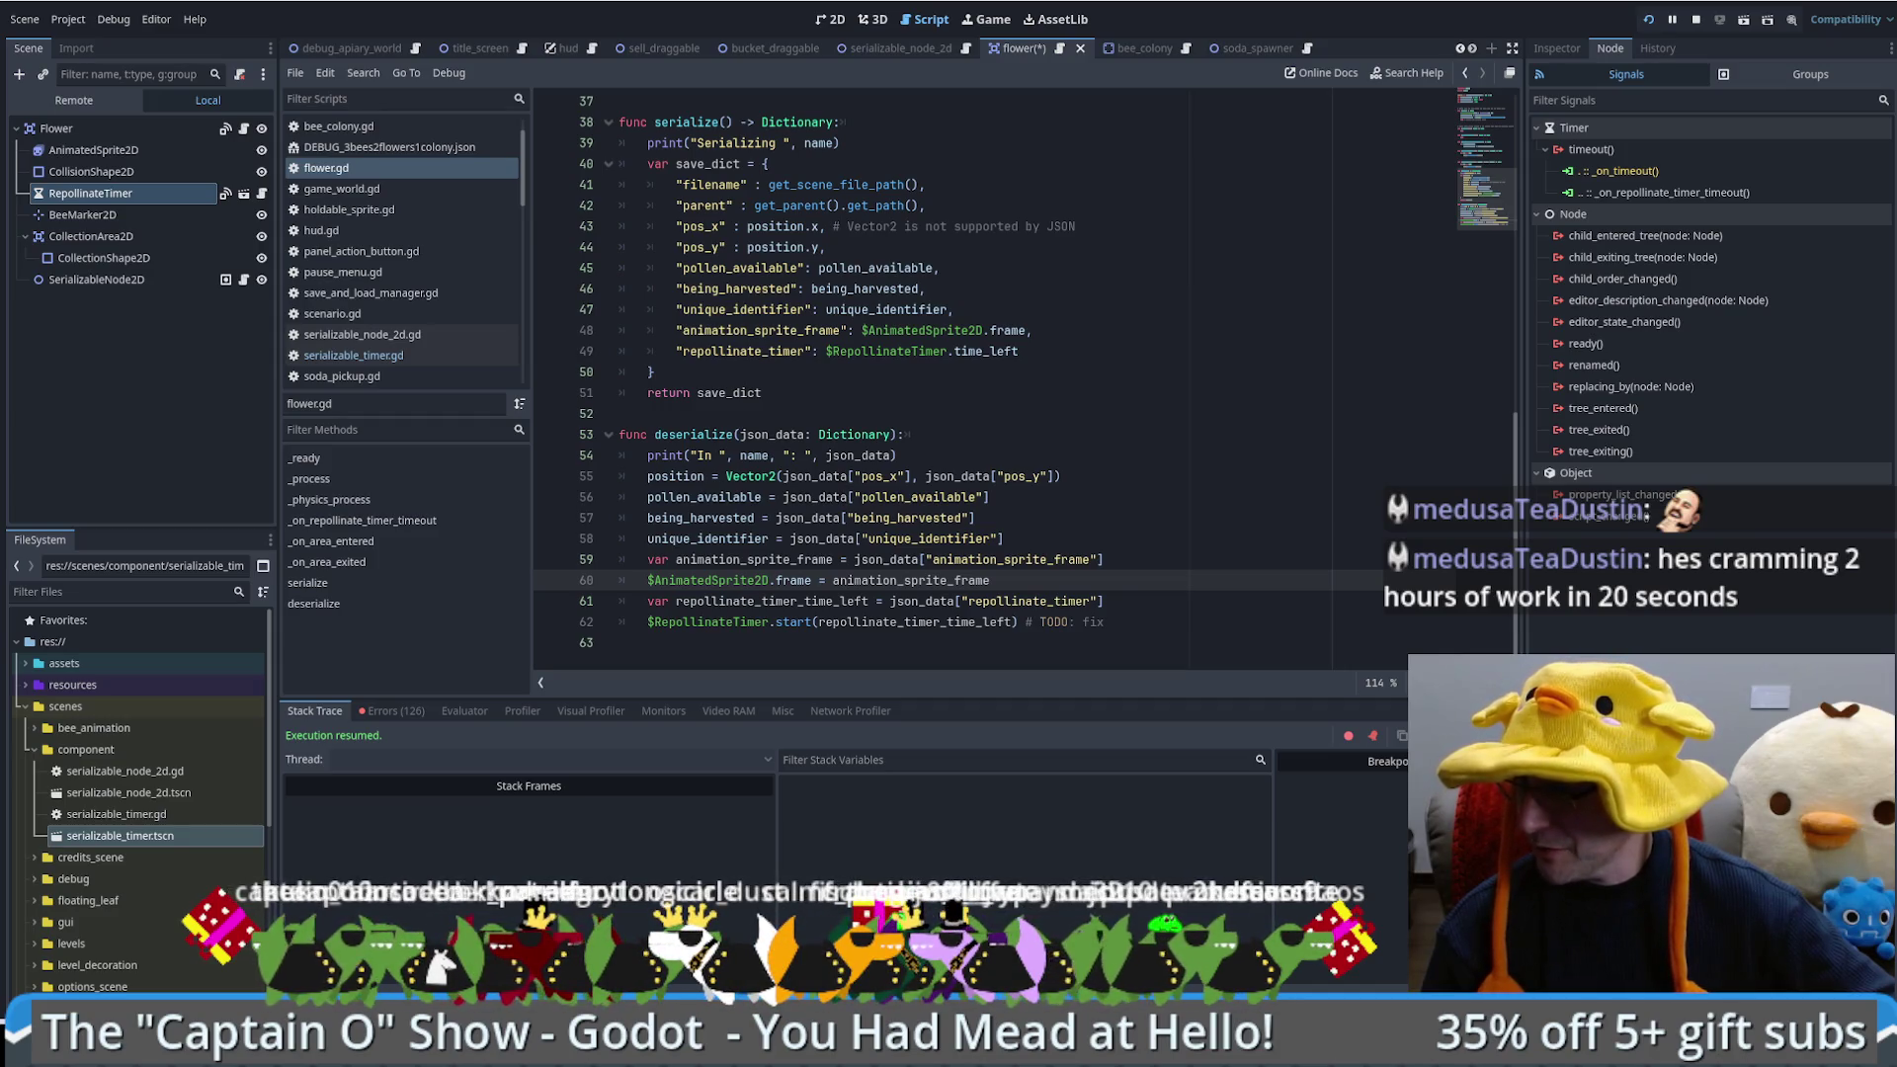
{"action": "left_click", "coordinate": [138, 233]}
Step: Give the RepollinateTimer node a 60-second Wait Time in the Inspector and launch the bee game
{"action": "left_click", "coordinate": [129, 193]}
{"action": "left_click", "coordinate": [1566, 48]}
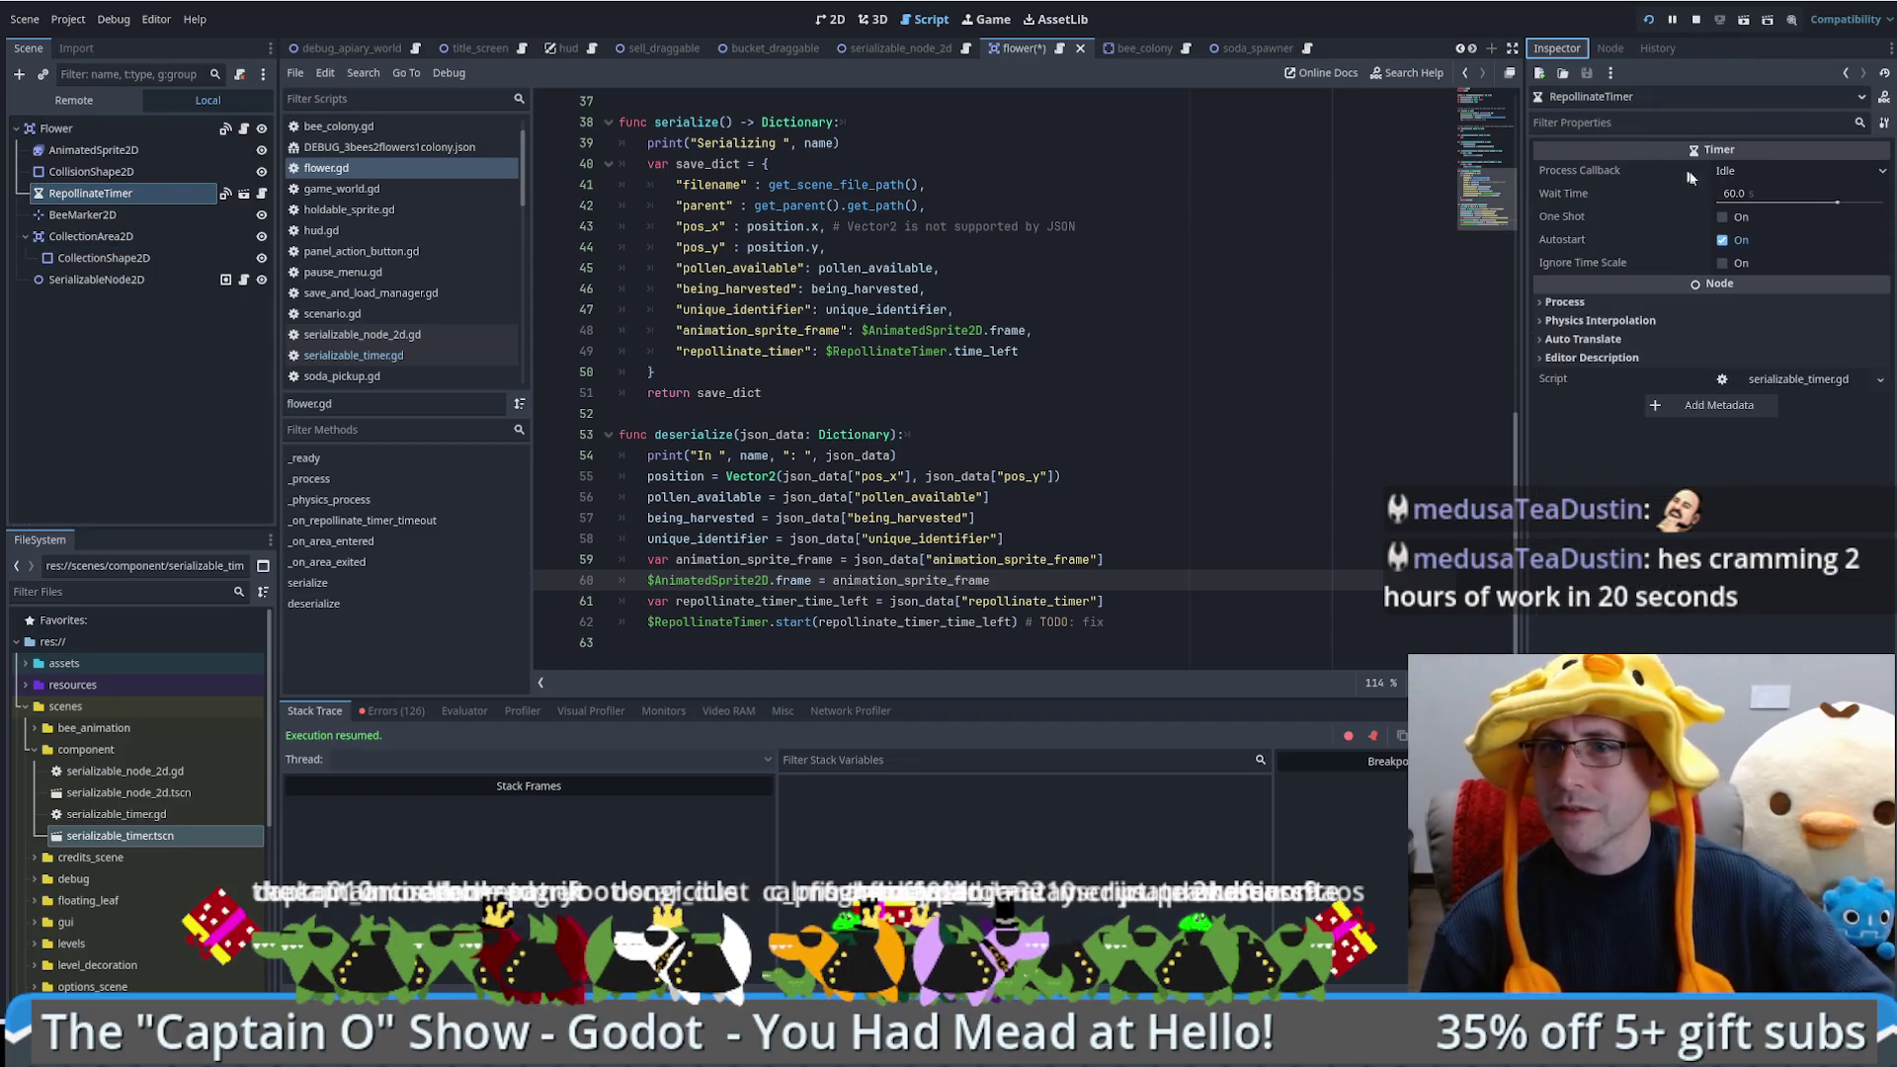
{"action": "left_click", "coordinate": [1784, 194]}
{"action": "key", "text": "Return"}
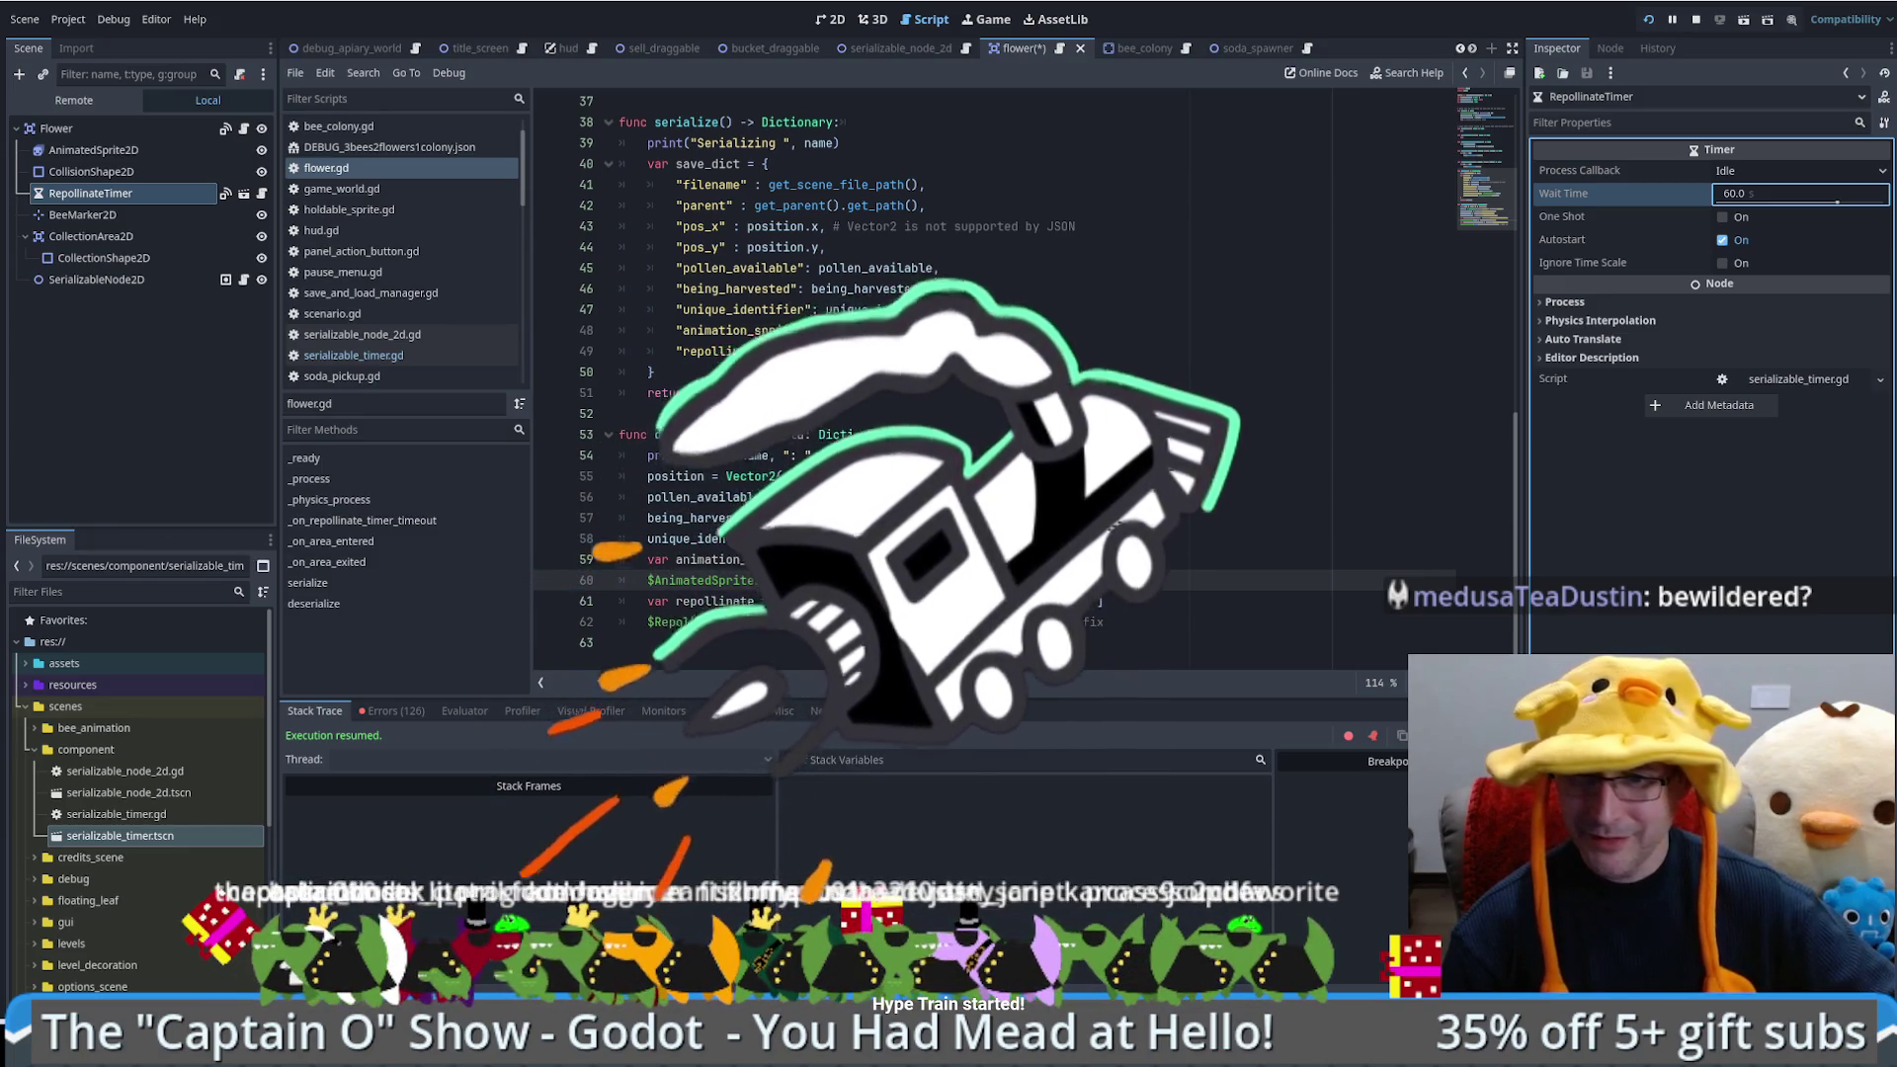
{"action": "mouse_move", "coordinate": [1247, 986]}
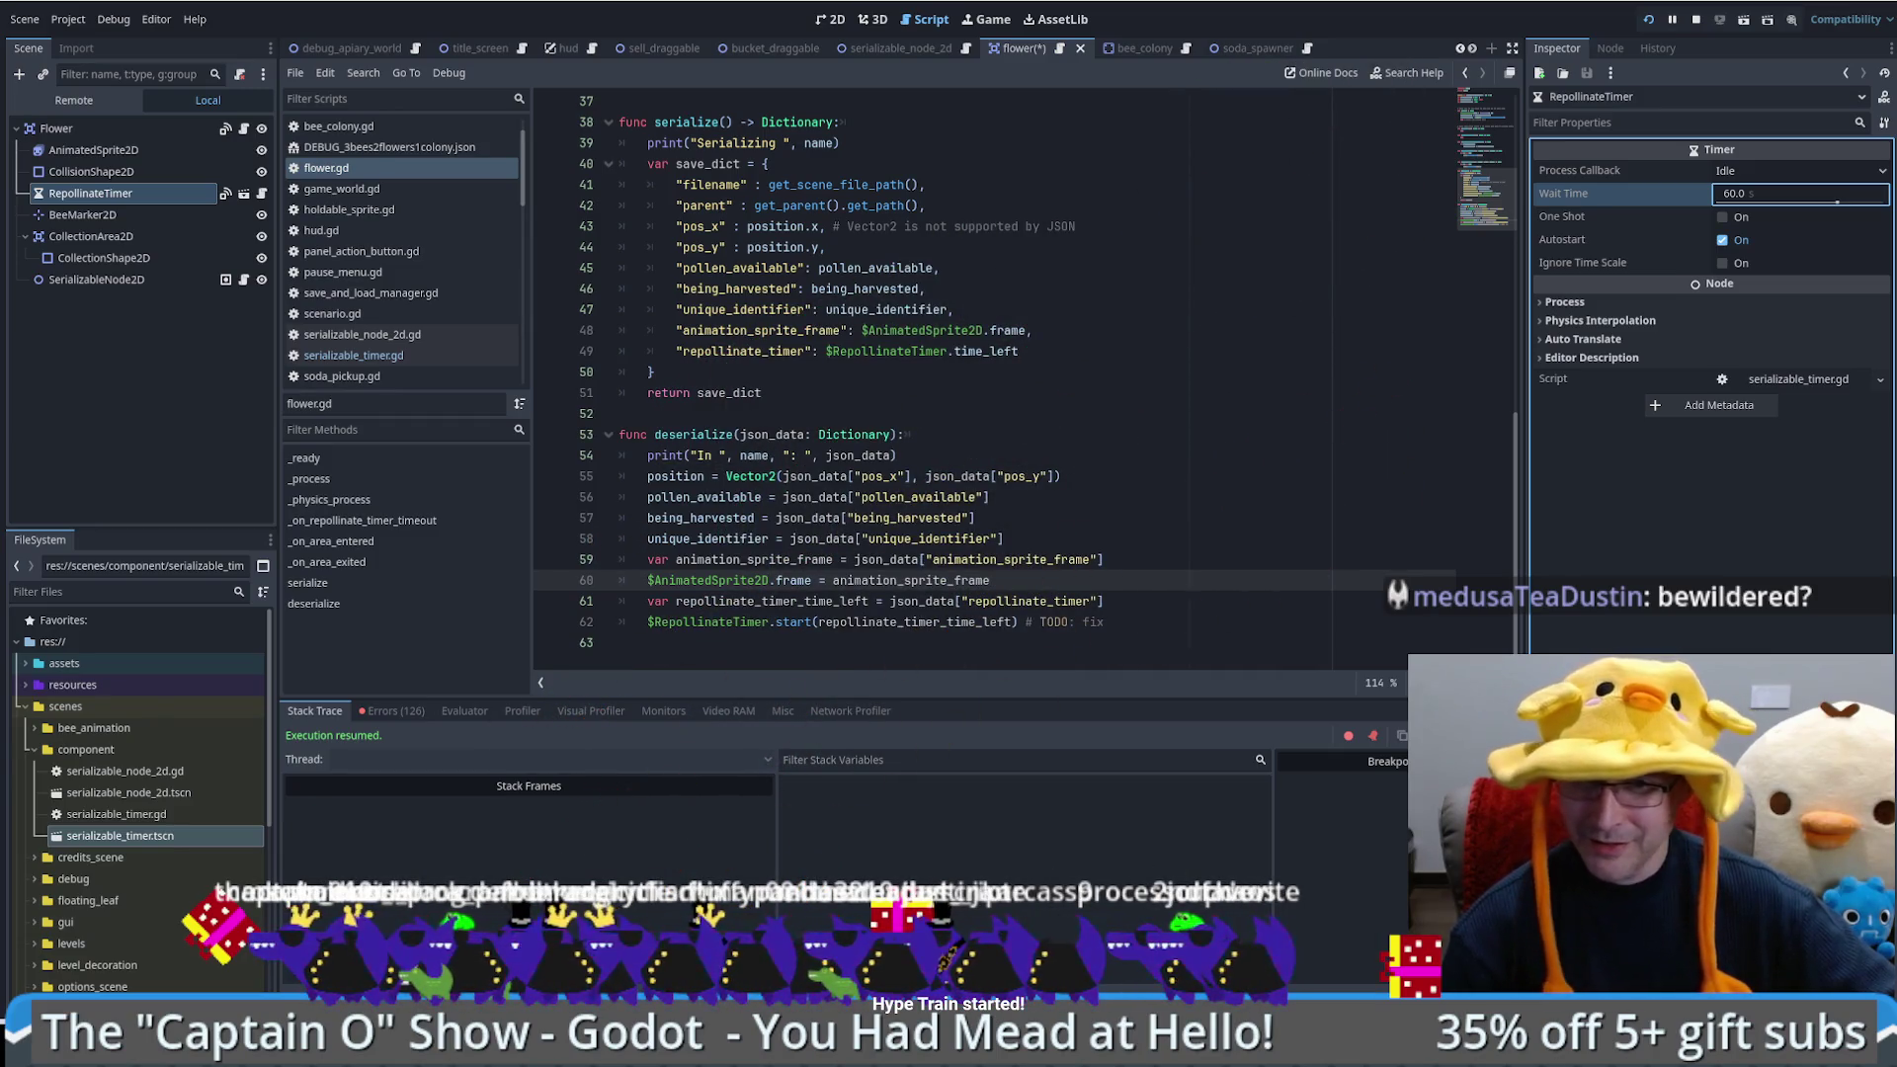
{"action": "key", "text": "alt+Tab"}
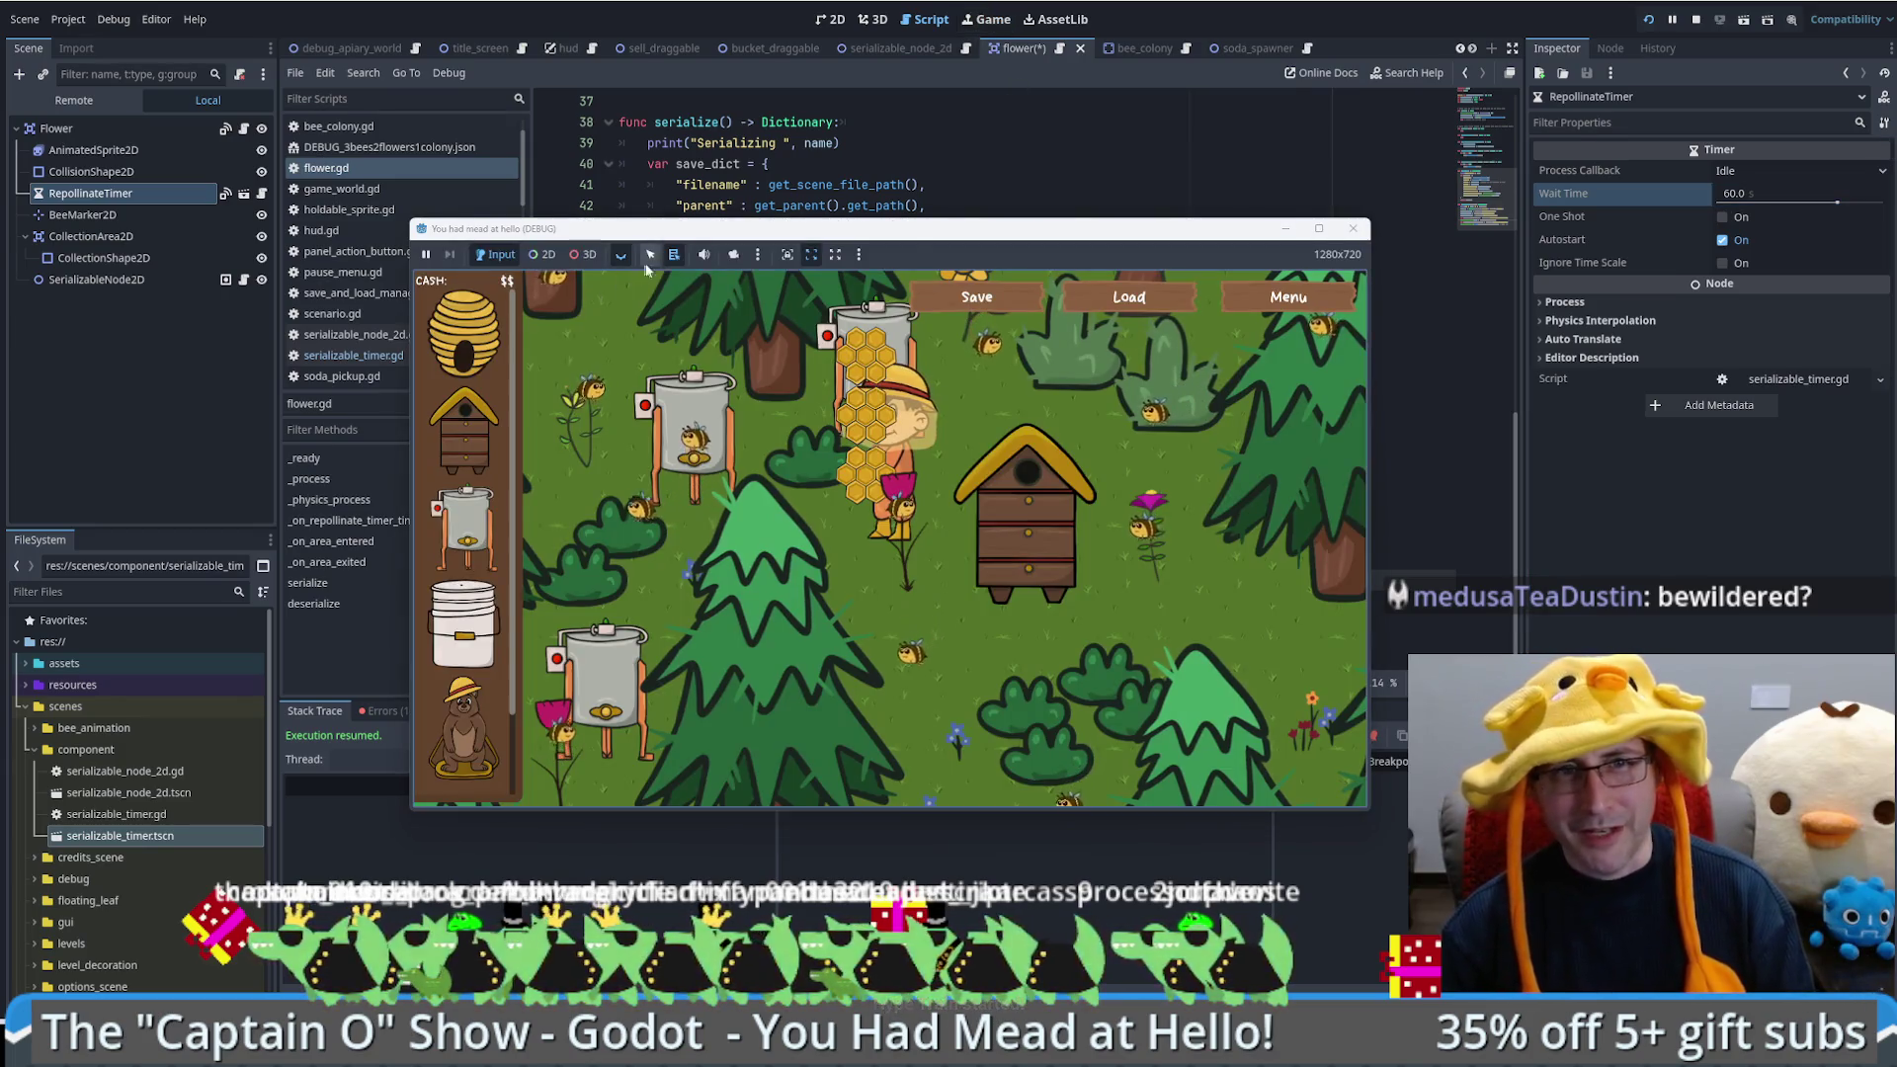
Step: Mute the running bee game's audio, let it play, then stretch the game window taller
{"action": "left_click", "coordinate": [703, 255]}
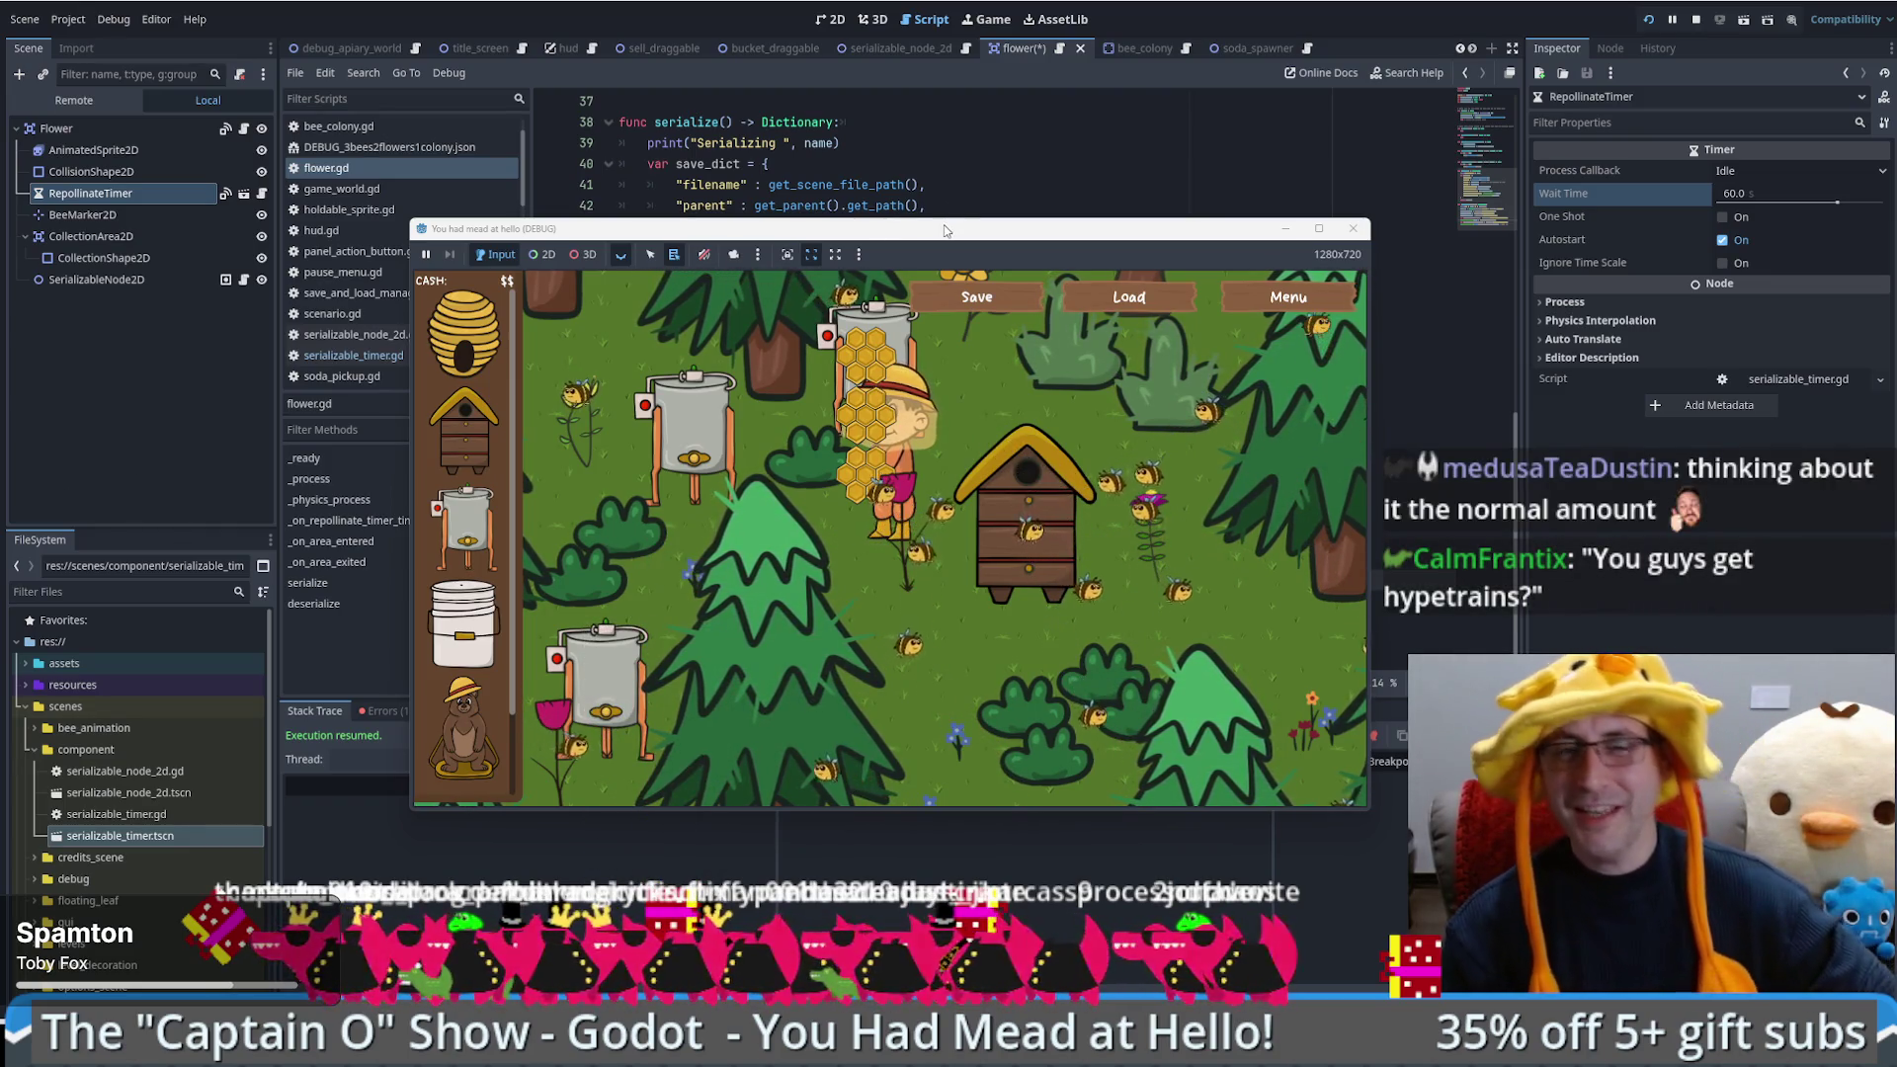
{"action": "mouse_move", "coordinate": [944, 221]}
{"action": "left_mouse_down"}
{"action": "mouse_move", "coordinate": [921, 94]}
{"action": "mouse_move", "coordinate": [1077, 124]}
{"action": "mouse_move", "coordinate": [764, 96]}
{"action": "mouse_move", "coordinate": [828, 85]}
{"action": "left_mouse_up"}
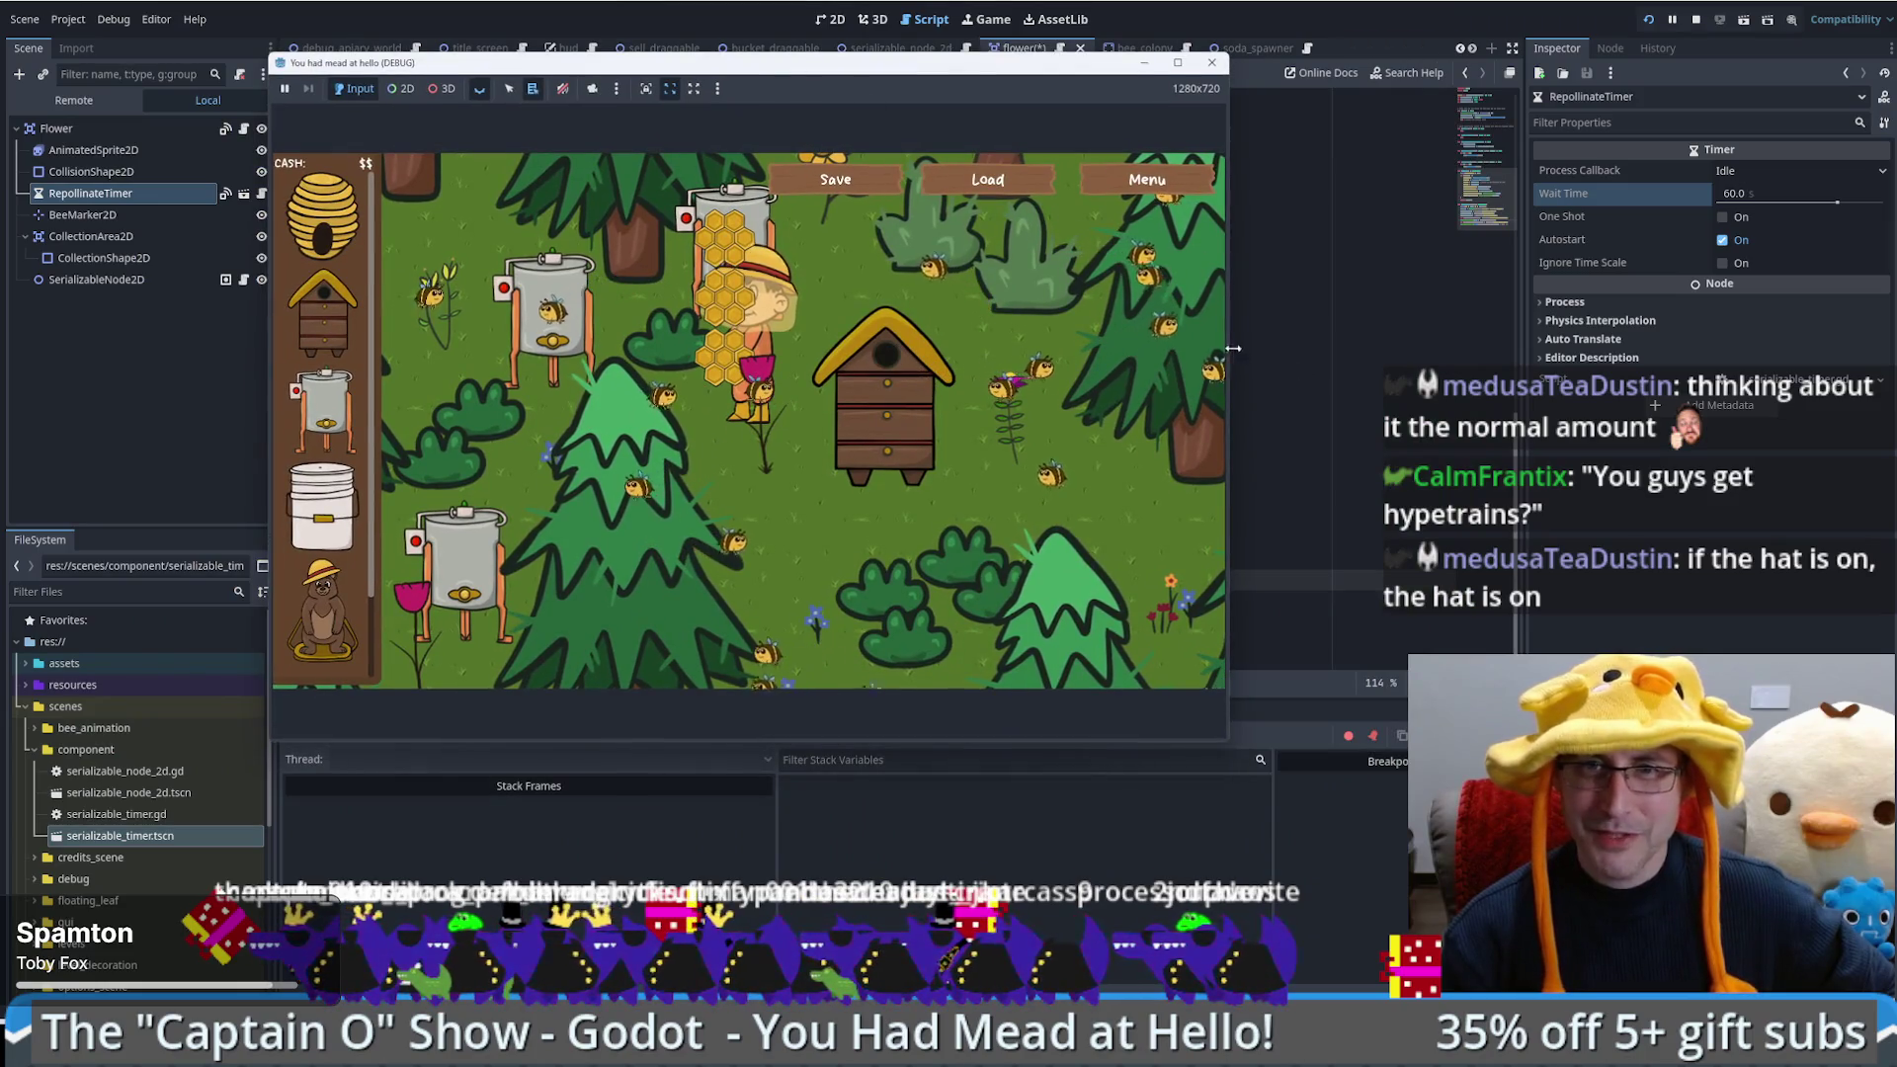
Step: Widen the bee game's debug window to 1374x772
{"action": "left_click_drag", "start_coordinate": [1233, 348], "coordinate": [1302, 354]}
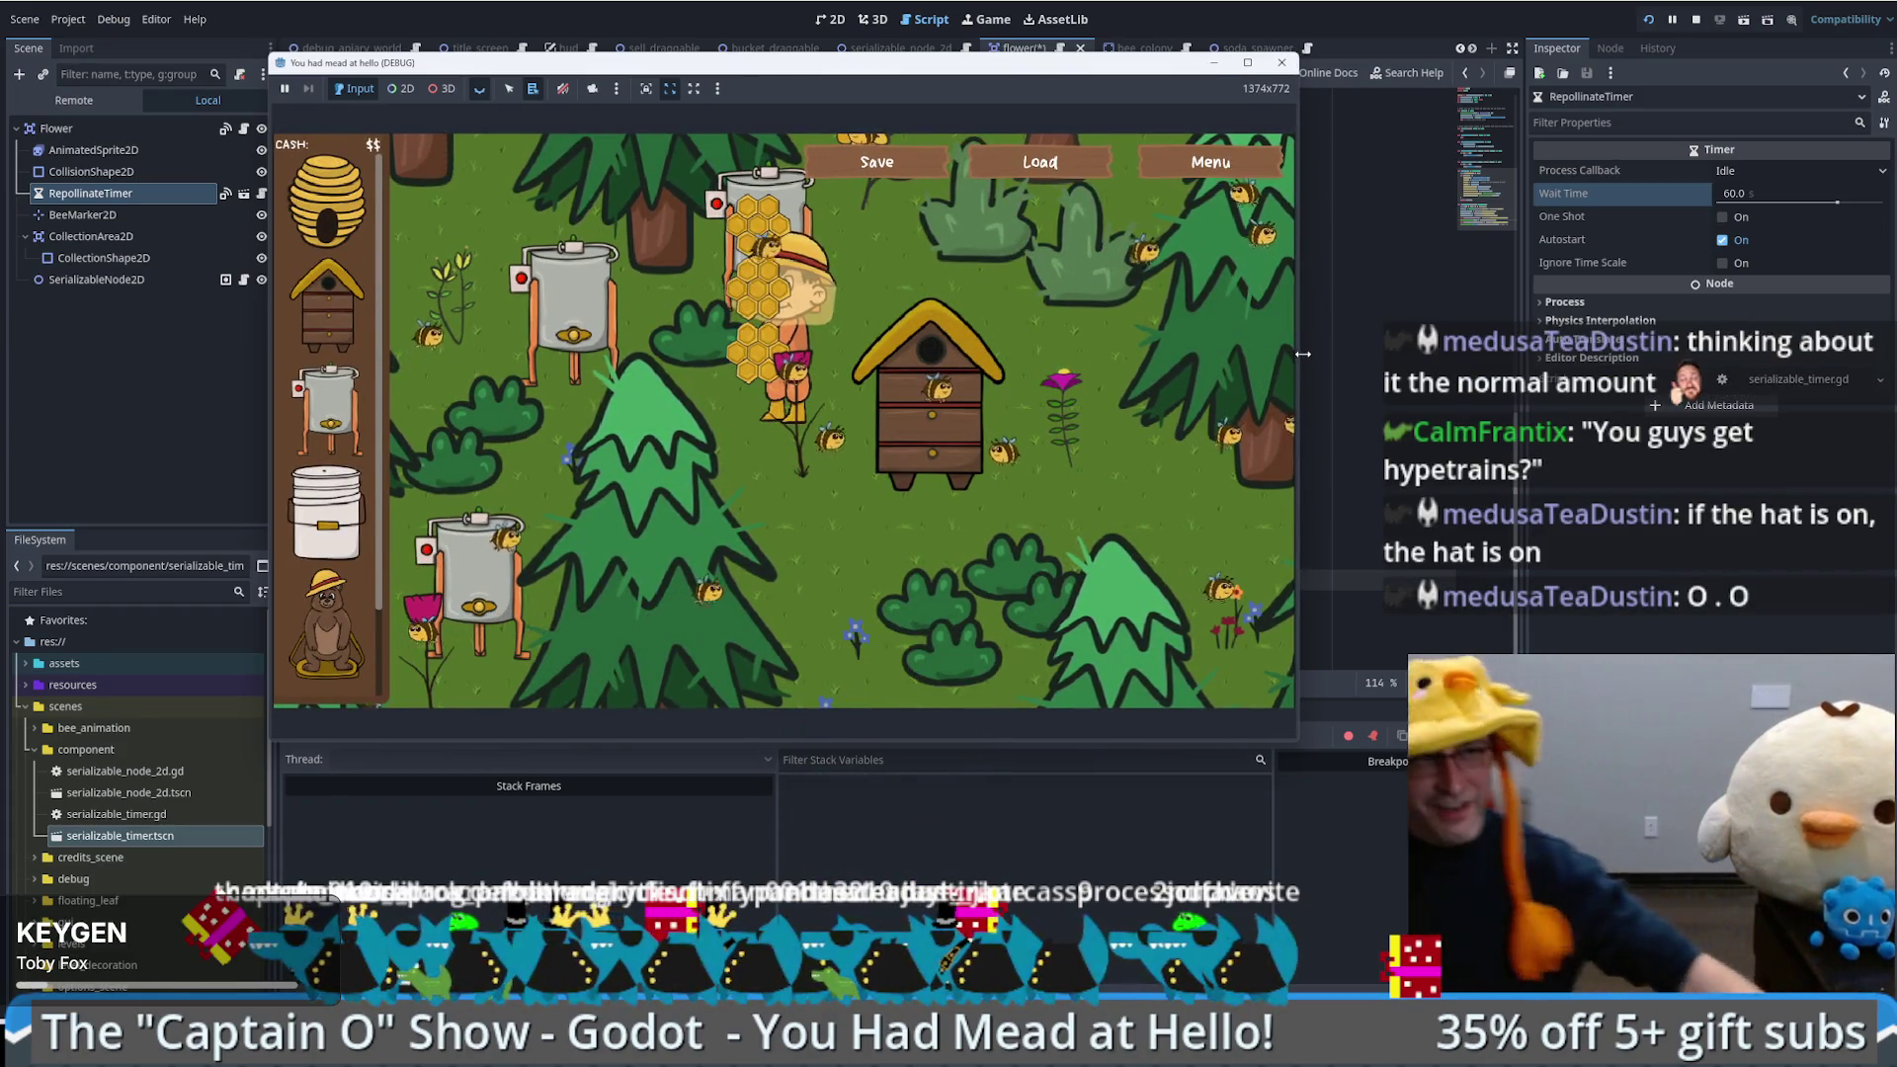